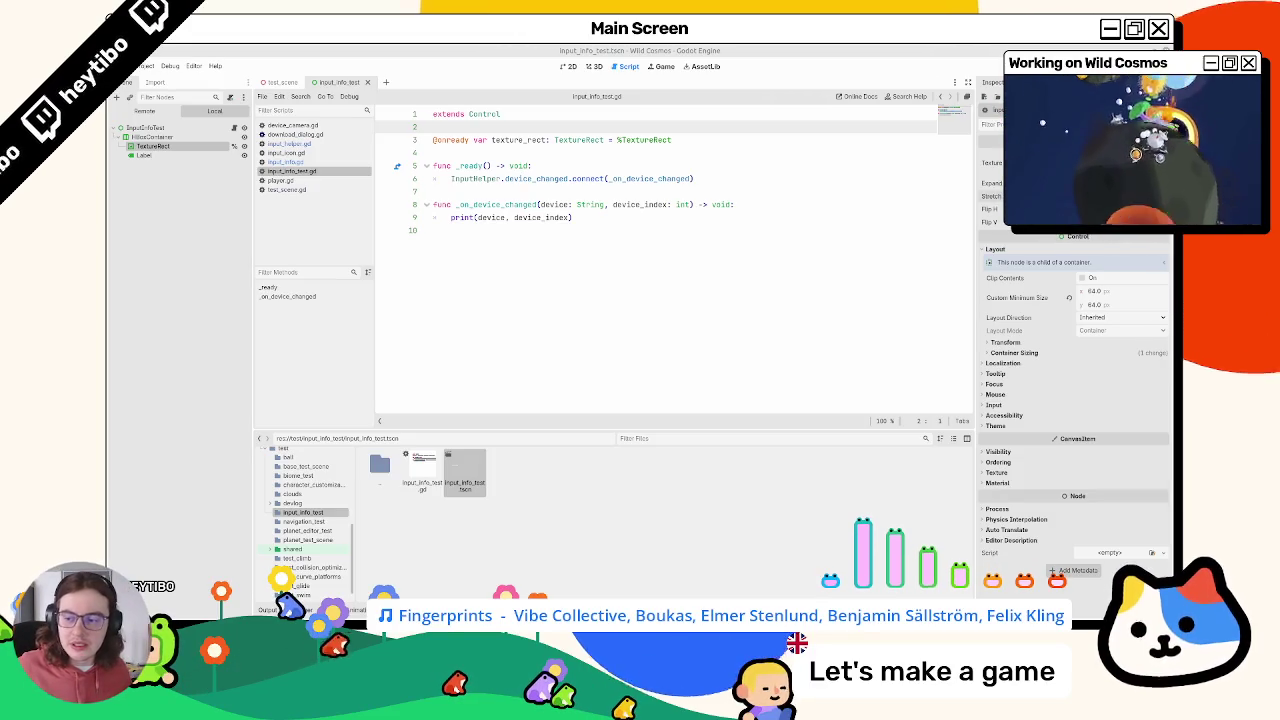
Step: Add blank lines below the InputHelper connection statement on line 6
double_click(475, 179)
left_click(708, 180, "shift")
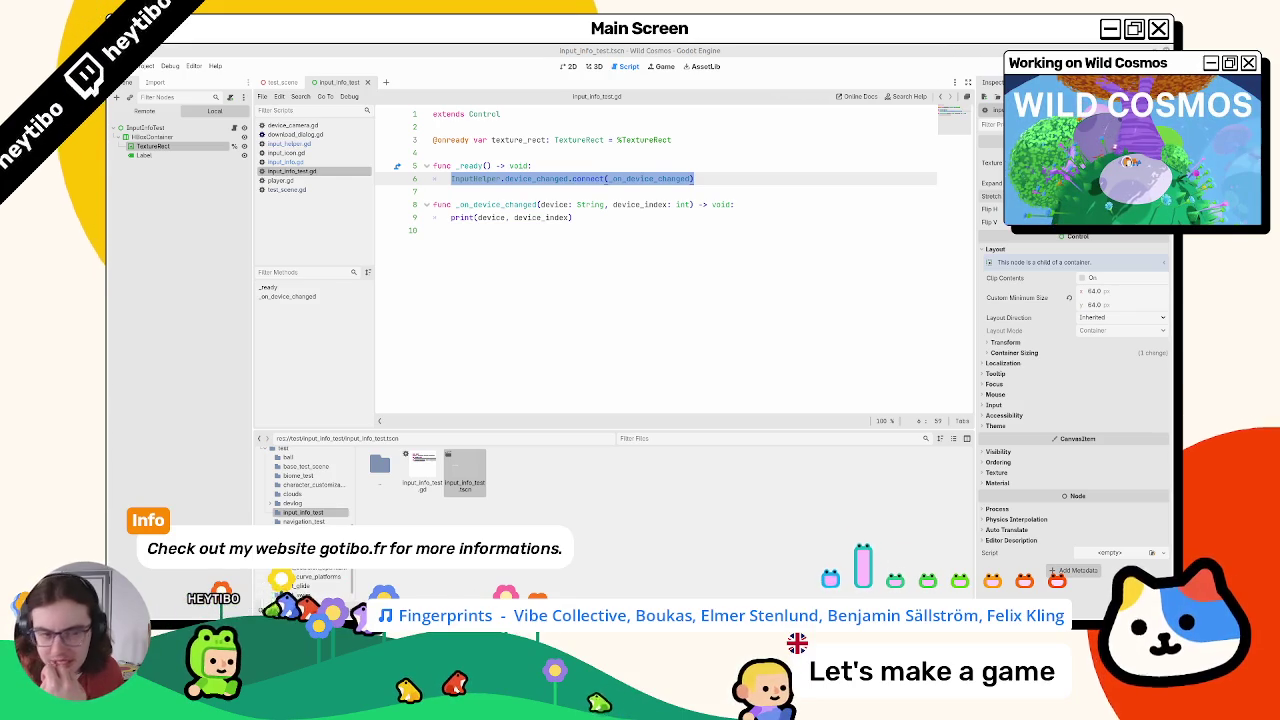
left_click(543, 284)
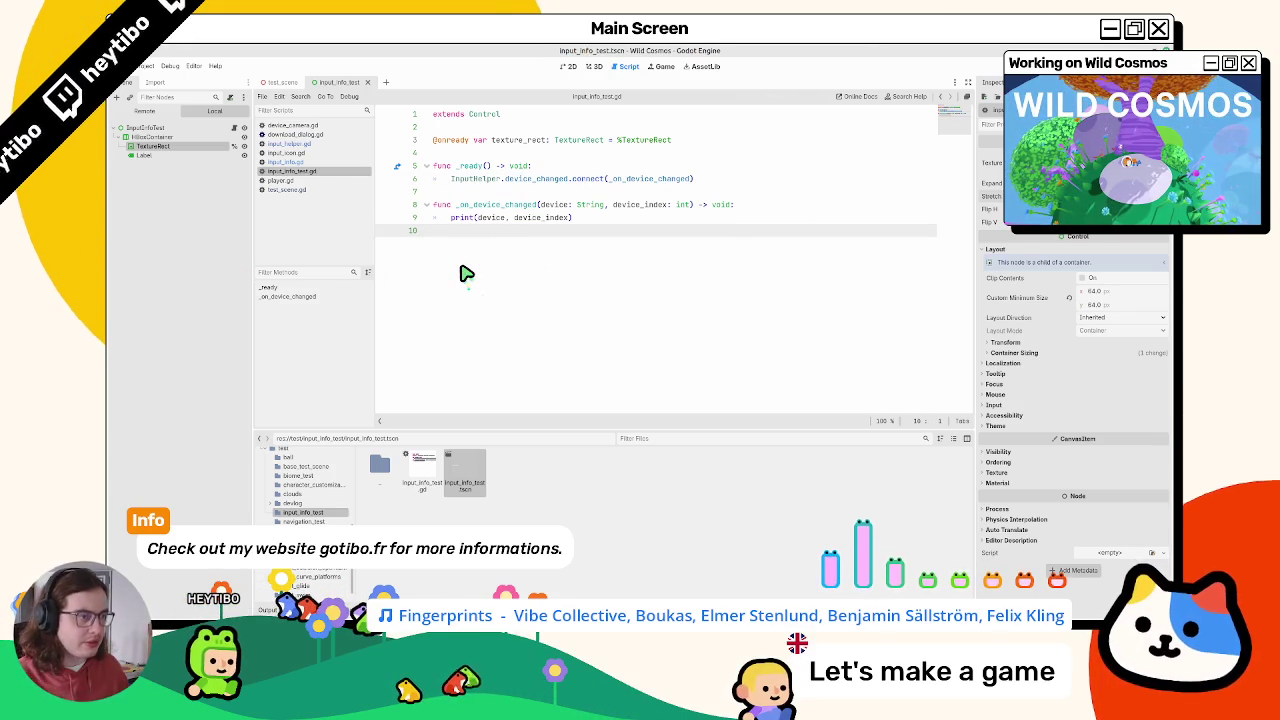
left_click(481, 208)
key("ctrl+shift+Return")
key("ctrl+shift+Return")
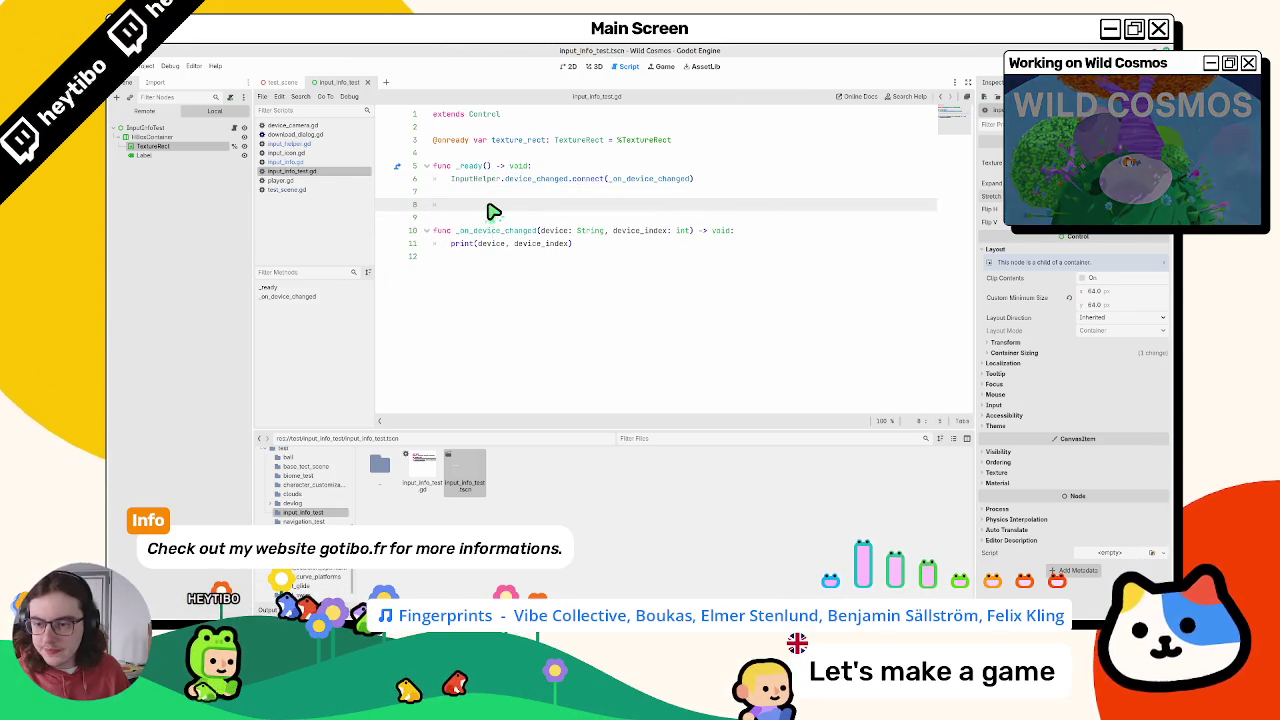
Step: Autocomplete InputHelperSettings.get_setting and inspect its definition in settings.gd
type("Inputg")
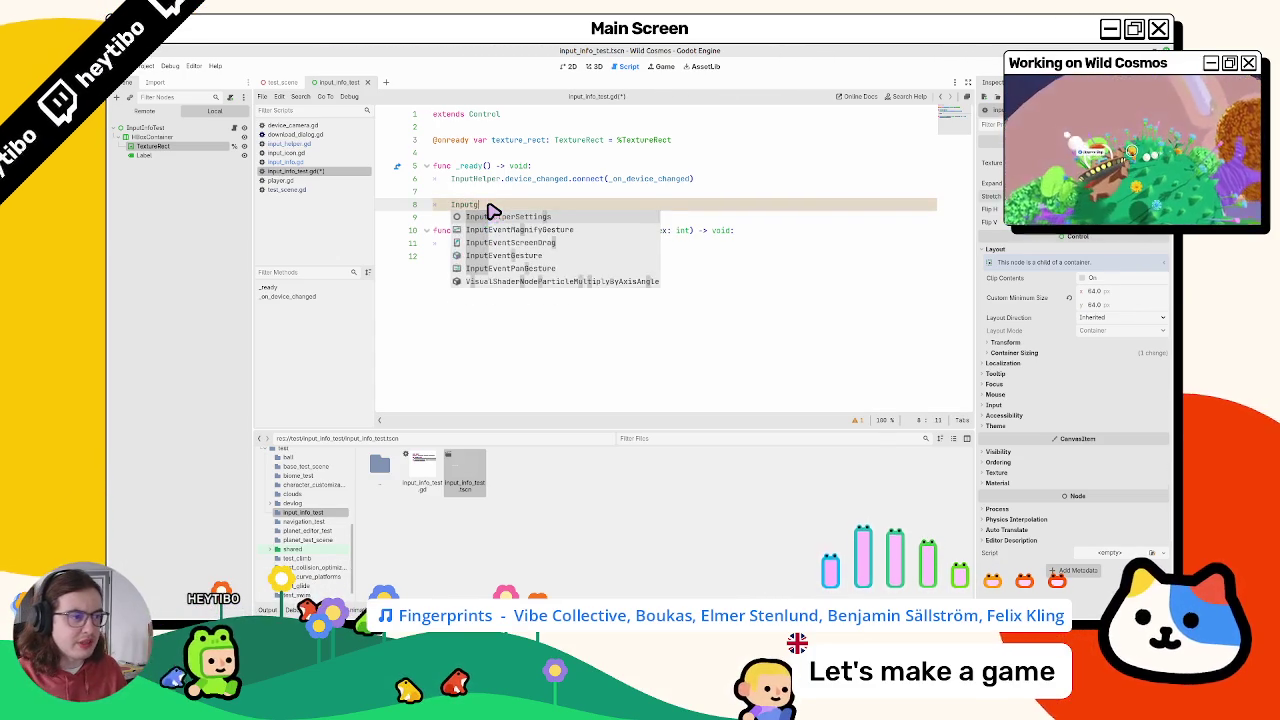
key("Return")
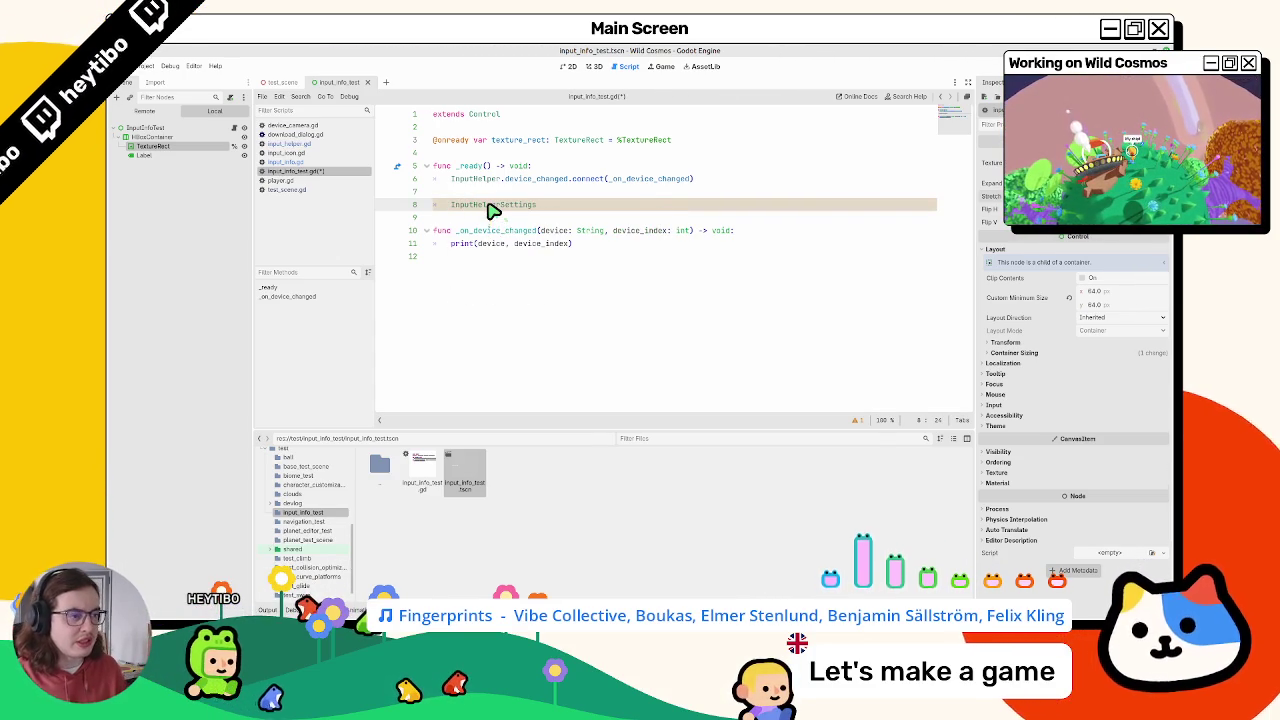
type(".get_setting()")
key("Return")
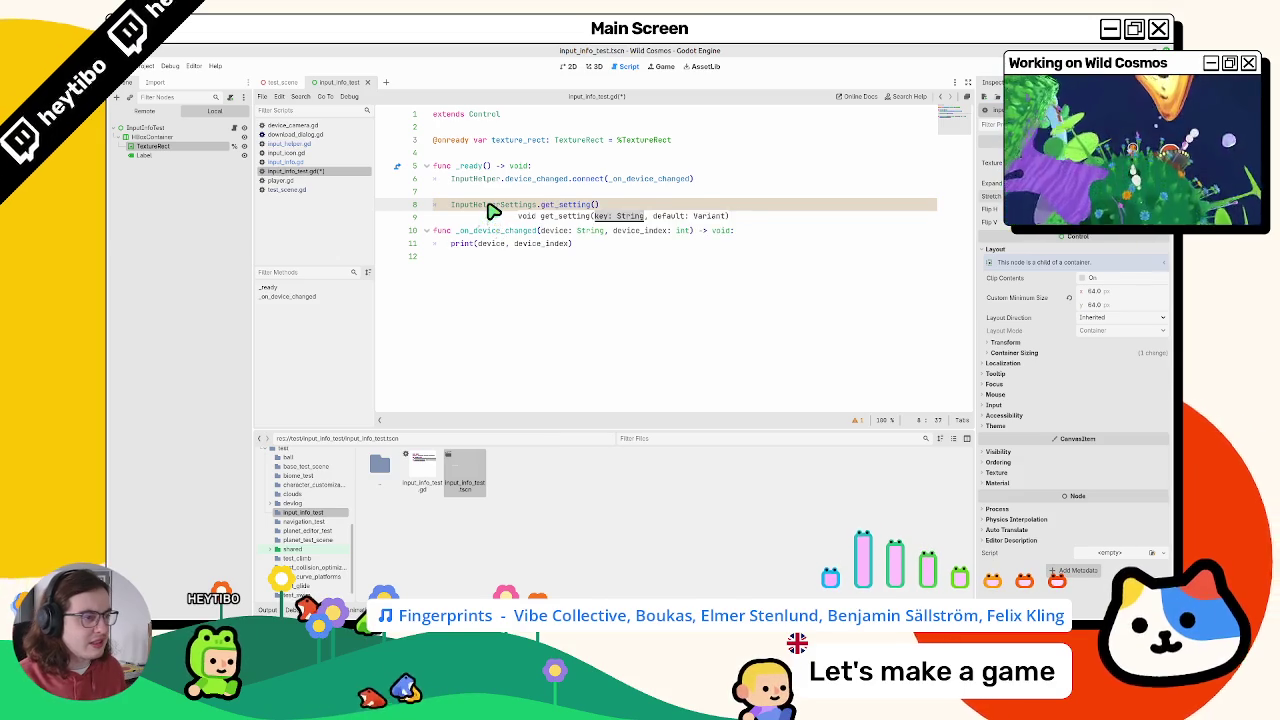
left_click(563, 205, "ctrl")
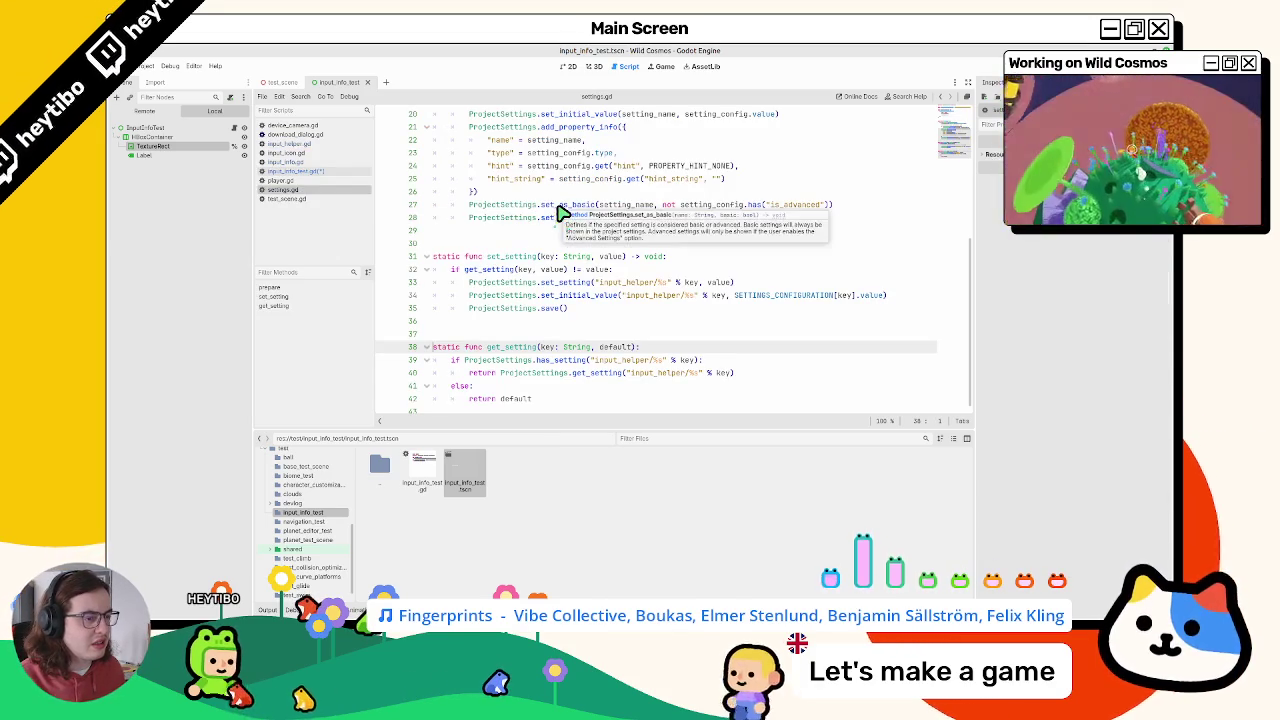
left_click(325, 172)
Step: Replace it with InputHelper.device and check the device declaration in input_helper.gd
key("ctrl+z")
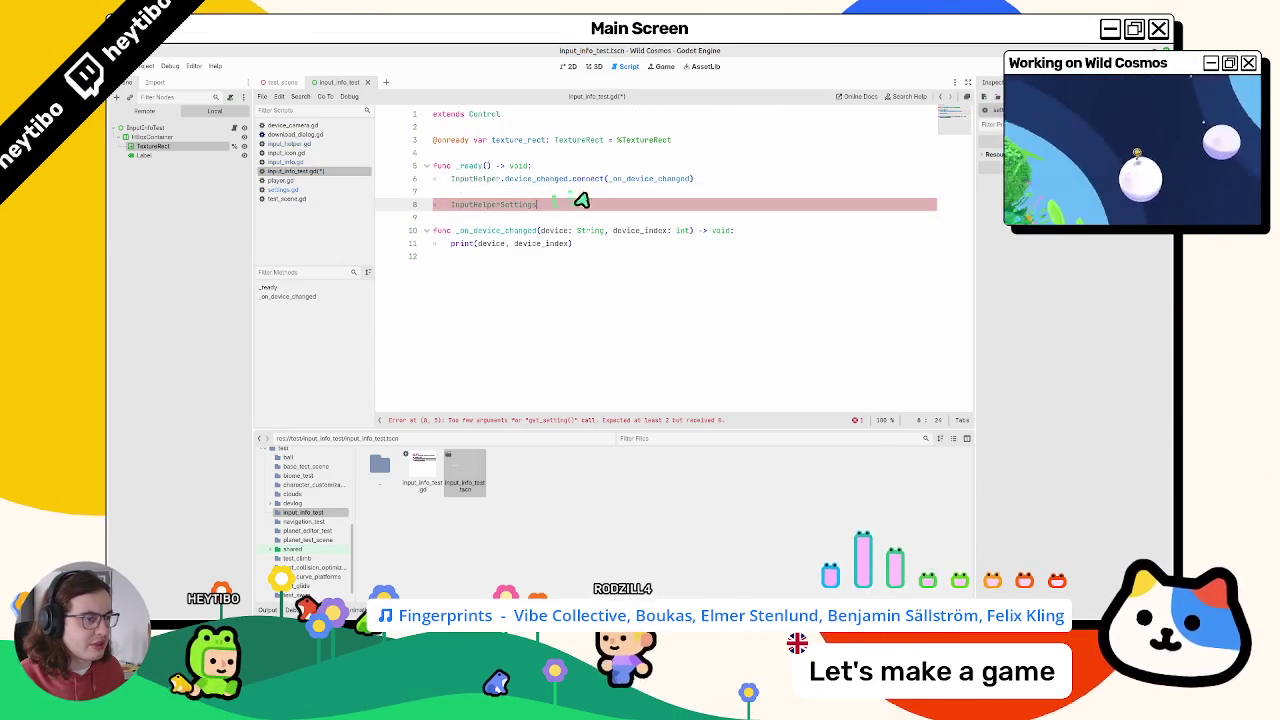
key("BackSpace")
key("BackSpace")
key("BackSpace")
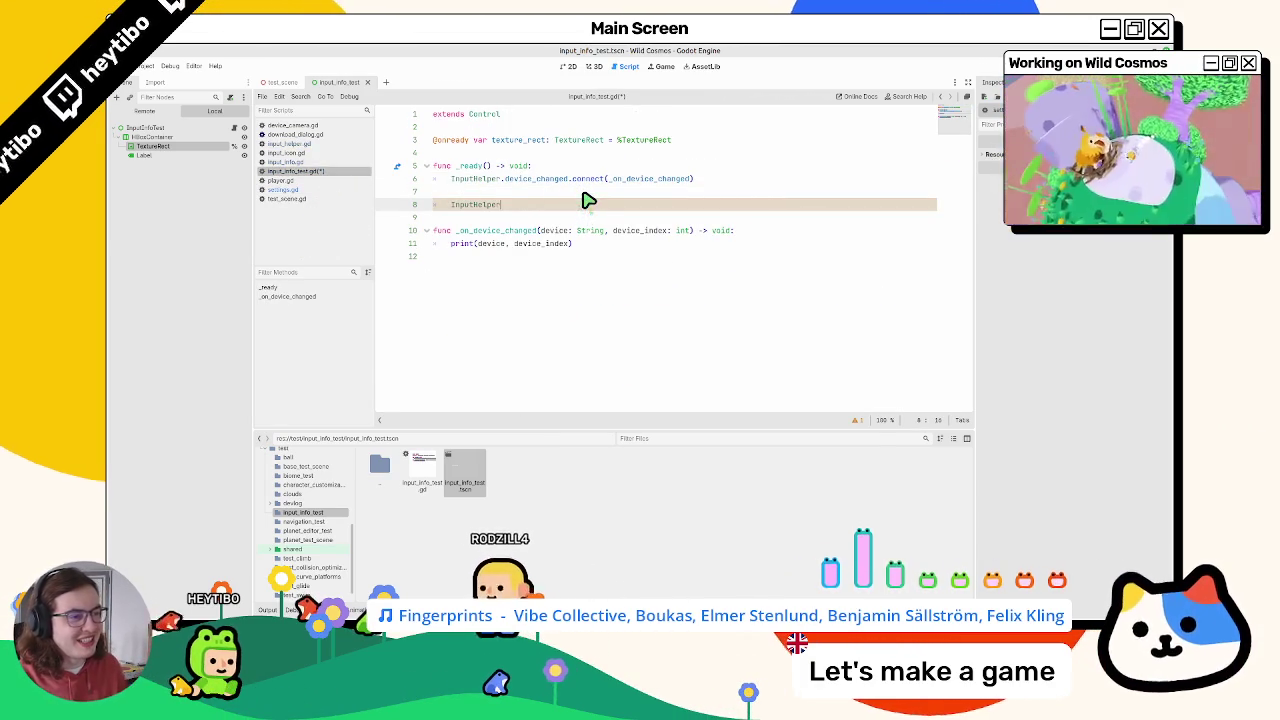
type(".")
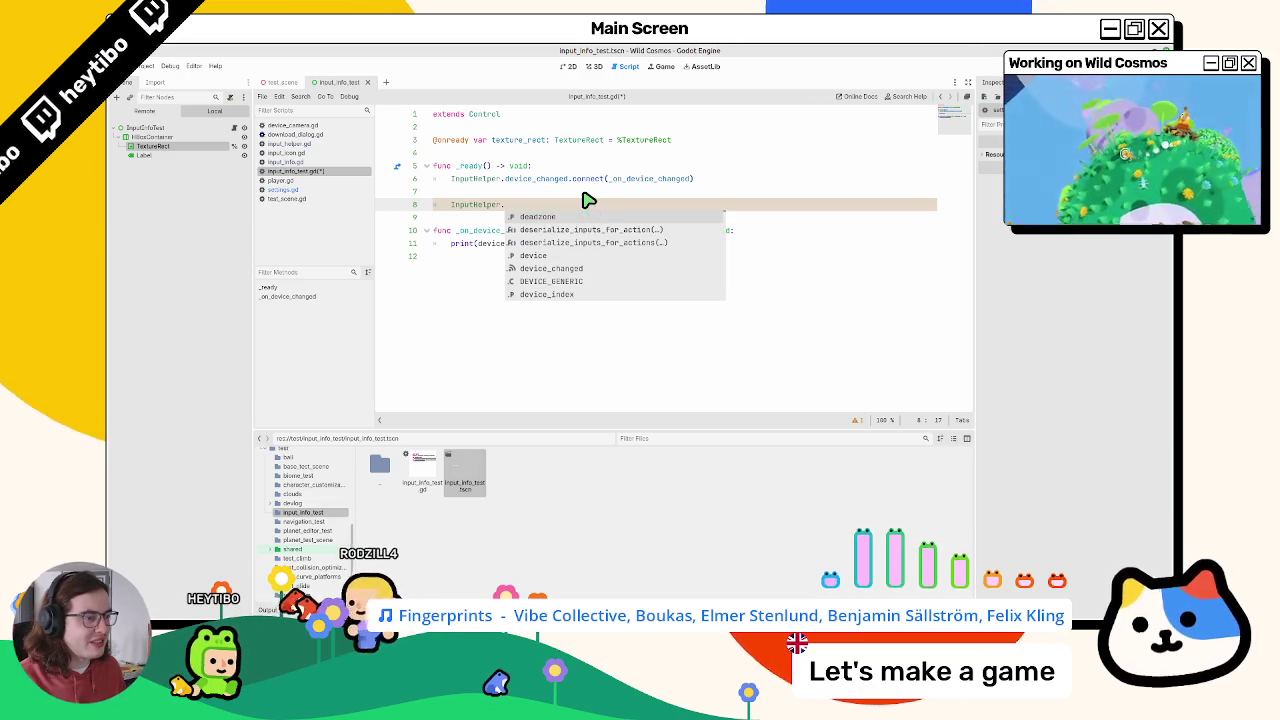
key("Down")
key("Down")
key("Down")
key("Return")
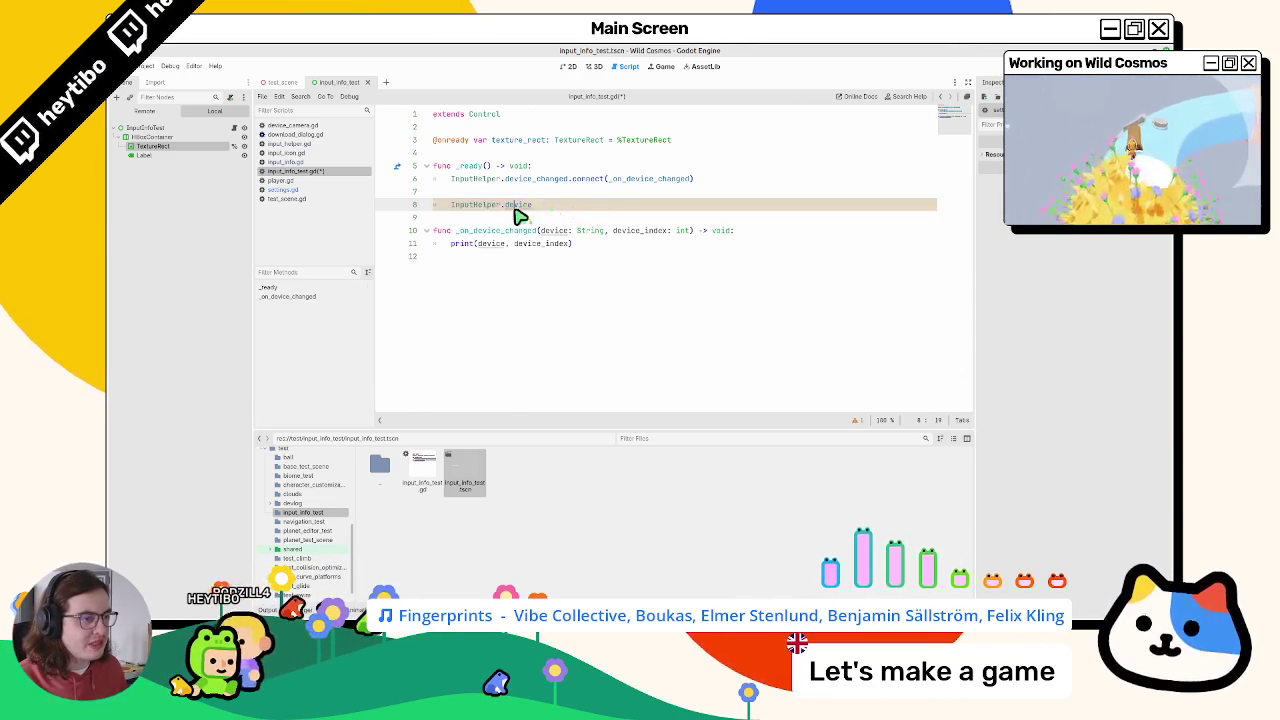
left_click(518, 205, "ctrl")
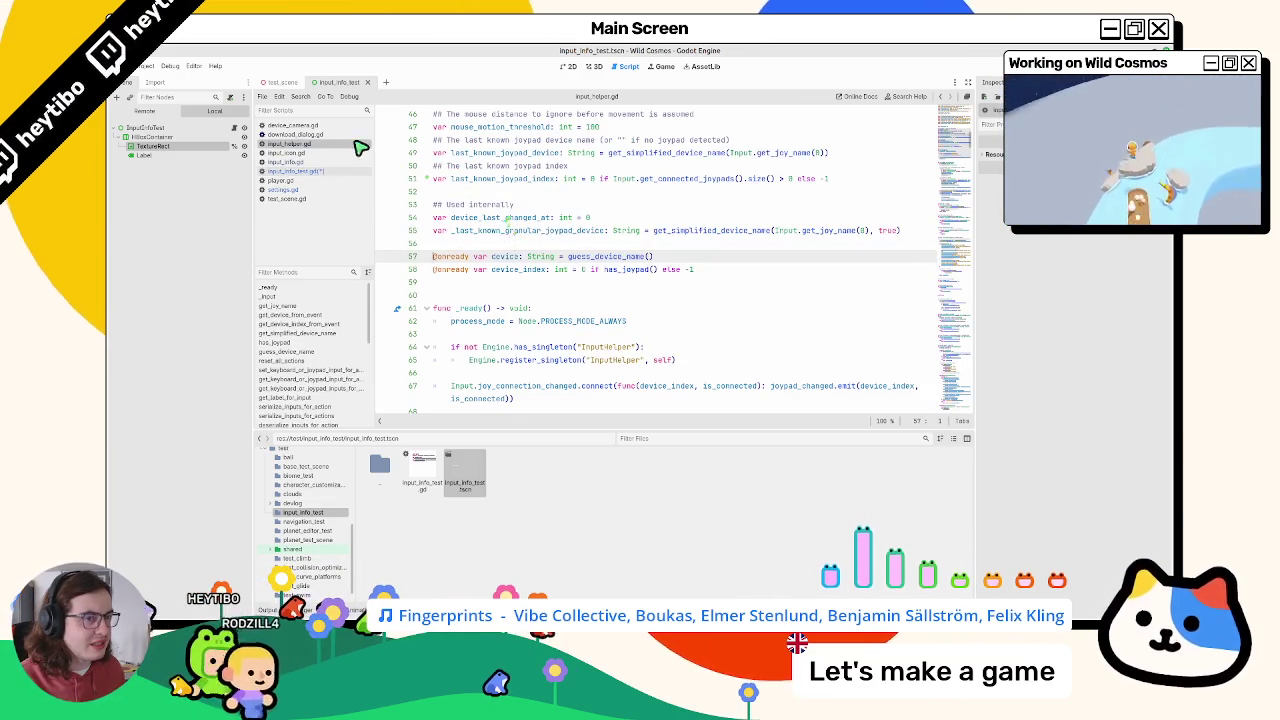
left_click(365, 172)
Step: Wrap InputHelper.device in a print( call, then save and run with F6
left_click_drag(451, 205, 543, 209)
type("print(")
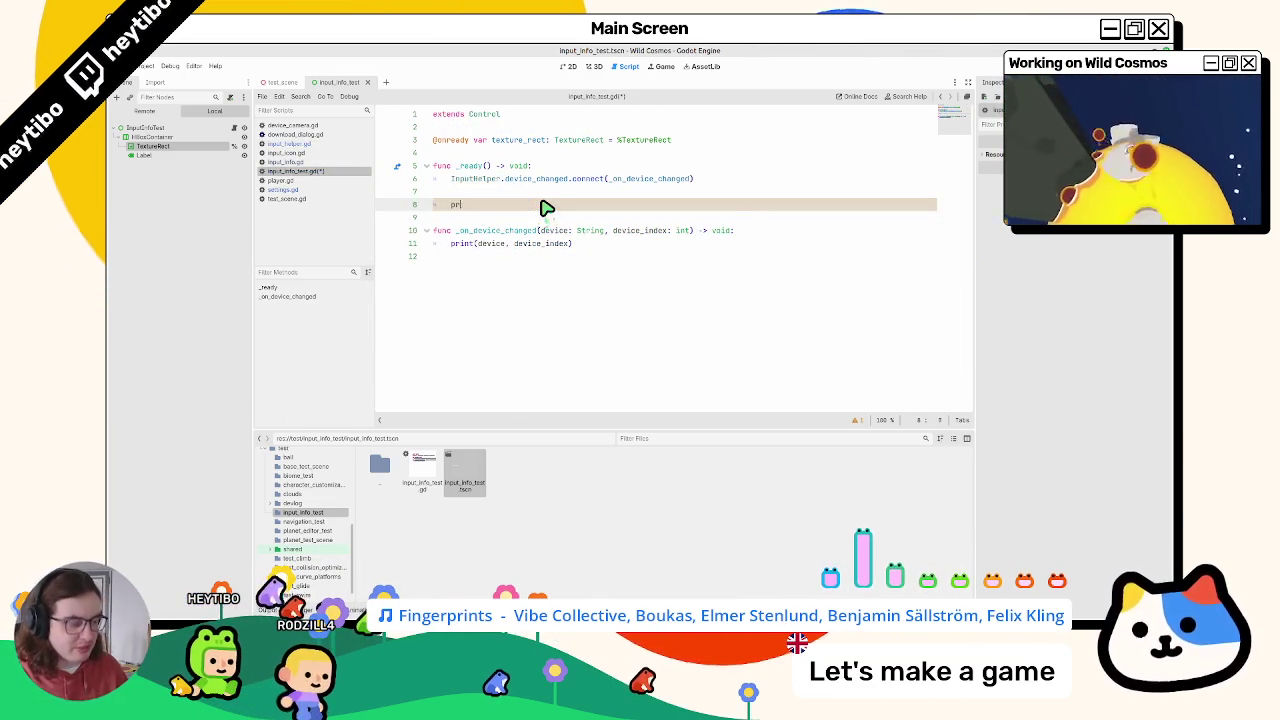
type("InputHelper.device")
key("F6")
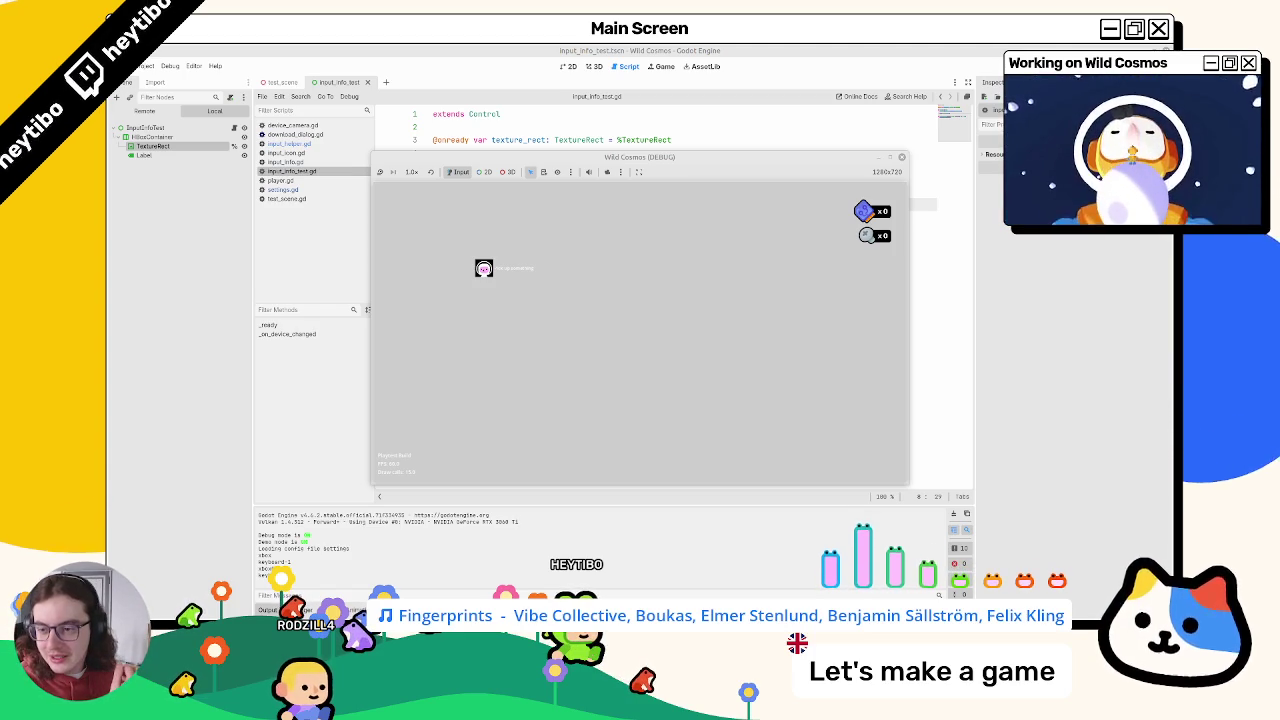
Step: Close the running Wild Cosmos debug window after checking the printed device
left_click(643, 51)
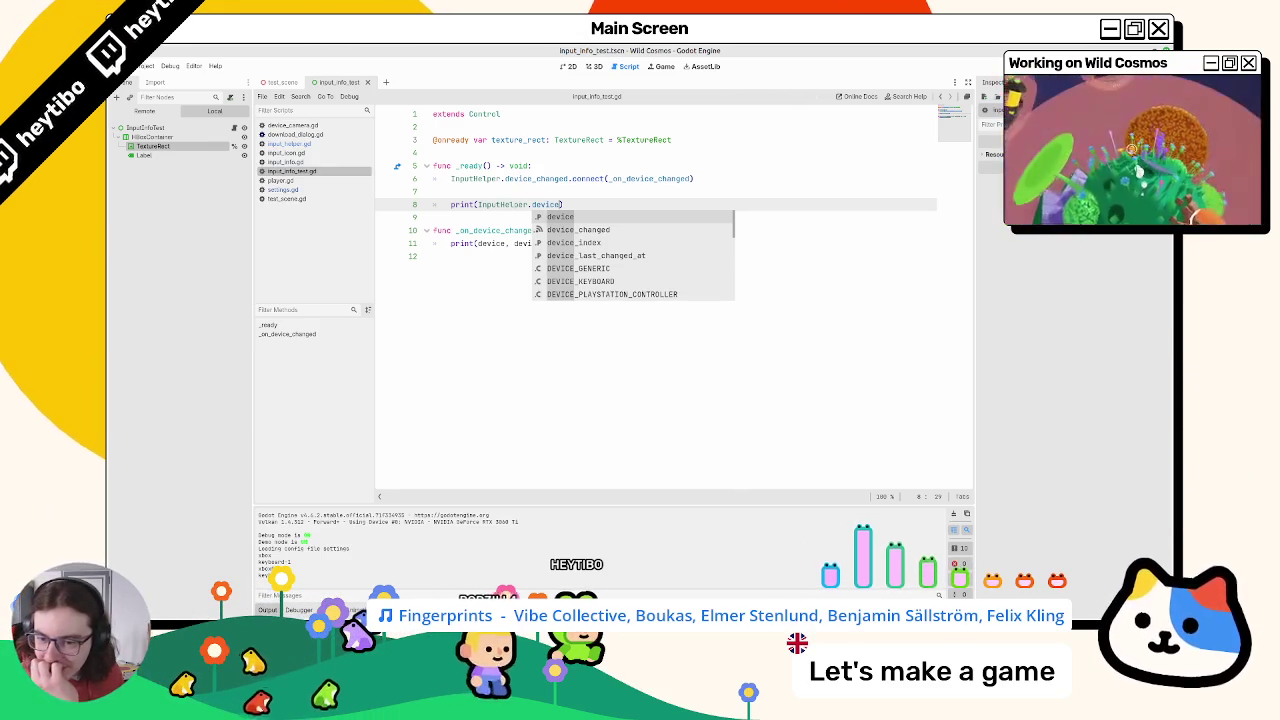
Step: Turn the print line into 'match InputHelper.device:'
left_click(641, 207)
key("Return")
key("Return")
type("p")
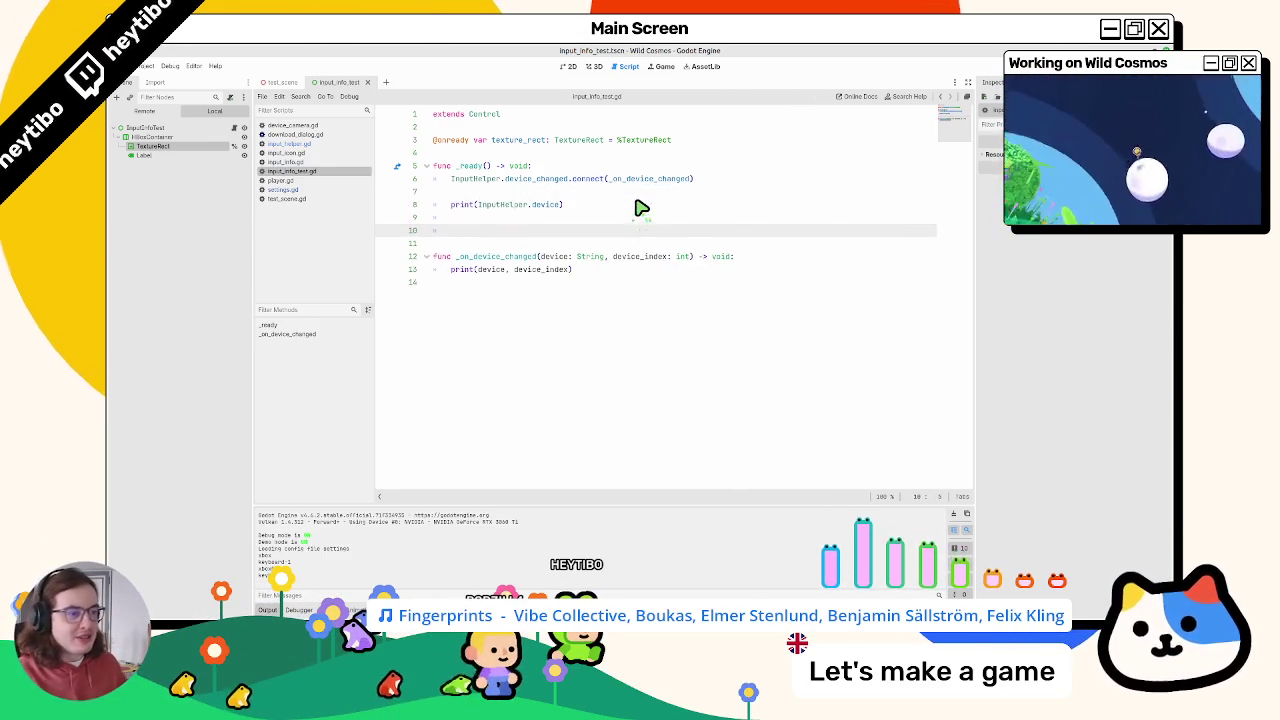
type("atch")
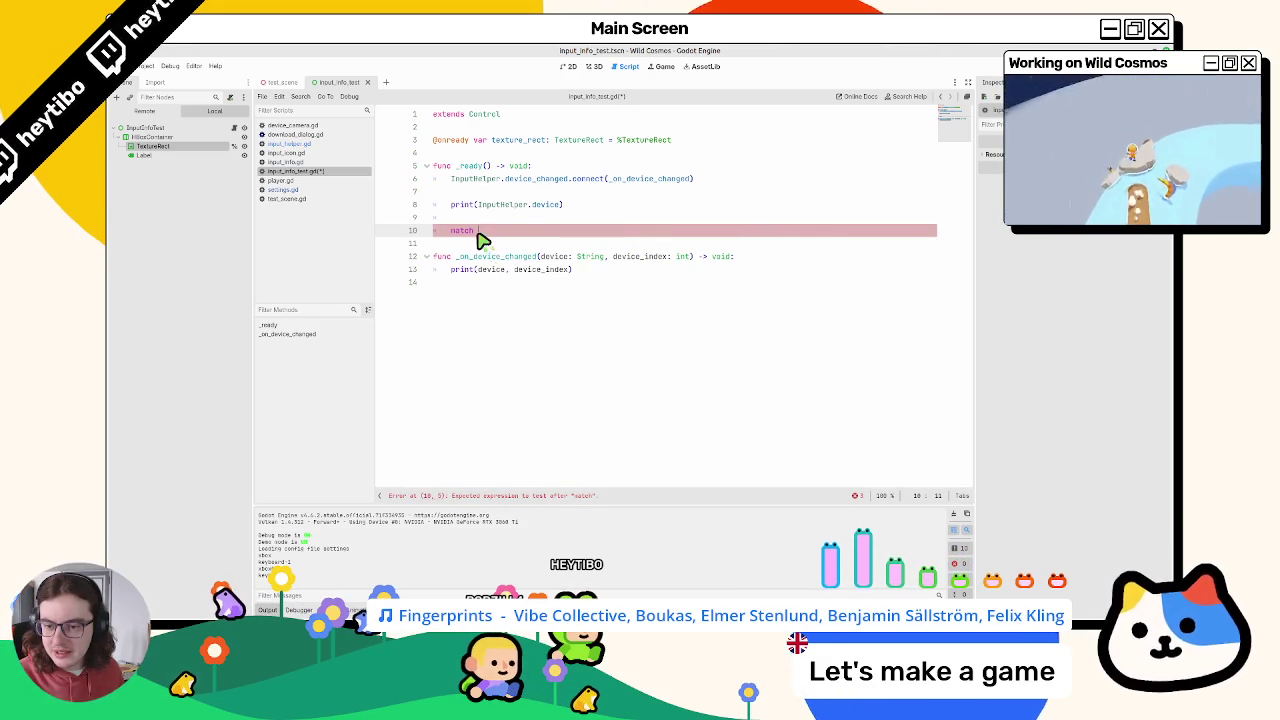
left_click_drag(478, 204, 543, 206)
key("ctrl+c")
key("ctrl+shift+k")
left_click(552, 217)
key("ctrl+v")
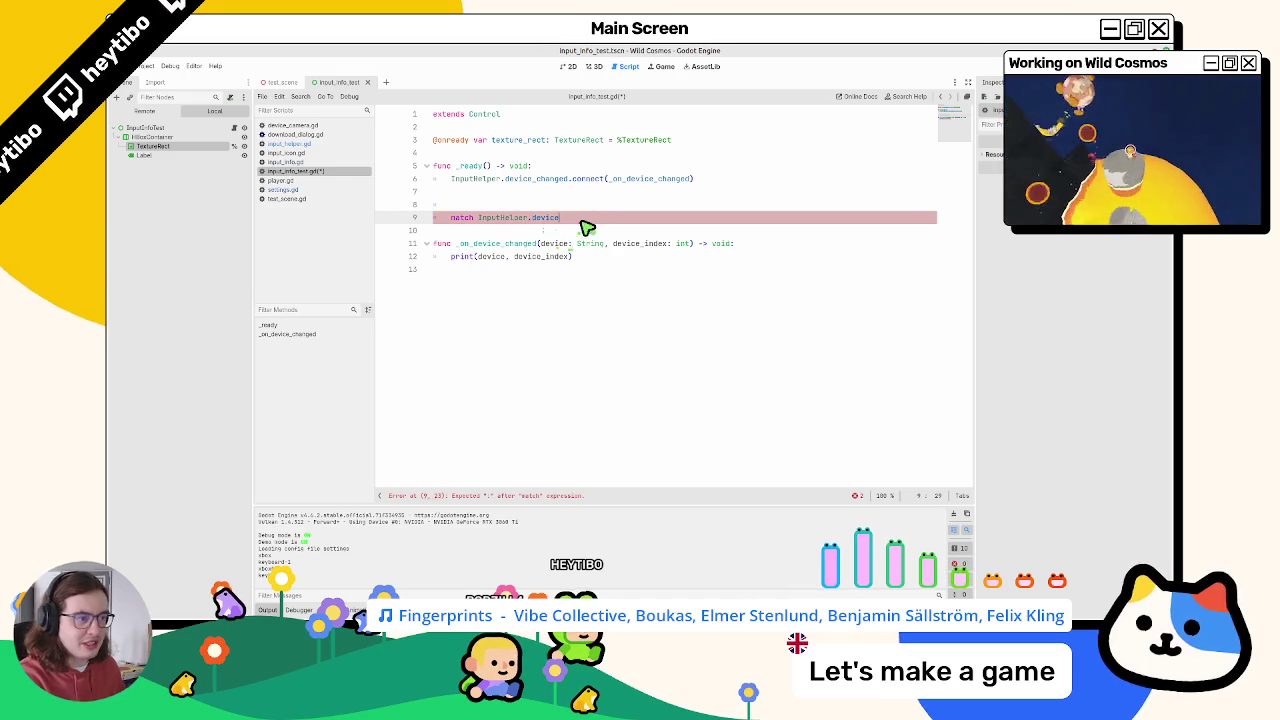
type(":")
key("Return")
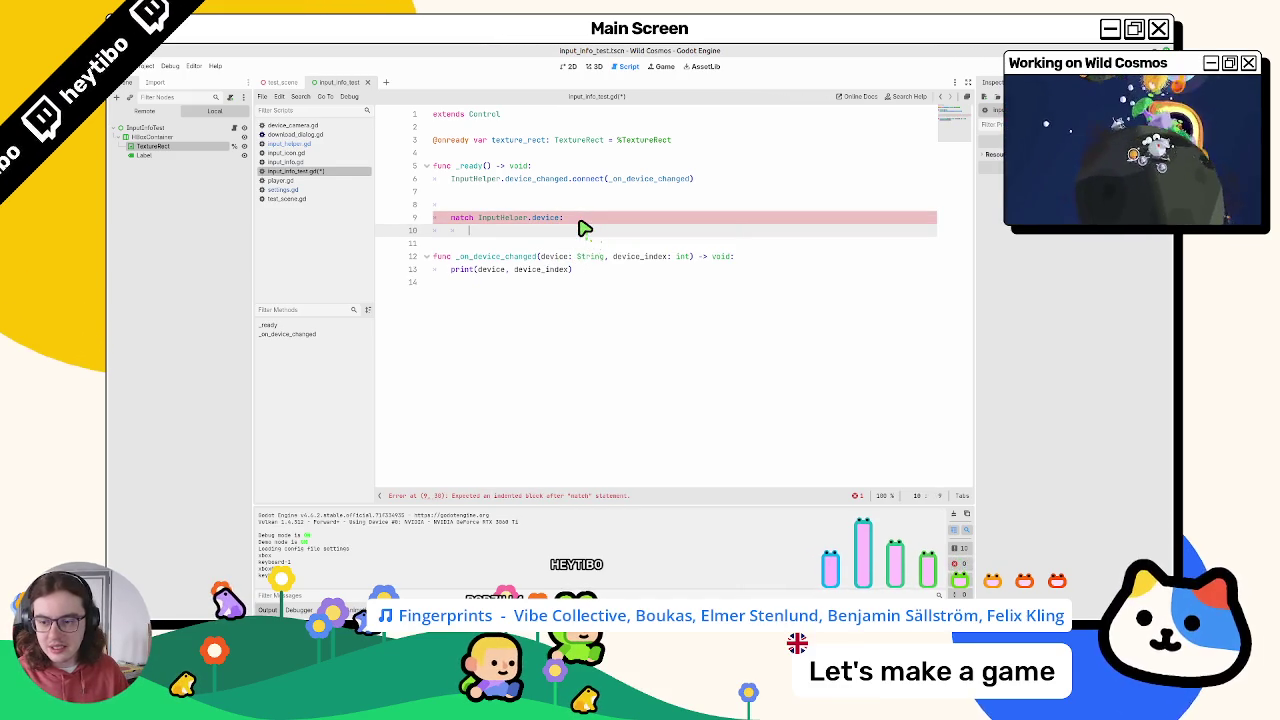
Step: Add the InputHelper.DEVICE_KEYBOARD: branch
type("Input")
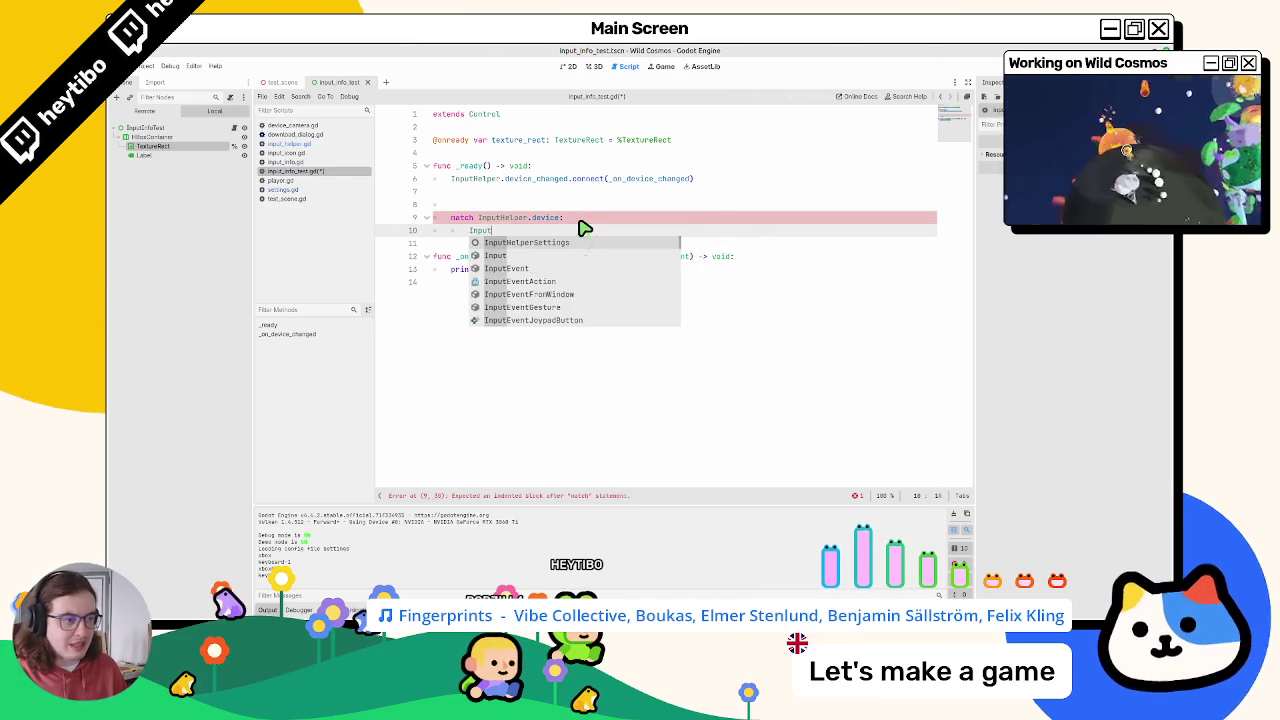
type("Helper.devic")
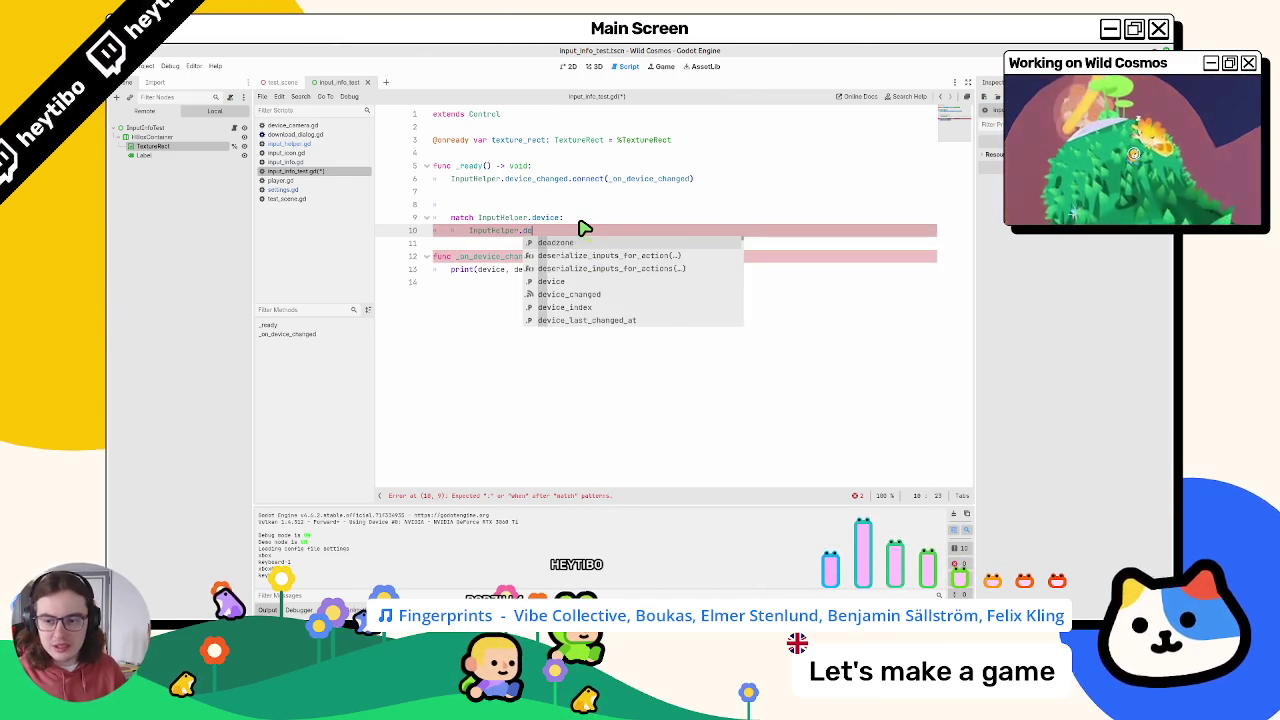
key("BackSpace")
key("BackSpace")
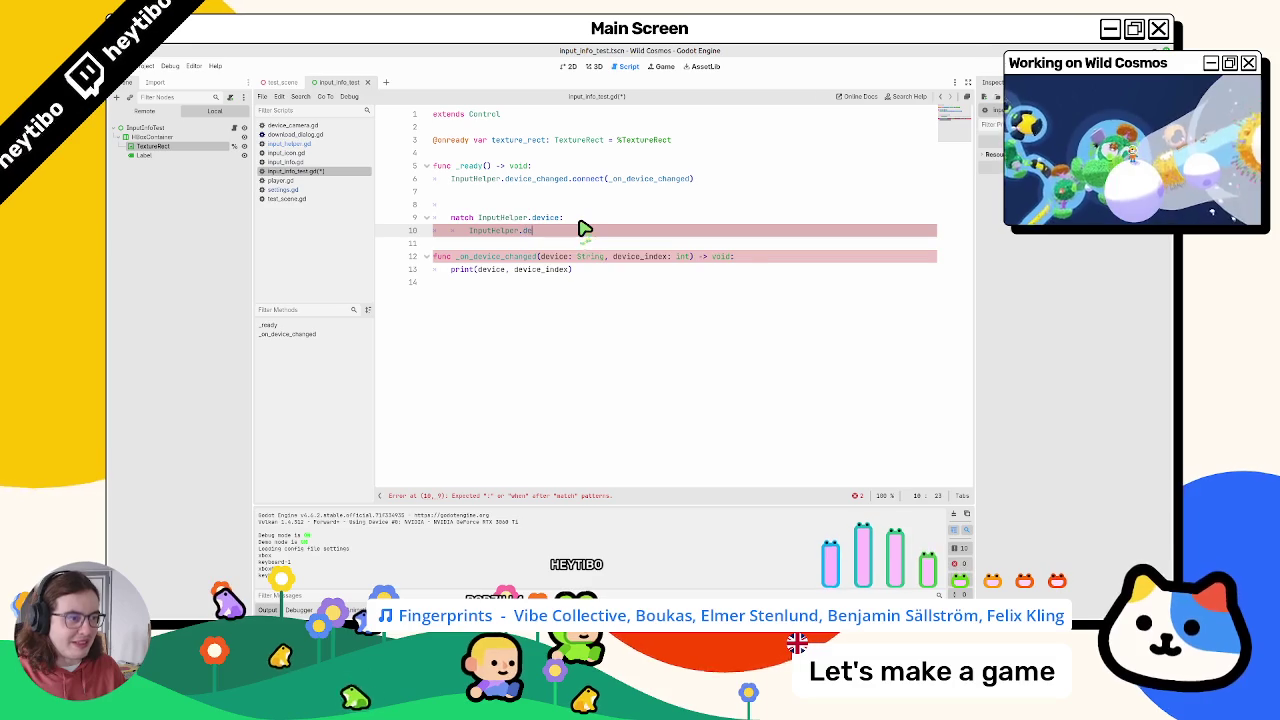
type("vice_k")
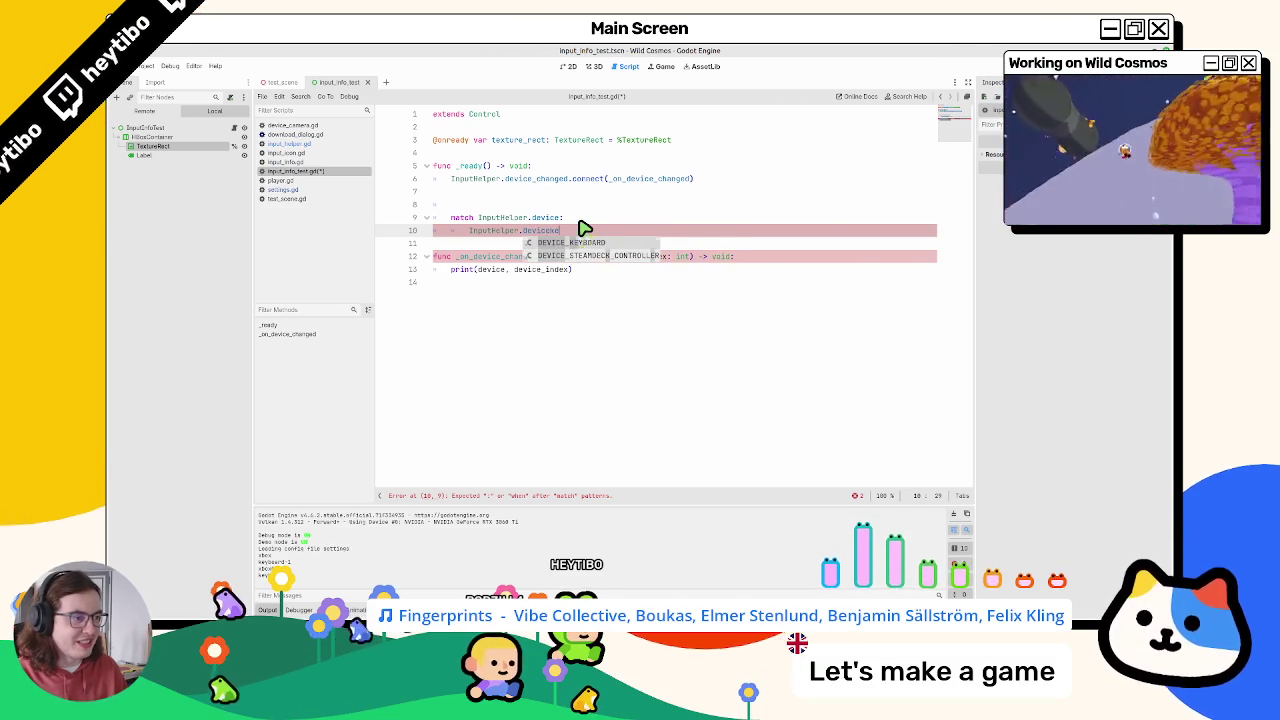
key("Return")
type(":")
key("Return")
key("Return")
Step: Add the InputHelper.DEVICE_XBOX_CONTROLLER: branch, with pass in both branches
type("Input")
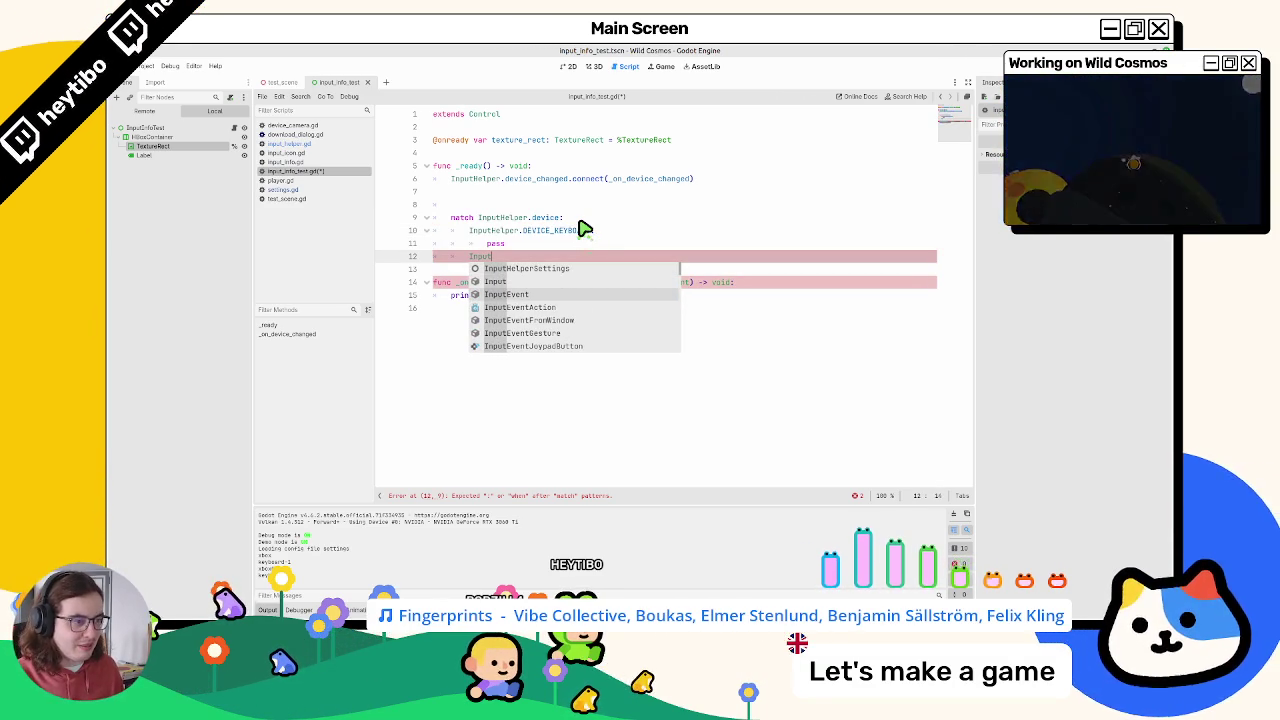
type("Help")
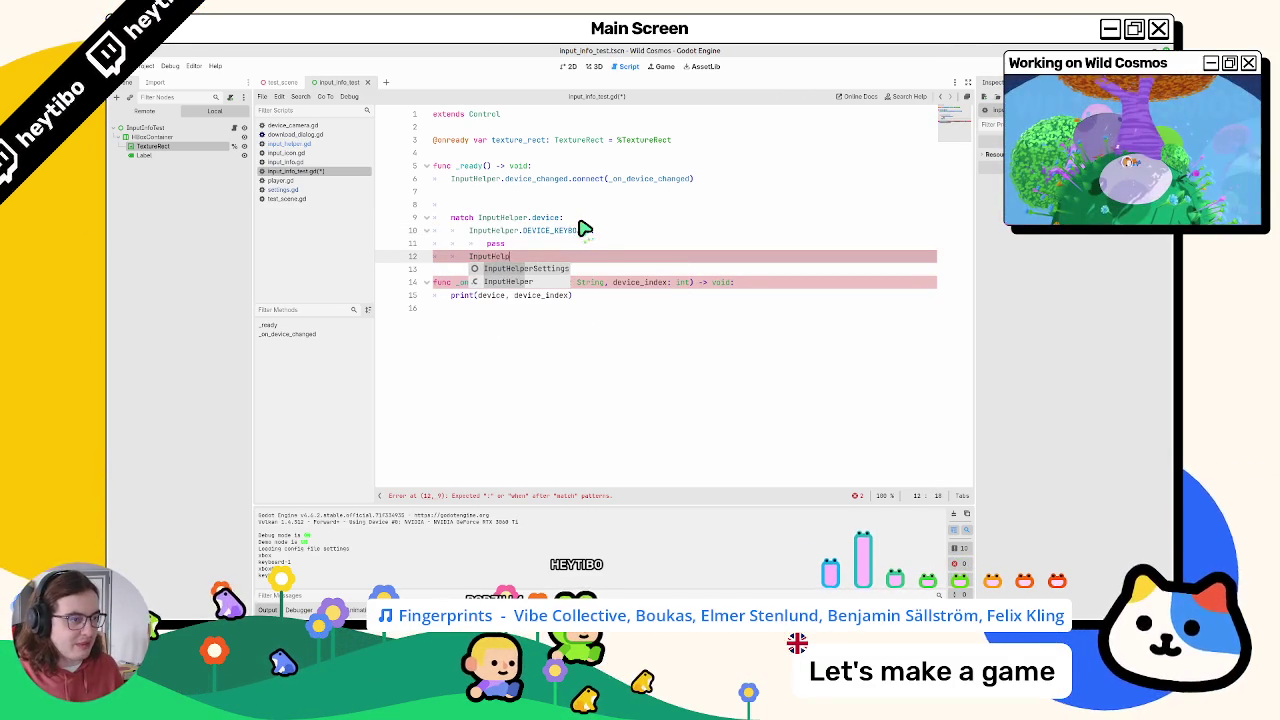
type("er.device")
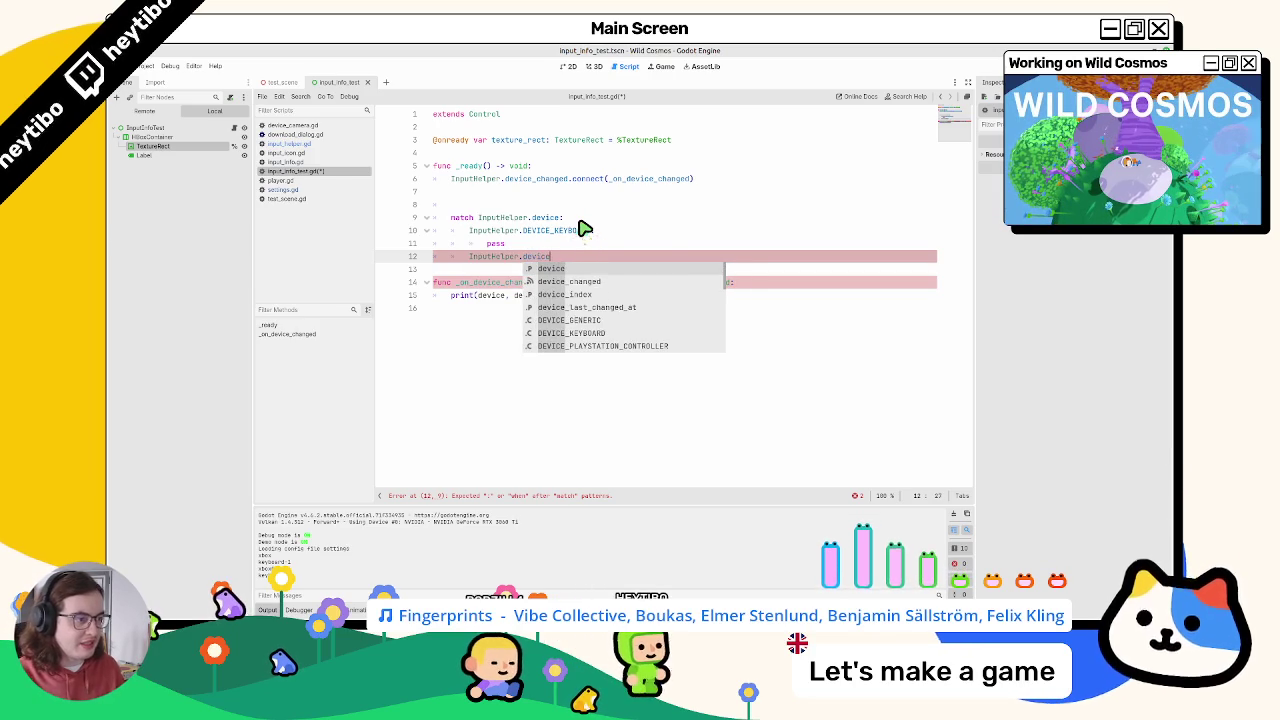
type("_x")
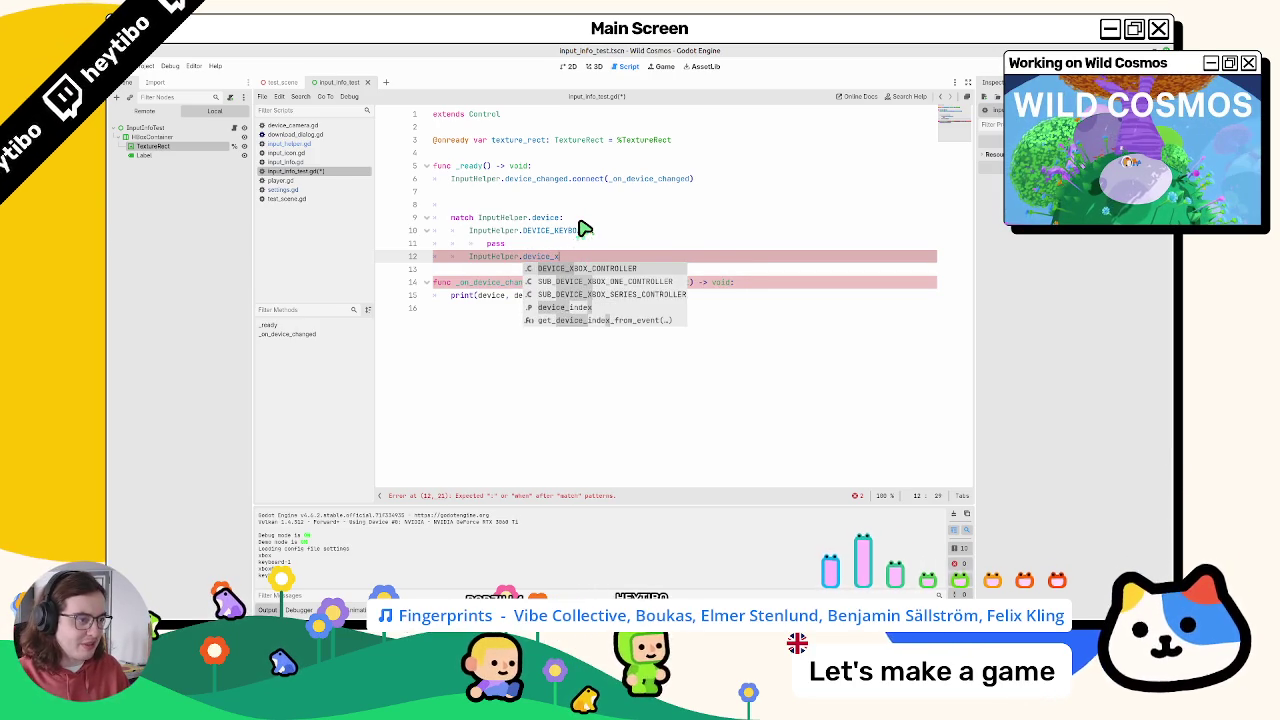
key("Return")
type(":")
key("Return")
type("pass")
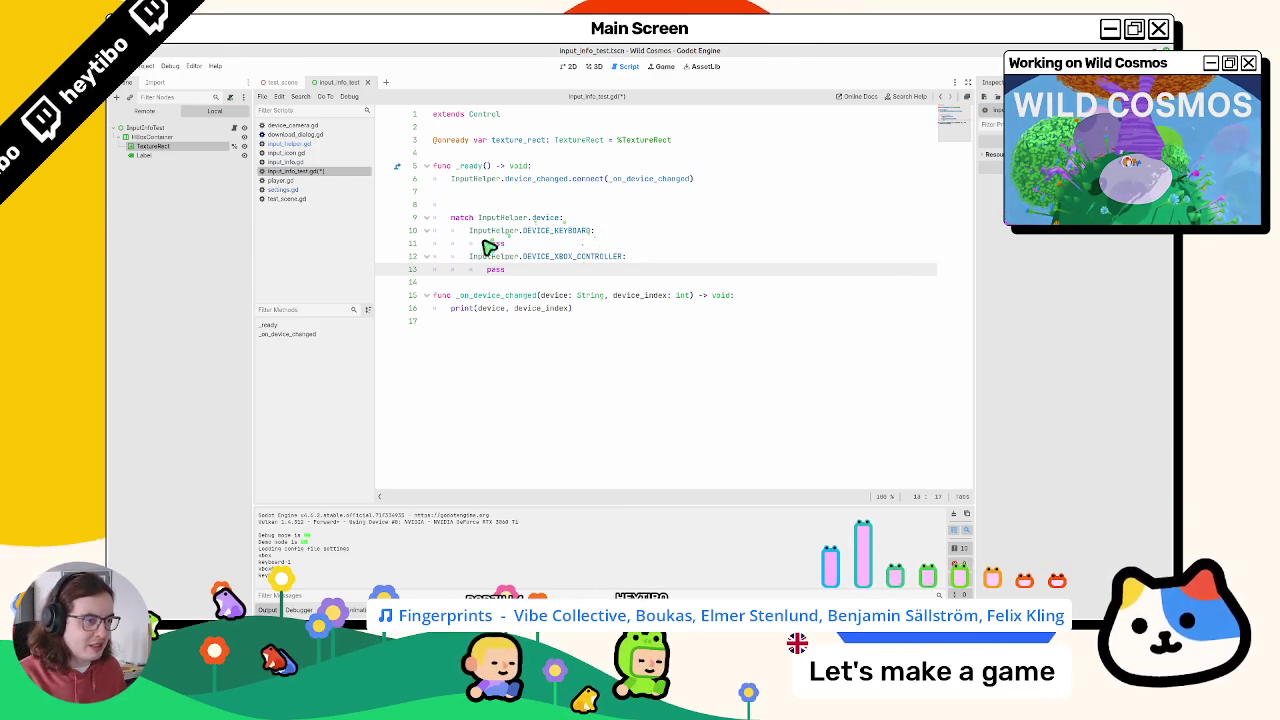
left_click(522, 243)
left_click(522, 266)
left_click(531, 244)
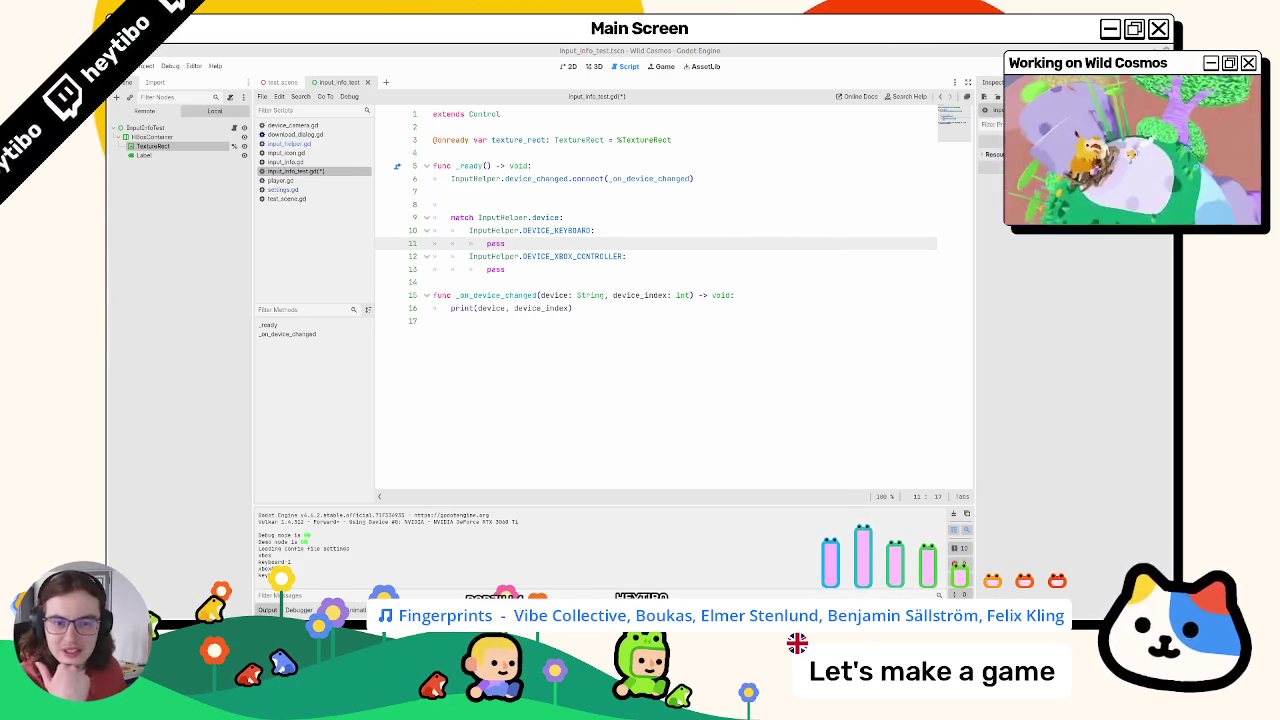
mouse_move(552, 604)
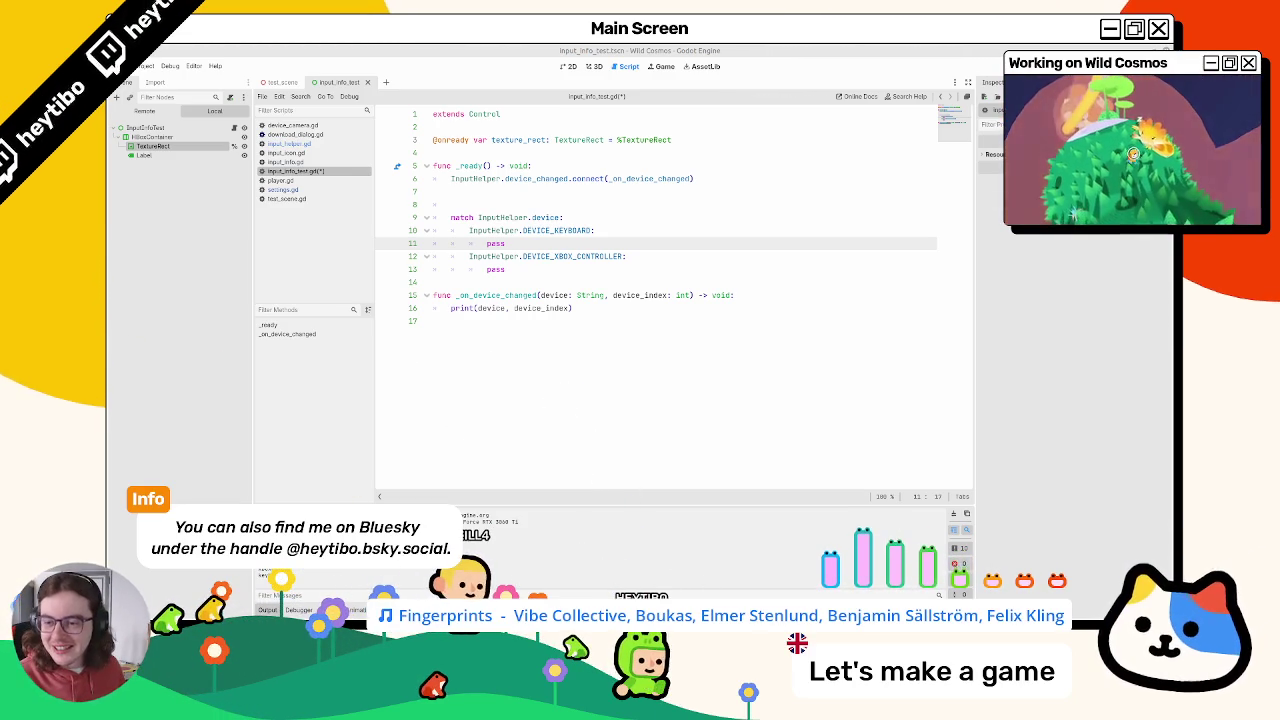
Step: Replace pass in both branches with InputHelper.get_keyboard_input_for_action("")
key("ctrl+BackSpace")
type("On")
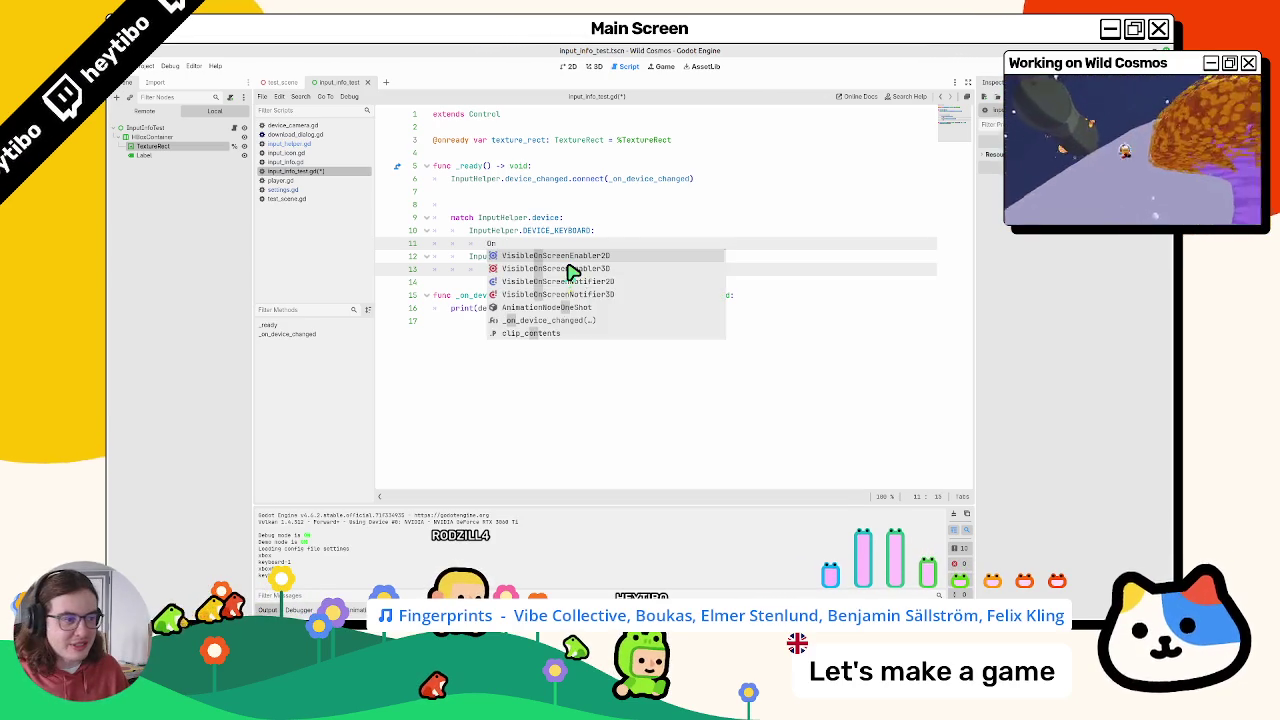
key("ctrl+BackSpace")
type("InputH")
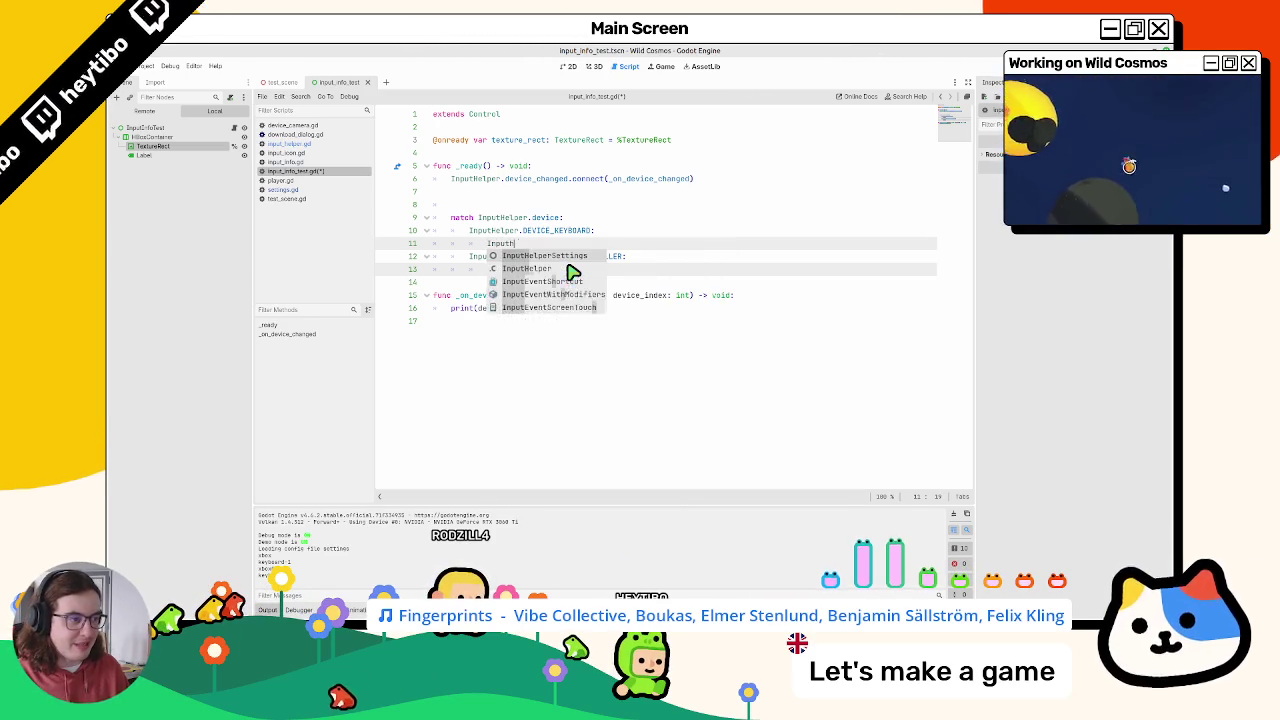
type("elper.ge")
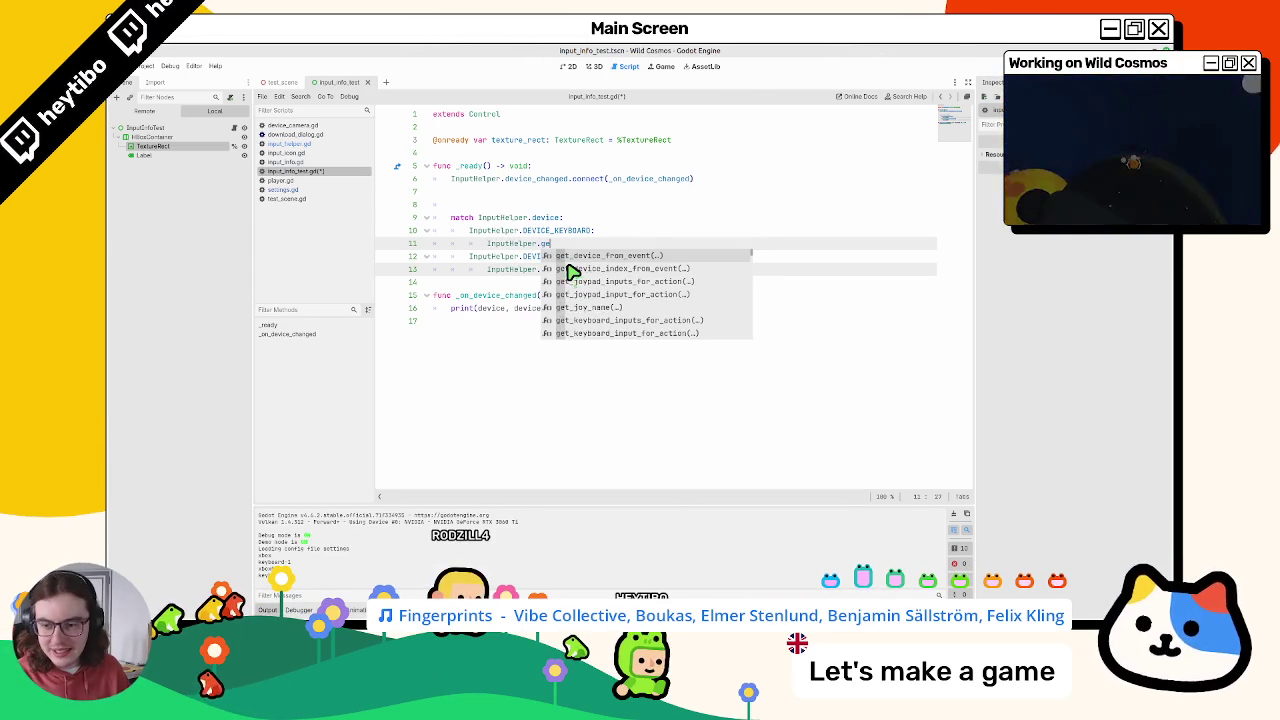
type("t_keyb")
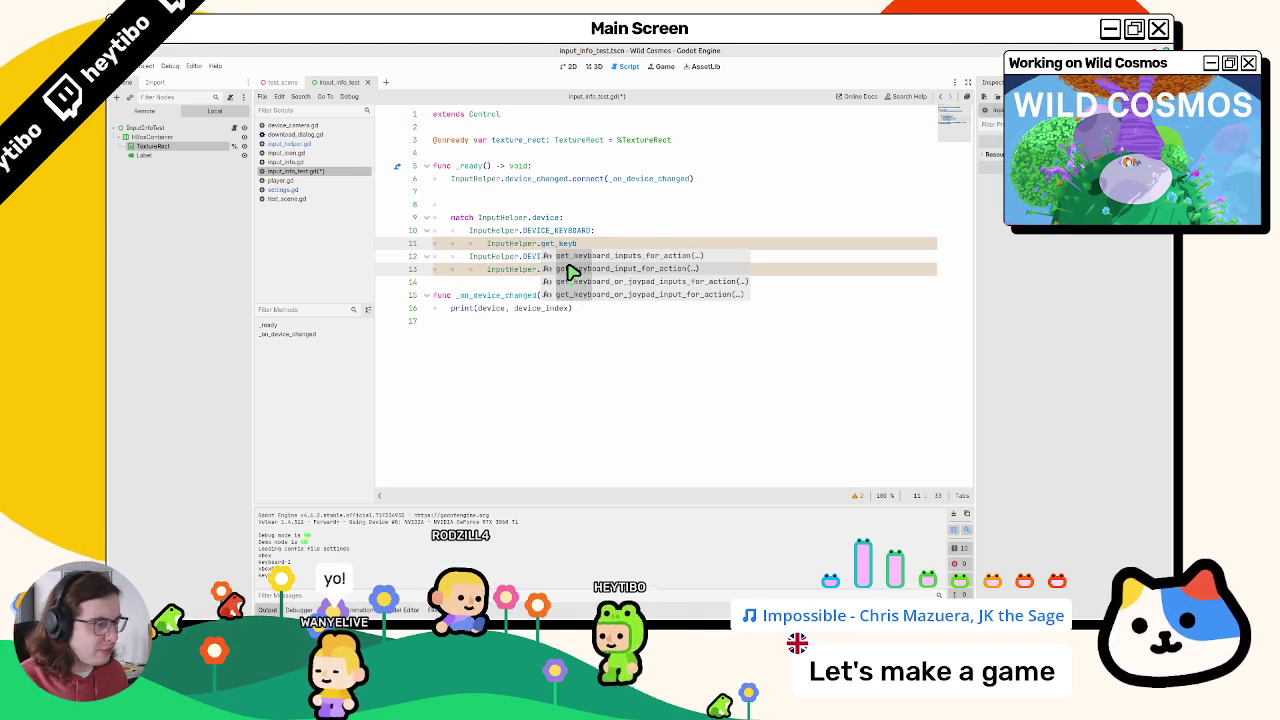
left_click(570, 271)
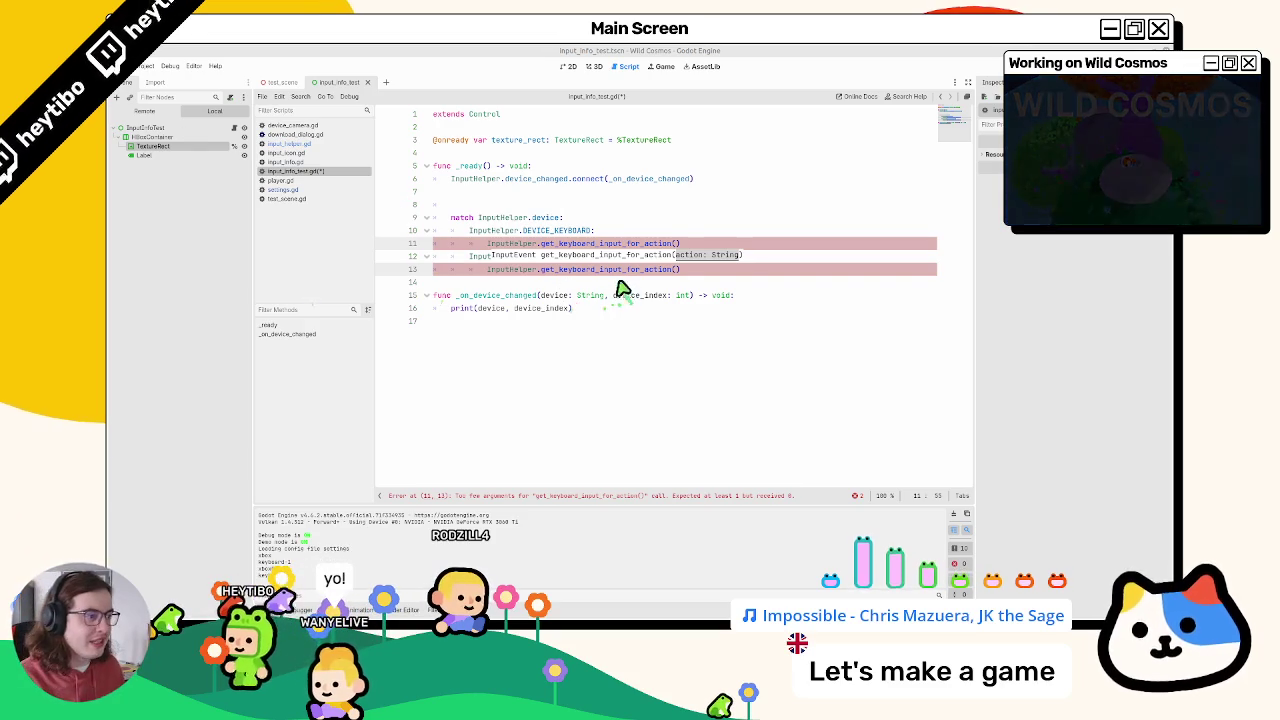
key("Down")
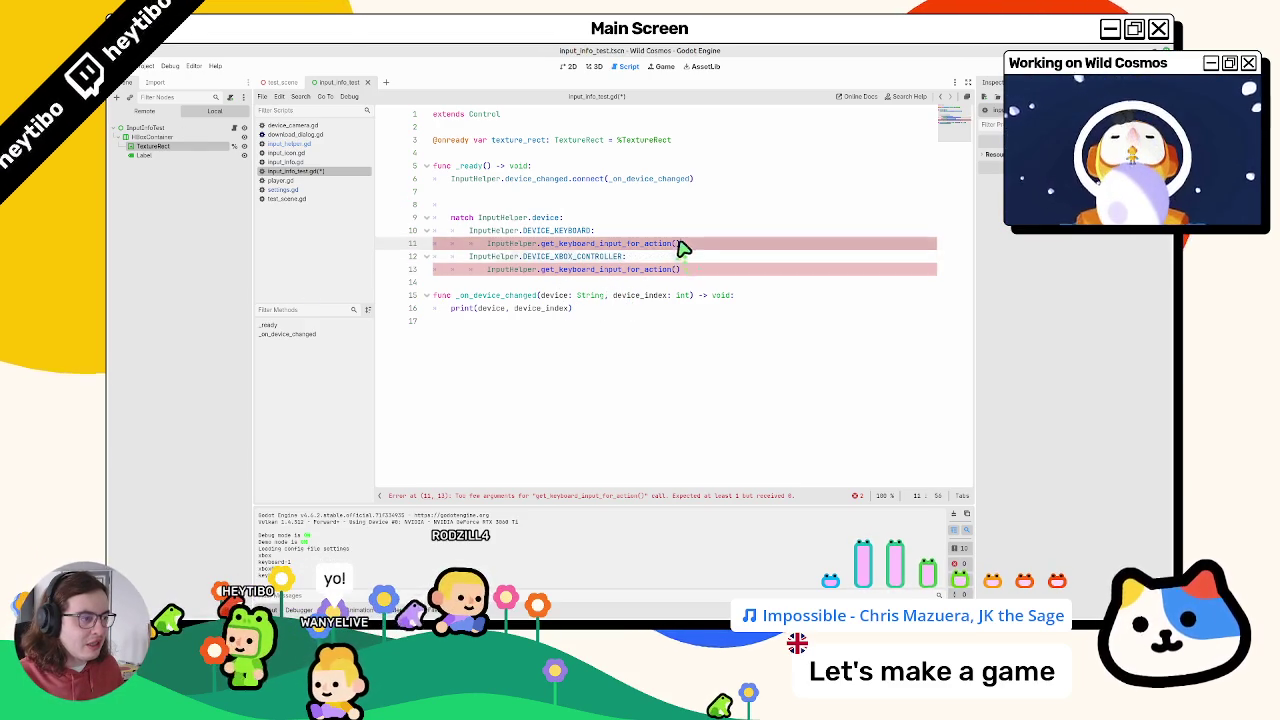
left_click(677, 243)
type("\"\"")
left_click(680, 270)
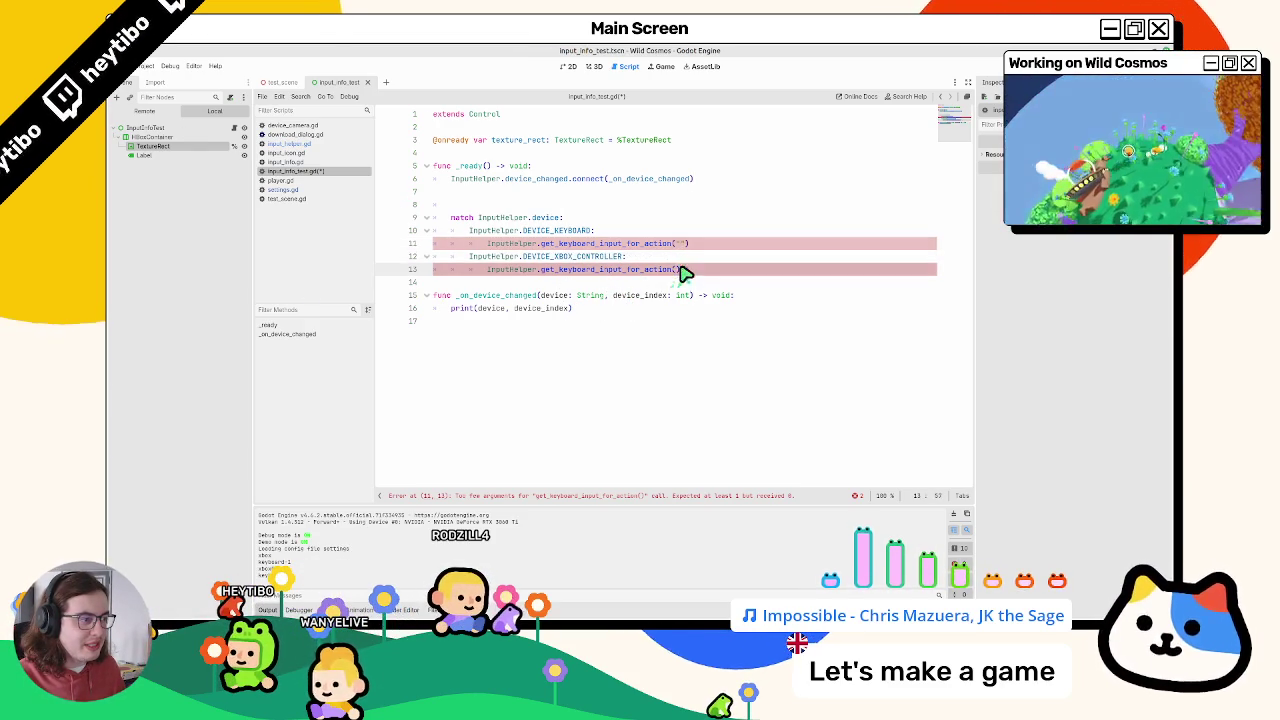
type("\"\"")
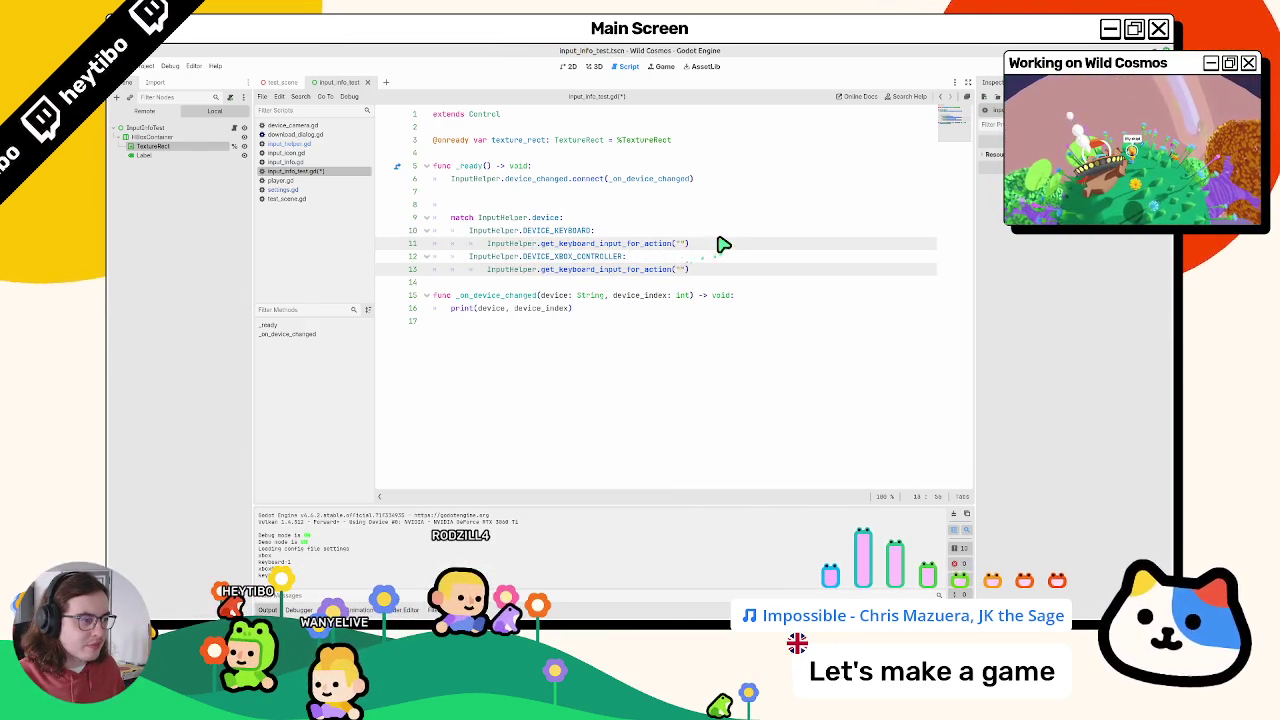
type("action")
Step: Change line 13's call to get_joypad_input_for_action
key("Escape")
key("Escape")
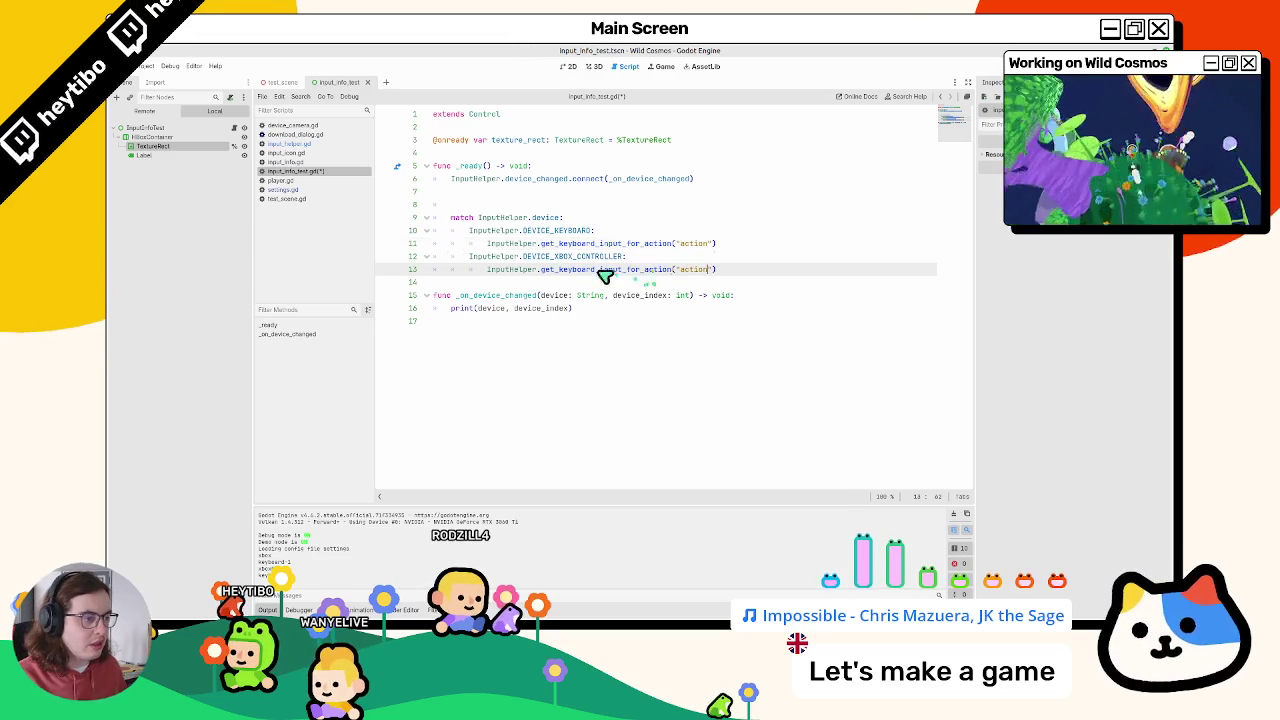
double_click(628, 271)
type("g")
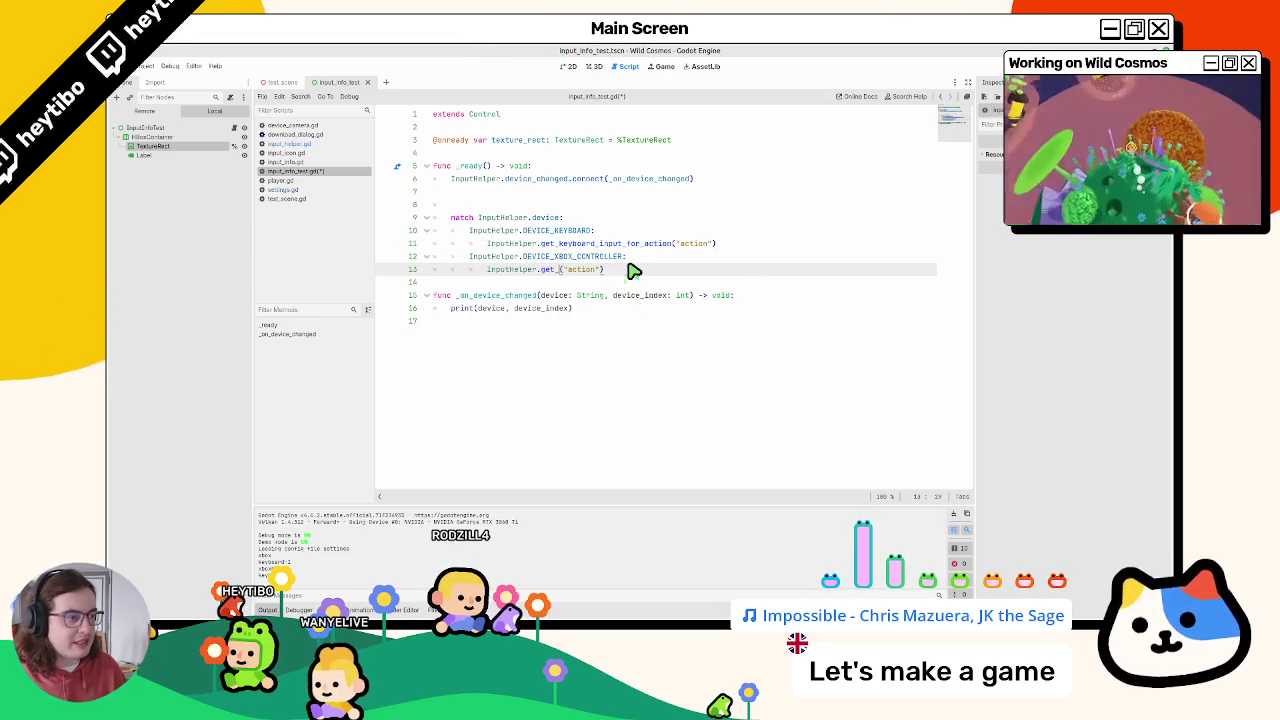
type("contro")
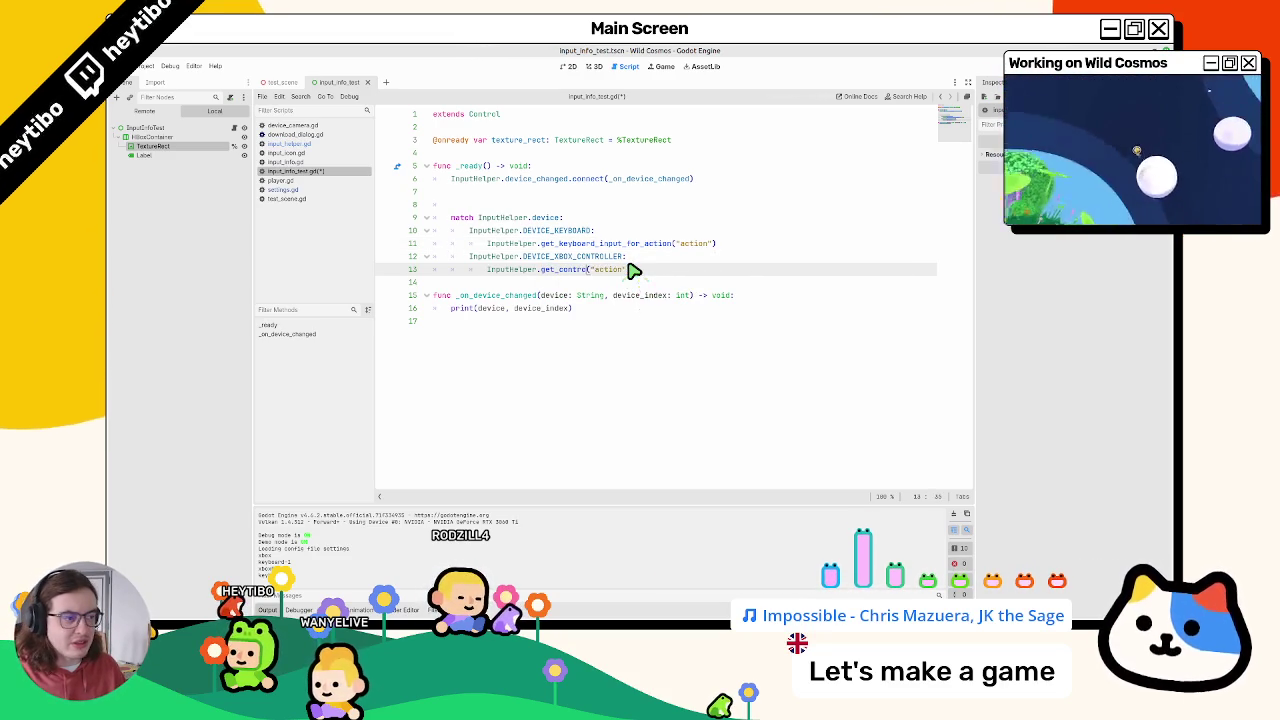
type("joypad")
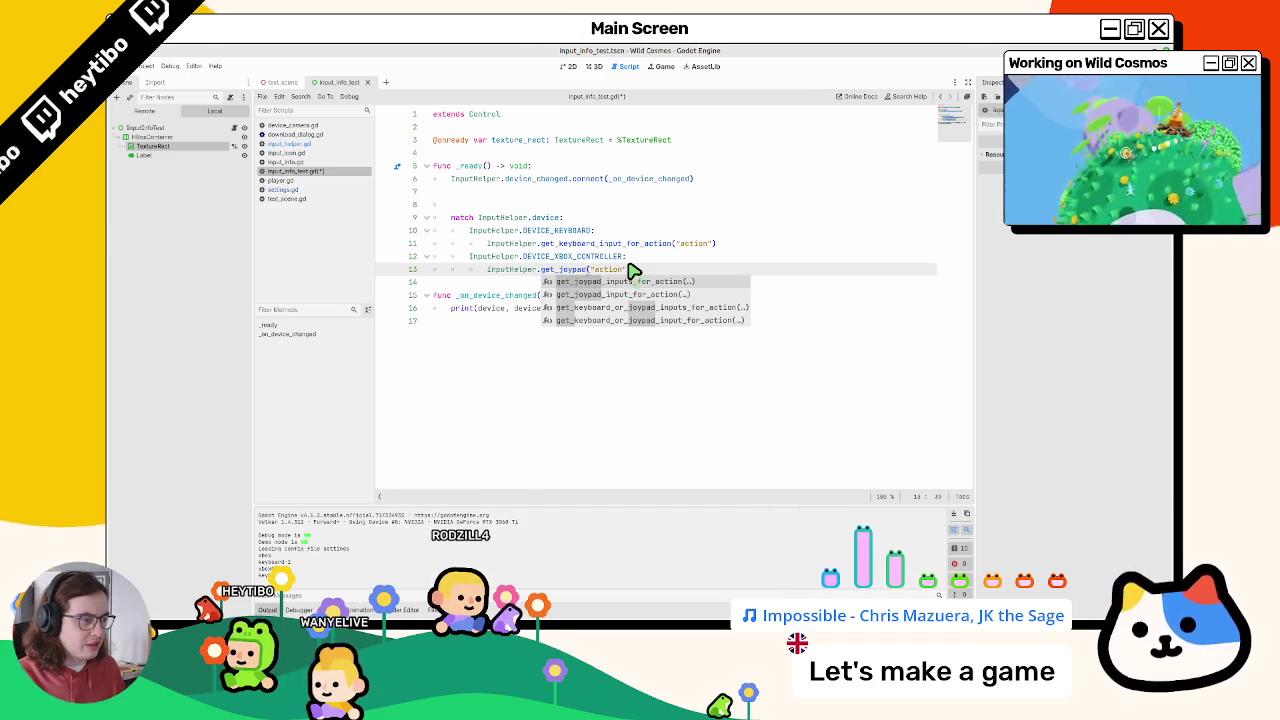
key("Down")
key("Return")
Step: Inspect get_joypad_input_for_action's definition, then return to line 13
left_click(622, 270, "ctrl")
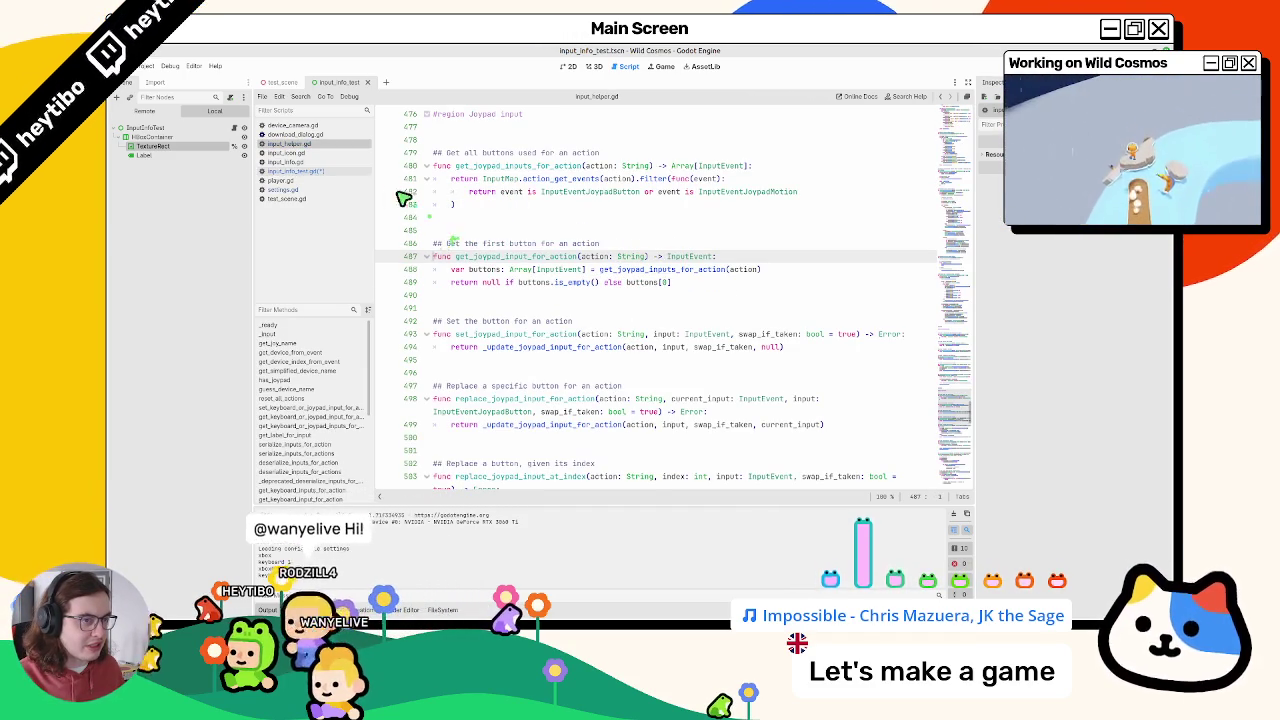
left_click(341, 174)
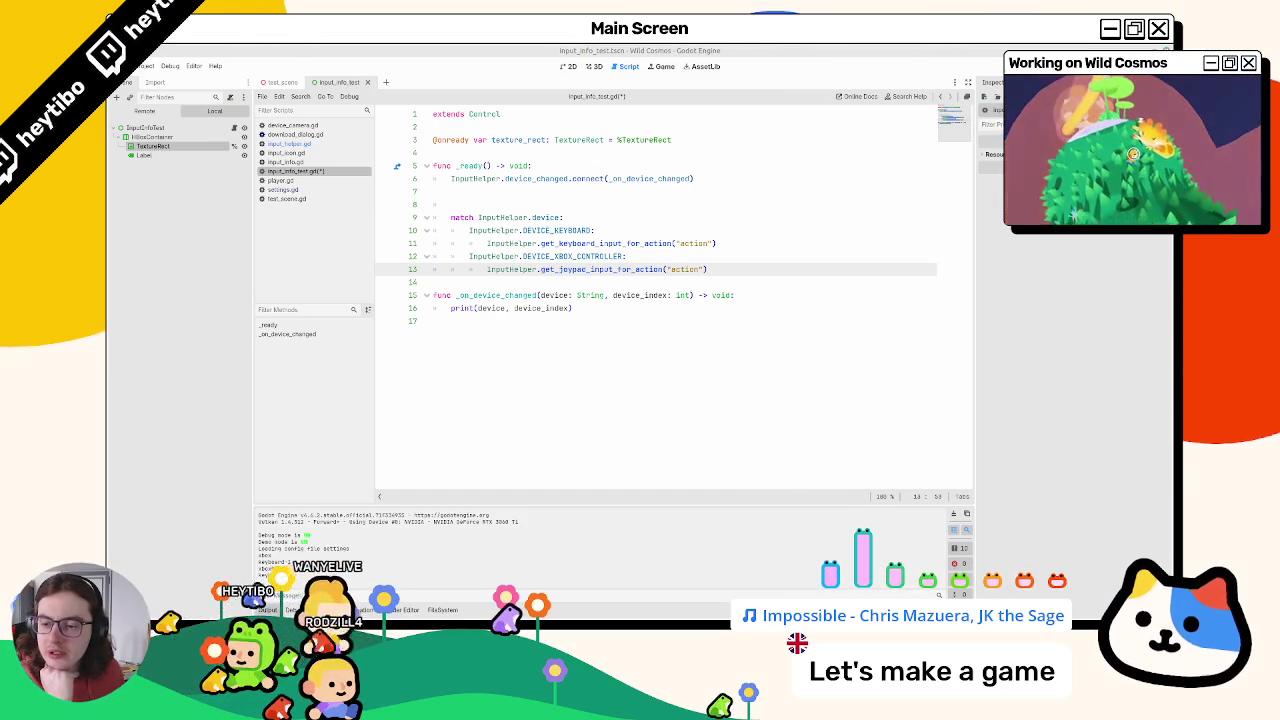
left_click(546, 269)
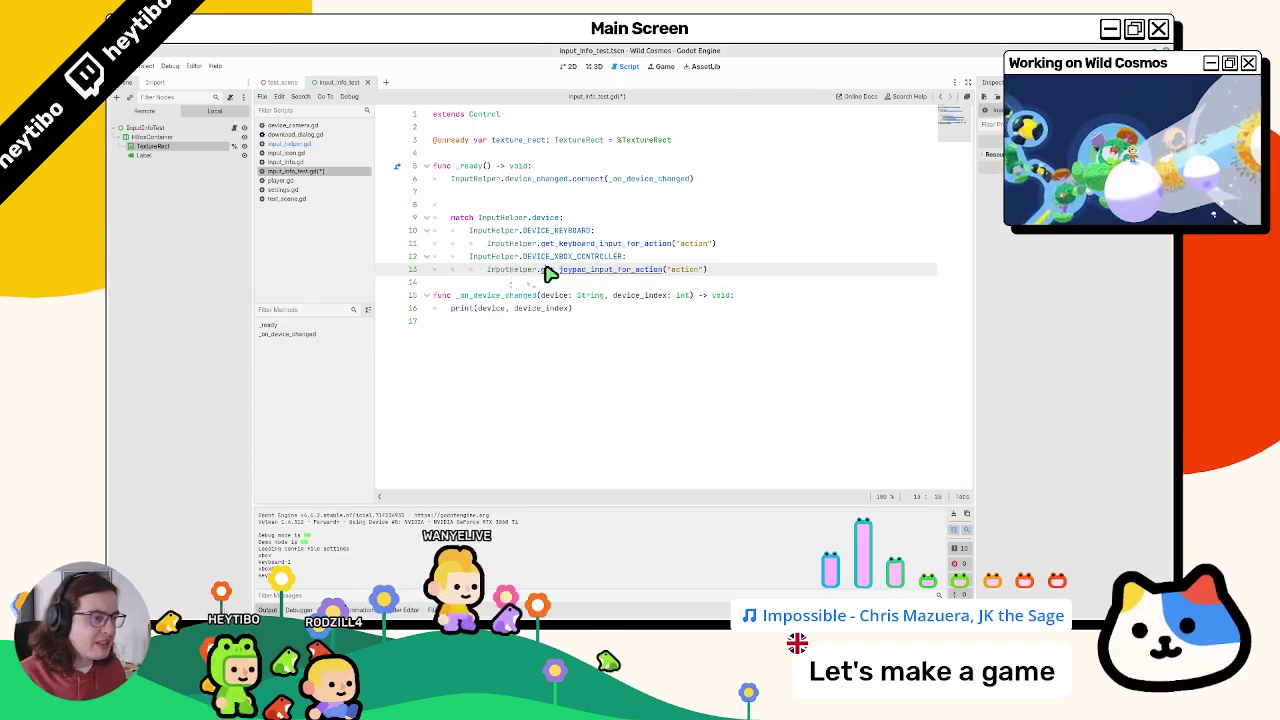
left_click(548, 270, "ctrl")
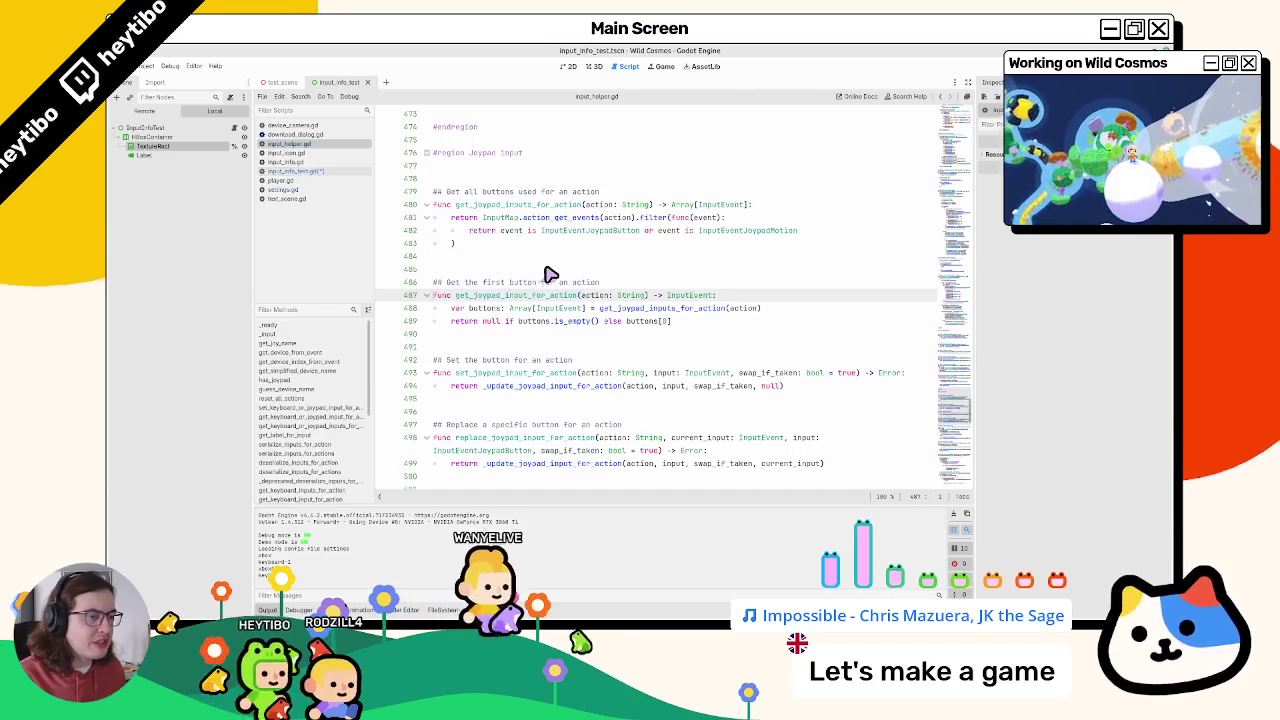
left_click(316, 175)
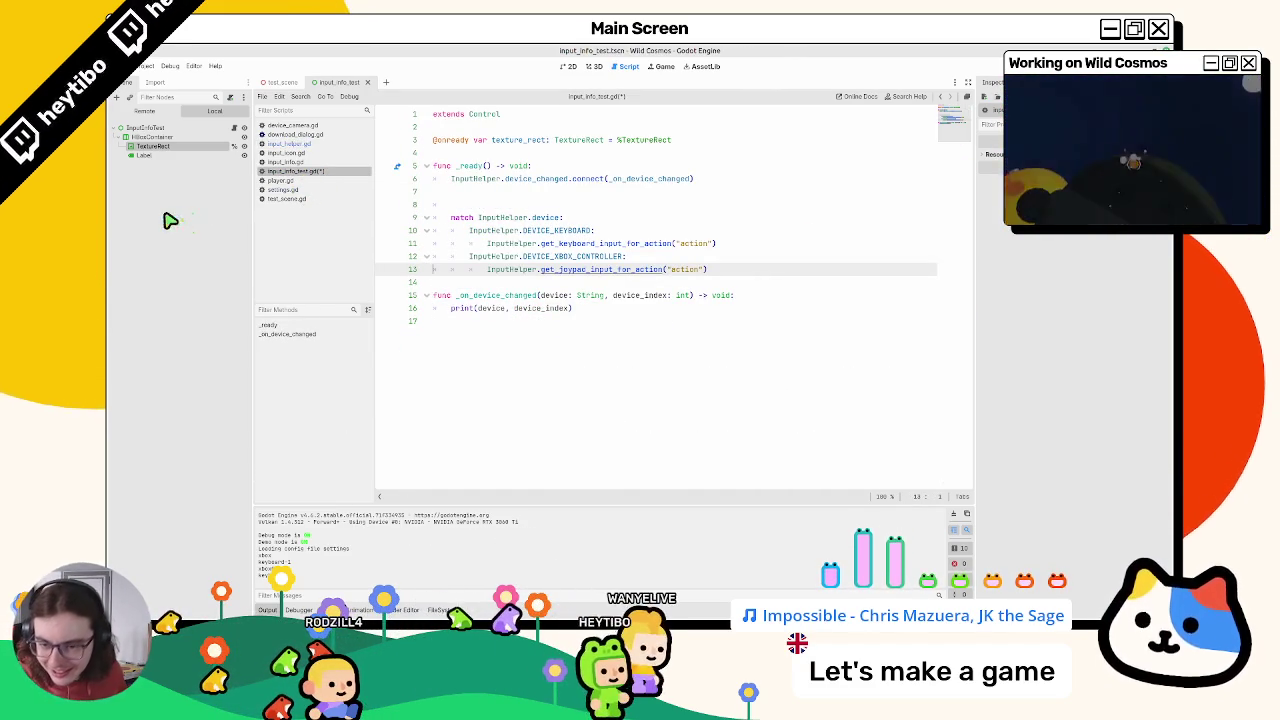
Step: Prefix both calls with 'var …: InputEvent =', naming line 11's variable keyboard_event
left_click(486, 242, "shift")
type("var input_ ")
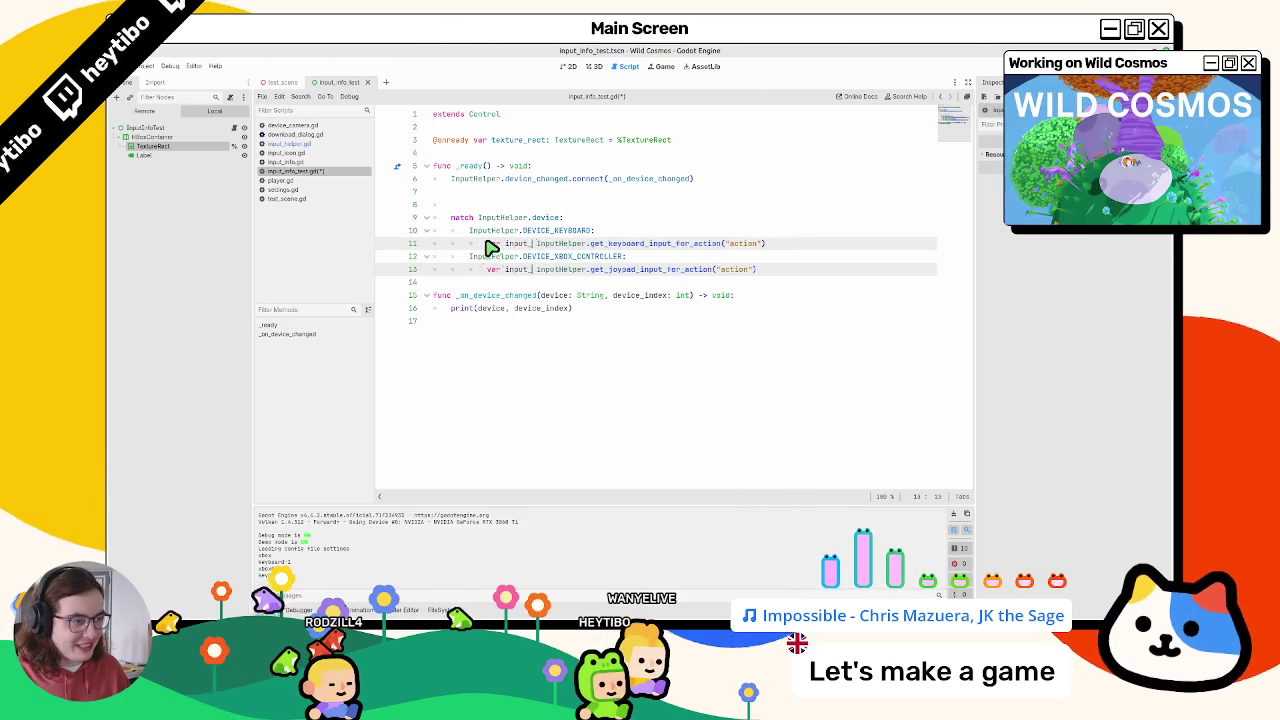
type("event: i")
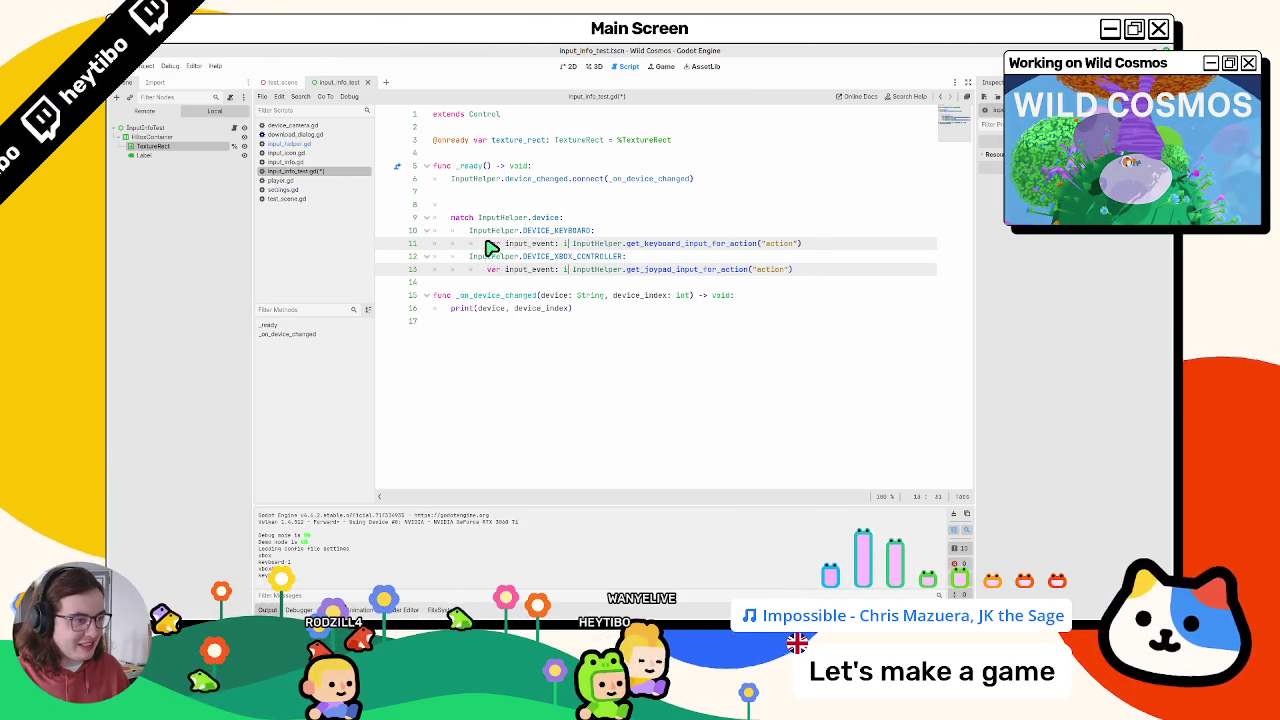
type("nputEv")
key("Return")
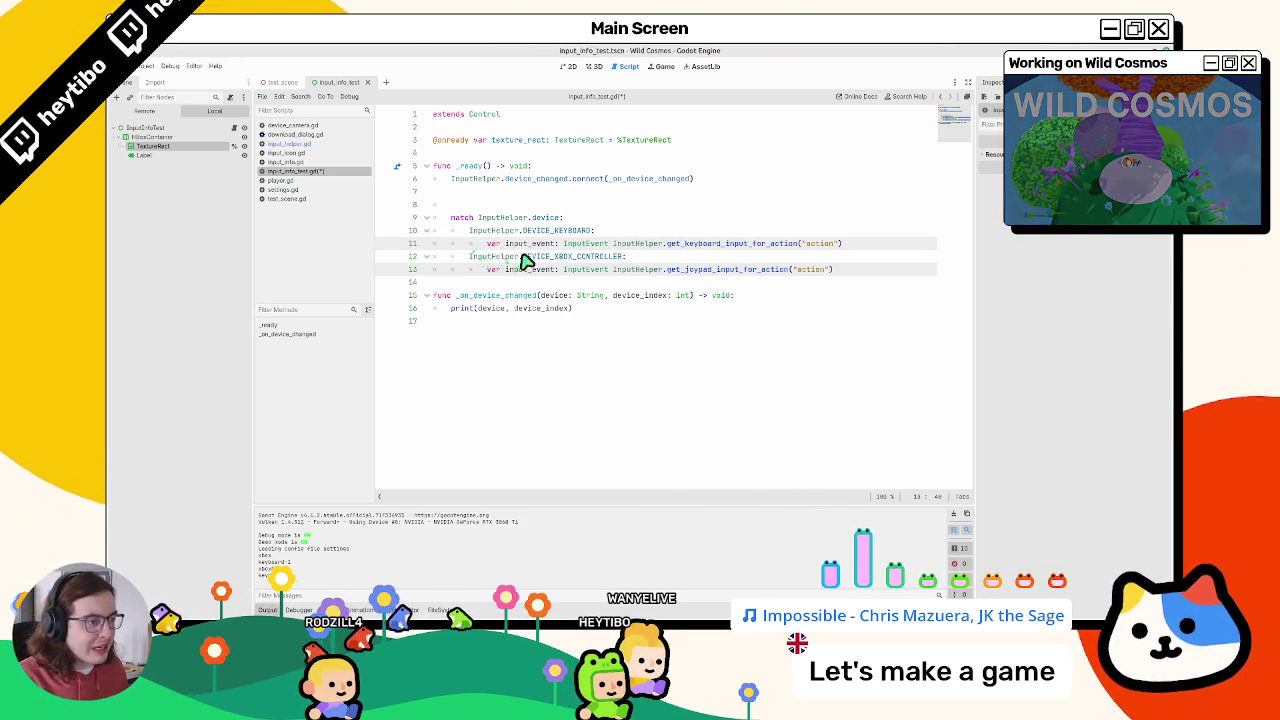
left_click(534, 248)
key("BackSpace")
key("BackSpace")
key("BackSpace")
type("key")
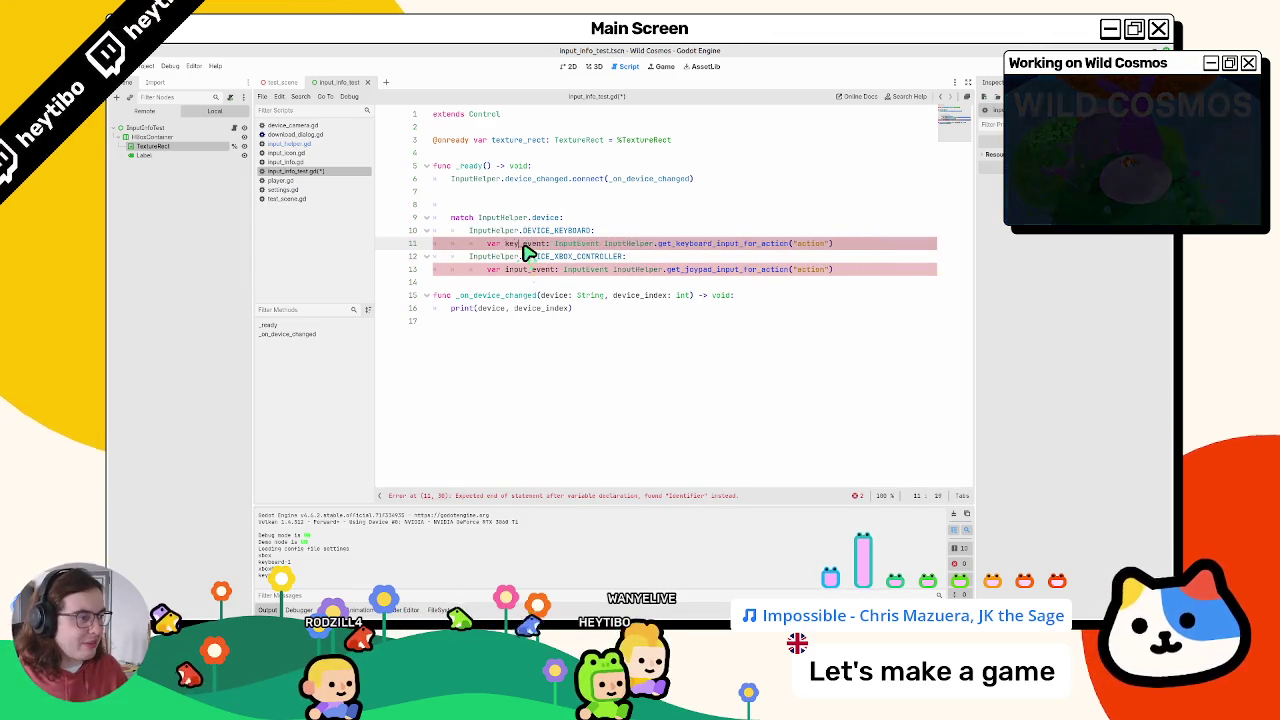
type("board_")
key("Down")
key("Down")
Step: Name line 13's variable joy_event and add a blank line after each variable
key("Left")
key("Left")
key("Left")
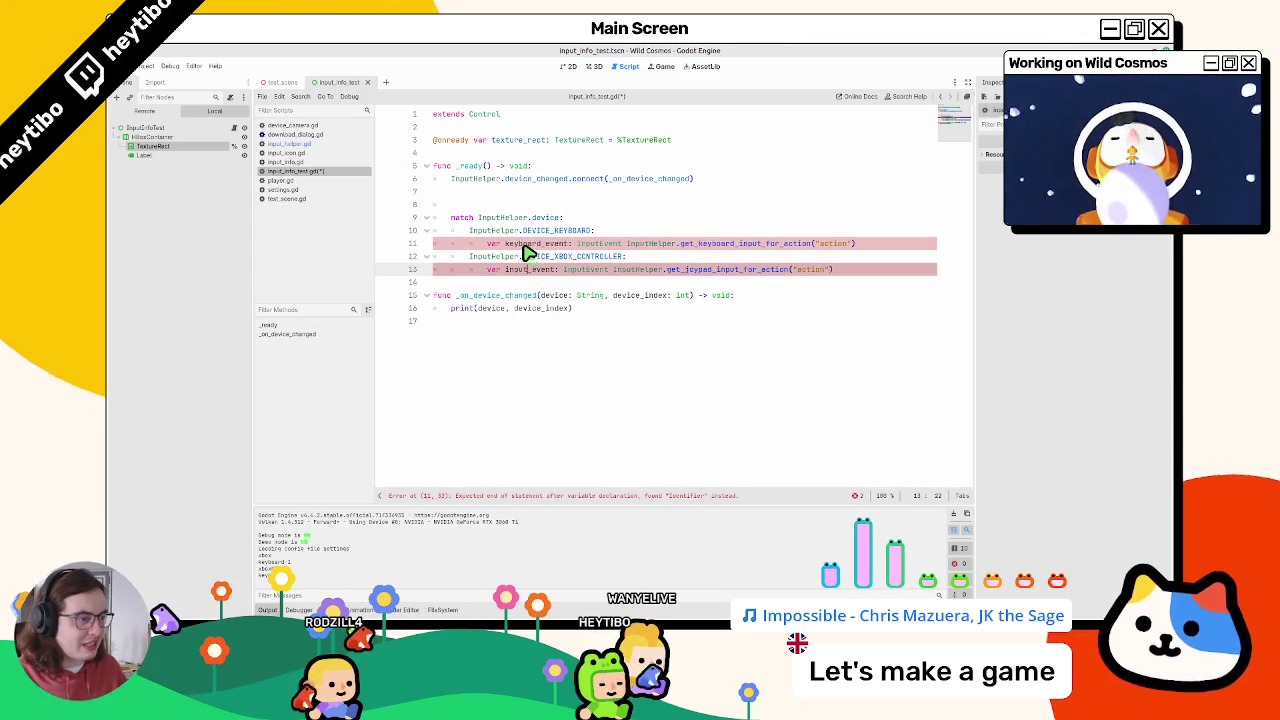
key("BackSpace")
key("BackSpace")
key("BackSpace")
type("joy")
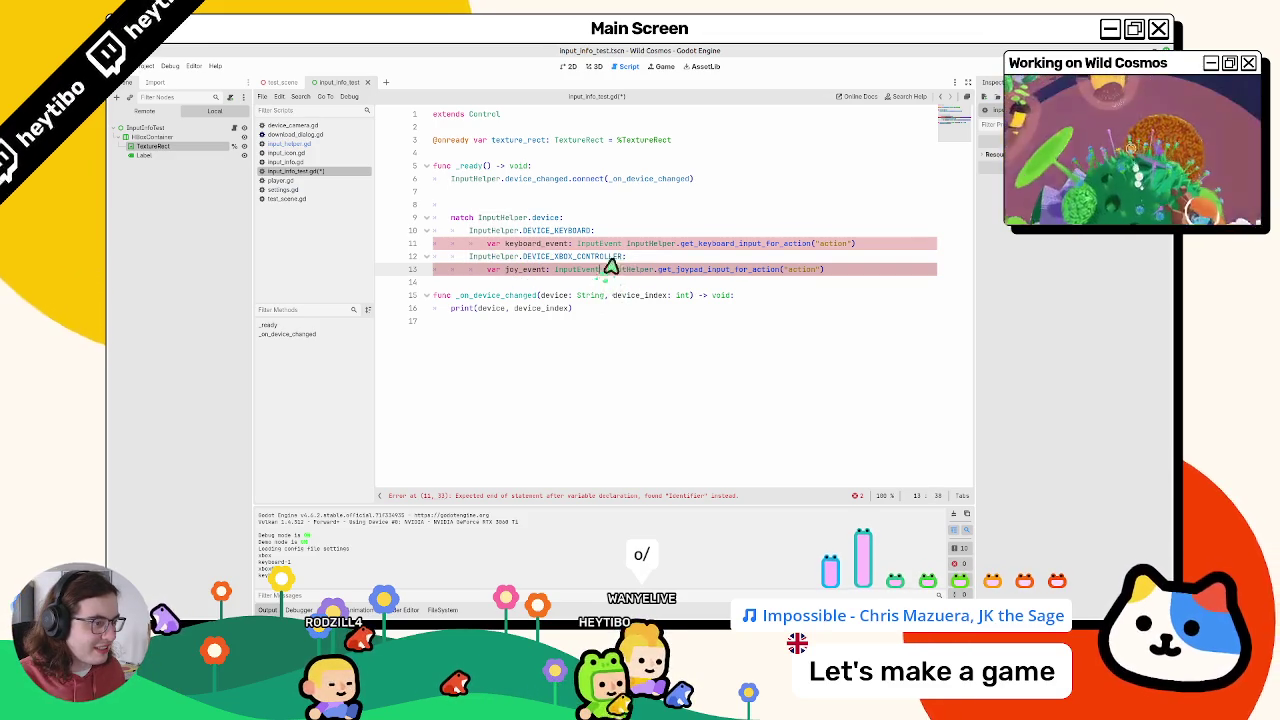
type("=")
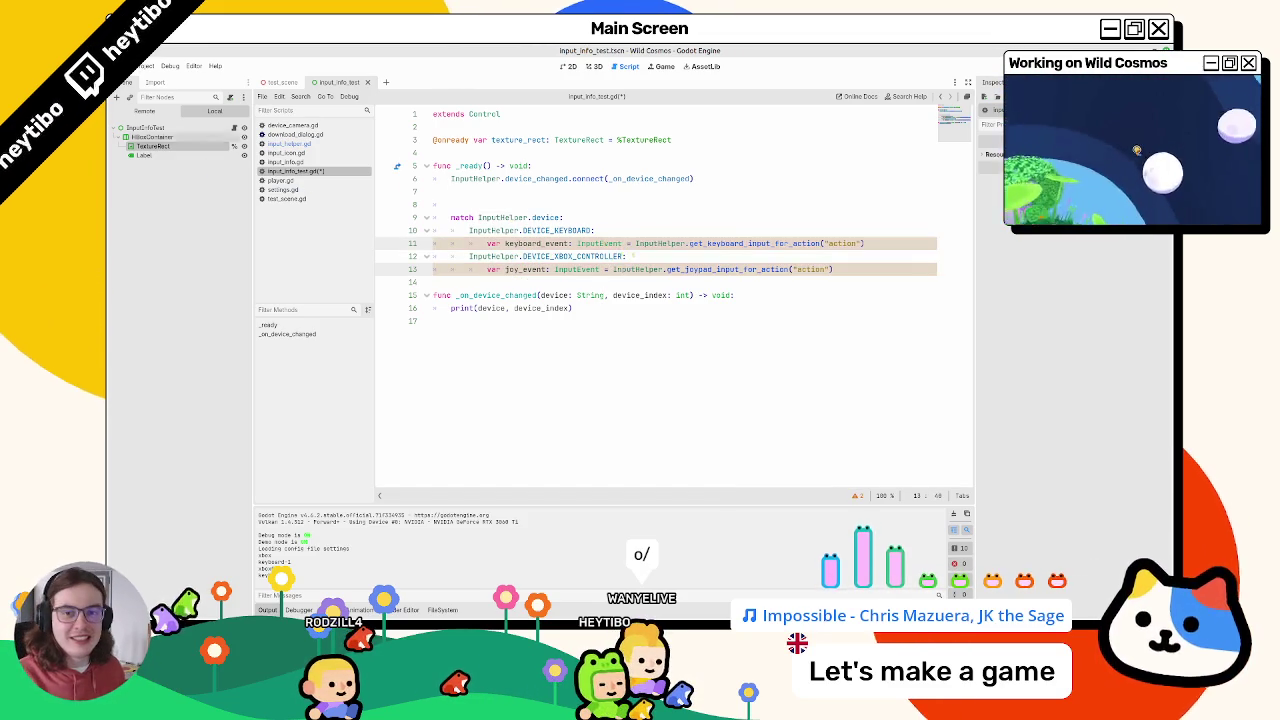
left_click(675, 325)
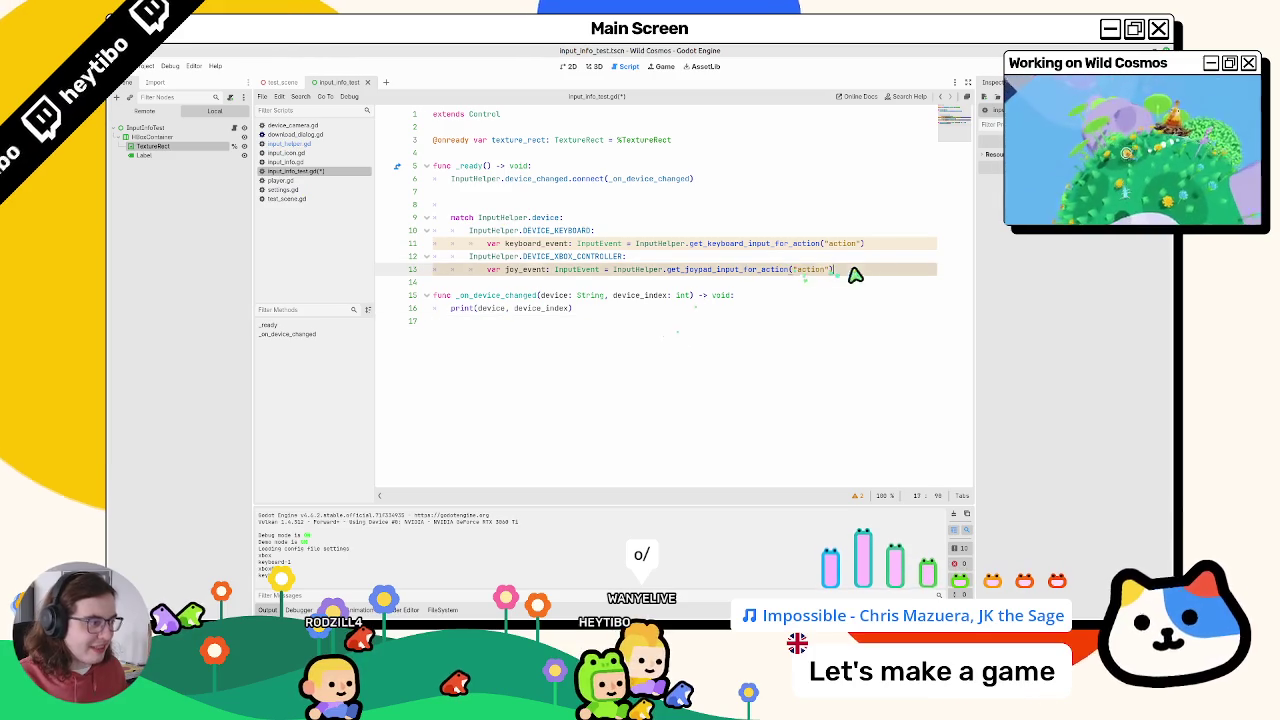
key("Return")
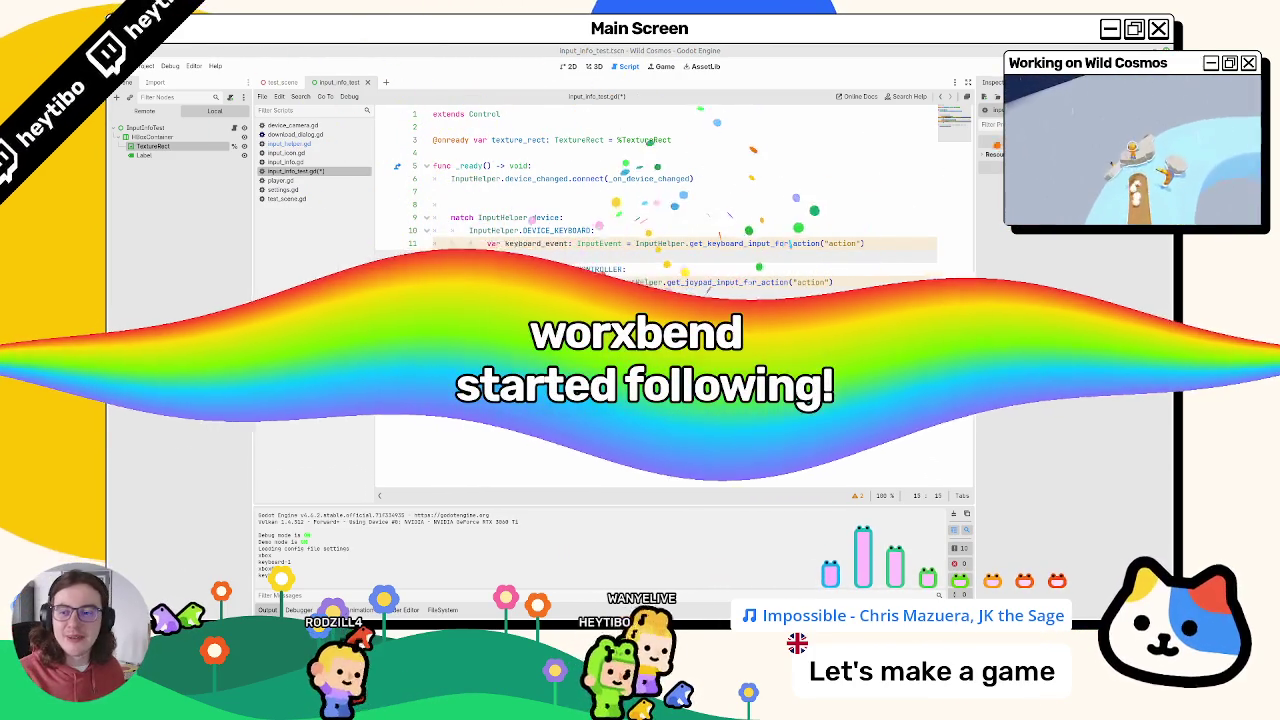
Step: Add InputHelper.get_label_for_input() calls on lines 12 and 15
type("In")
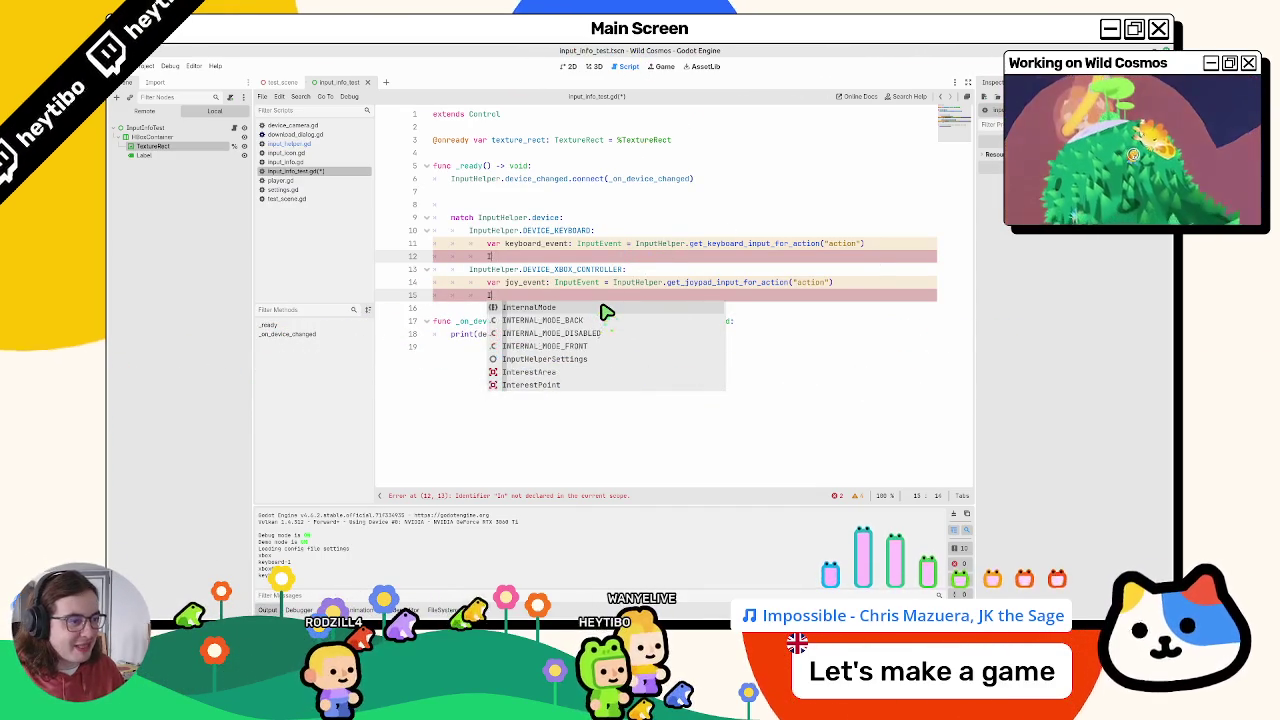
key("Escape")
key("BackSpace")
key("BackSpace")
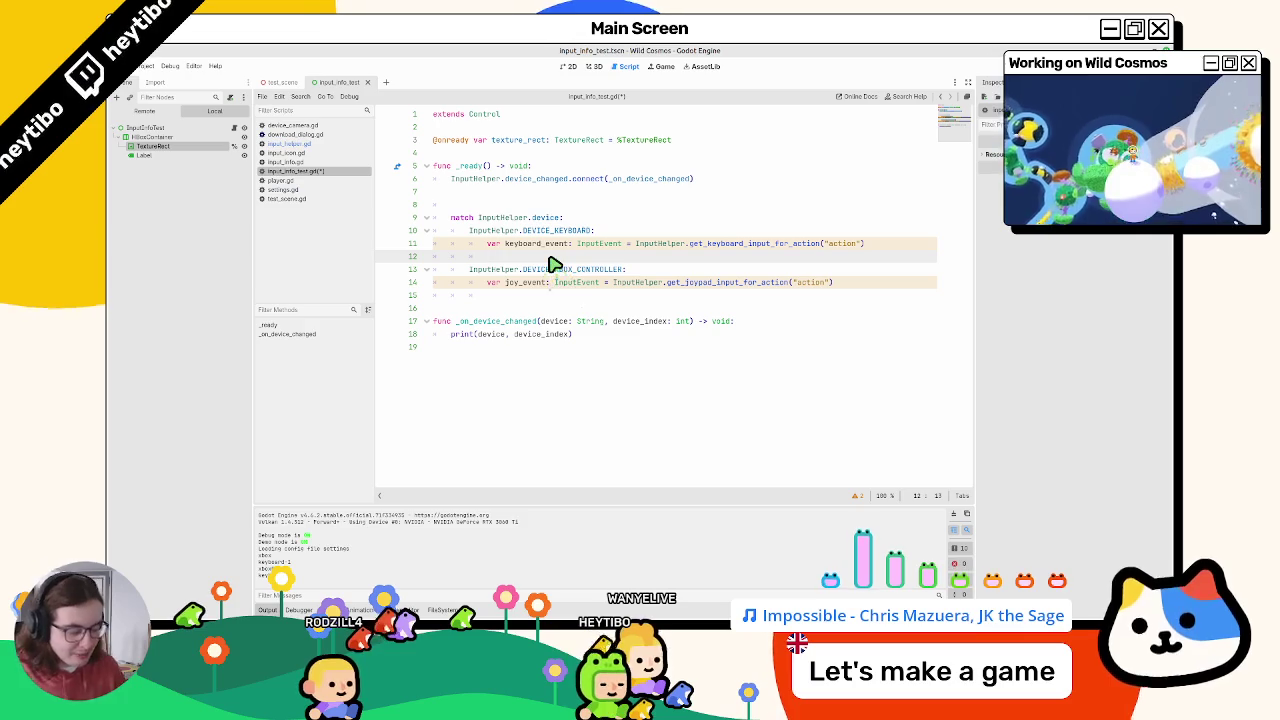
left_click(494, 296)
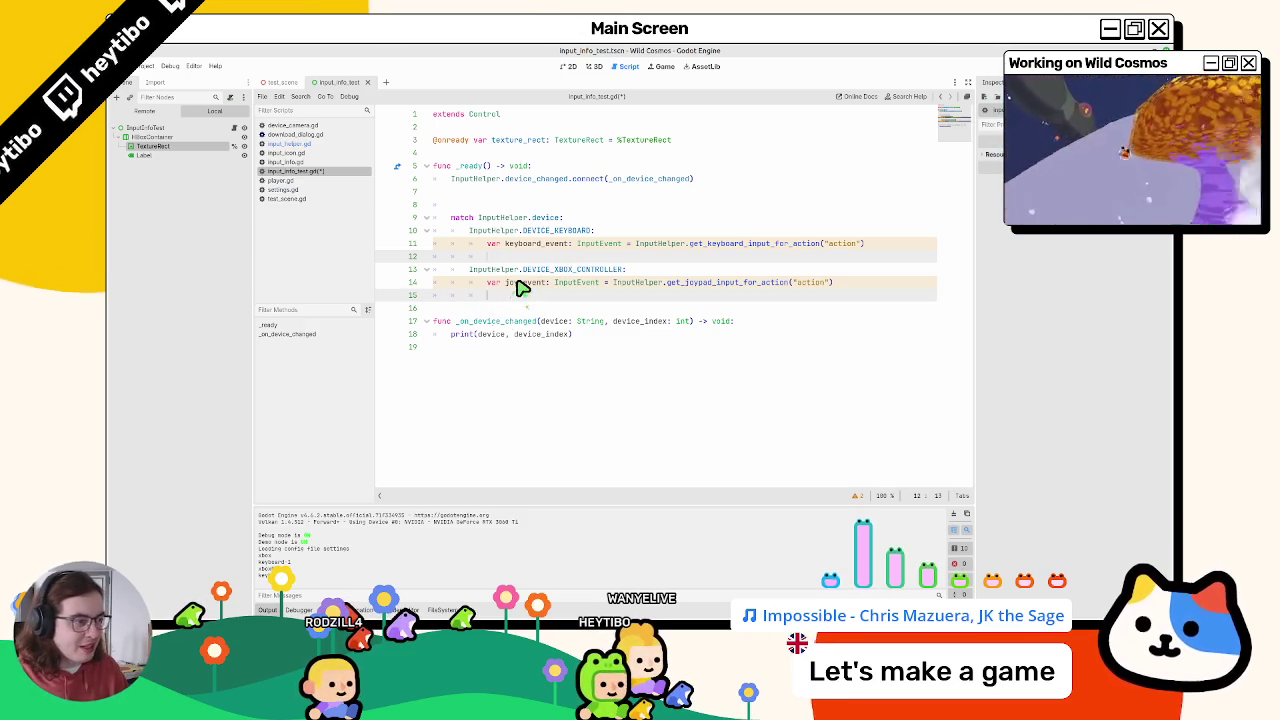
type("Input")
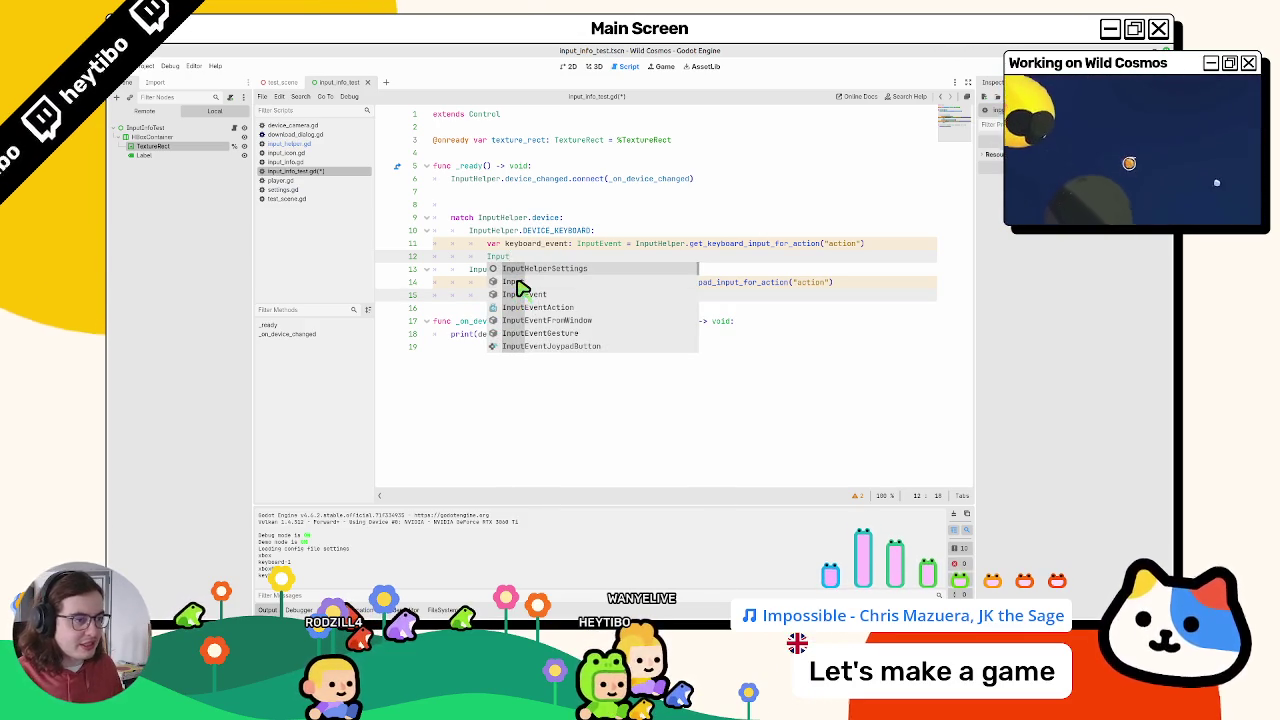
type("Help")
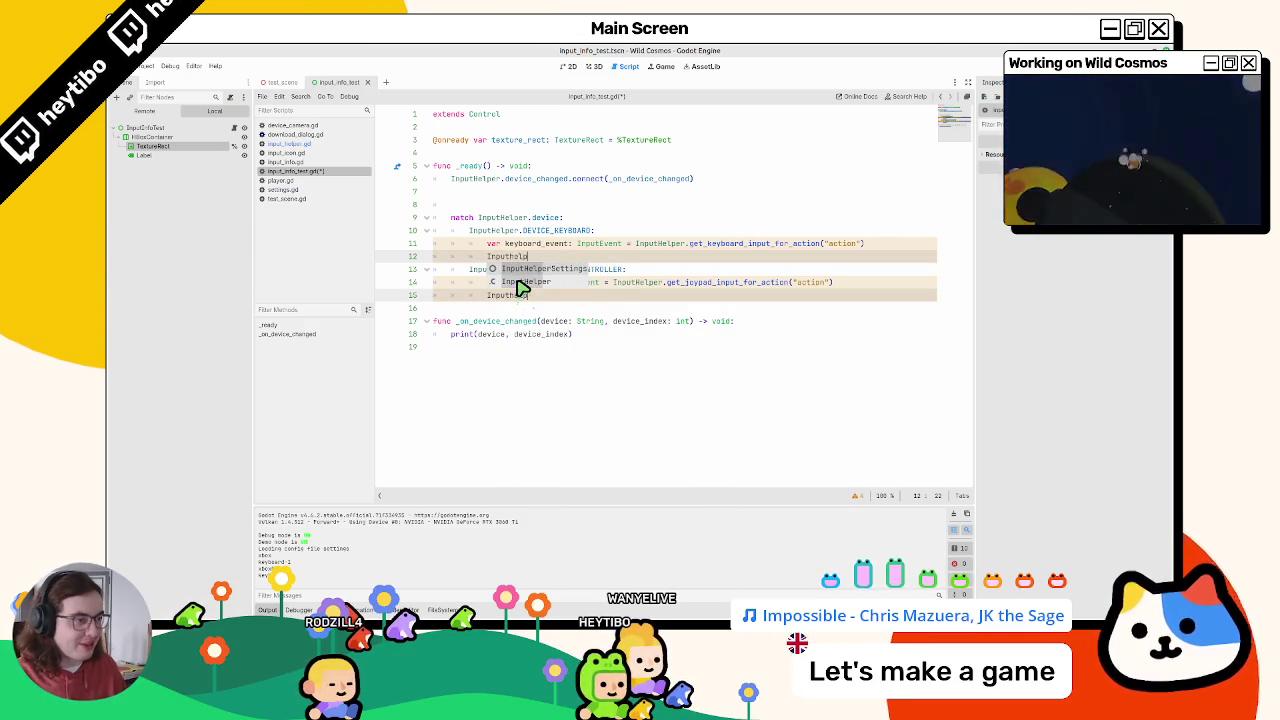
type("er.")
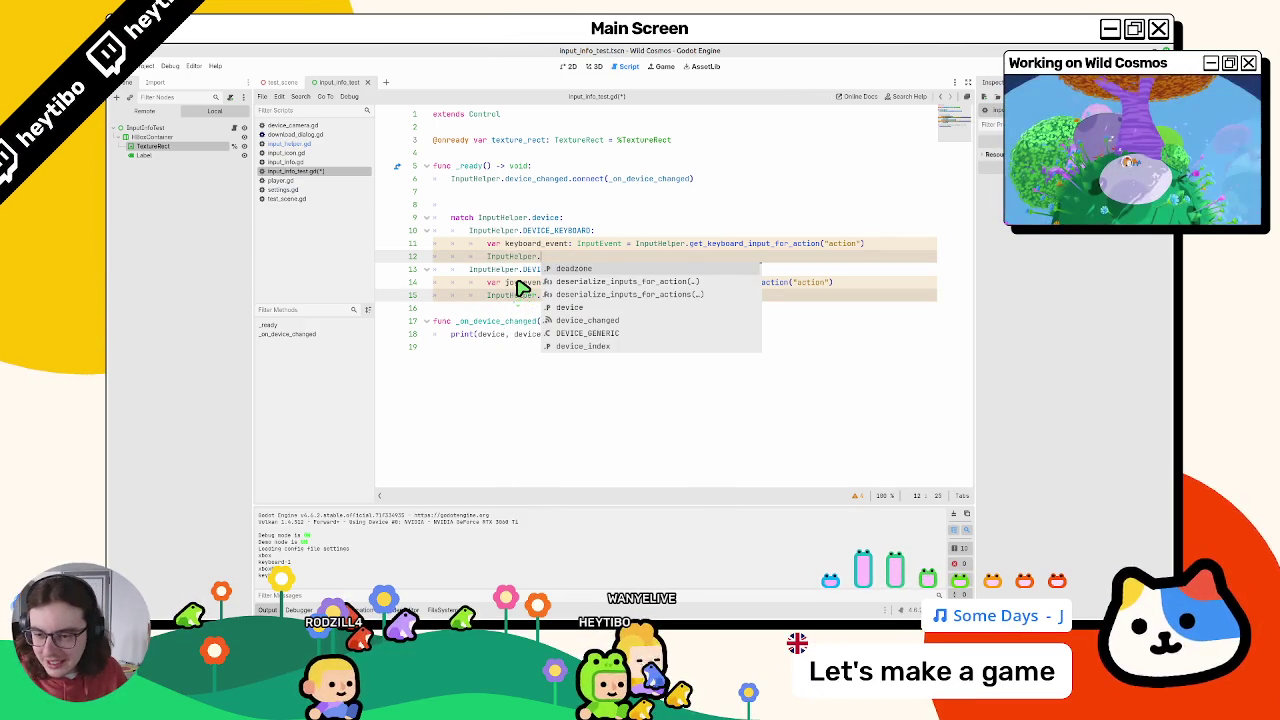
type("getc")
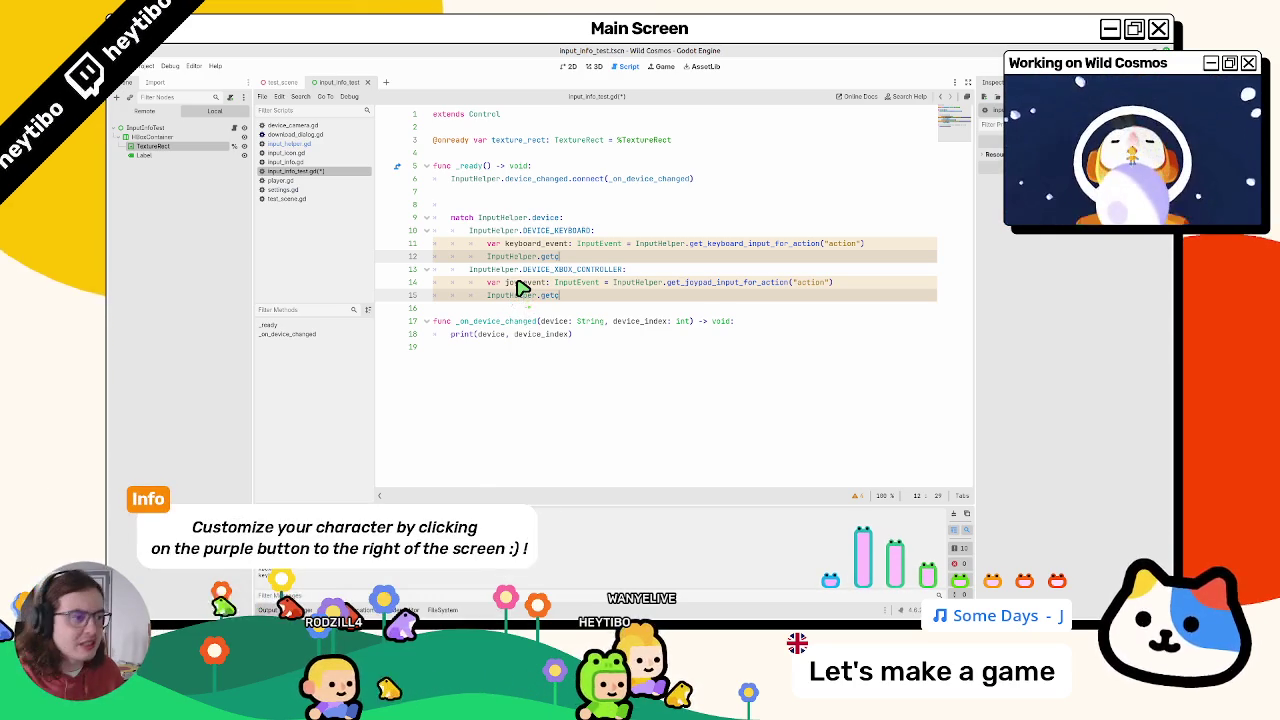
key("BackSpace")
type("_")
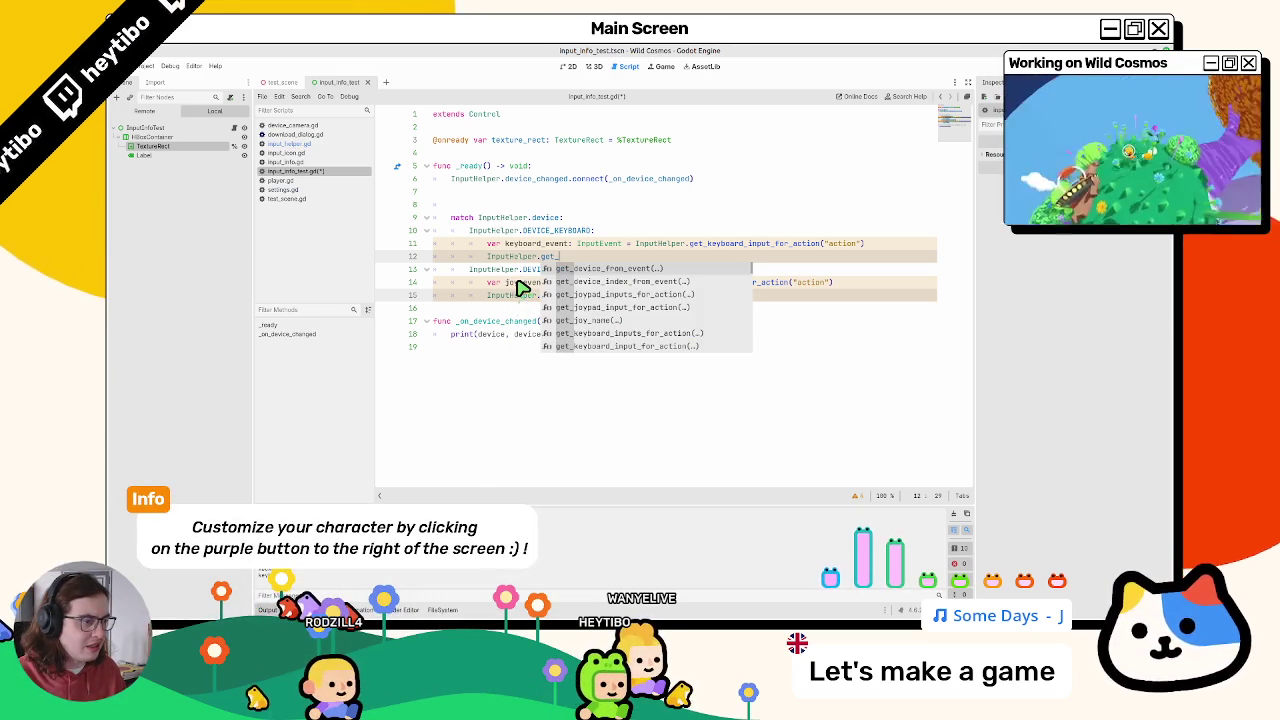
type("for")
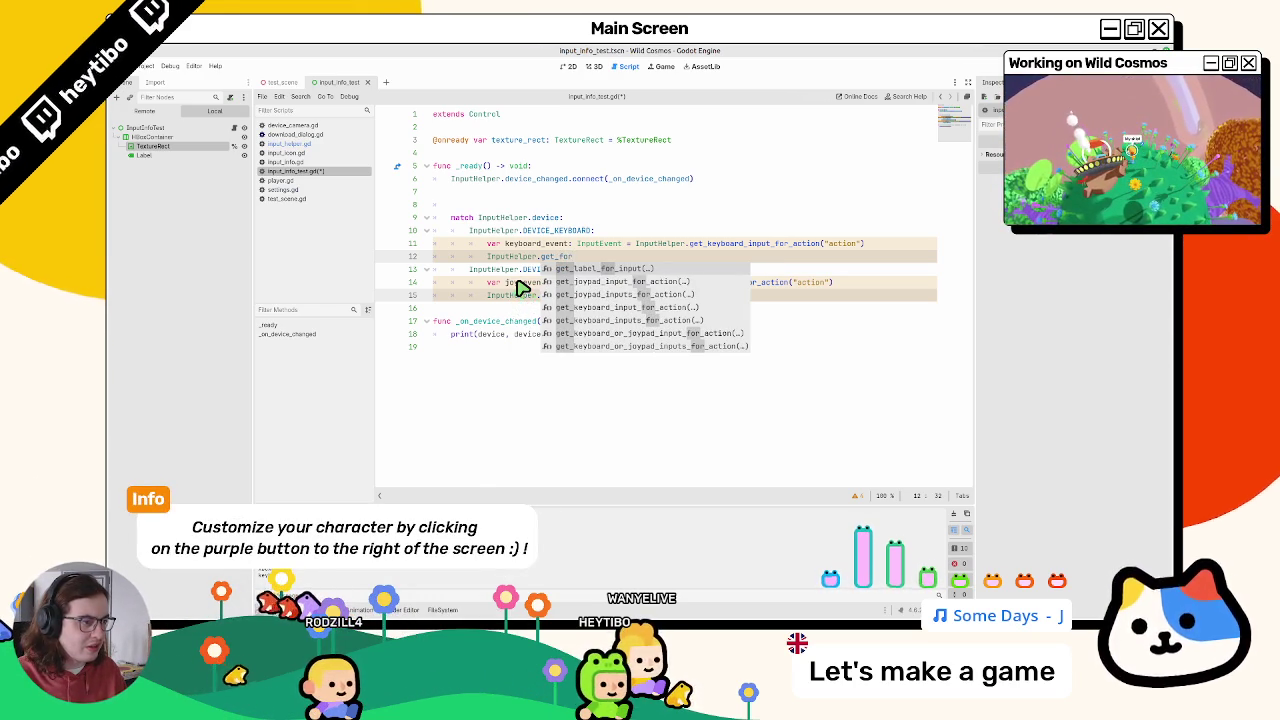
type("_inpt")
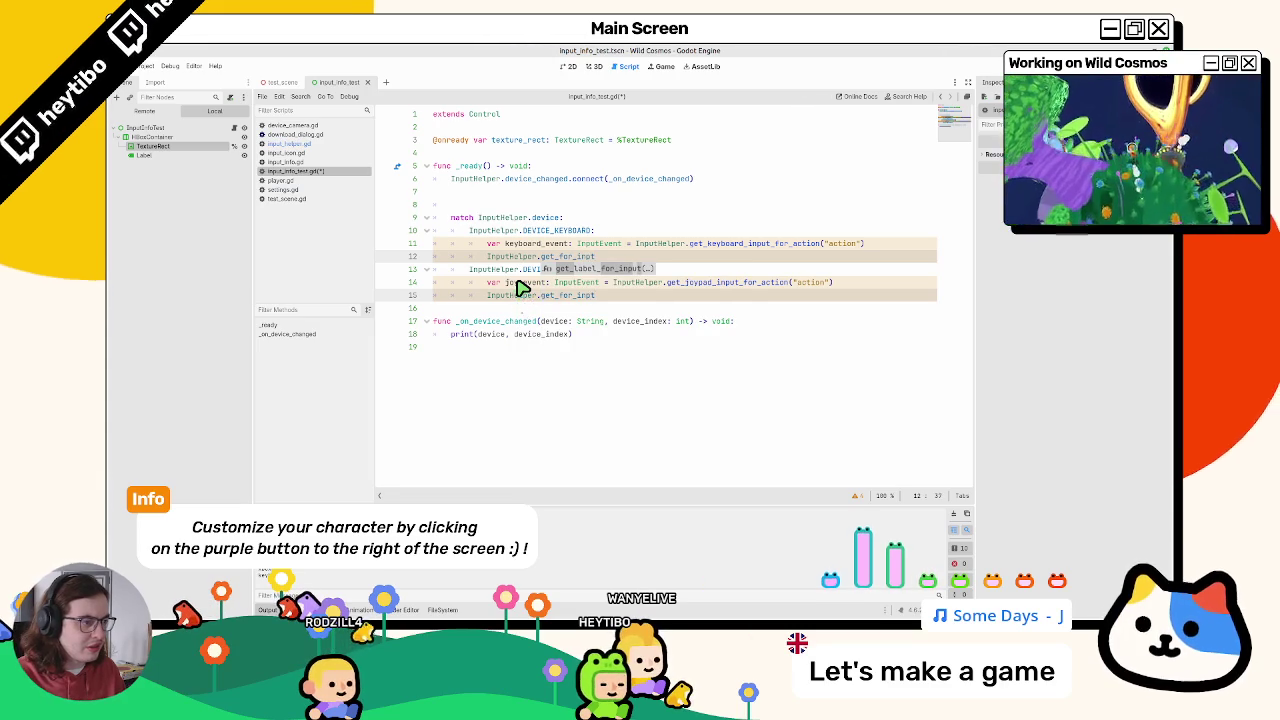
key("Return")
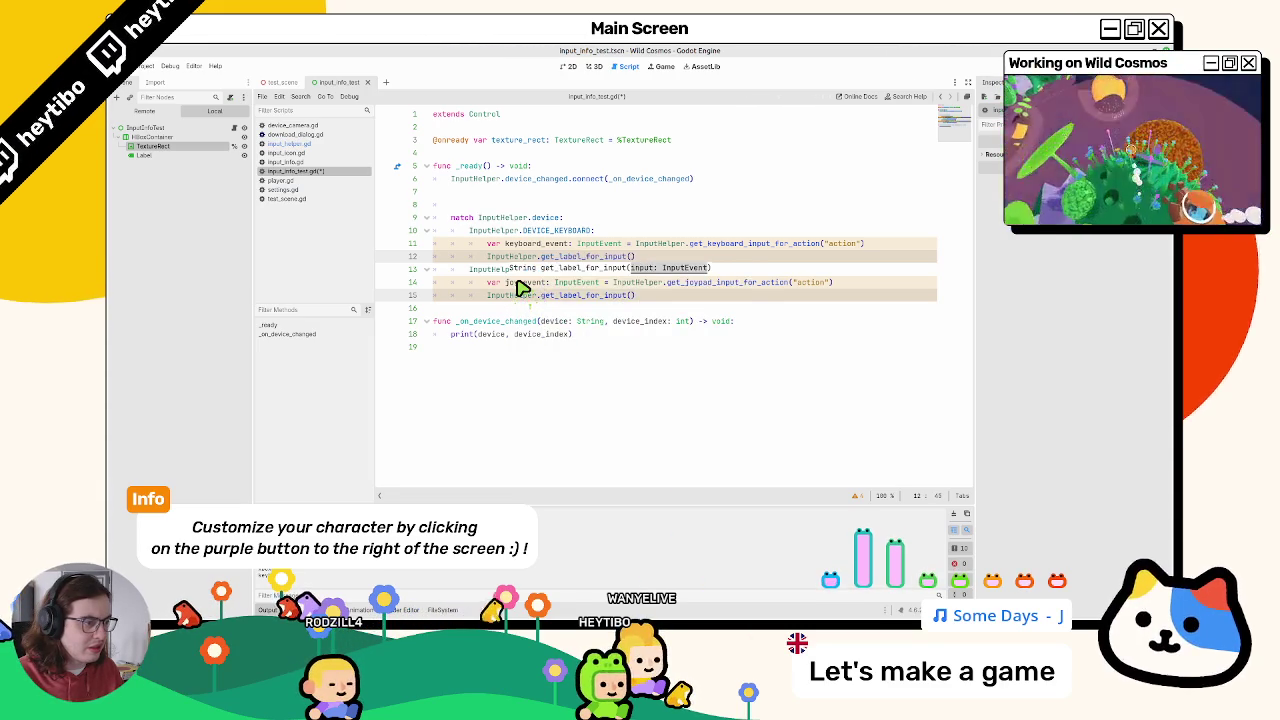
key("Escape")
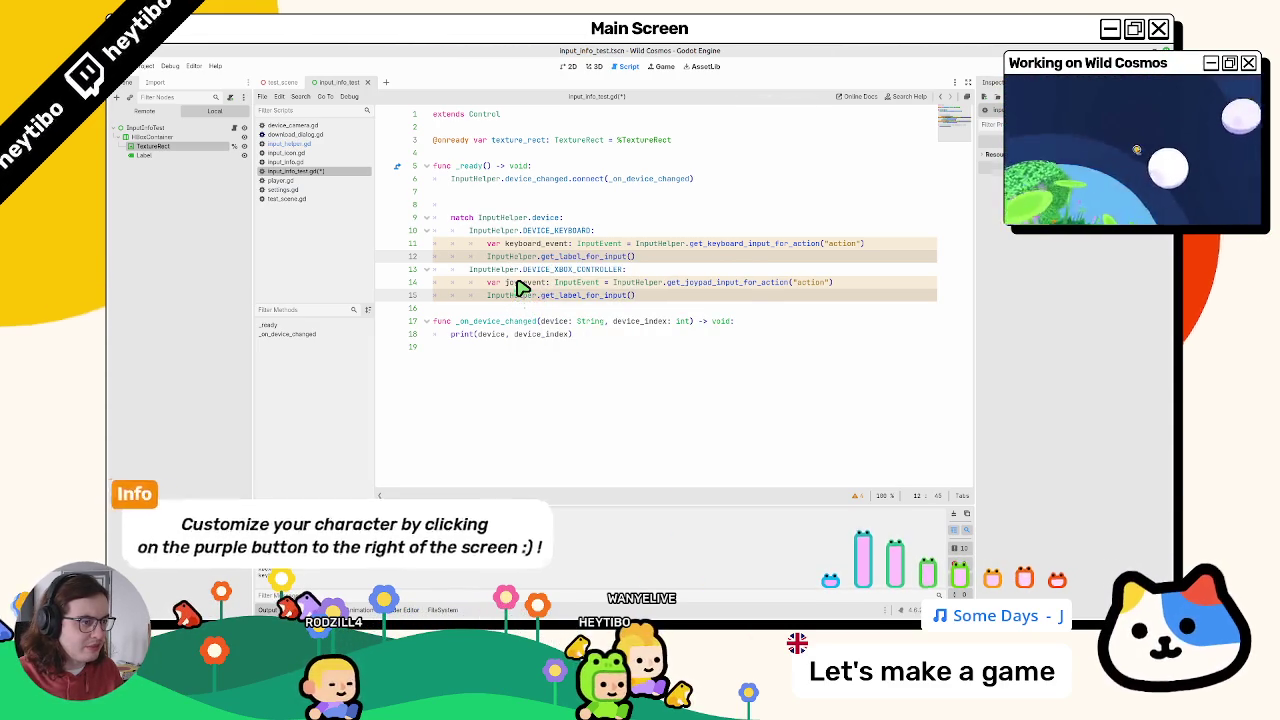
Step: Pass keyboard_event and joy_event as the arguments, and check get_label_for_input's definition
double_click(545, 243)
key("ctrl+c")
left_click(633, 256)
key("ctrl+v")
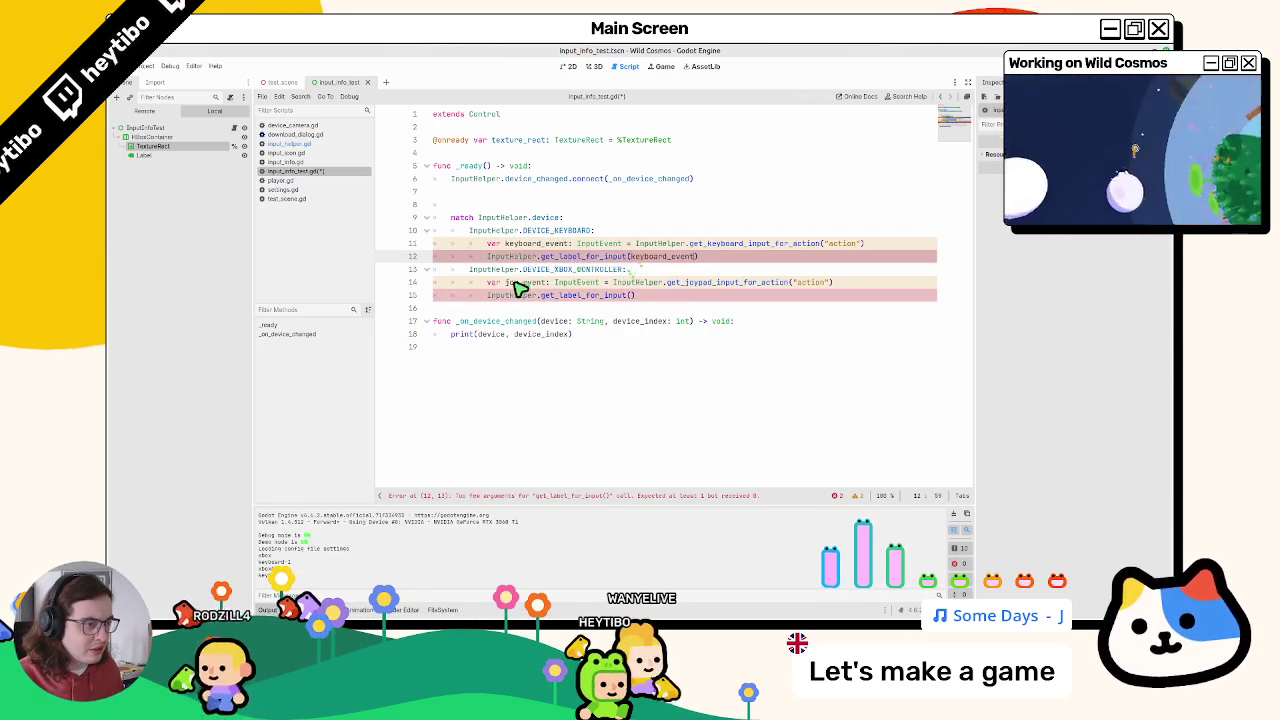
double_click(520, 282)
key("ctrl+c")
left_click(632, 295)
key("ctrl+v")
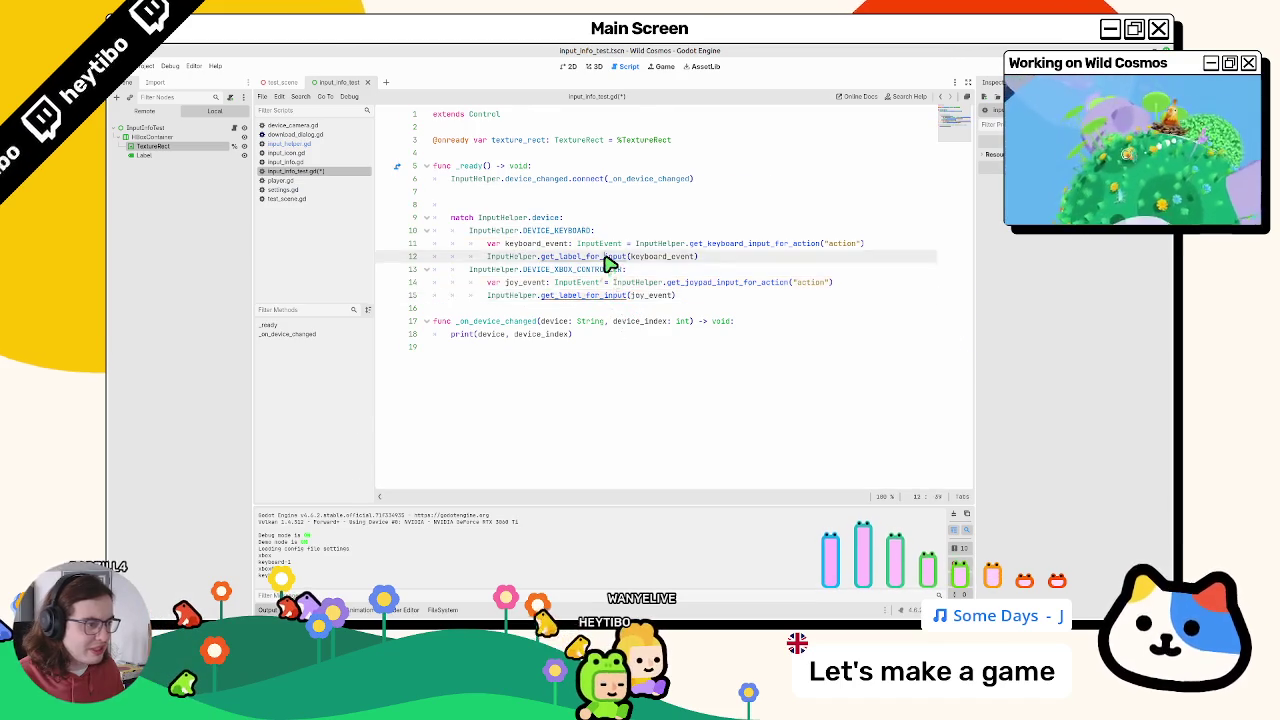
left_click(605, 258, "ctrl")
key("alt+Left")
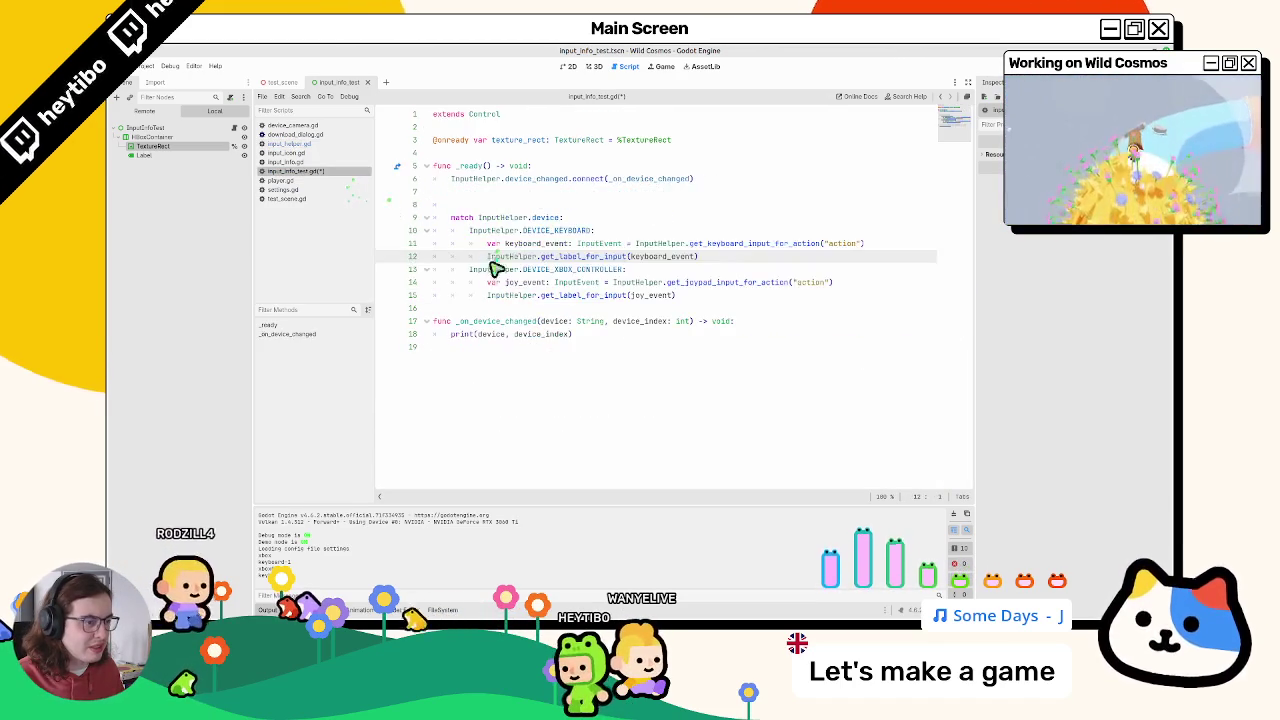
Step: Store each label in 'var input_string: String', print(input_string), then save and run
left_click(490, 257, "alt")
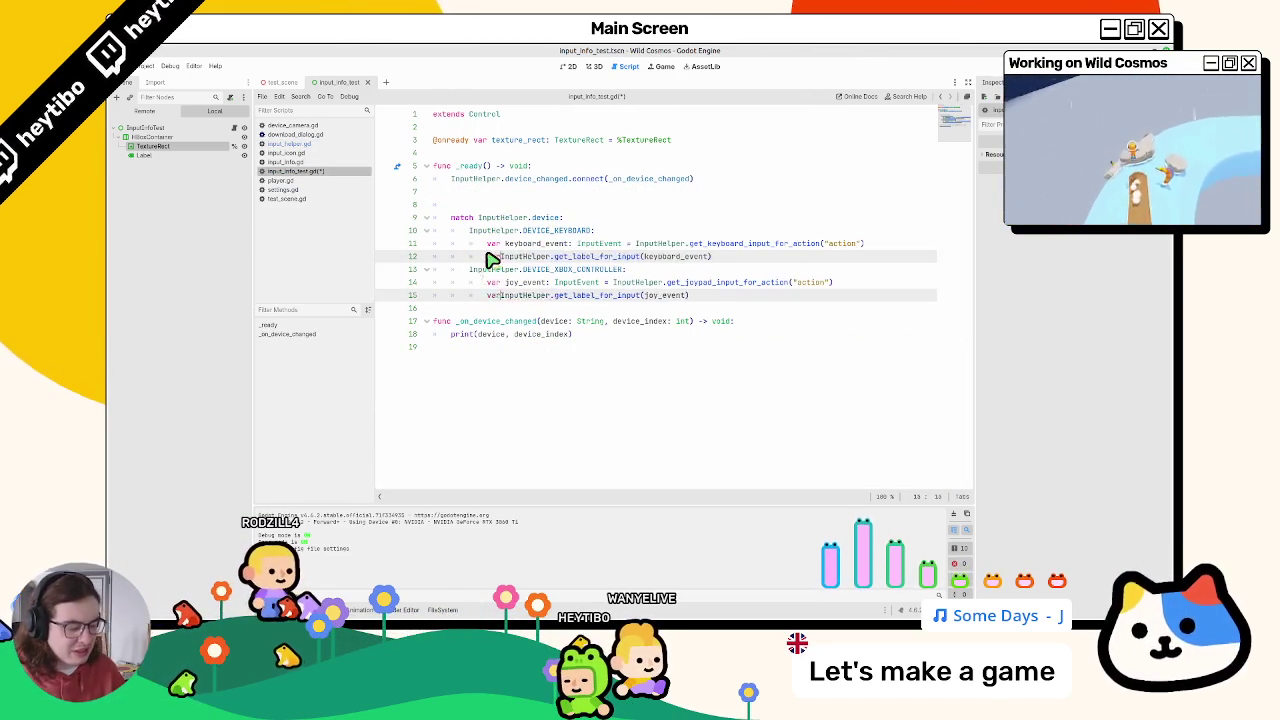
type("input_string: String =")
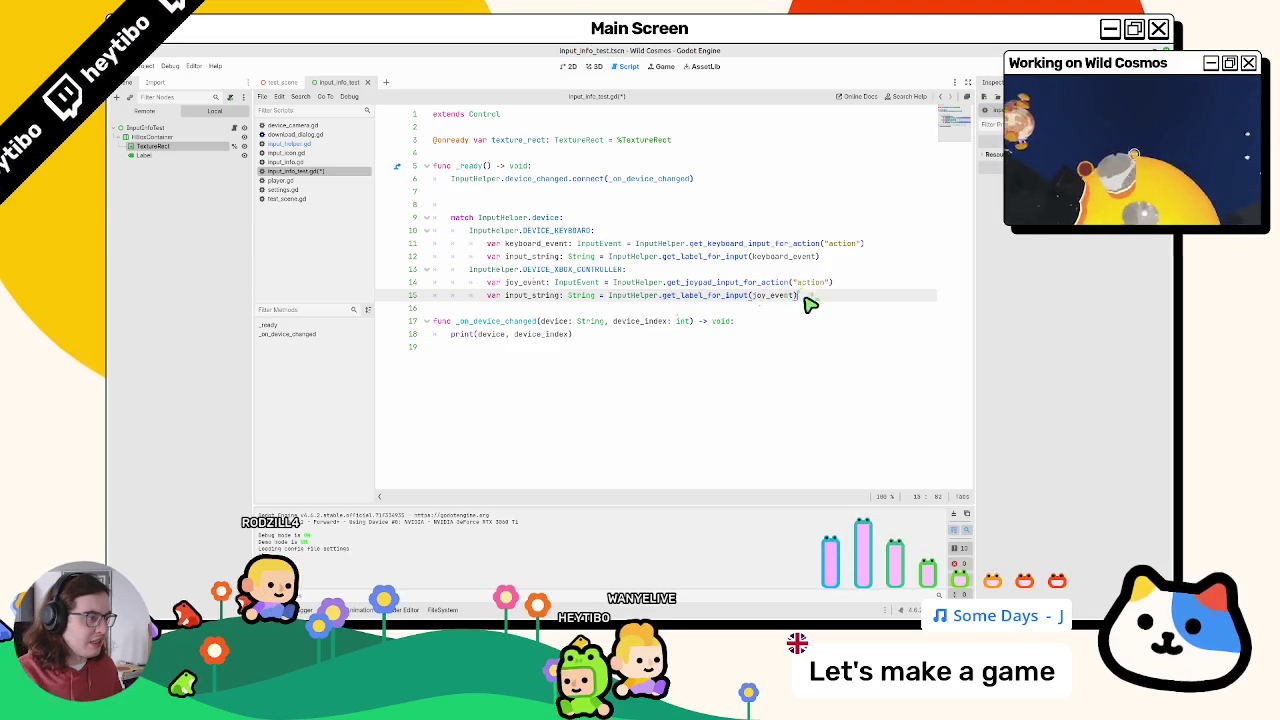
left_click(848, 259, "alt")
key("Return")
type("pri")
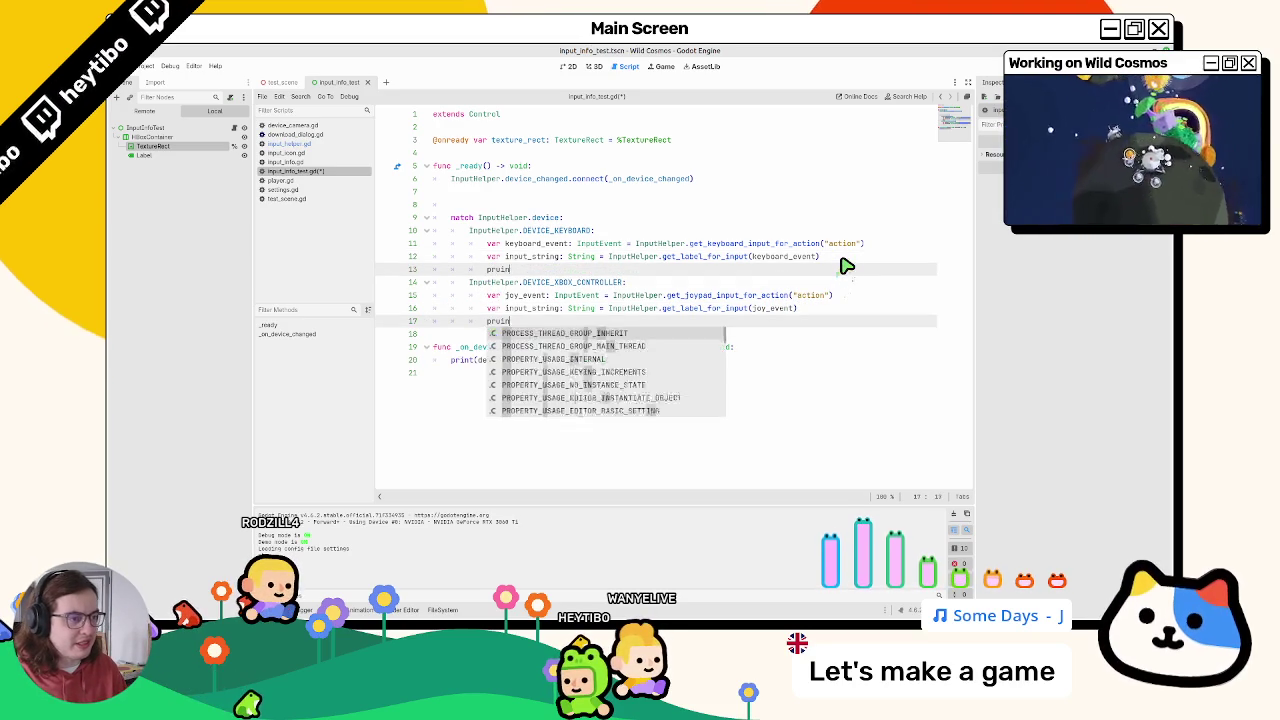
type("nt(in")
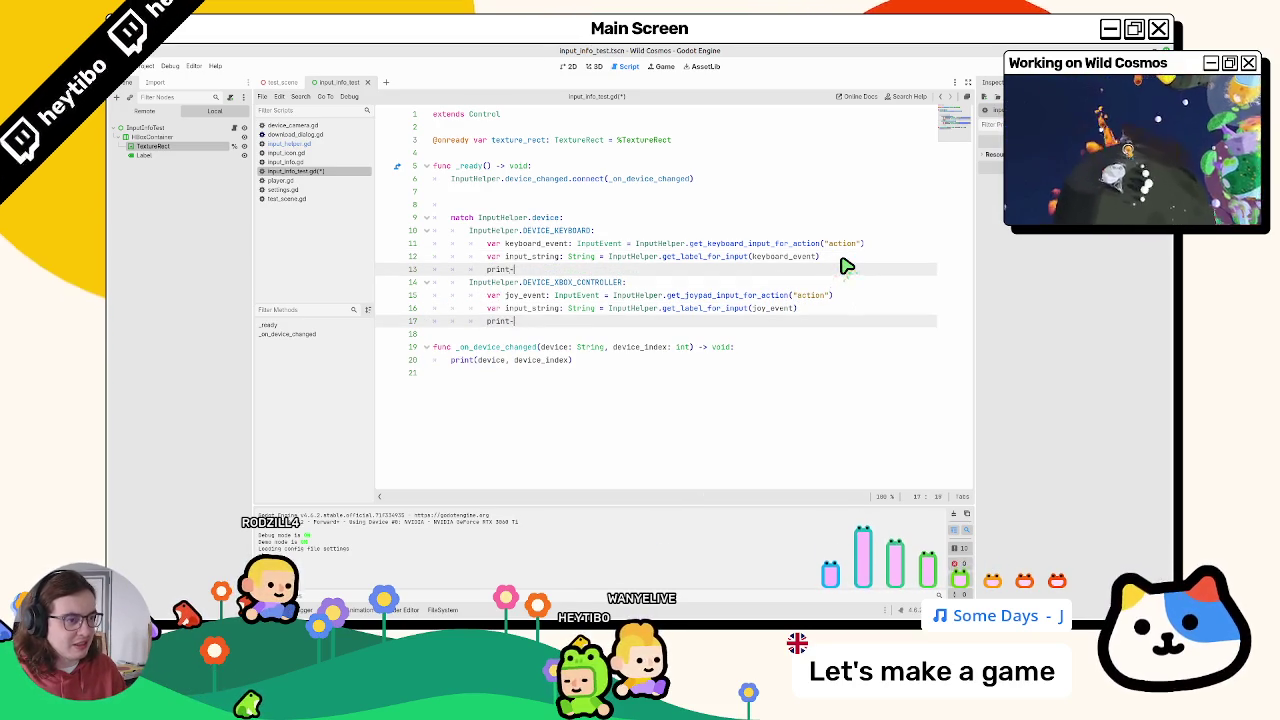
type("put")
key("Return")
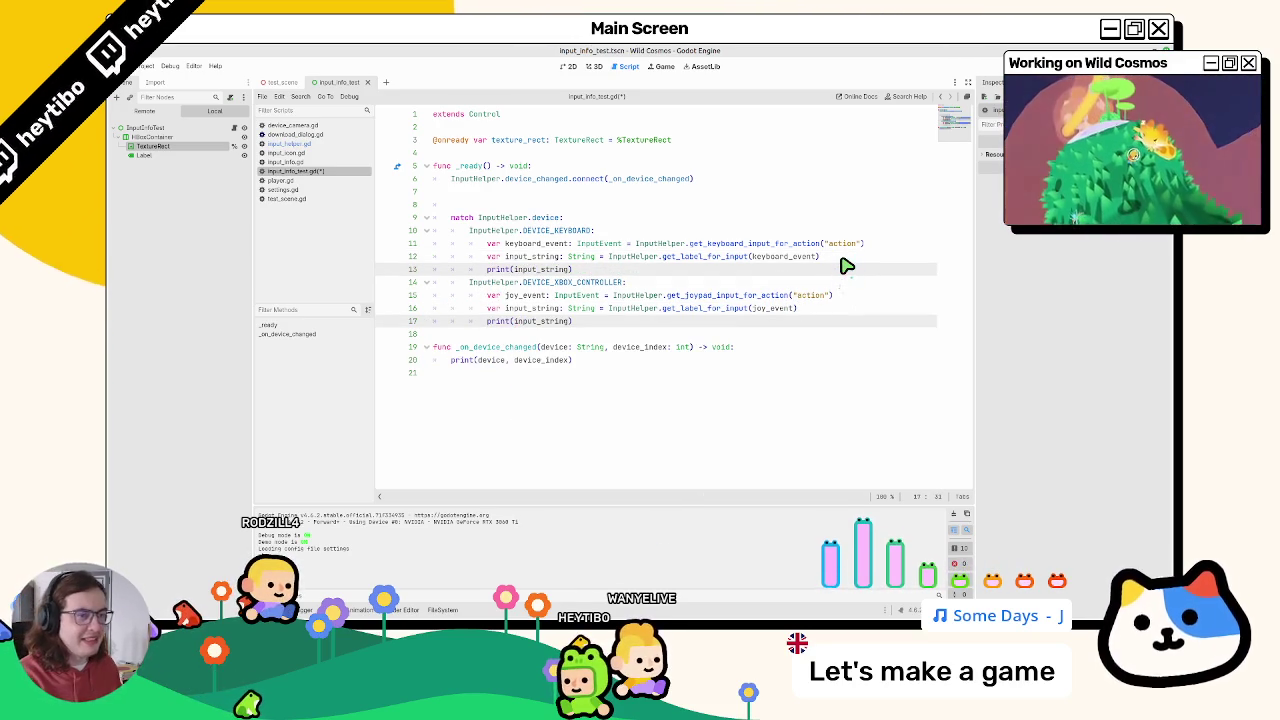
key("F6")
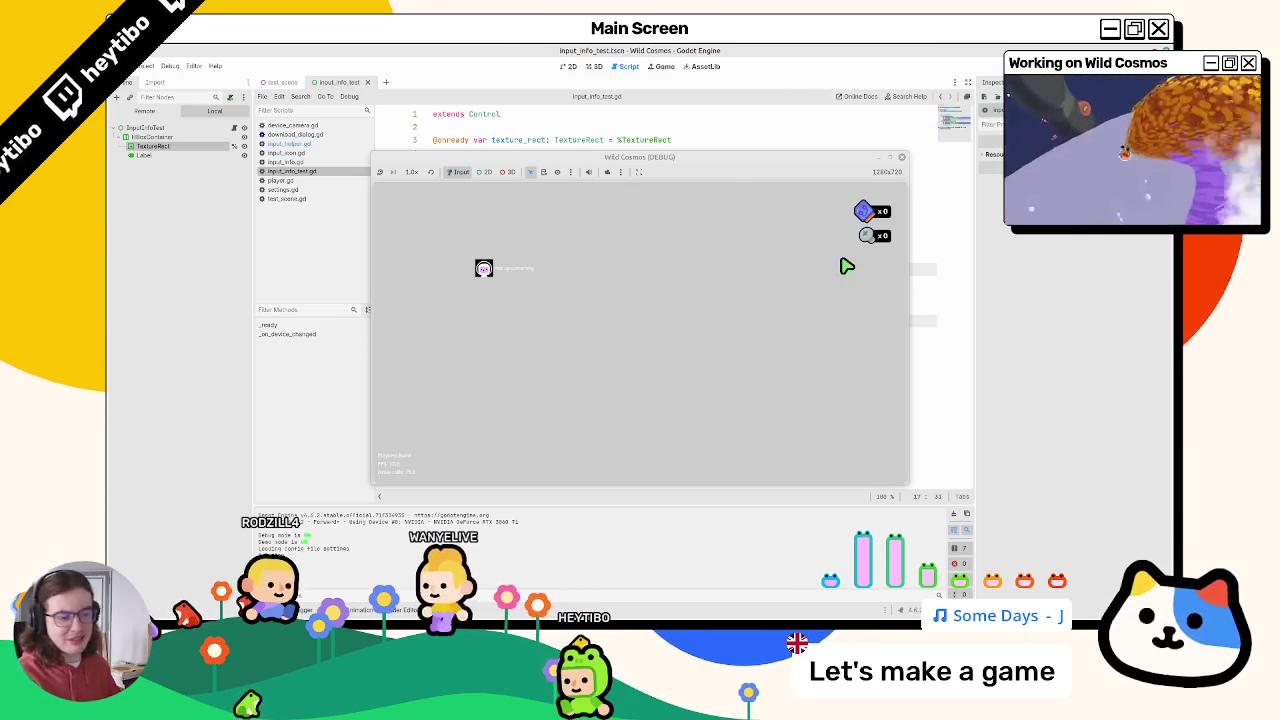
Step: Run and stop the scene several times, then switch to the Keyboard & Mouse Vector icons window
key("F8")
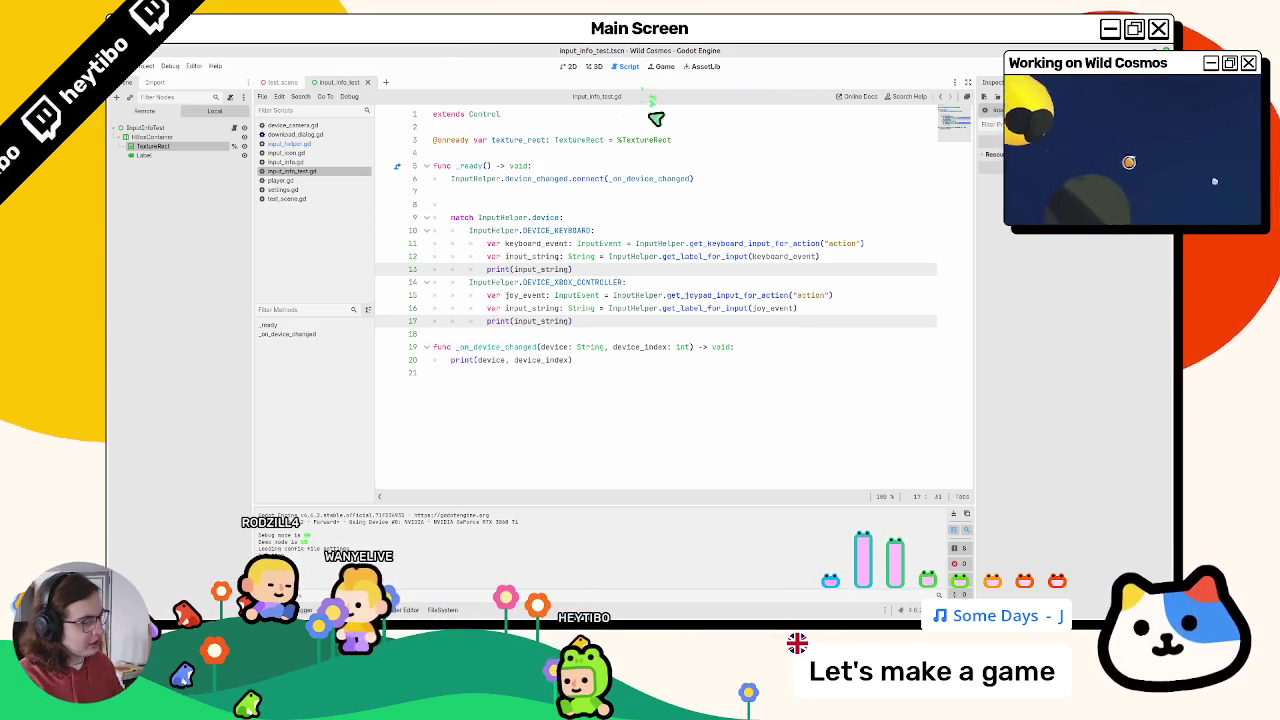
key("F6")
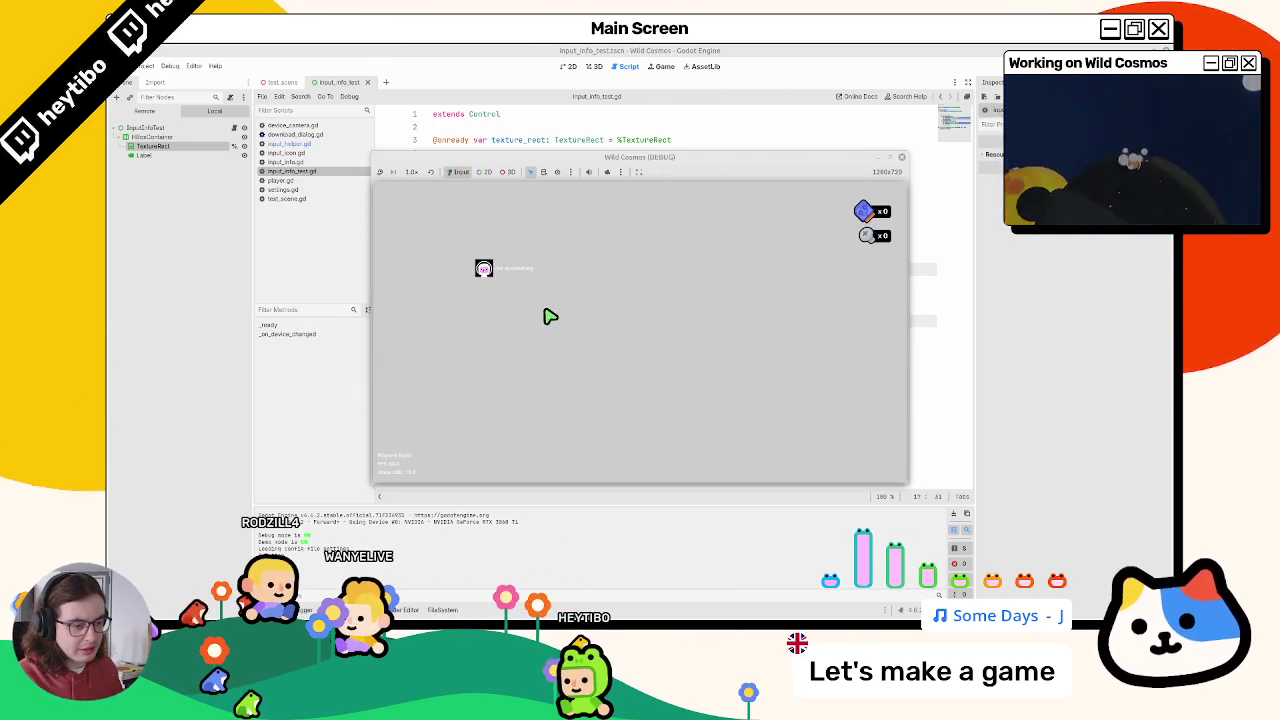
key("F8")
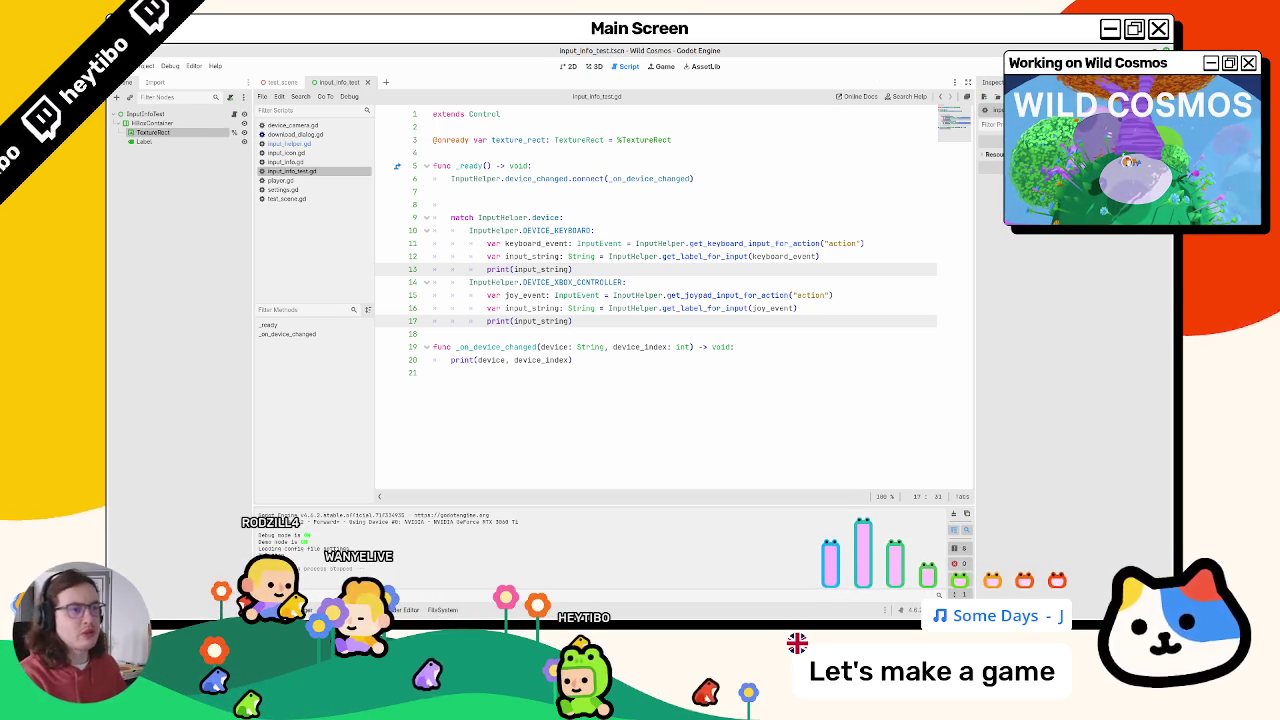
key("F6")
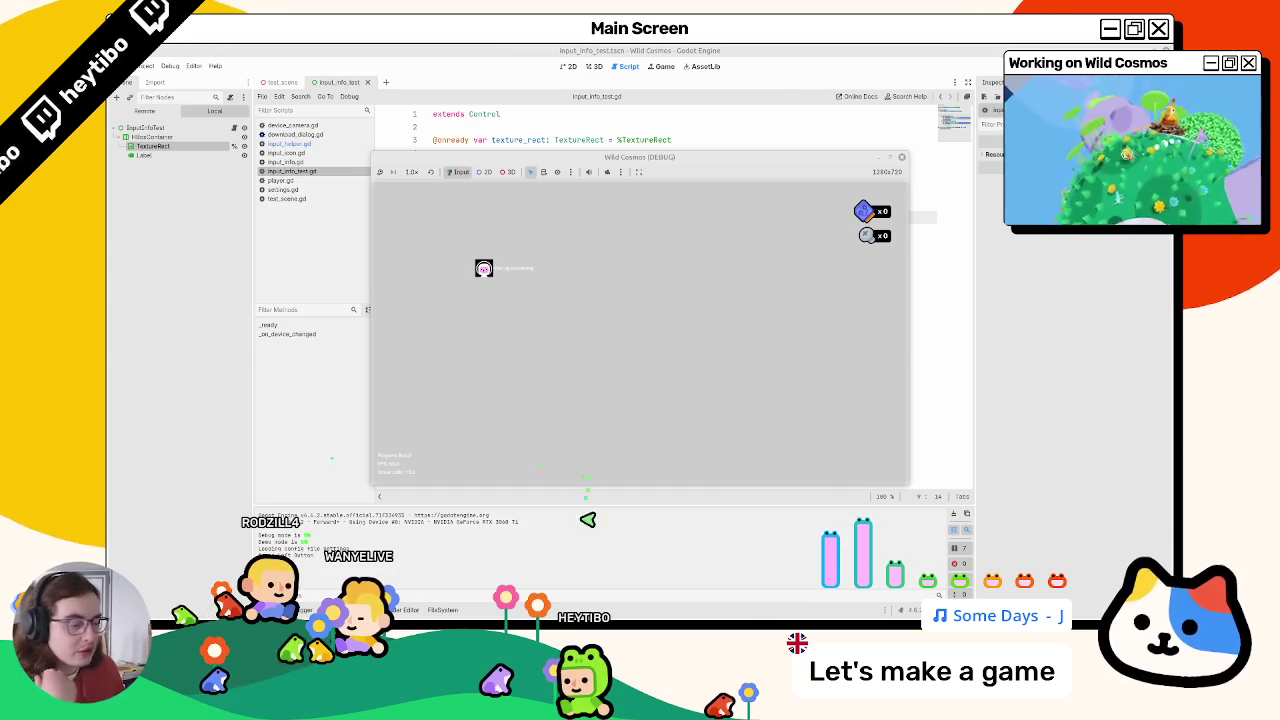
key("F8")
key("alt+Tab")
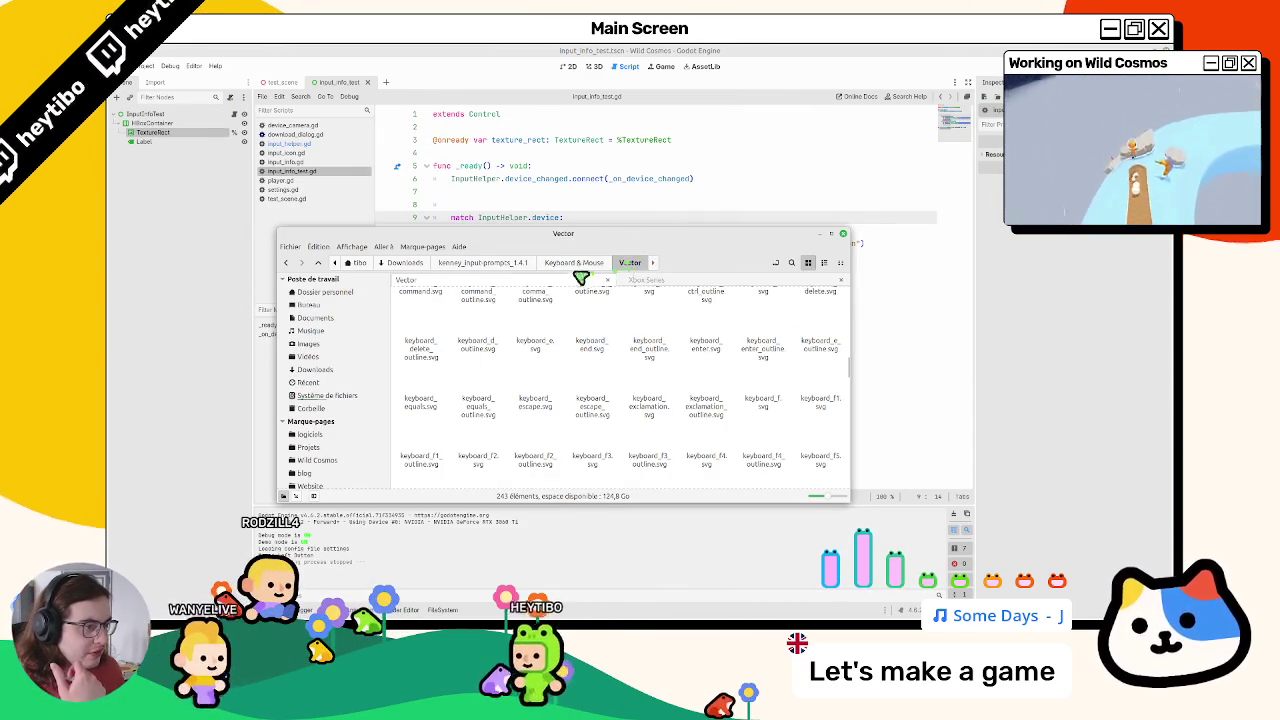
left_click(833, 236)
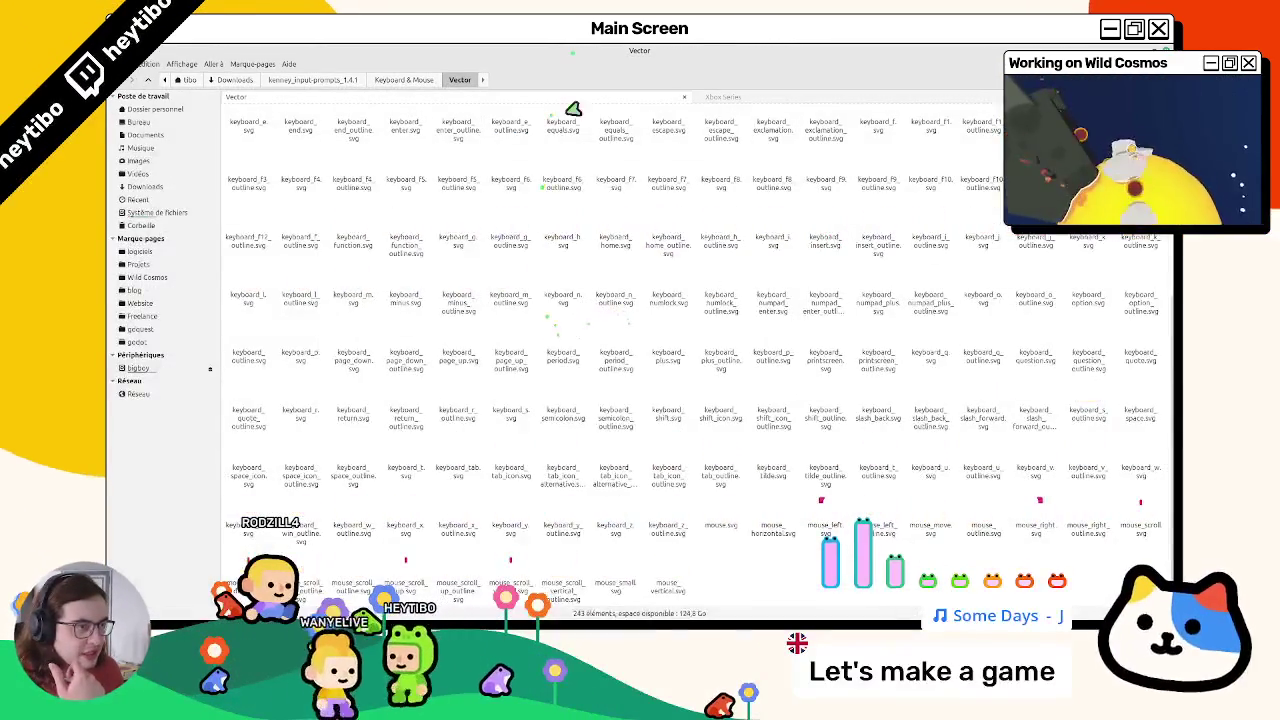
left_click_drag(571, 109, 563, 167)
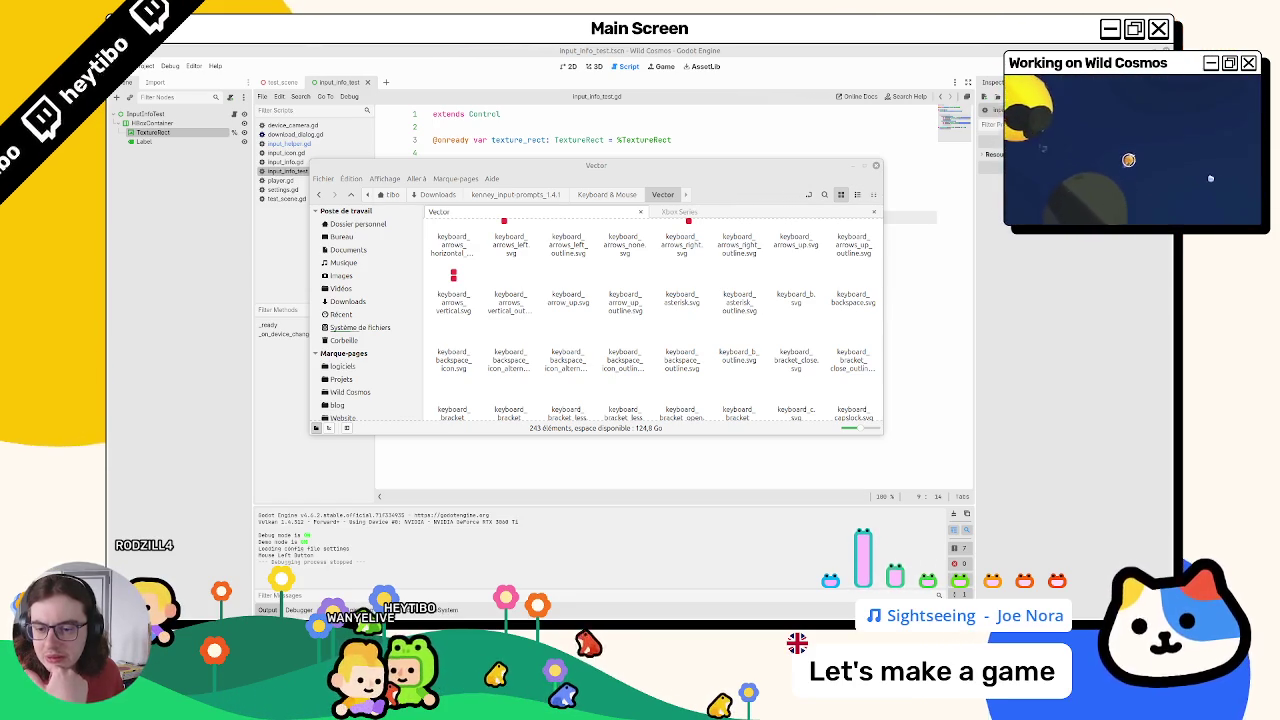
Step: Replace input_string in line 17's print with joy_event.button_index
left_click(557, 50)
double_click(557, 321)
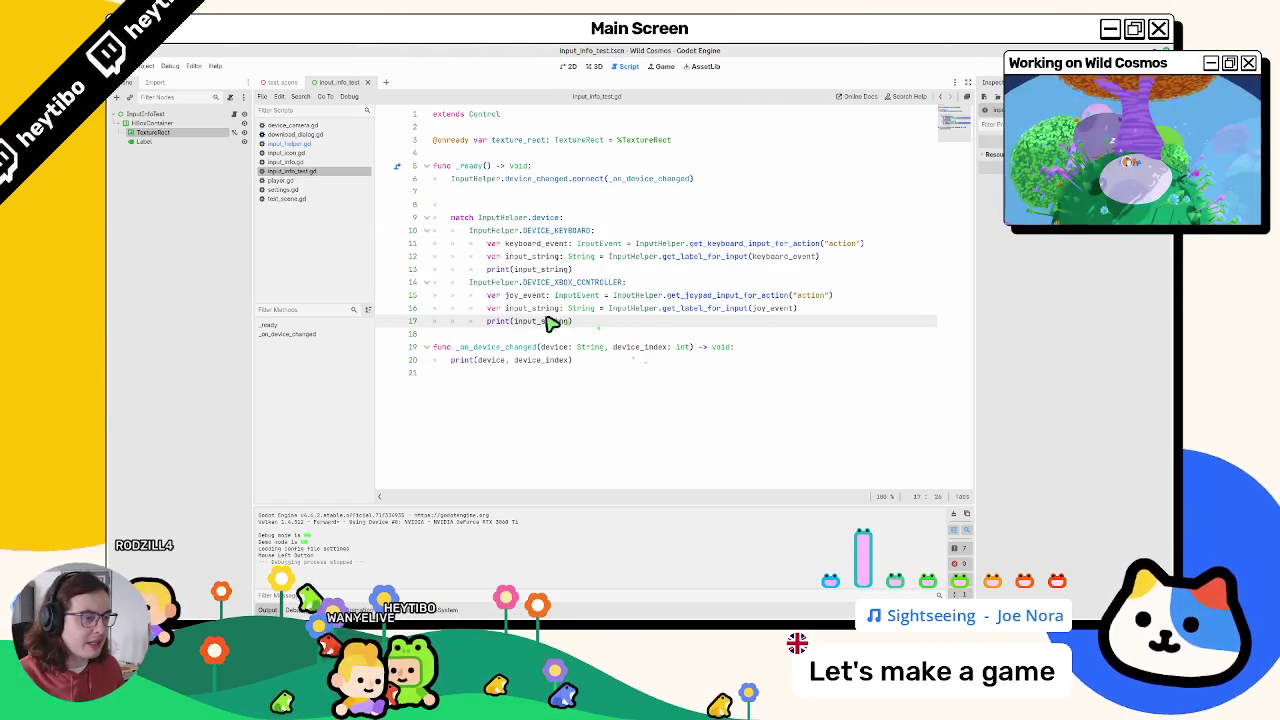
double_click(525, 295)
key("ctrl+c")
double_click(540, 321)
key("ctrl+v")
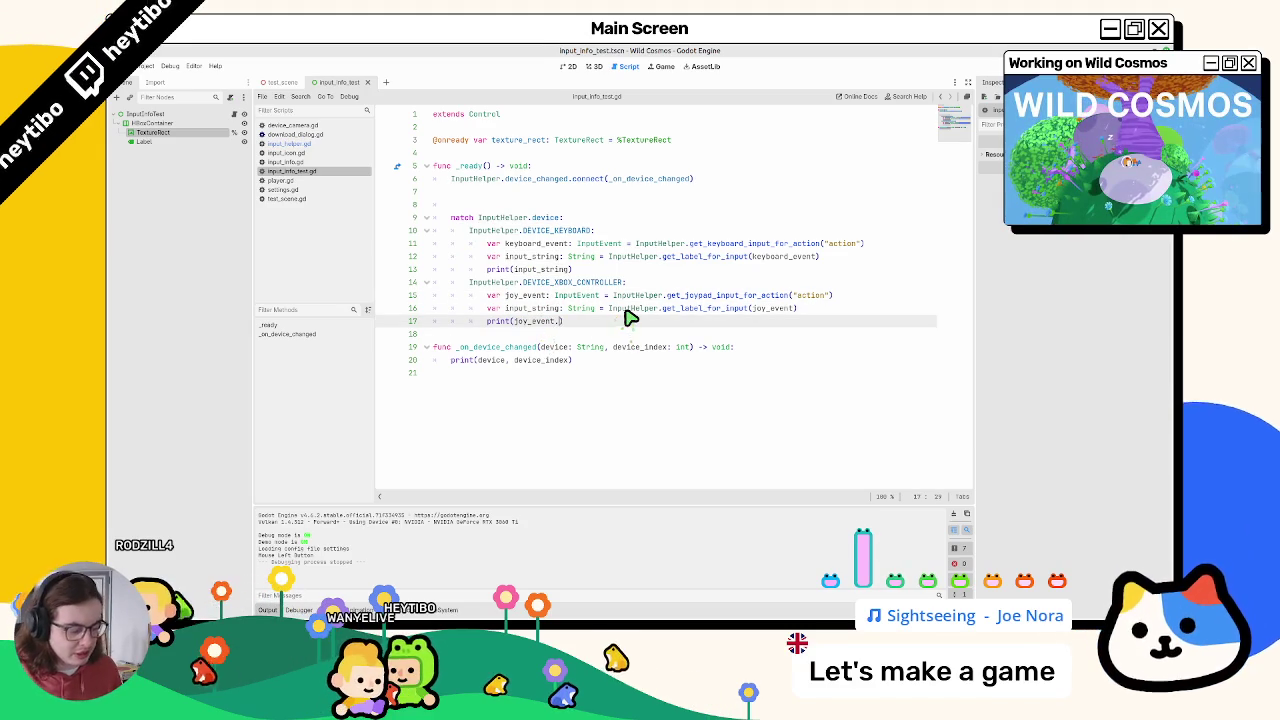
type(".input_")
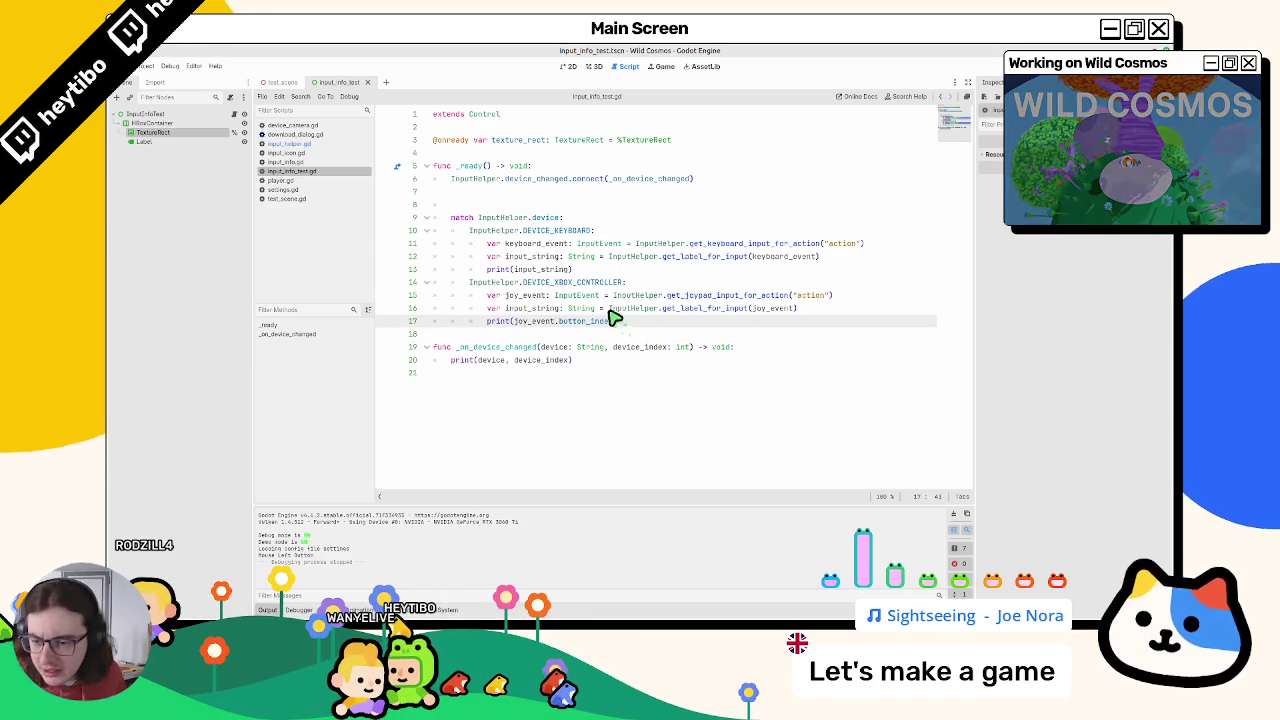
Step: Check get_joypad_input_for_action's InputEvent return type, then return to line 17
left_click(710, 298, "ctrl")
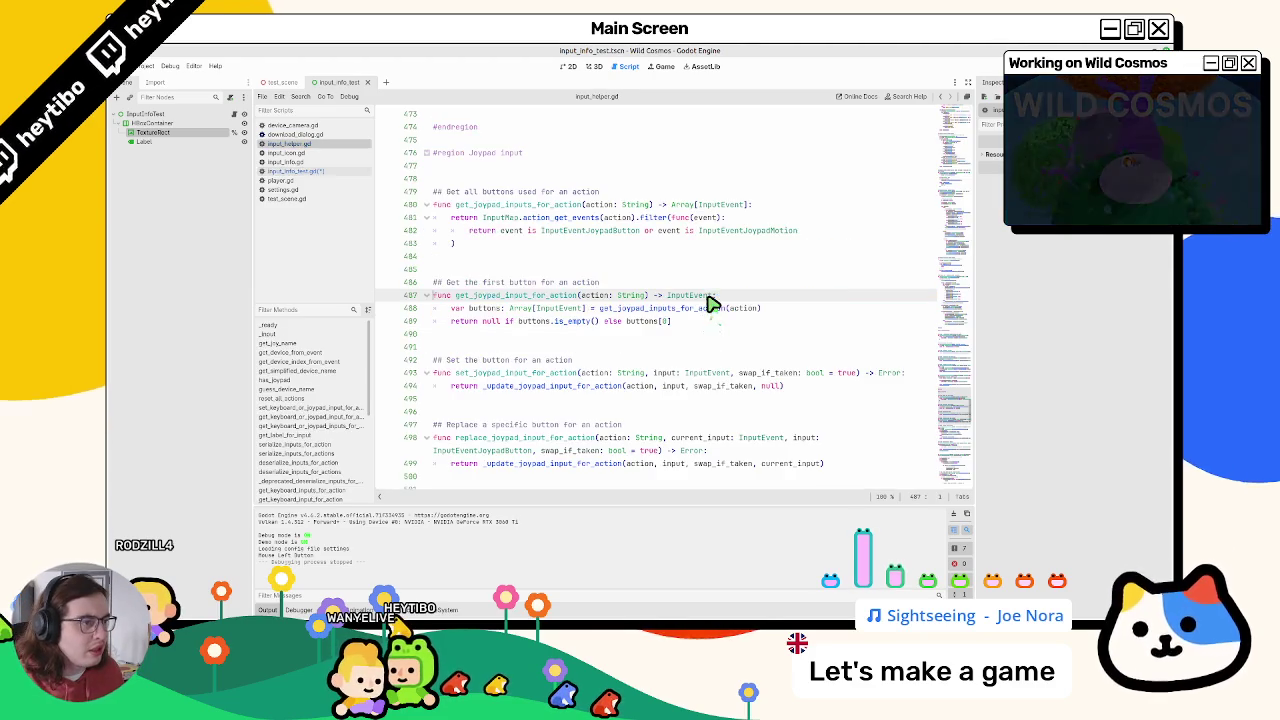
double_click(690, 296)
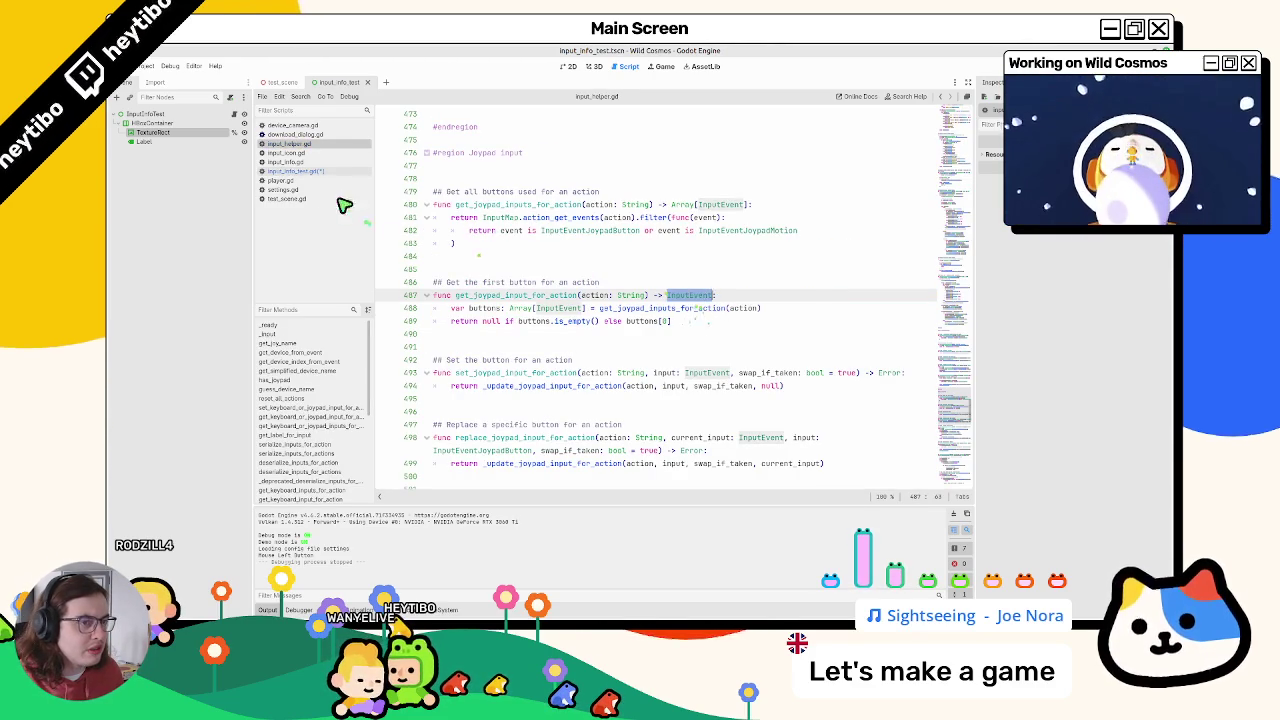
left_click(338, 172)
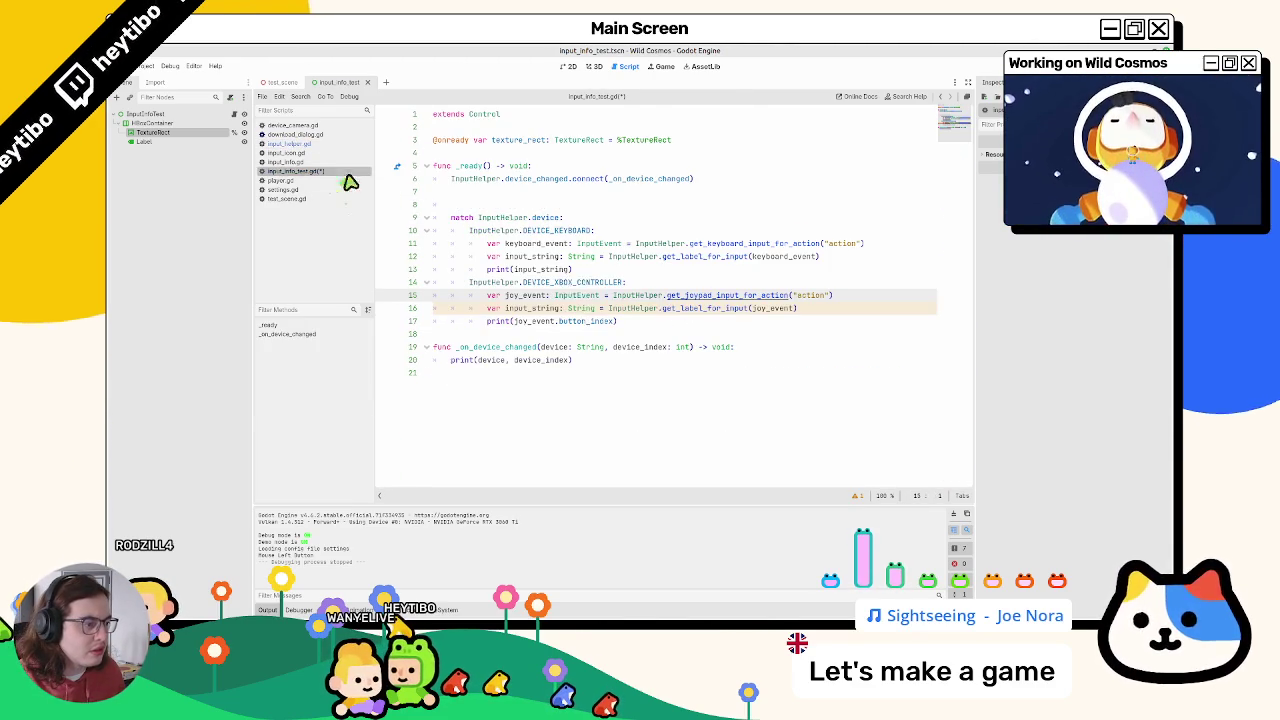
left_click(573, 323)
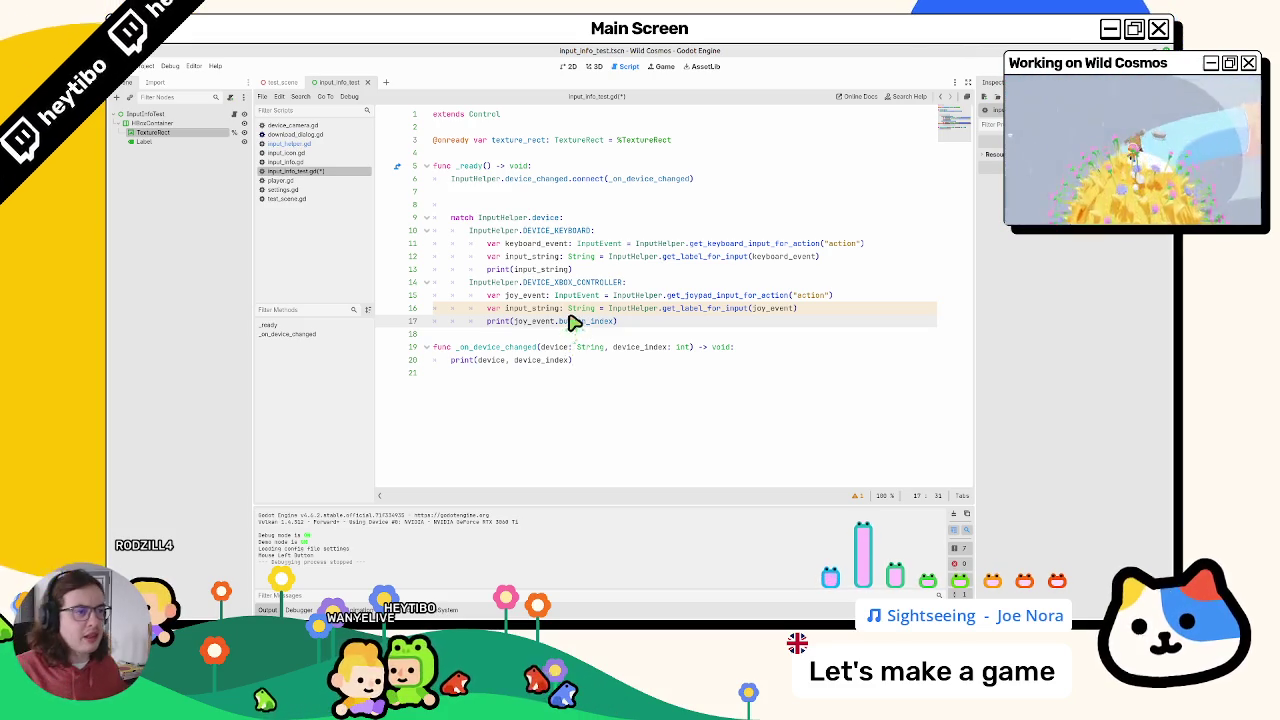
Step: Save and run the updated scene, stop it, and switch back to the icon folder
left_click(551, 277)
key("F6")
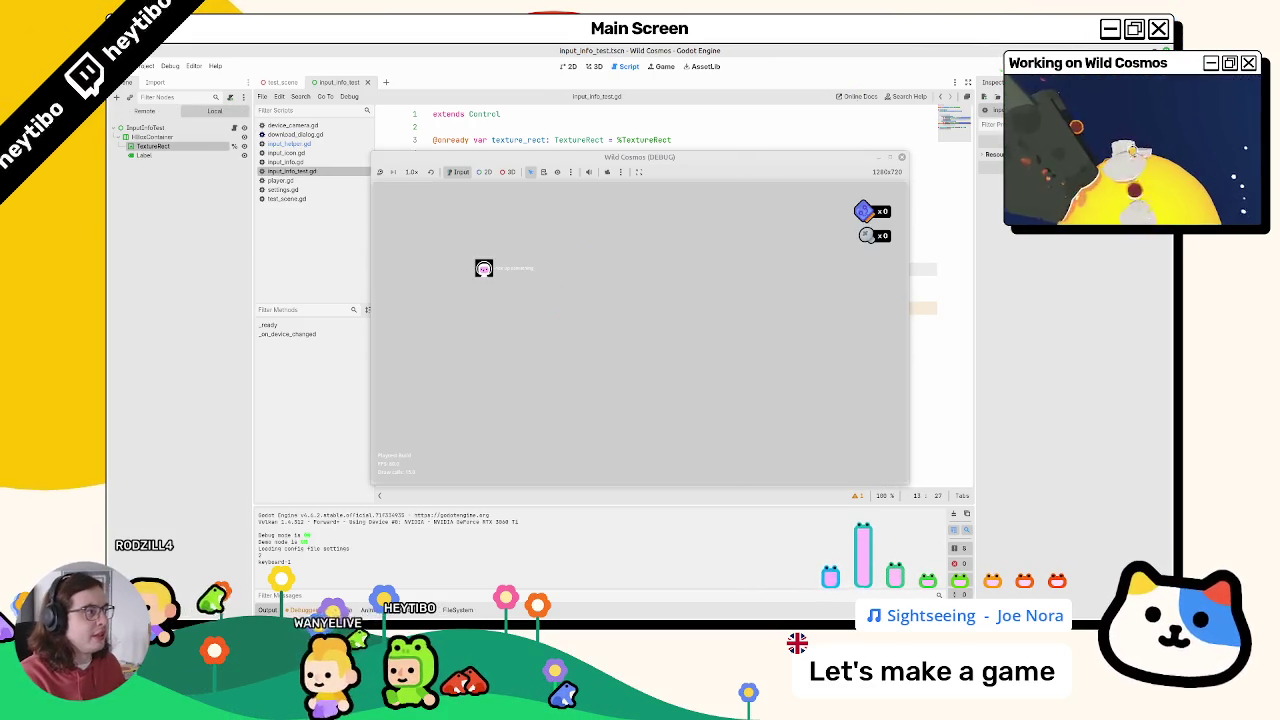
key("F8")
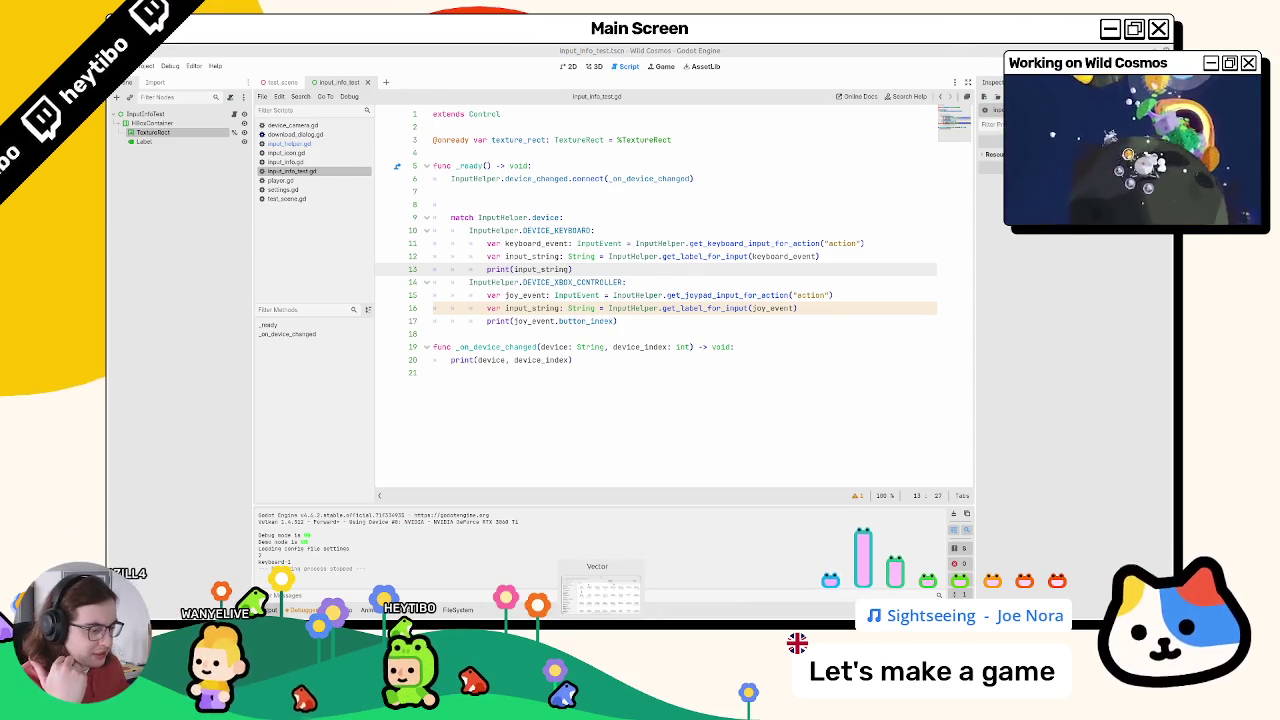
key("alt+Tab")
Step: Browse the Xbox Series Vector icons, previewing paddle and Xbox 360 controller images
left_click(664, 214)
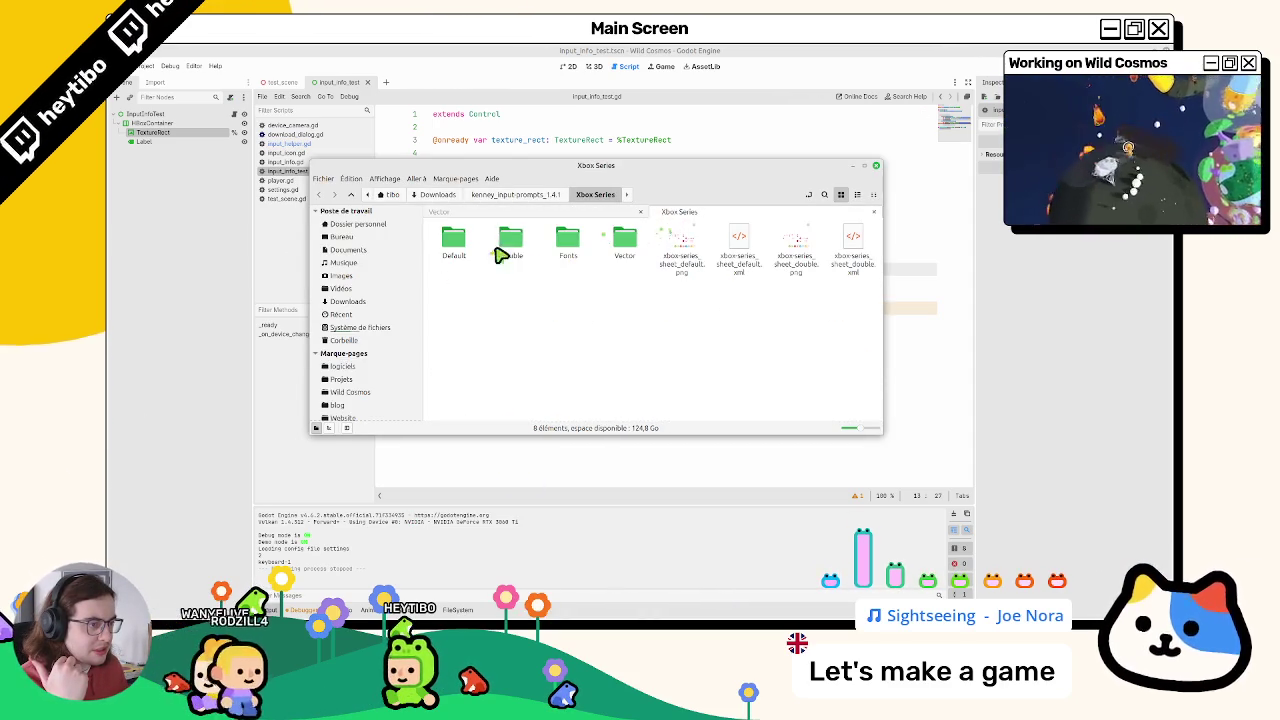
double_click(610, 243)
scroll(606, 320, "down", 5)
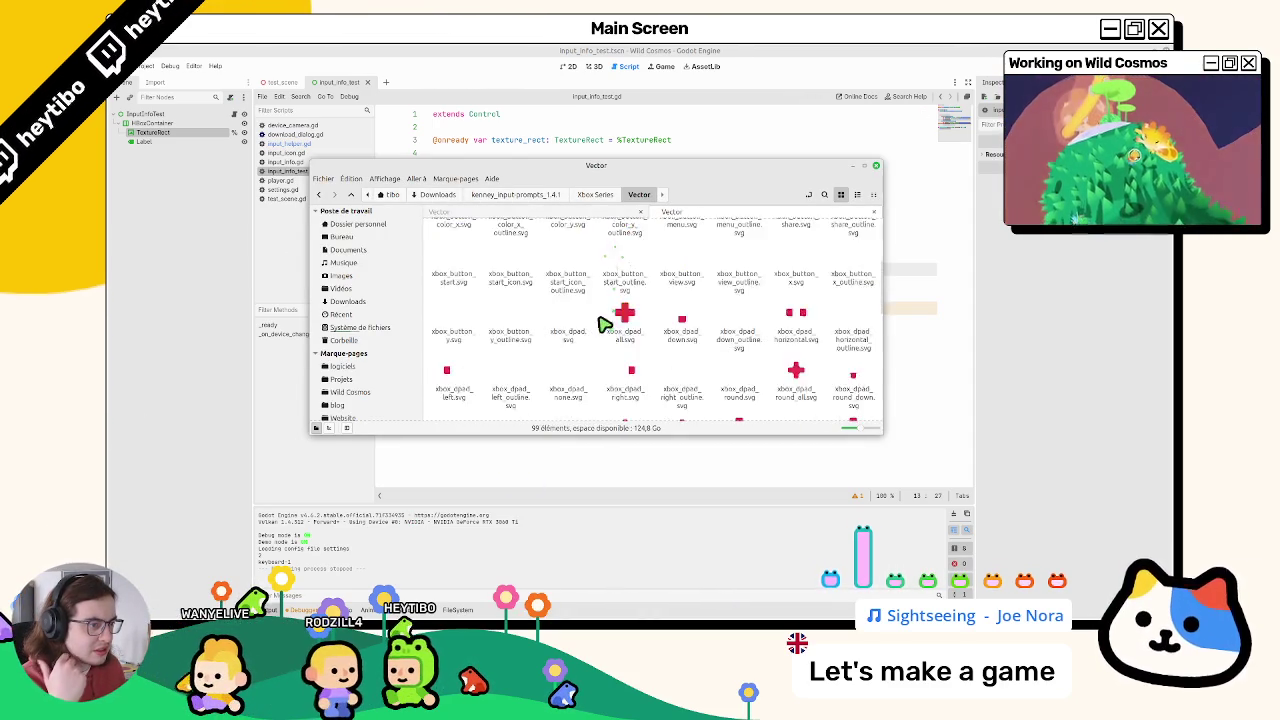
left_click(526, 334)
scroll(554, 357, "down", 5)
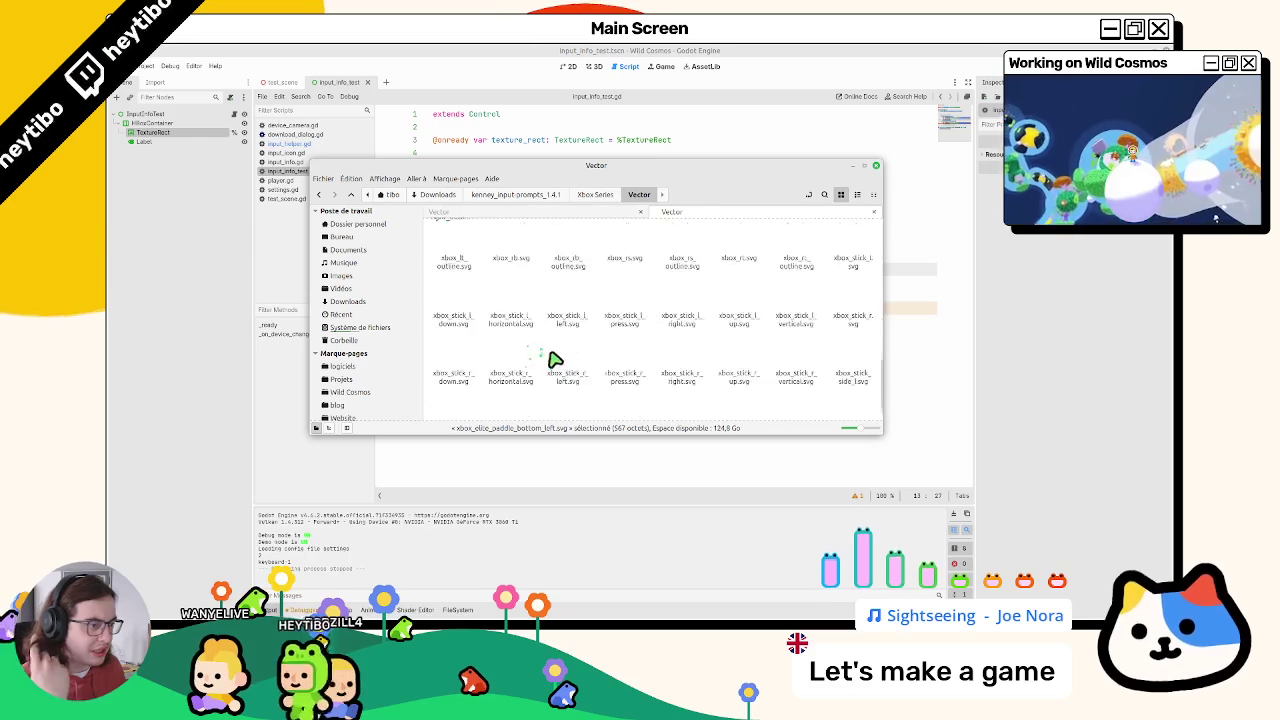
scroll(580, 367, "up", 8)
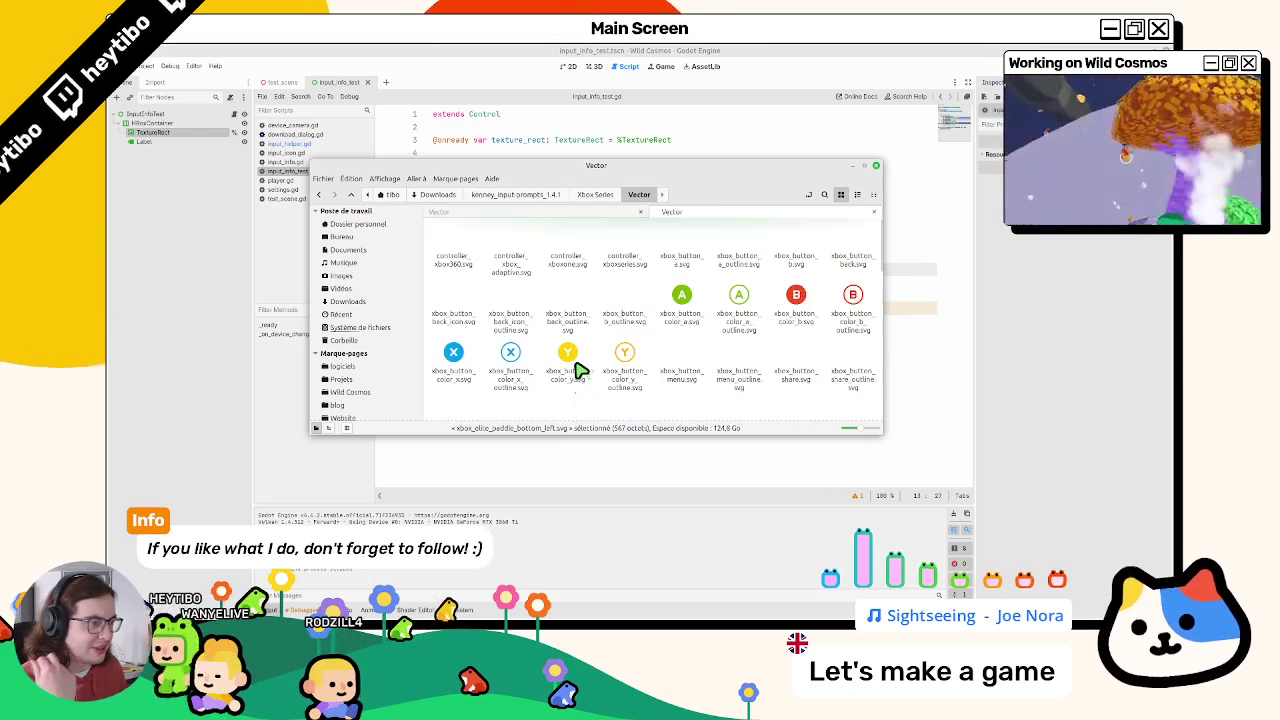
left_click(441, 263)
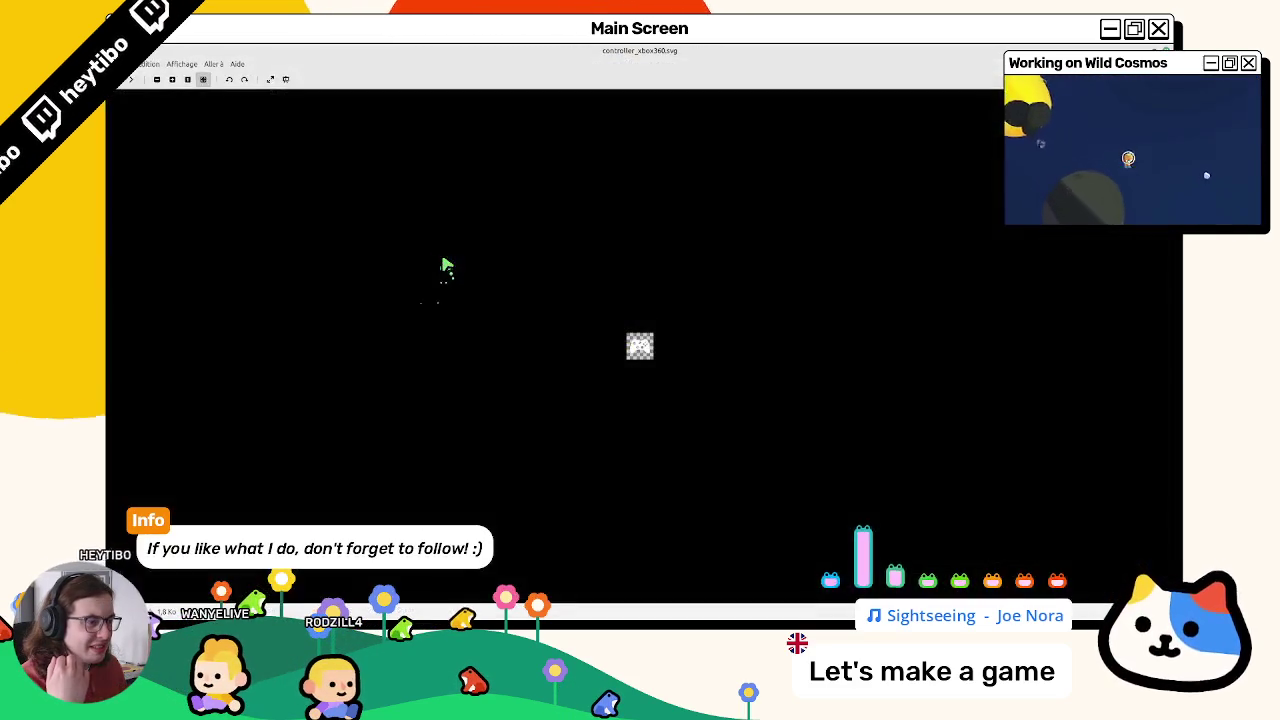
scroll(669, 407, "down", 5)
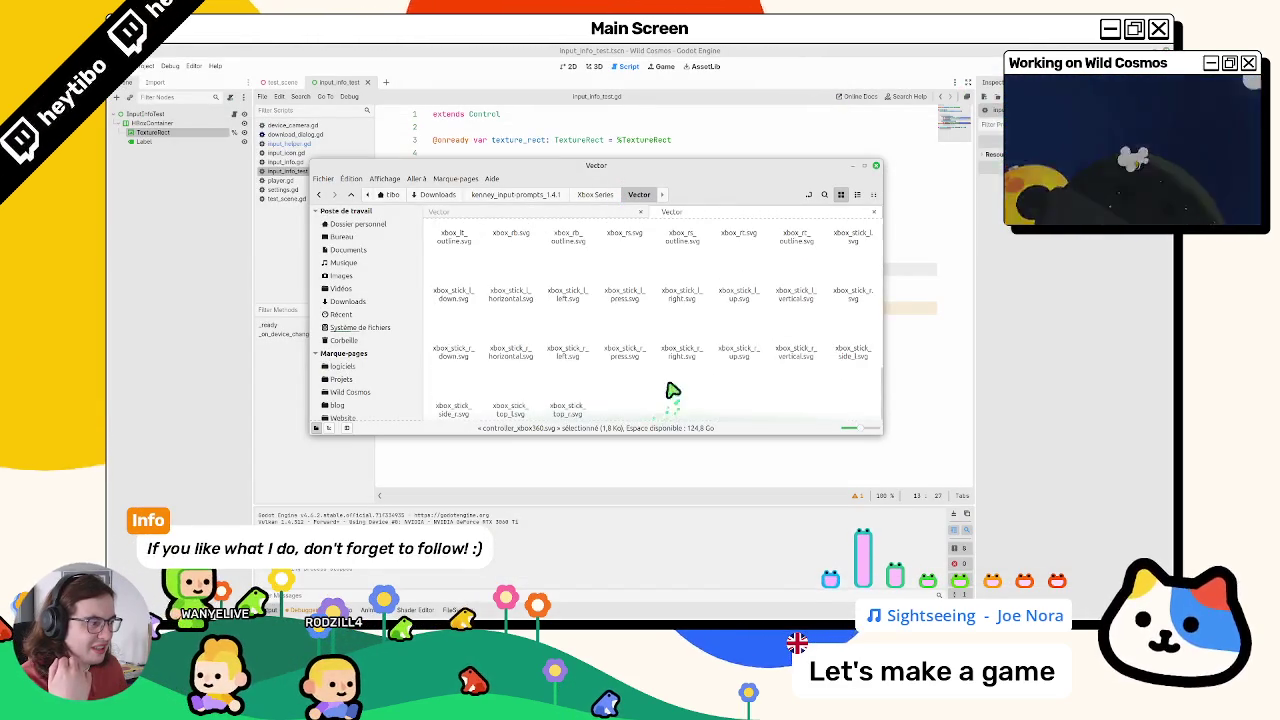
Step: Go up to the Keyboard & Mouse folder and open keyboard & mouse_sheet_default.xml
left_click(633, 214)
scroll(686, 323, "down", 5)
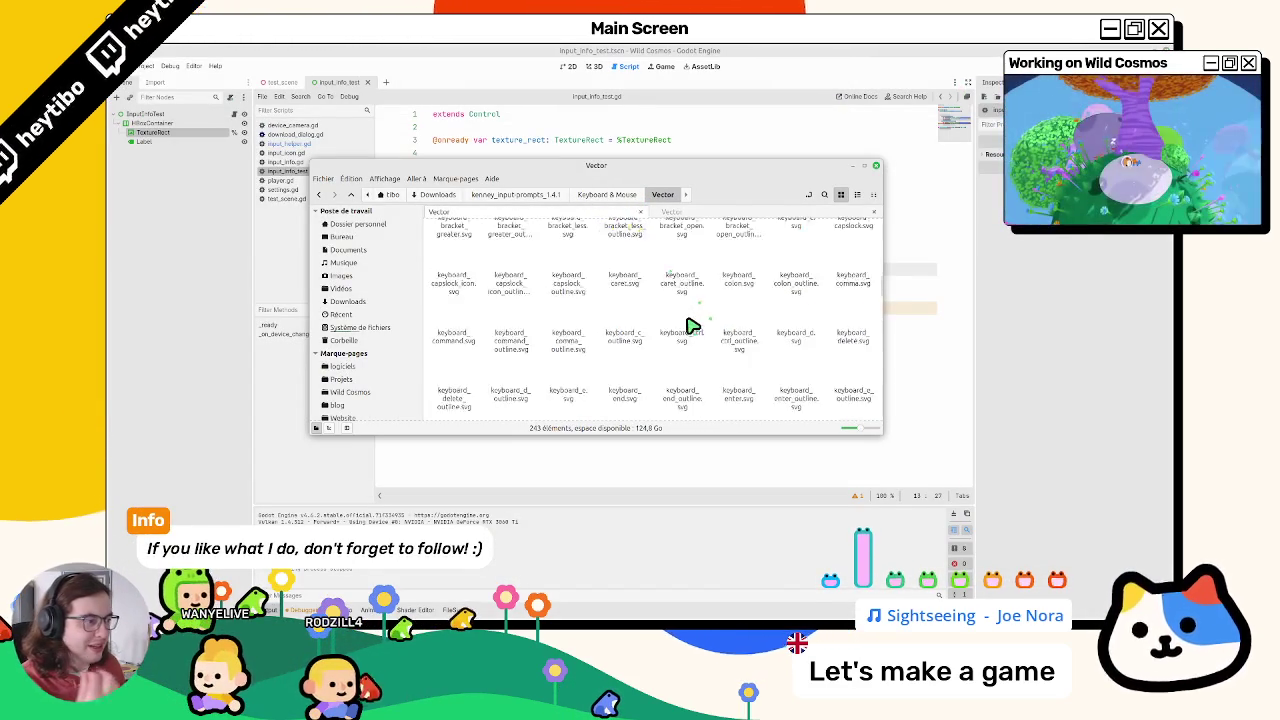
left_click(612, 196)
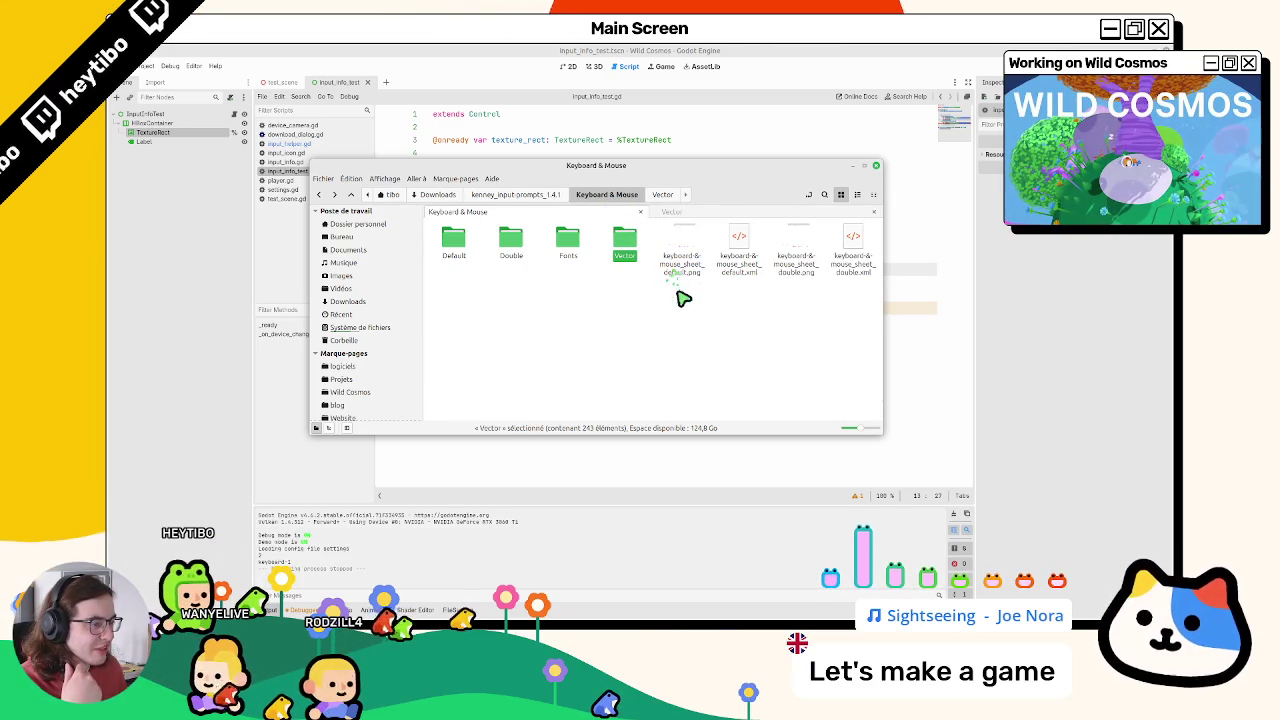
double_click(737, 268)
Step: Scroll through the keyboard-&-mouse sheet XML, select a few SubTexture entries, then close it
scroll(628, 290, "down", 20)
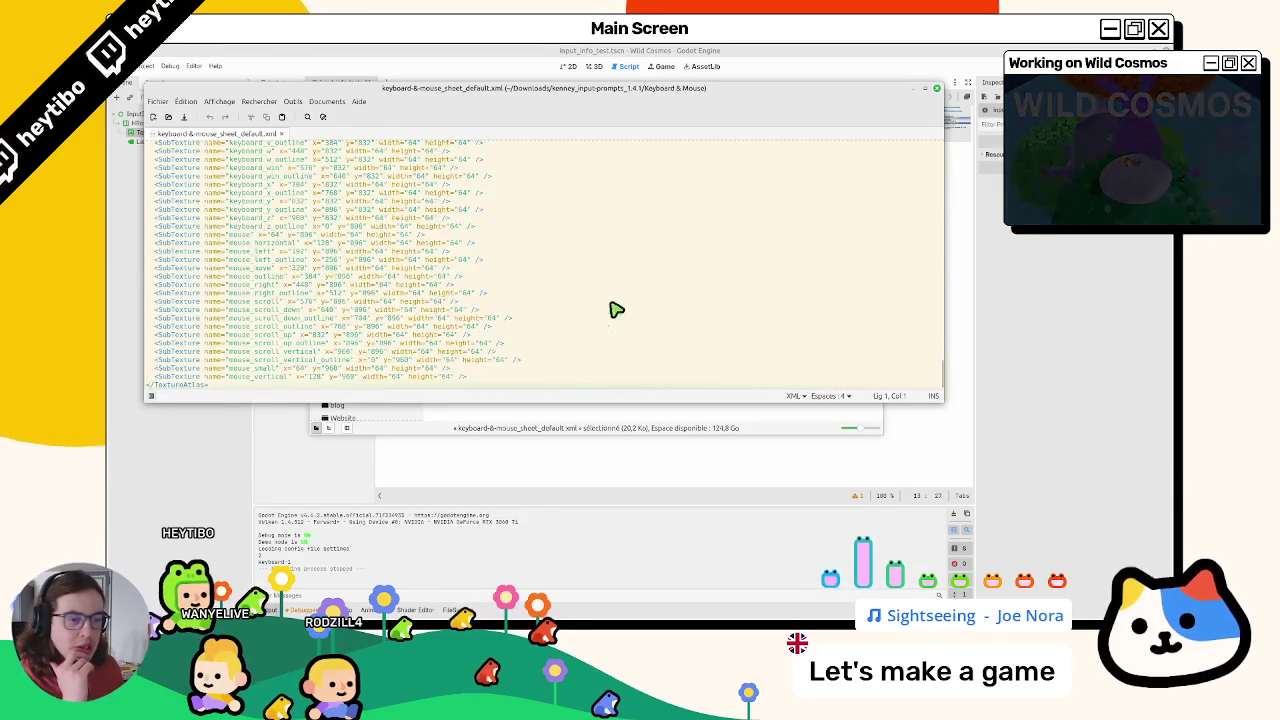
scroll(614, 306, "up", 20)
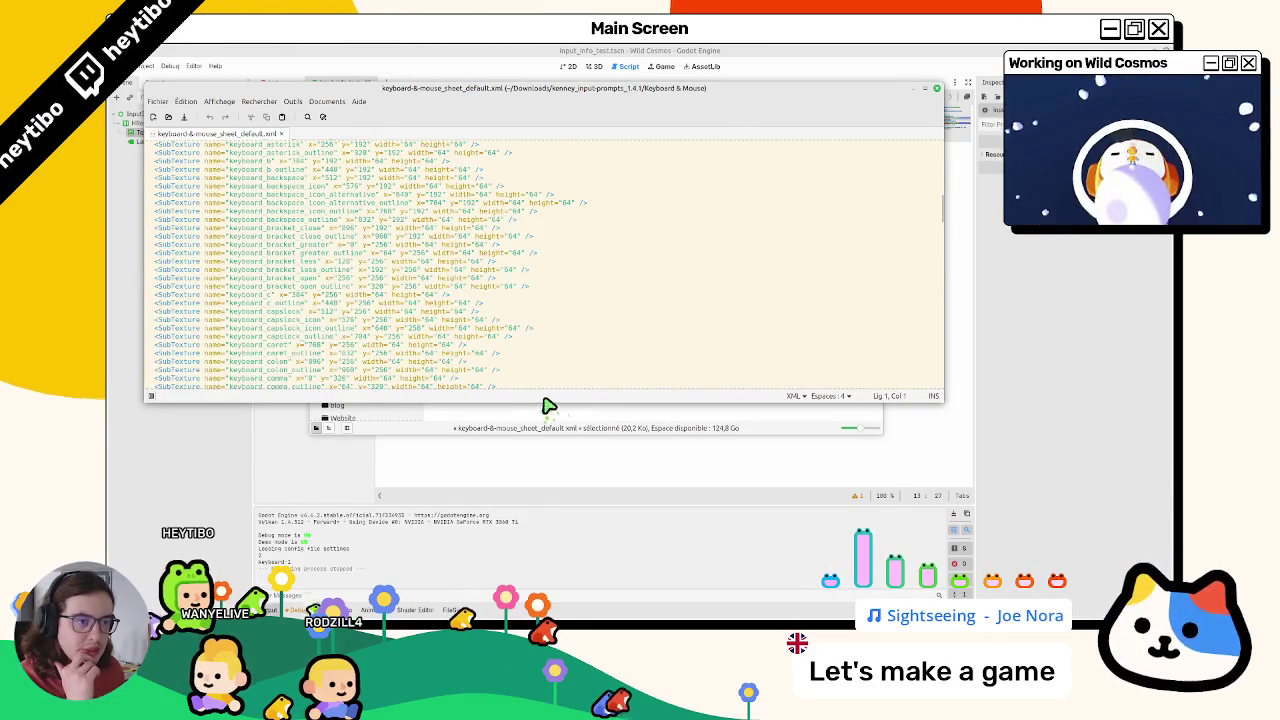
scroll(557, 369, "up", 10)
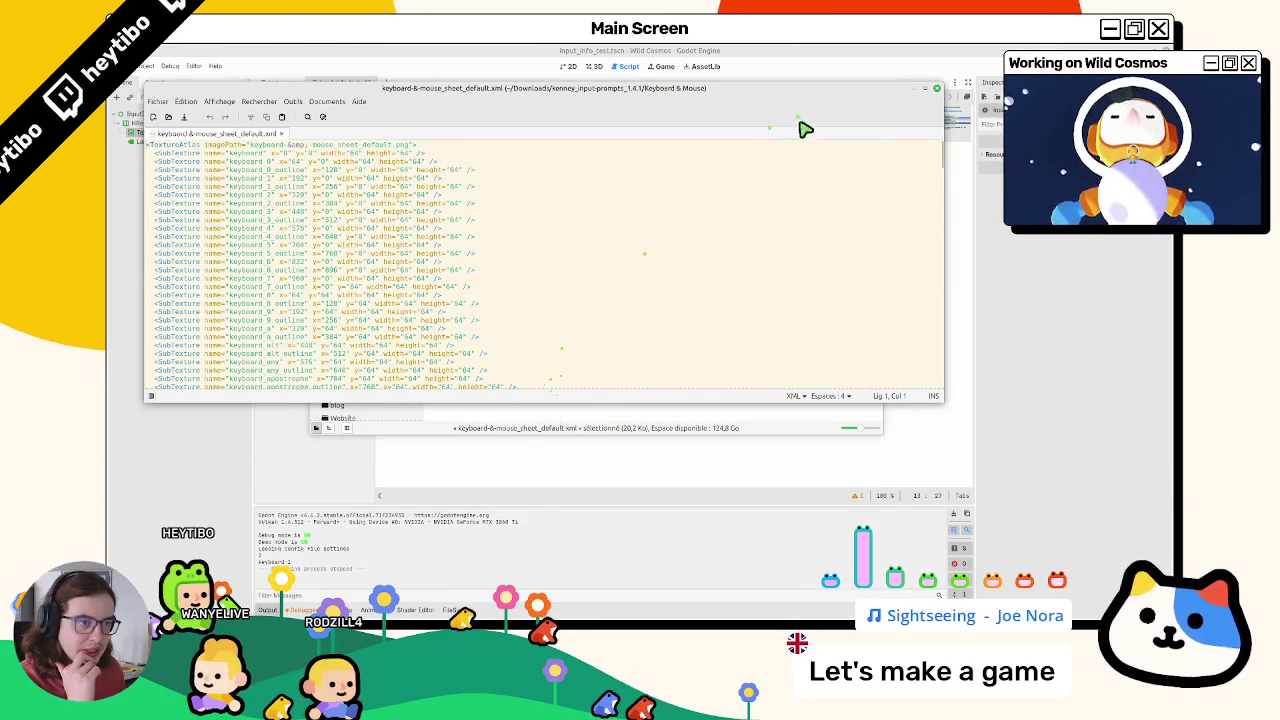
left_click_drag(295, 194, 263, 259)
left_click(263, 259)
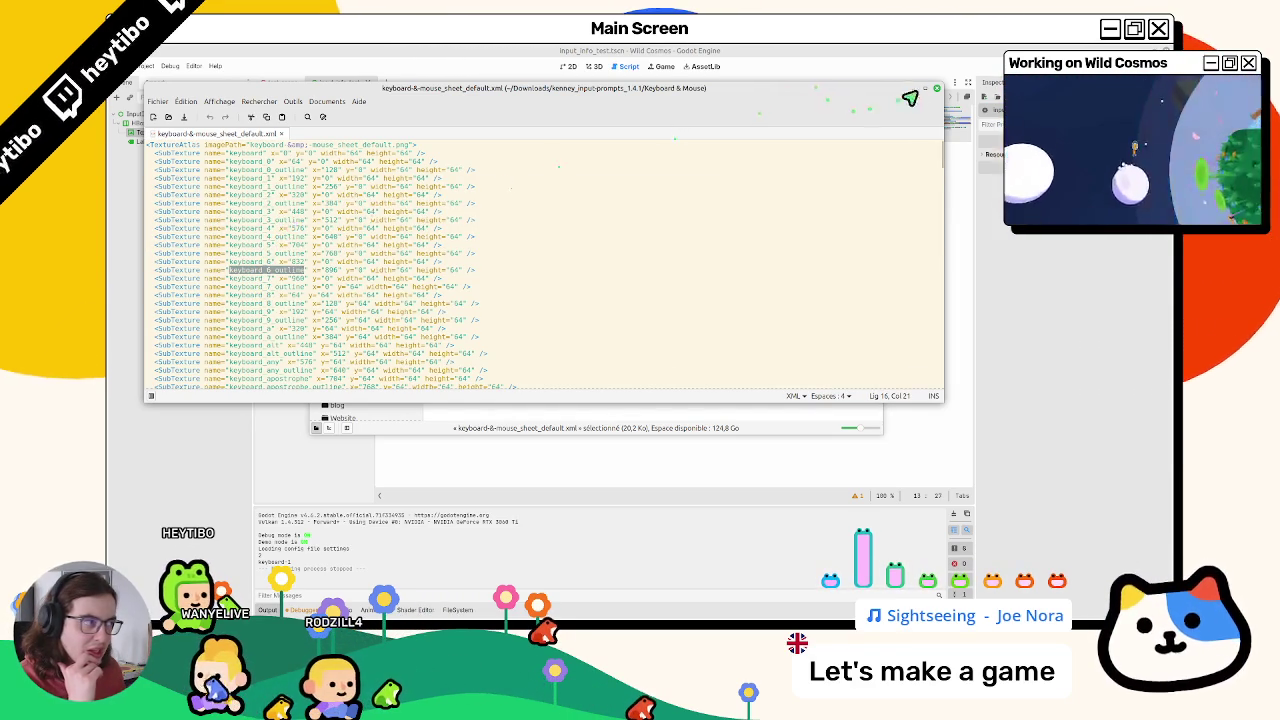
left_click(937, 92)
Step: Navigate to the Xbox Series folder and open xbox-series_sheet_default.png
left_click(551, 196)
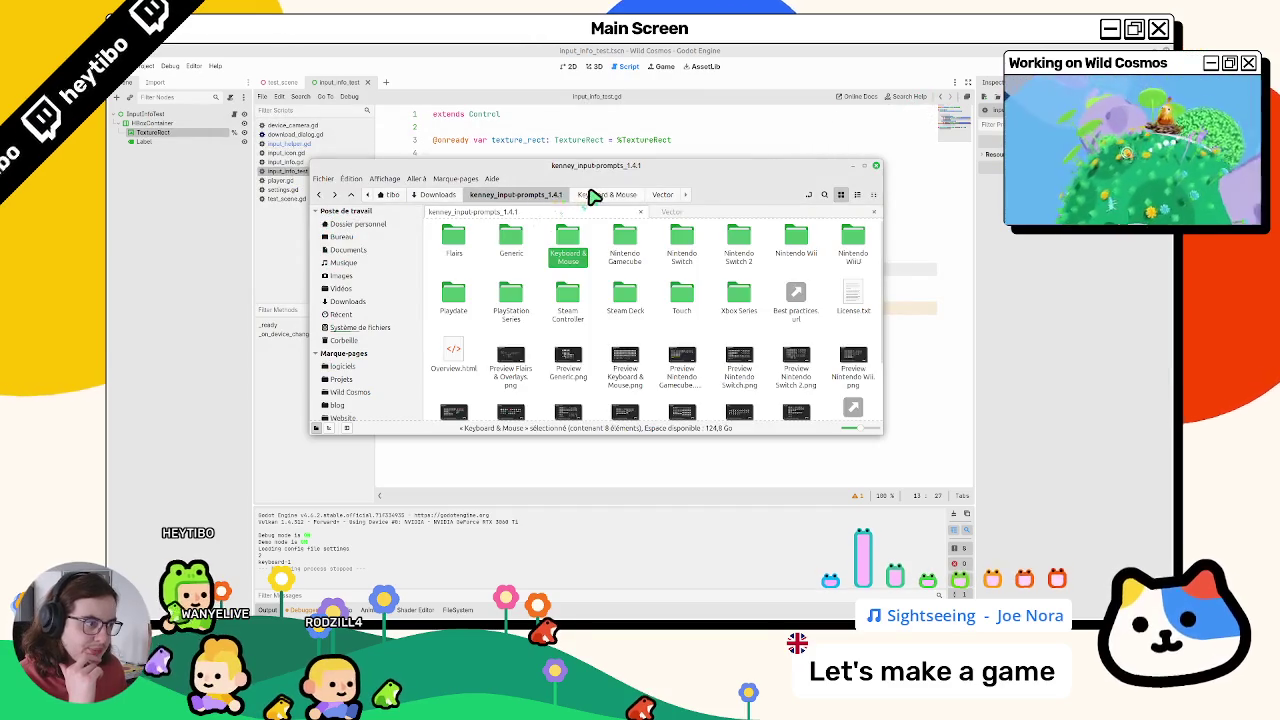
left_click(630, 196)
left_click(640, 197)
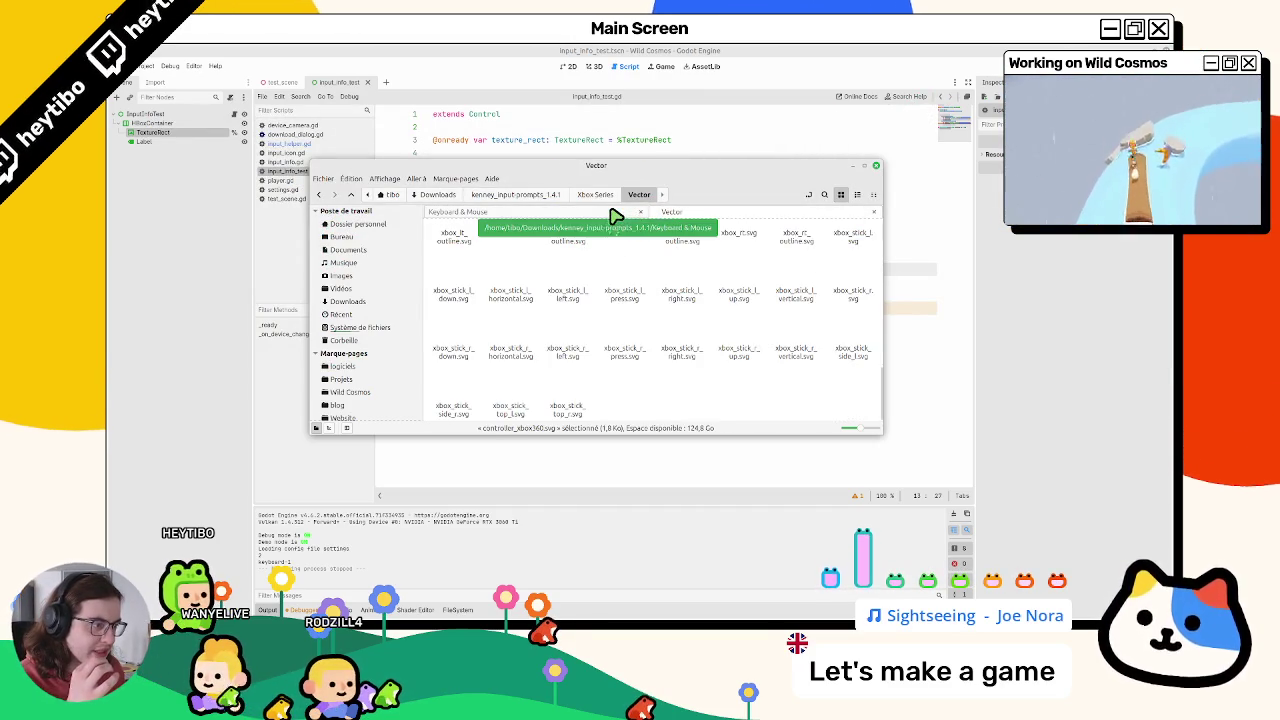
left_click(595, 195)
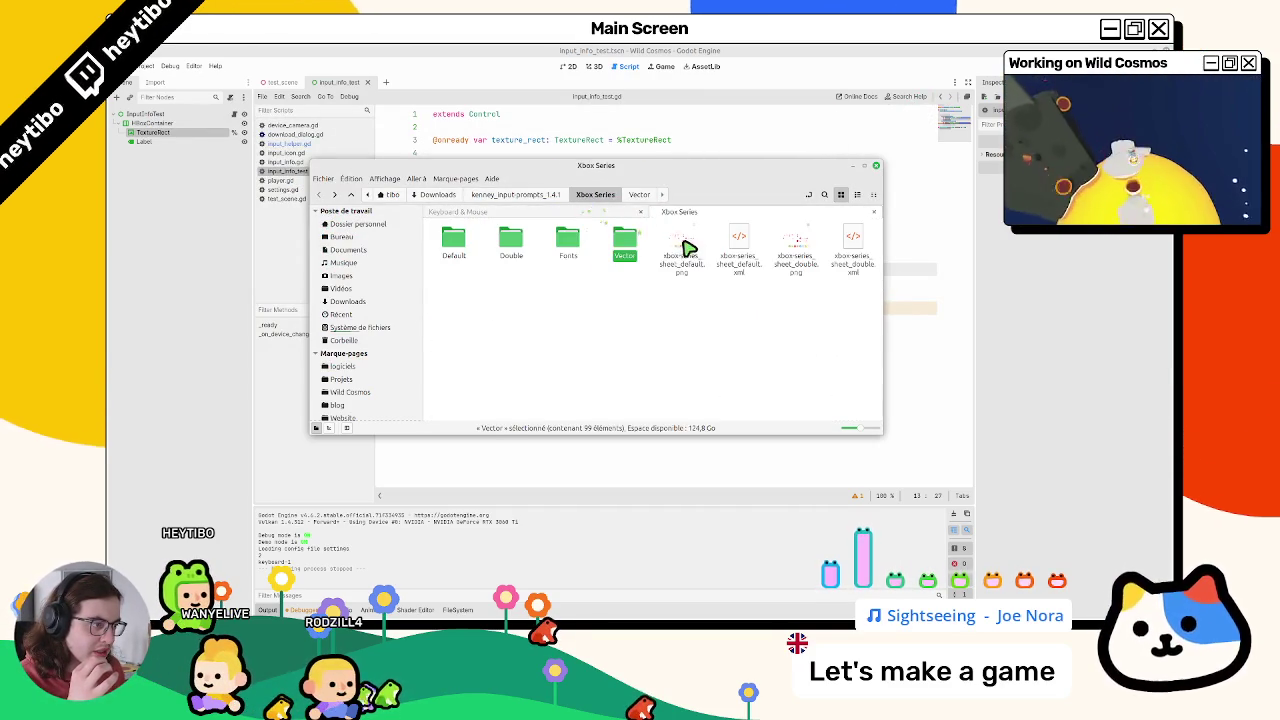
double_click(686, 249)
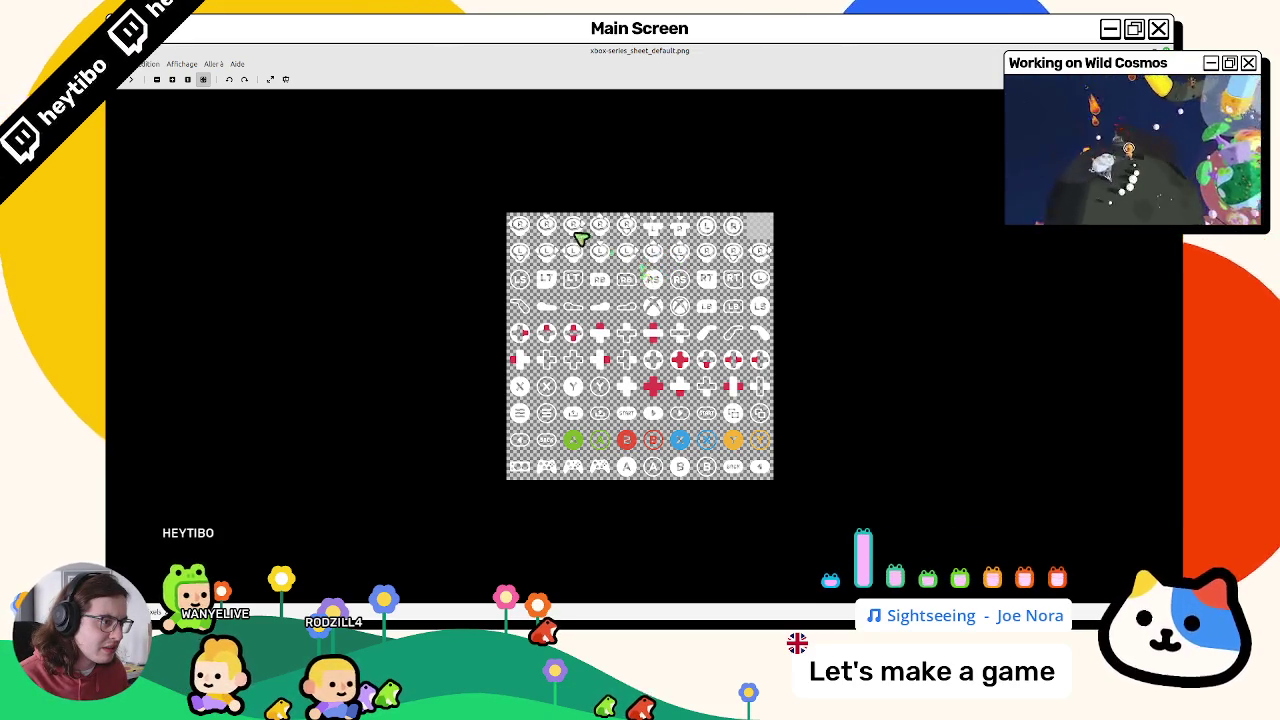
Step: Switch to xbox-series_sheet_double.png, zoom in and out over its icons, then close the viewer
scroll(570, 240, "up", 2)
key("Right")
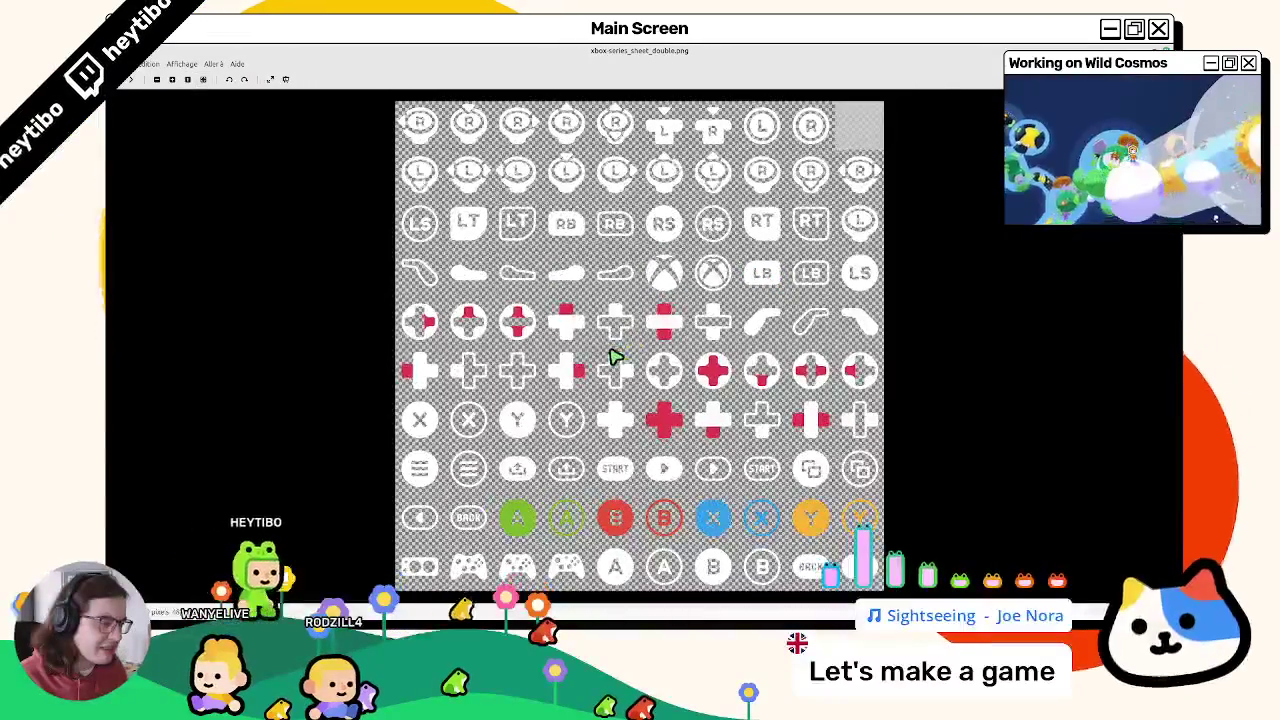
scroll(605, 363, "up", 1)
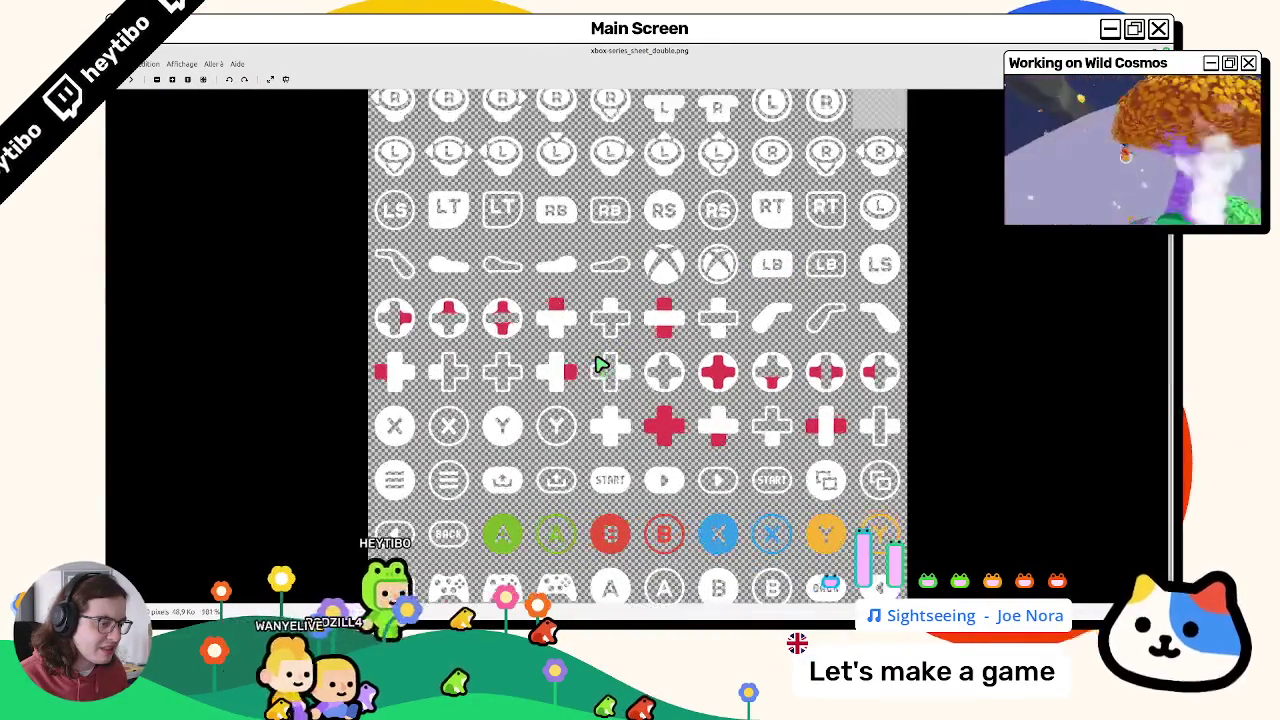
scroll(600, 364, "down", 2)
scroll(600, 364, "up", 2)
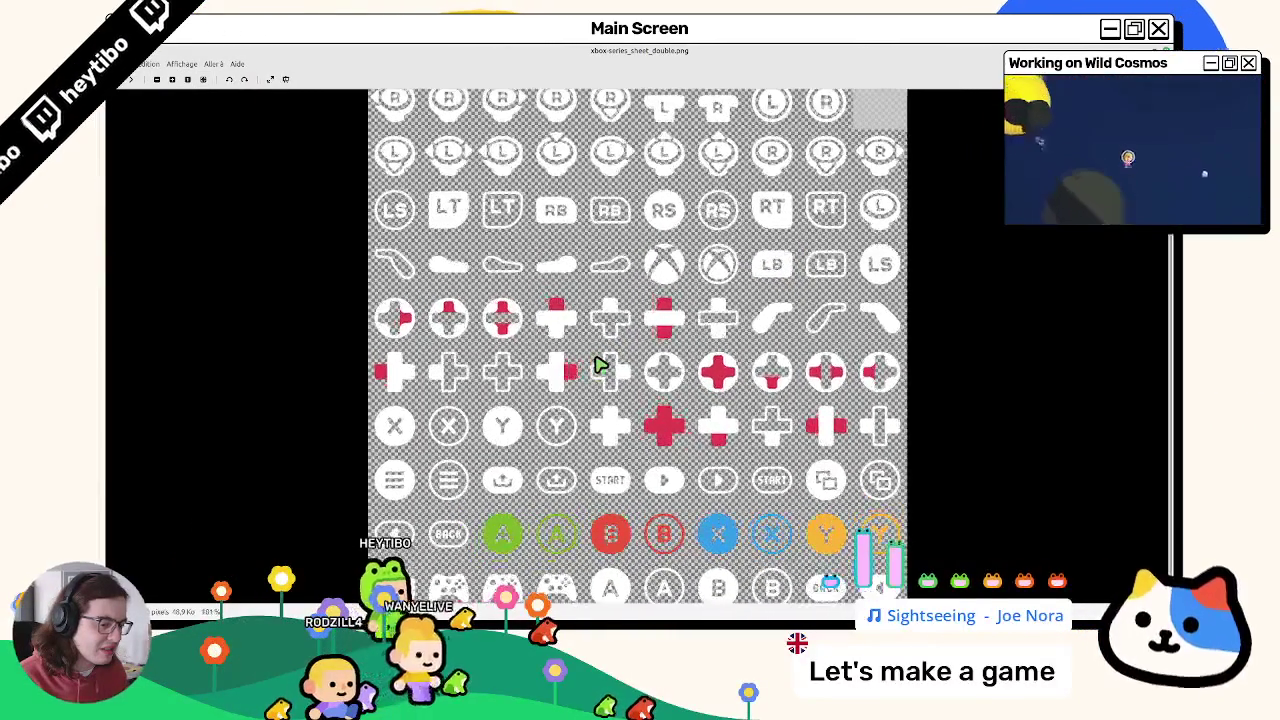
scroll(600, 366, "up", 1)
scroll(605, 470, "down", 1)
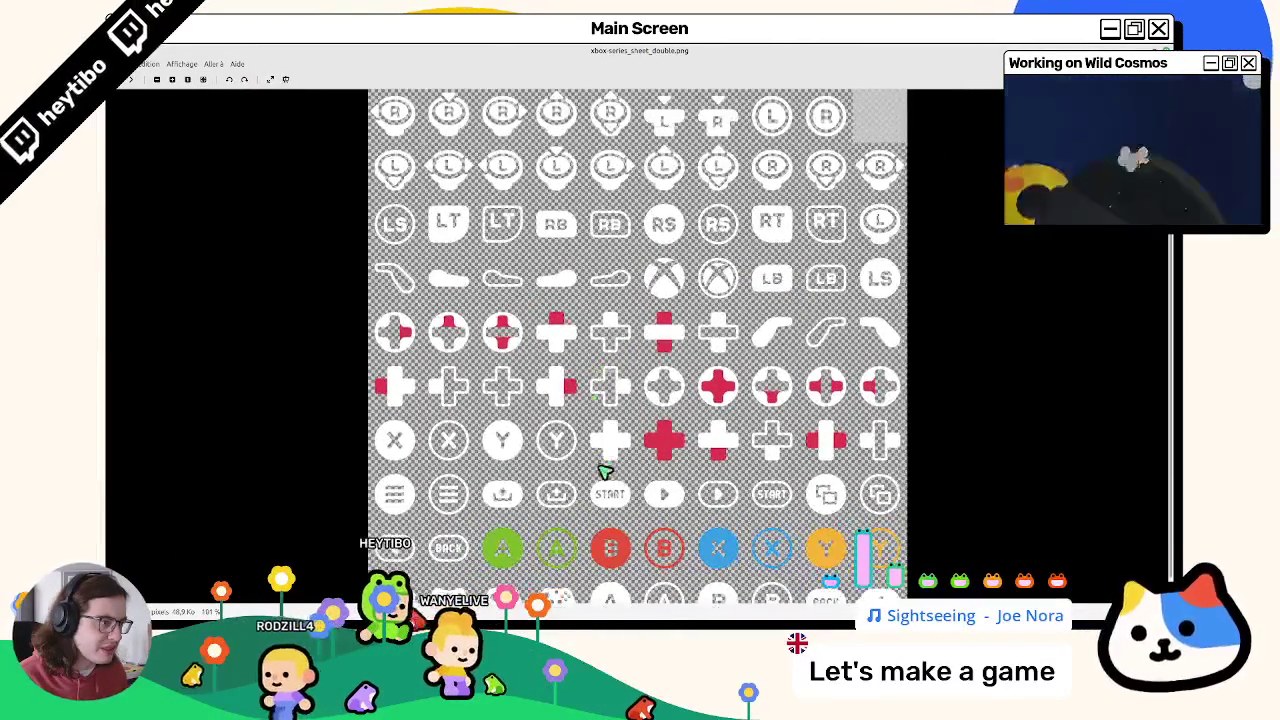
scroll(597, 456, "down", 1)
scroll(620, 440, "up", 1)
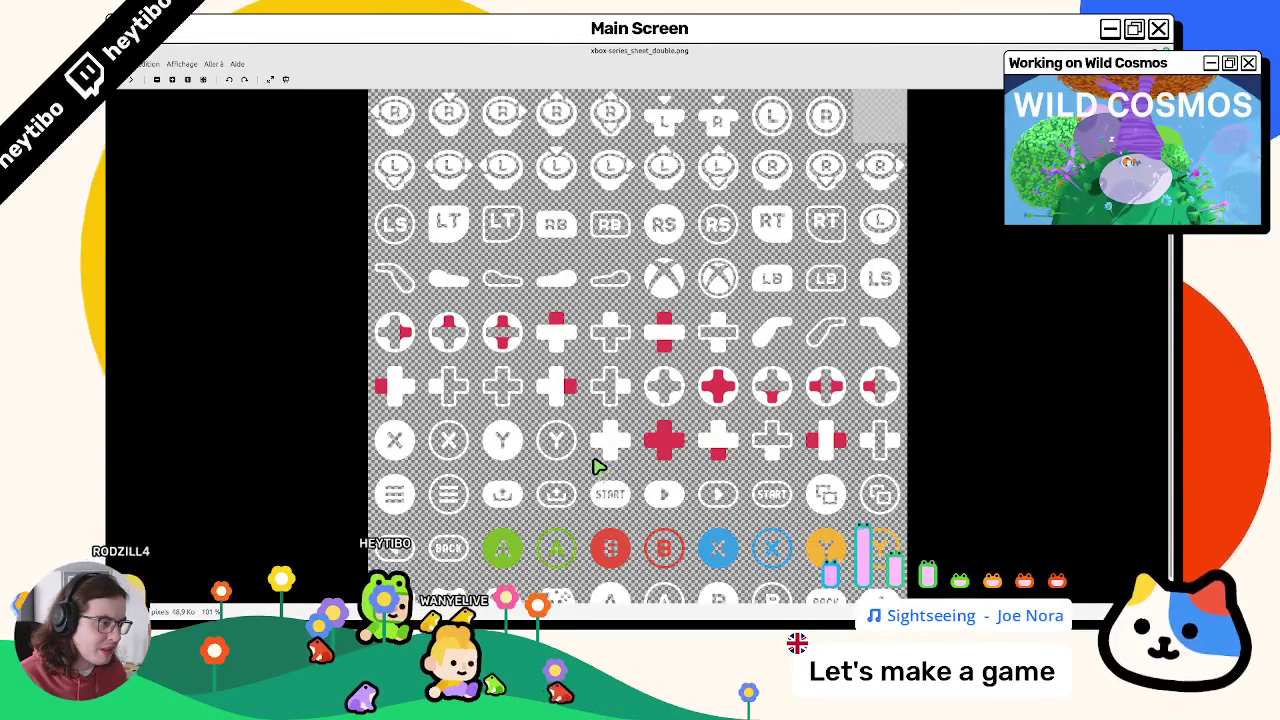
scroll(597, 466, "down", 1)
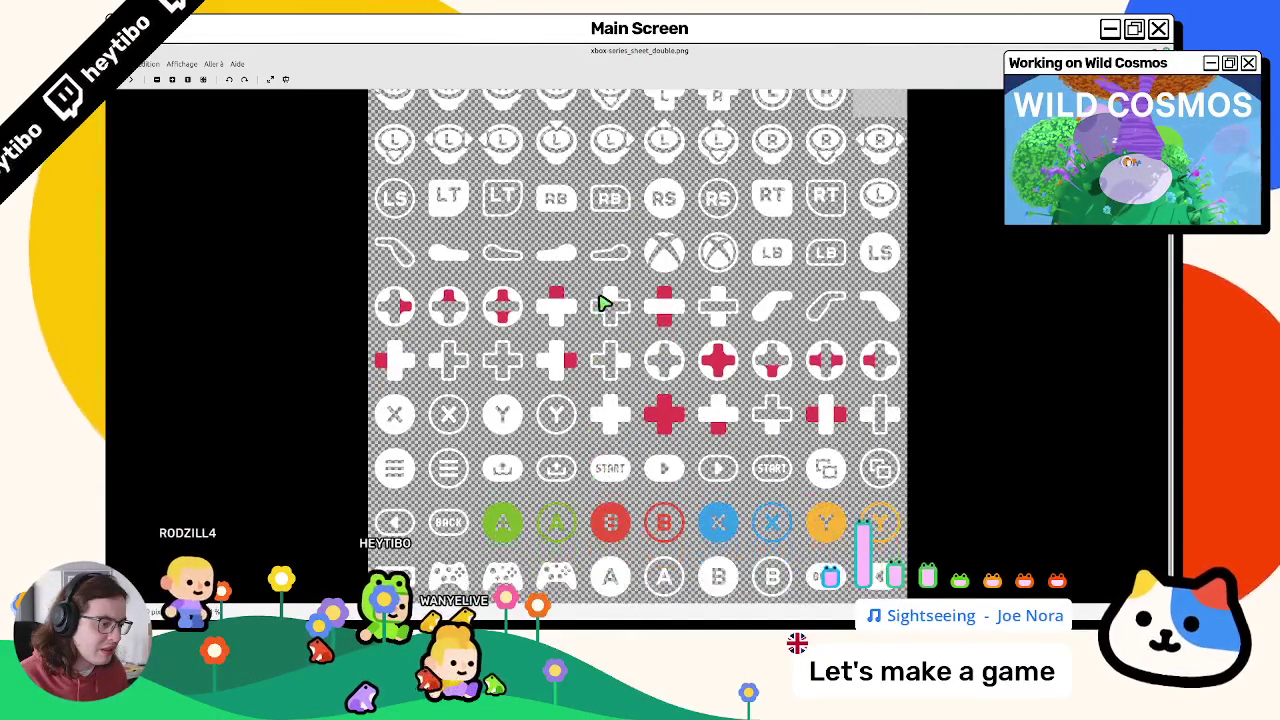
scroll(620, 440, "up", 1)
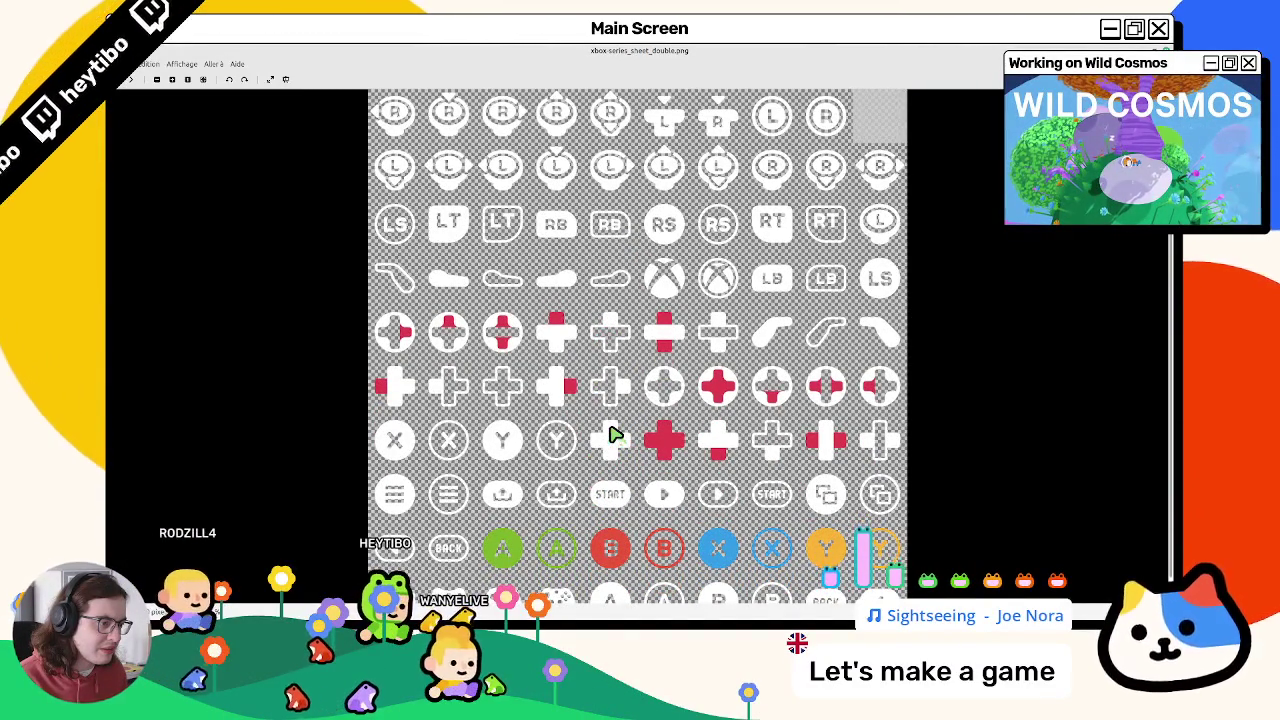
key("Escape")
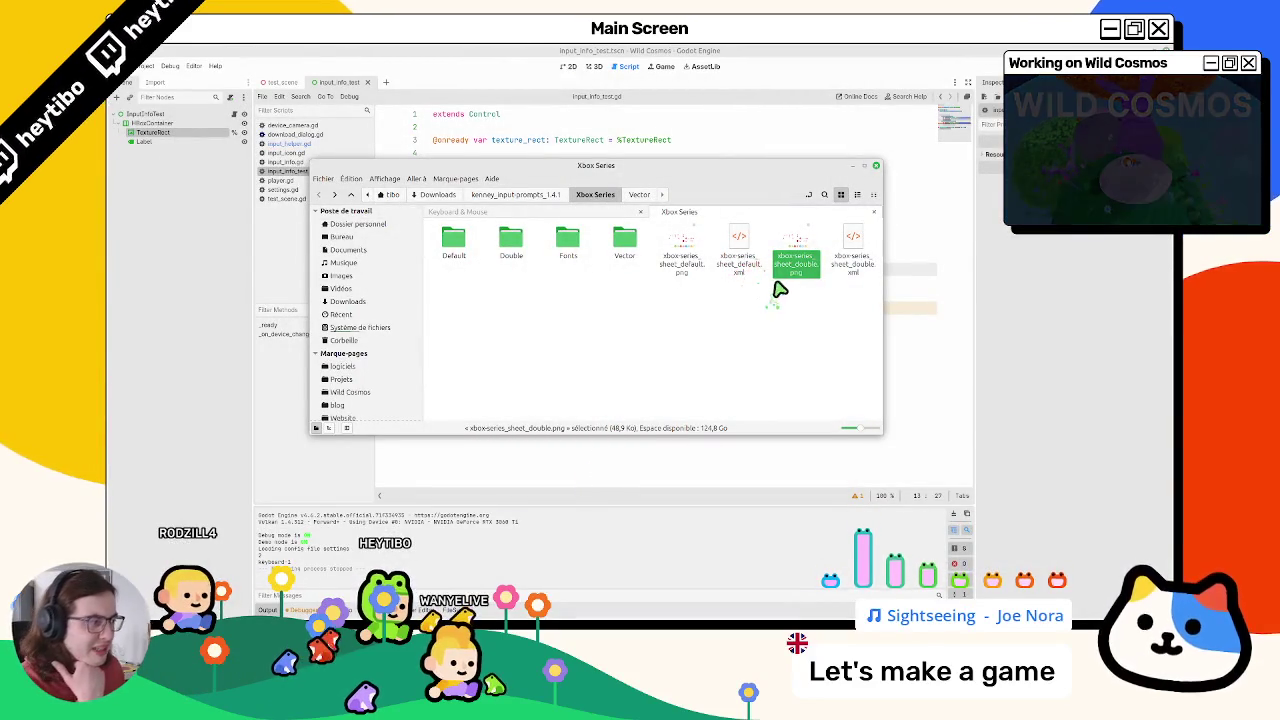
double_click(846, 274)
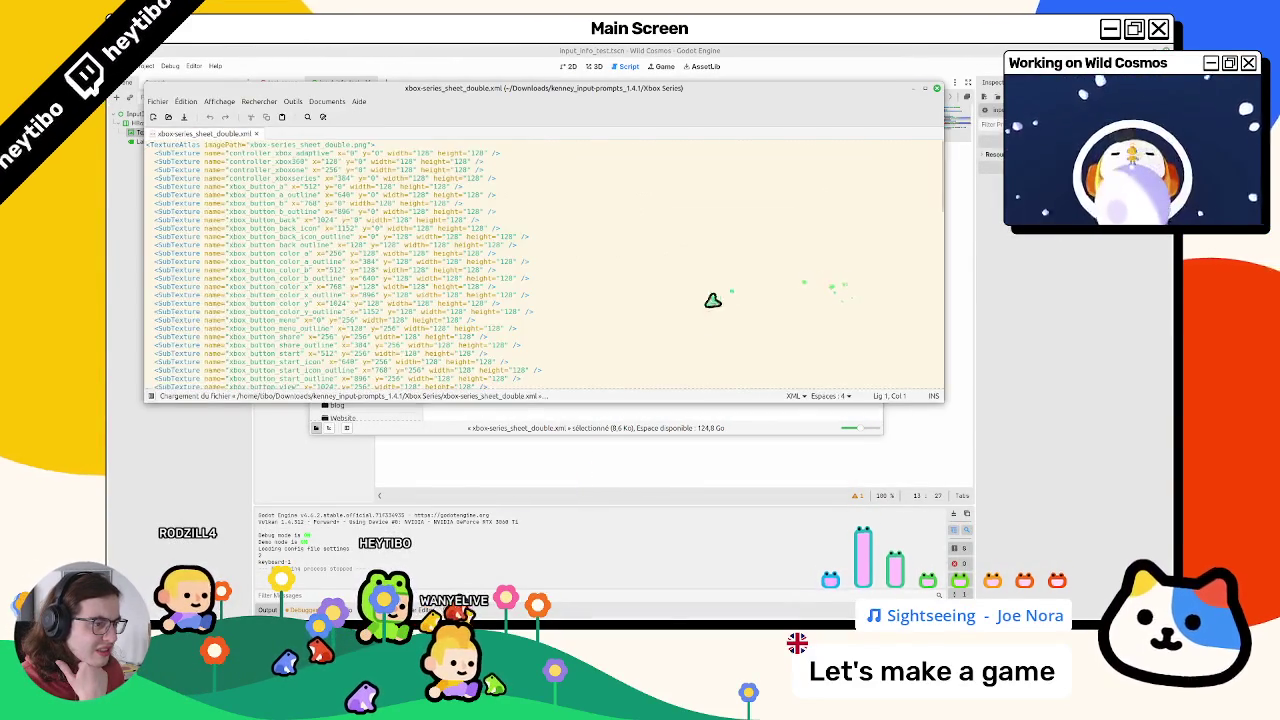
key("ctrl+w")
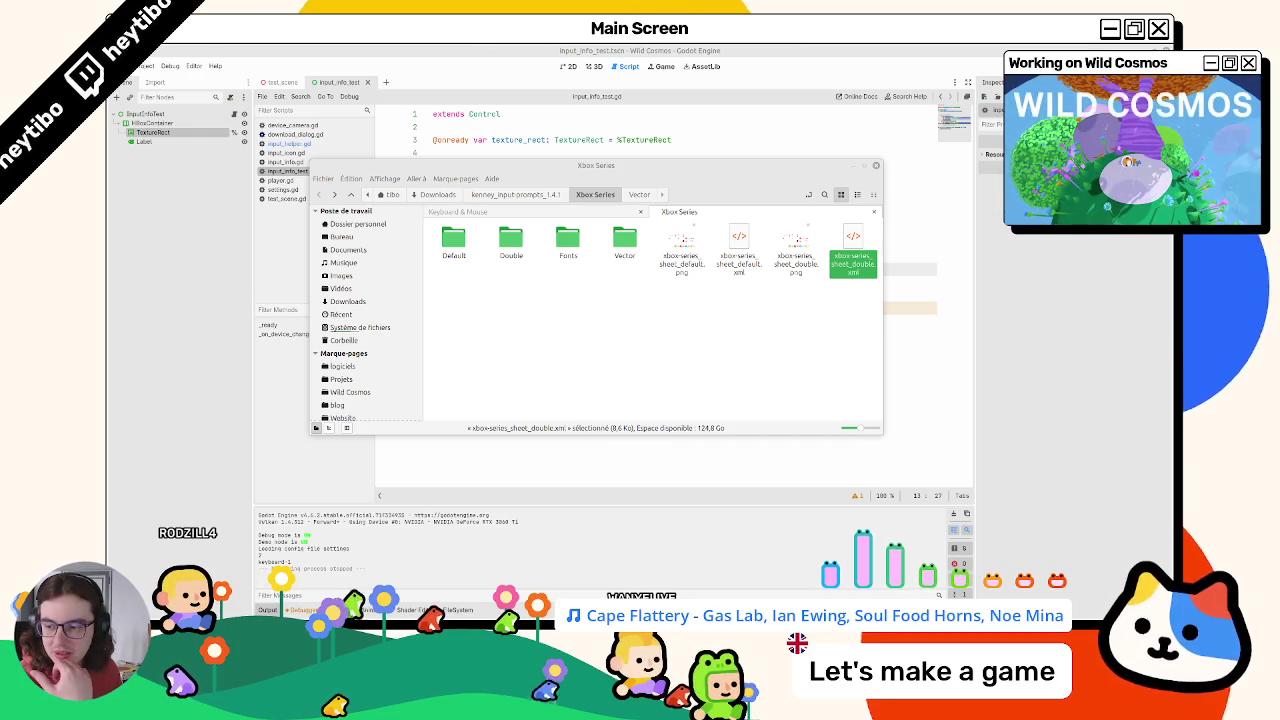
key("alt+Tab")
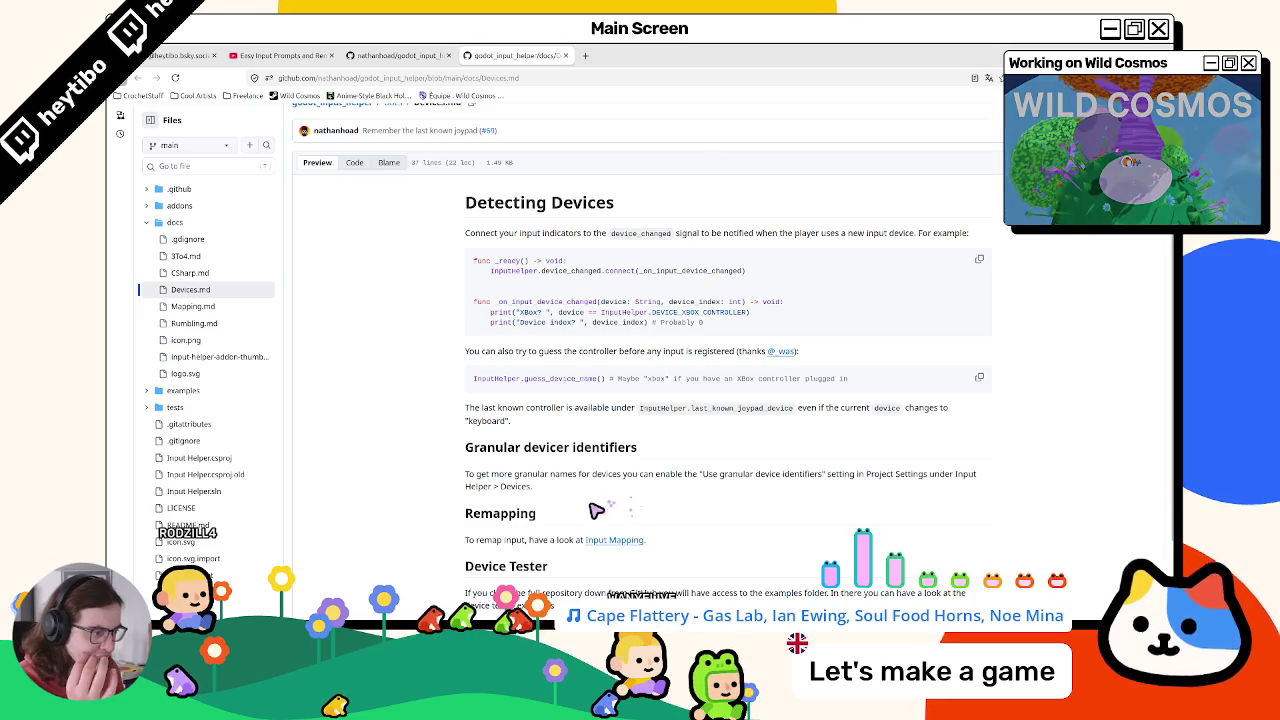
Step: Scroll through the Detecting Devices section of the Devices.md page
scroll(580, 510, "down", 1)
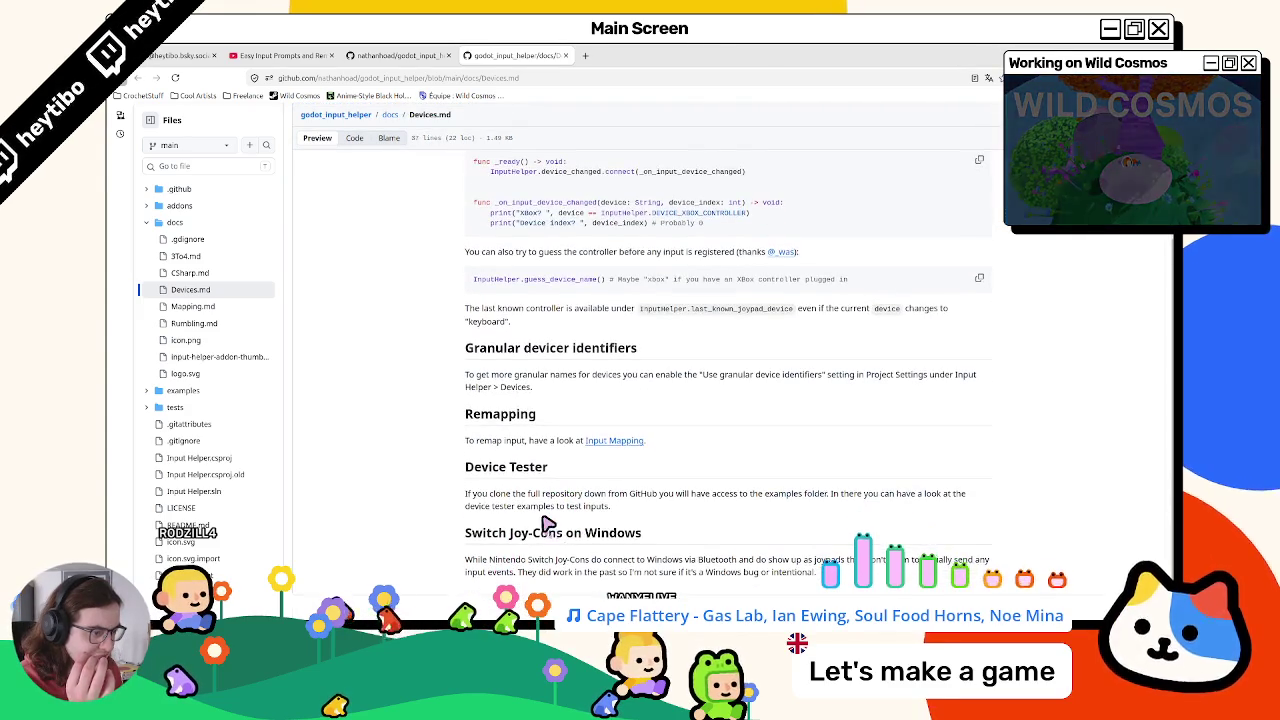
scroll(533, 387, "up", 2)
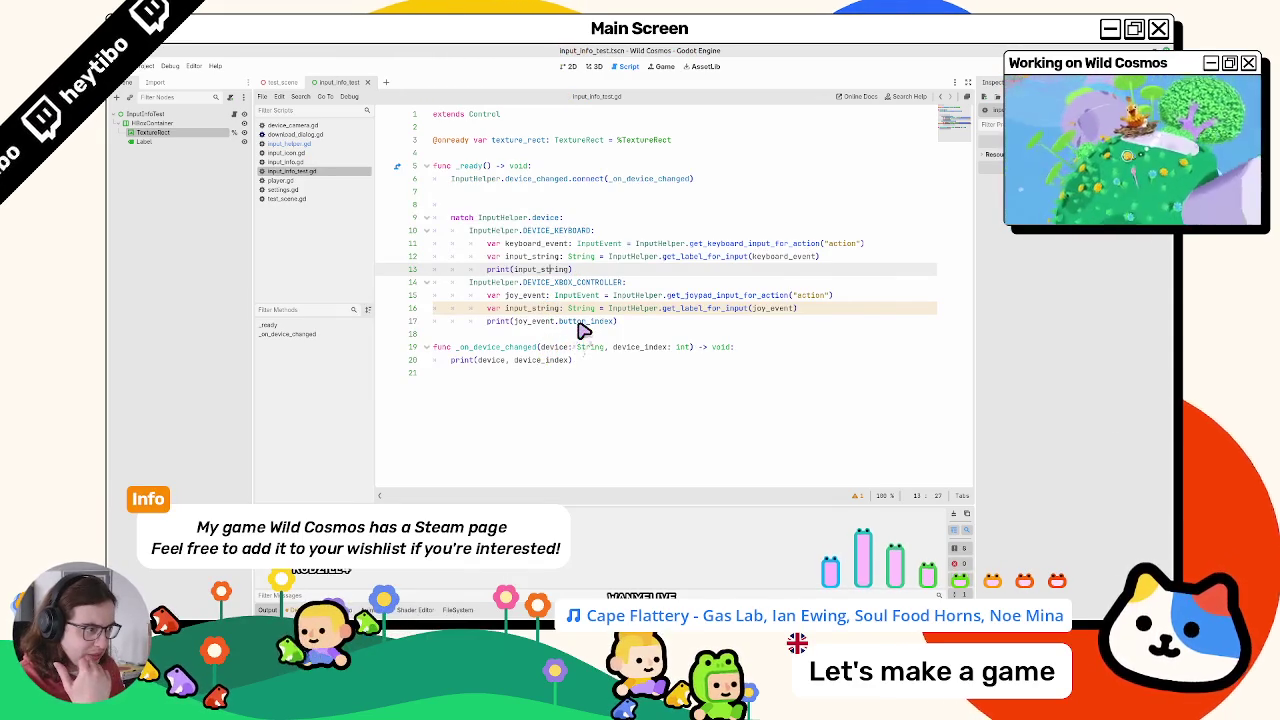
Step: Switch the Xbox branch's call to get_keyboard_or_joypad_input_for_action and select the device match block
double_click(823, 296)
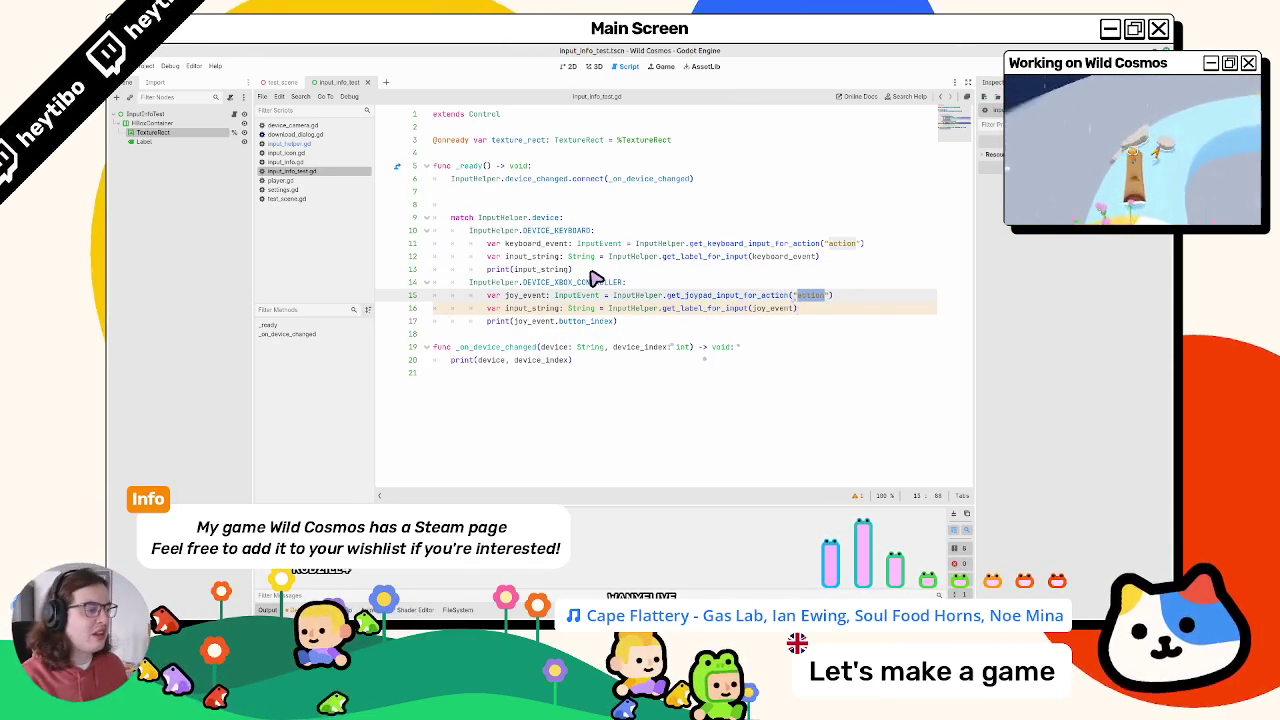
double_click(722, 296)
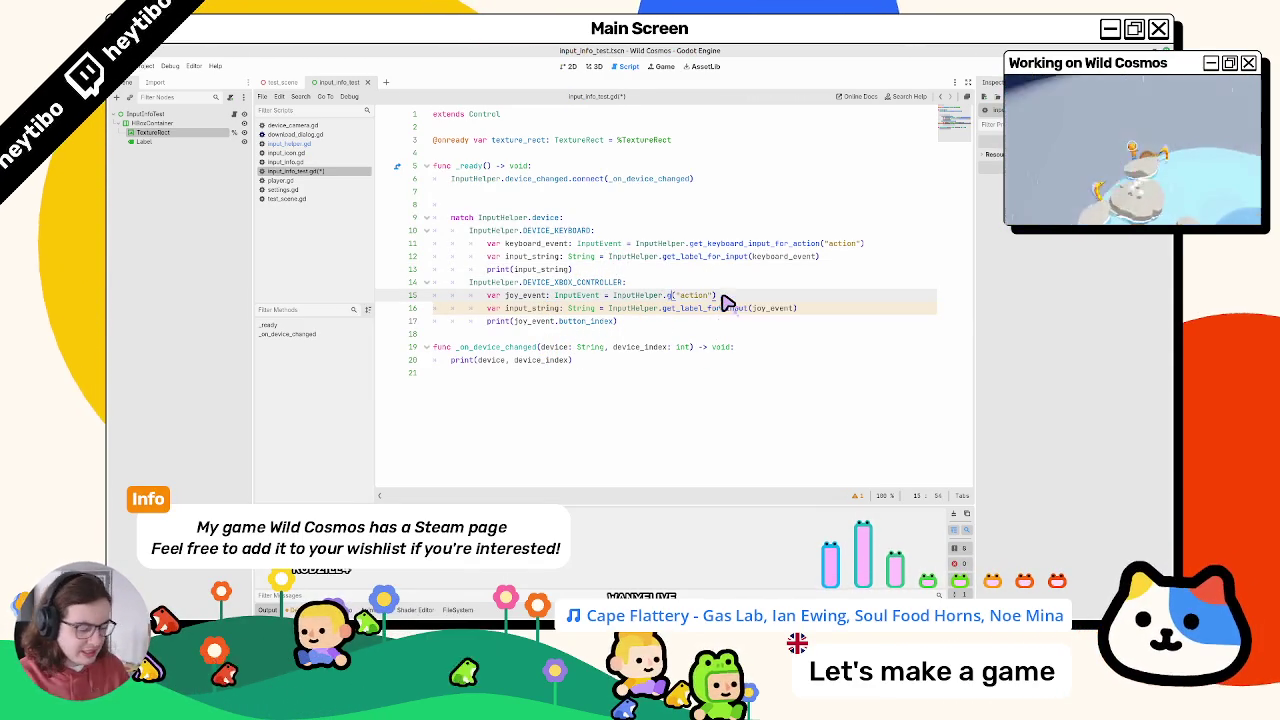
type("get_jo")
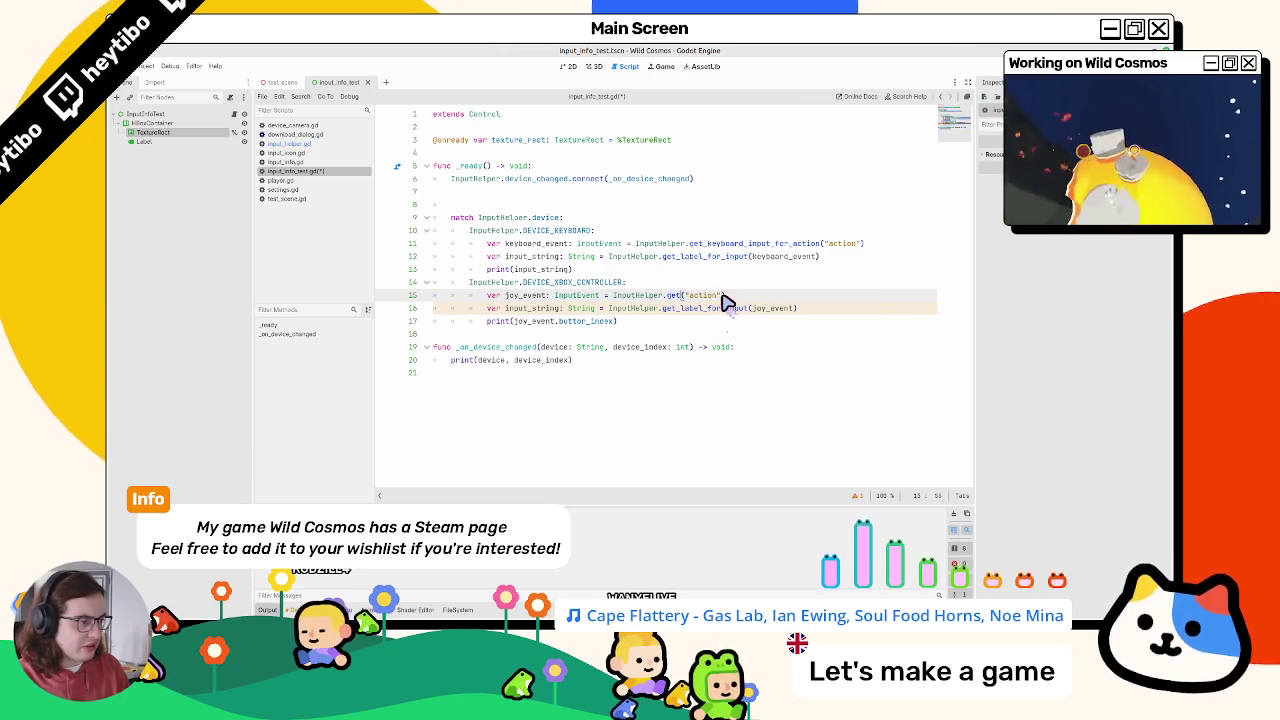
type("_joypad")
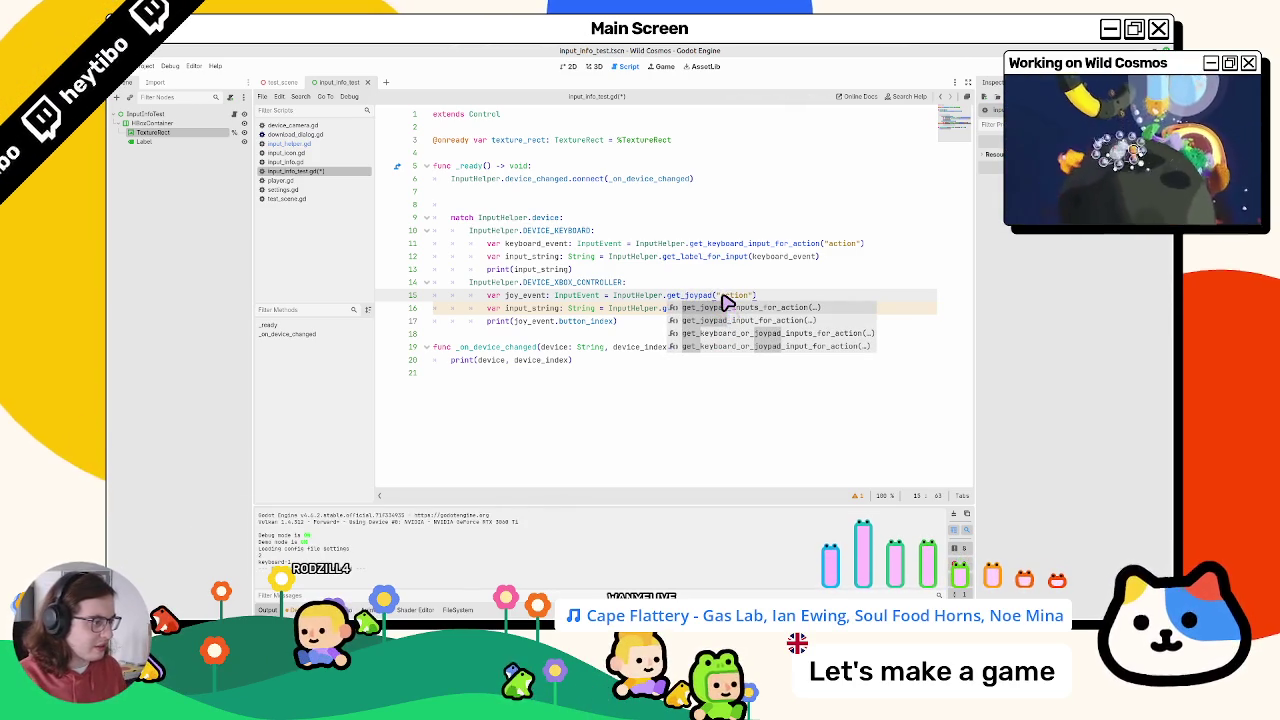
key("Down")
key("Down")
key("Down")
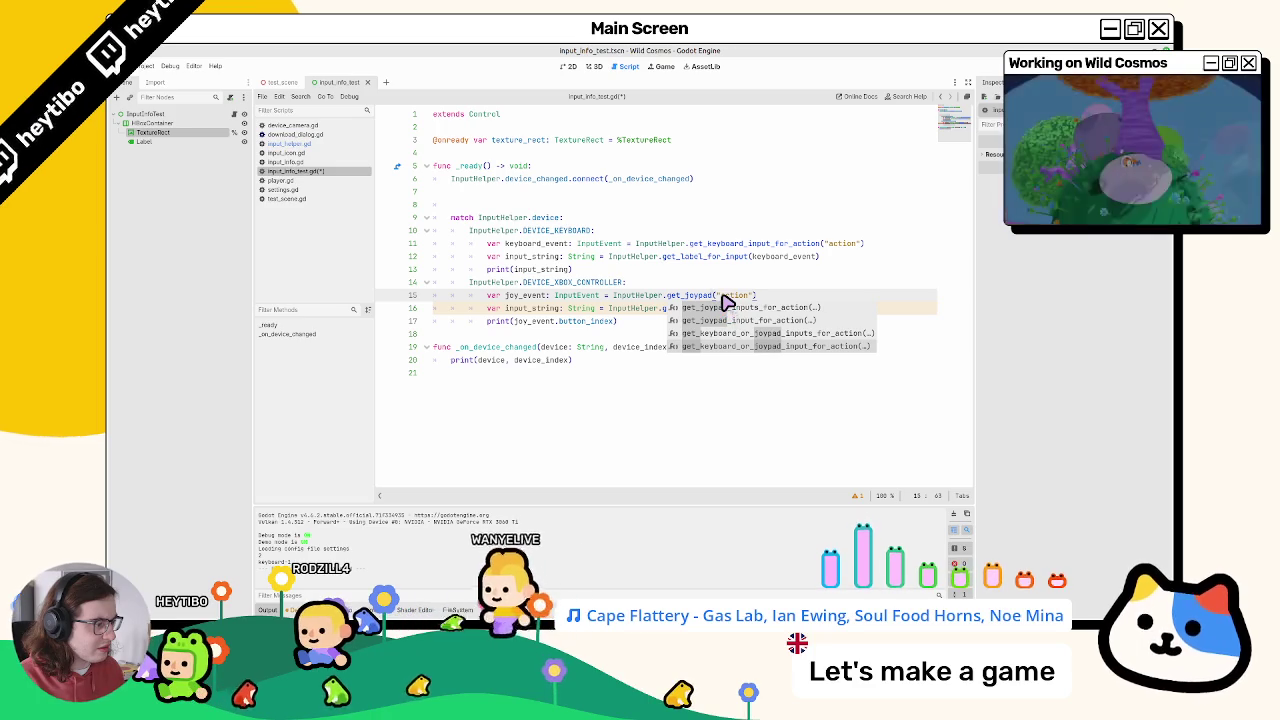
key("Down")
key("Down")
key("Down")
key("Return")
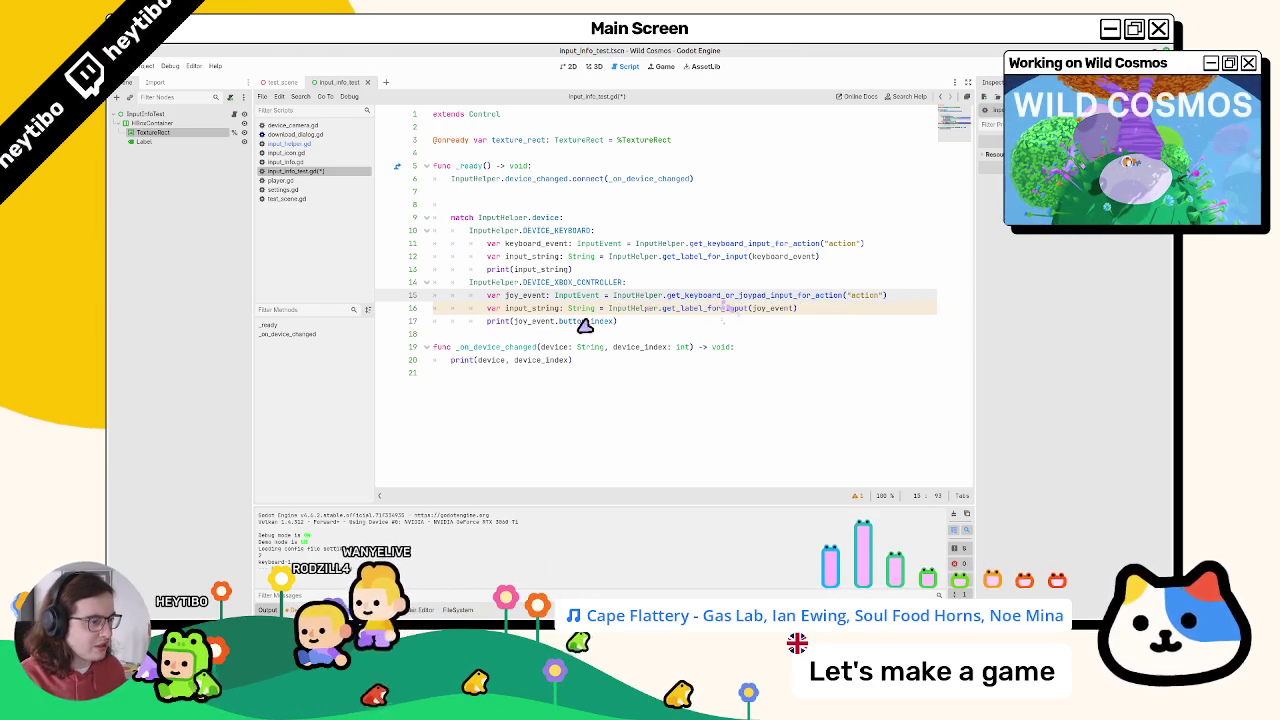
key("Home")
key("Home")
key("shift+Up")
key("shift+Up")
key("shift+Up")
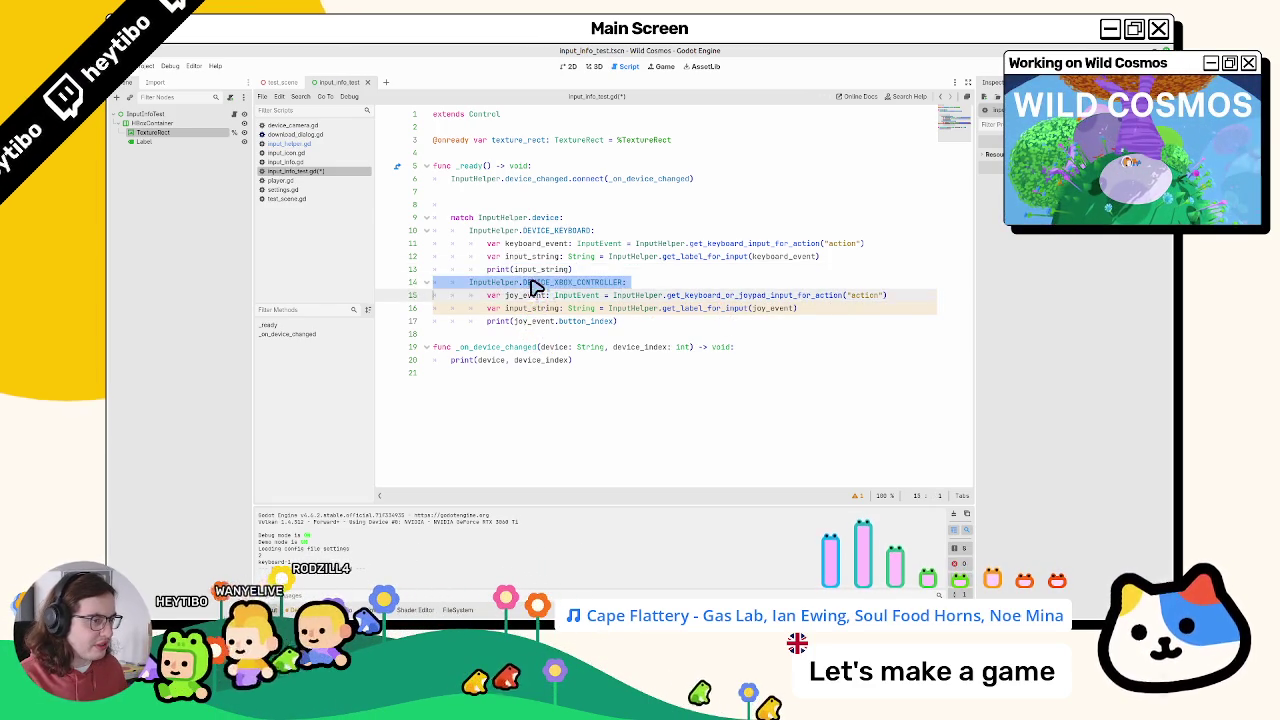
Step: Delete the device match block and dedent the remaining lines 10–12 to fix indentation
key("Delete")
key("Down")
key("Down")
key("shift+Down")
key("shift+Down")
key("shift+Down")
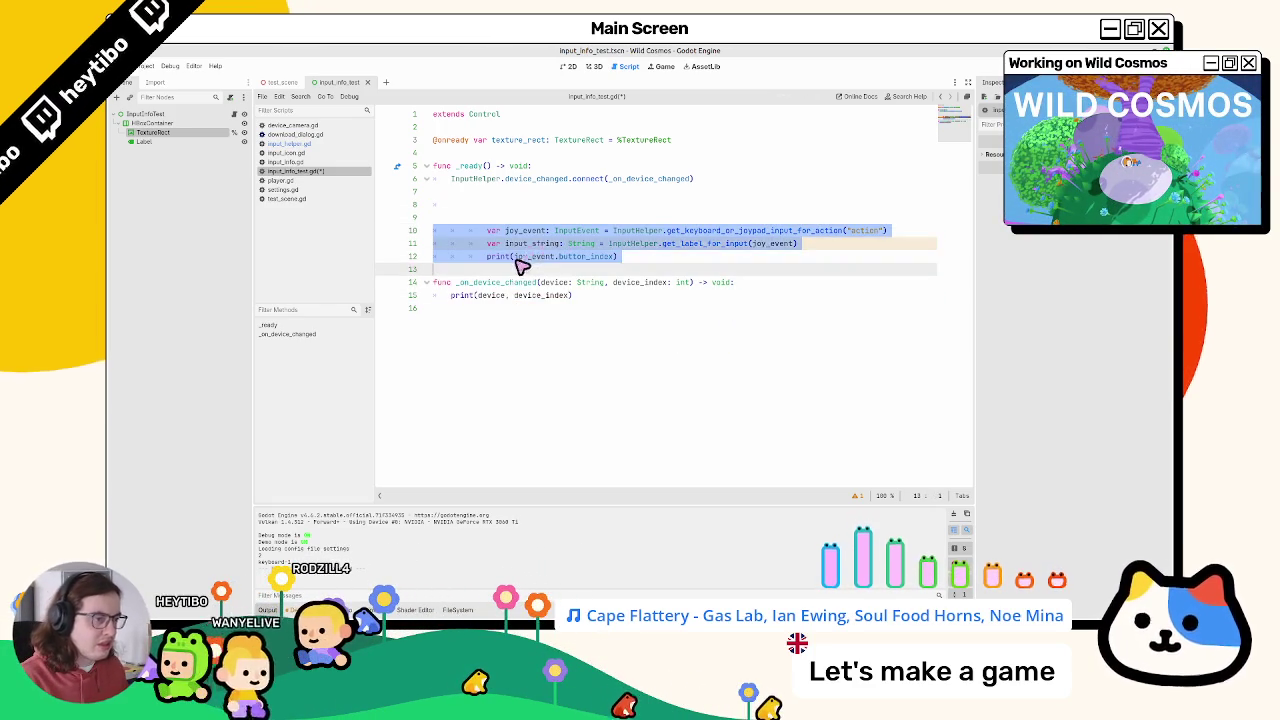
key("shift+Tab")
double_click(508, 231)
double_click(515, 243)
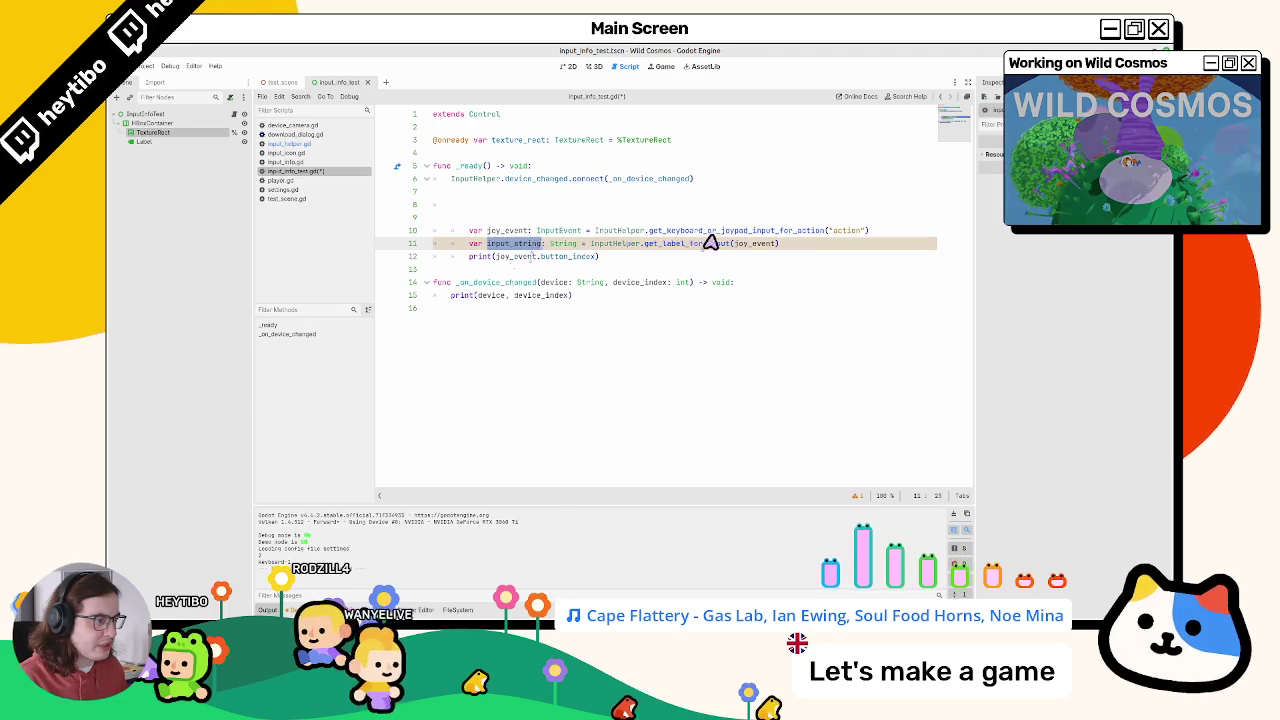
key("Up")
key("Home")
key("Home")
key("shift+Down")
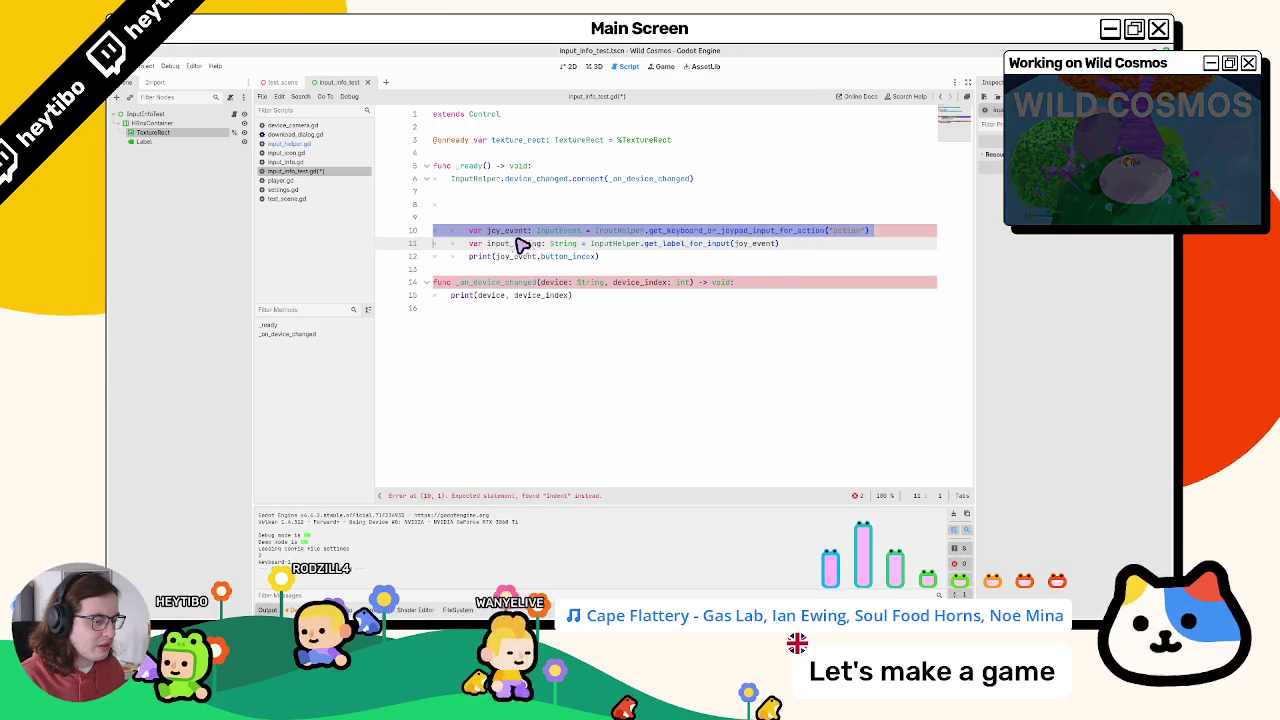
key("shift+Down")
key("shift+Down")
key("shift+Tab")
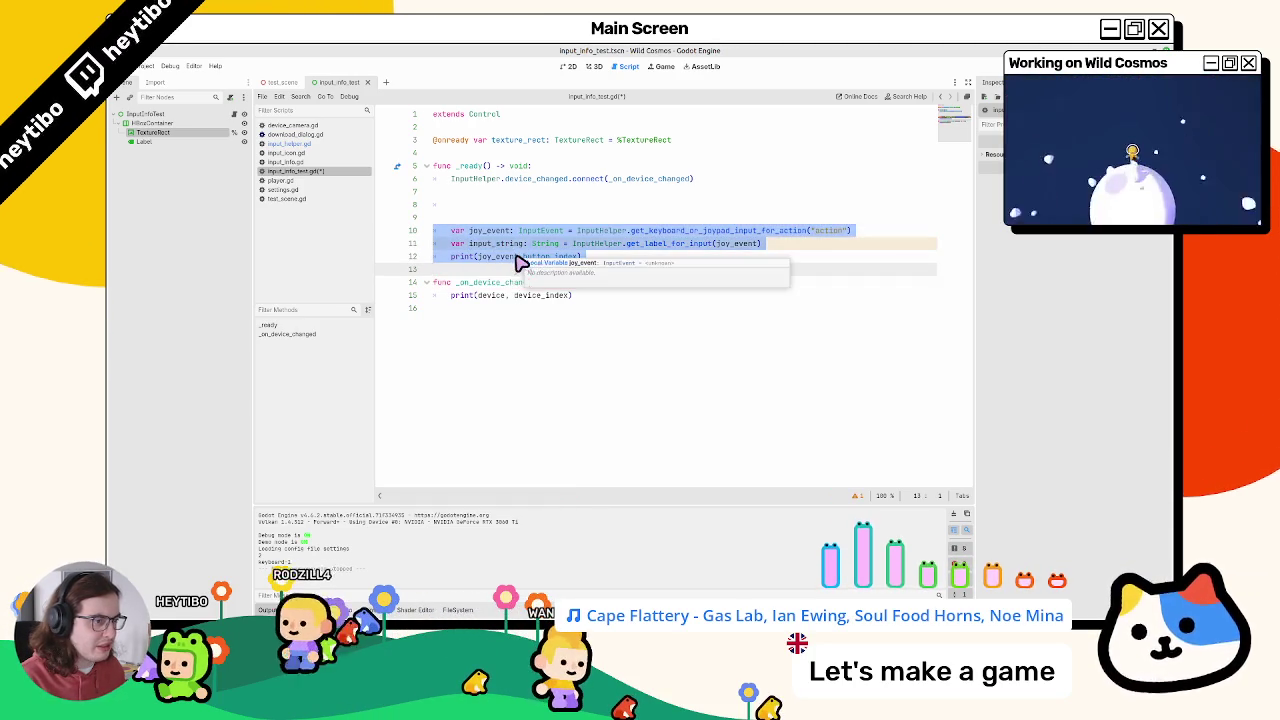
Step: Rename every joy_event occurrence to input_event using multiple carets
double_click(500, 256)
double_click(490, 231)
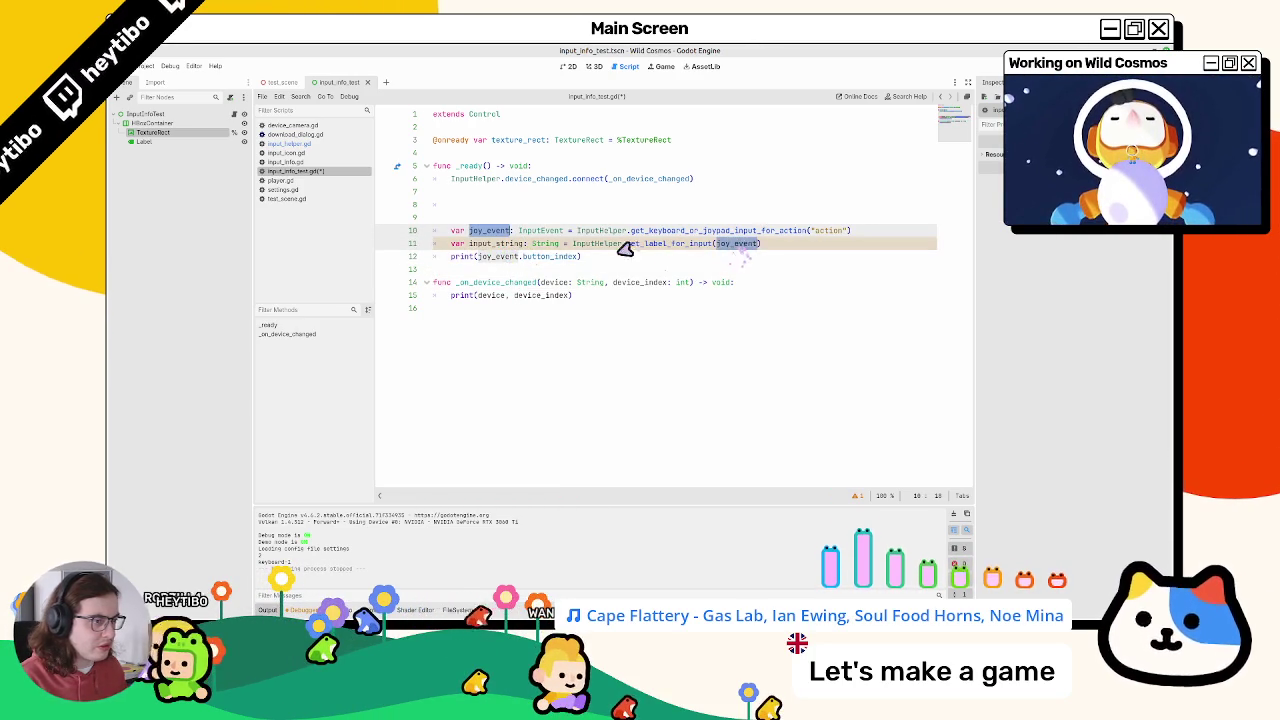
type("input")
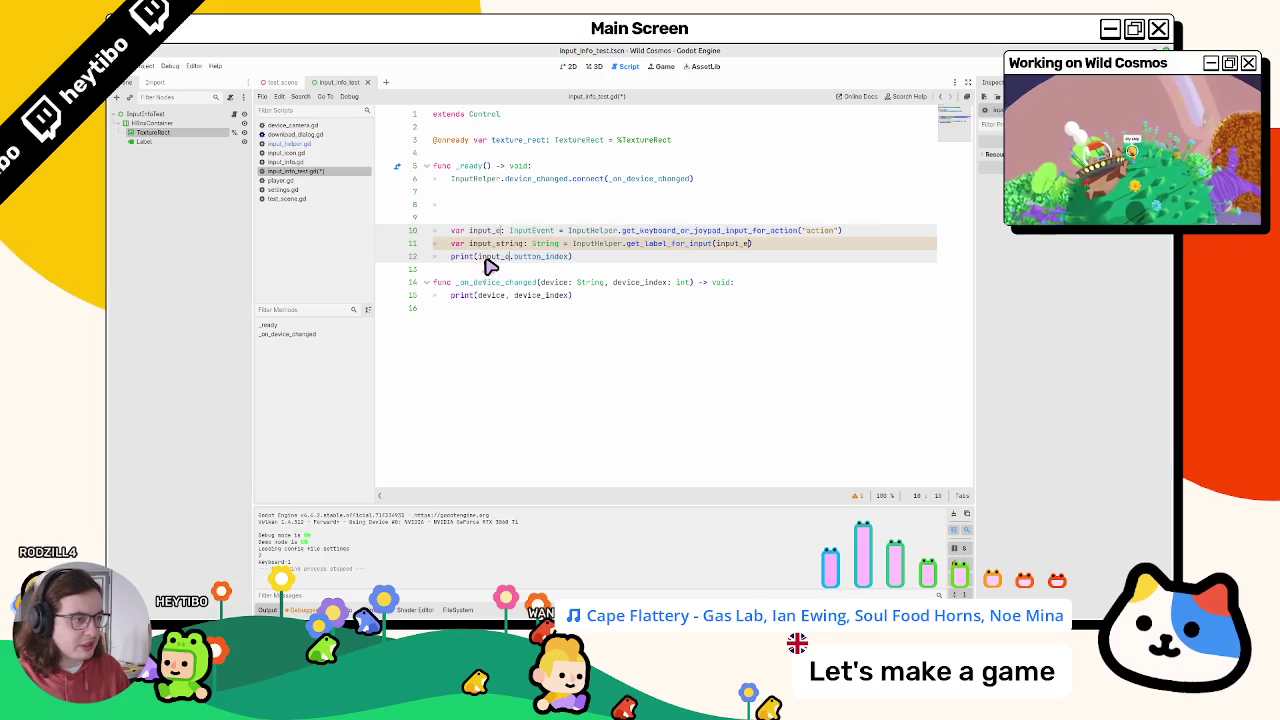
Step: Save and run the test scene several times to check the printed action label
key("F6")
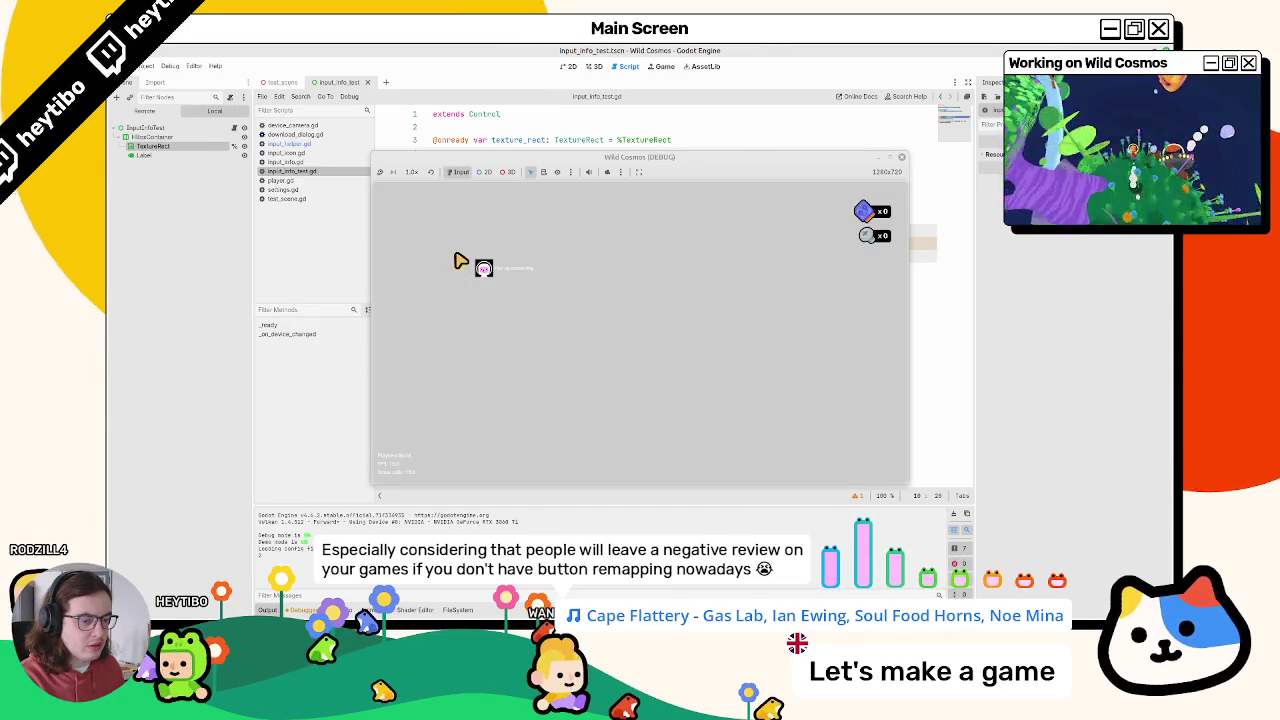
key("F8")
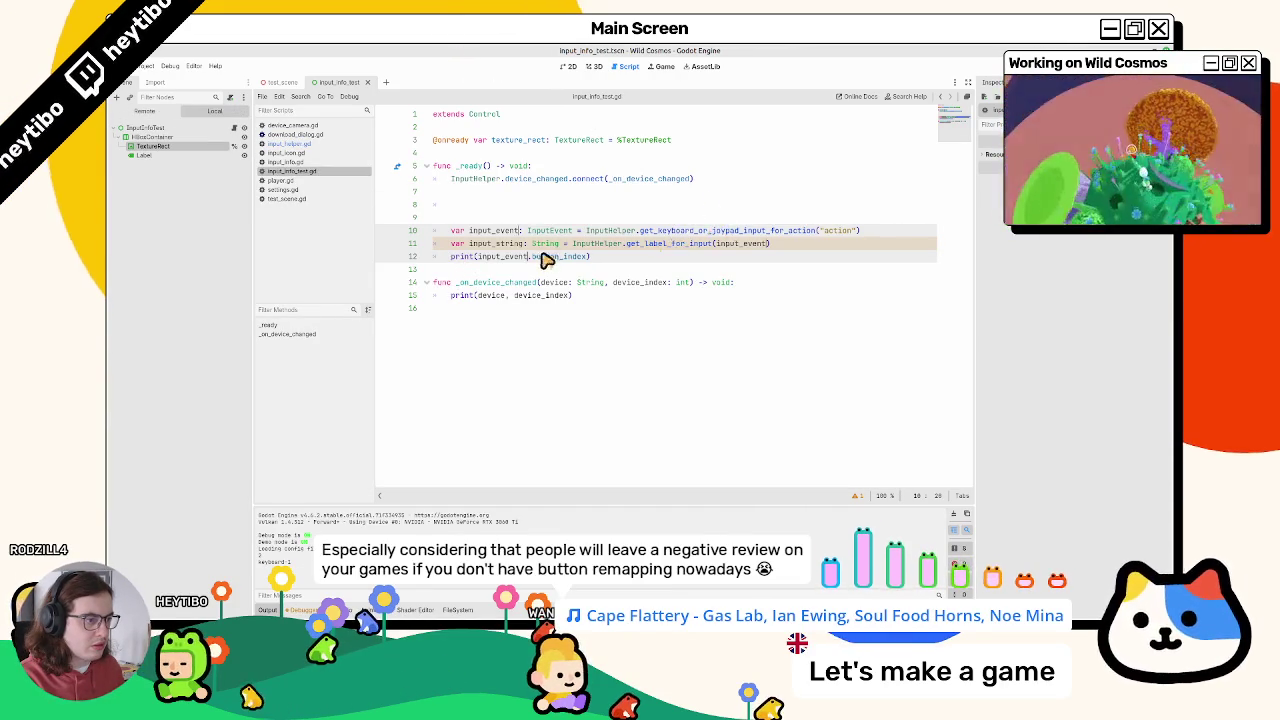
left_click(508, 257)
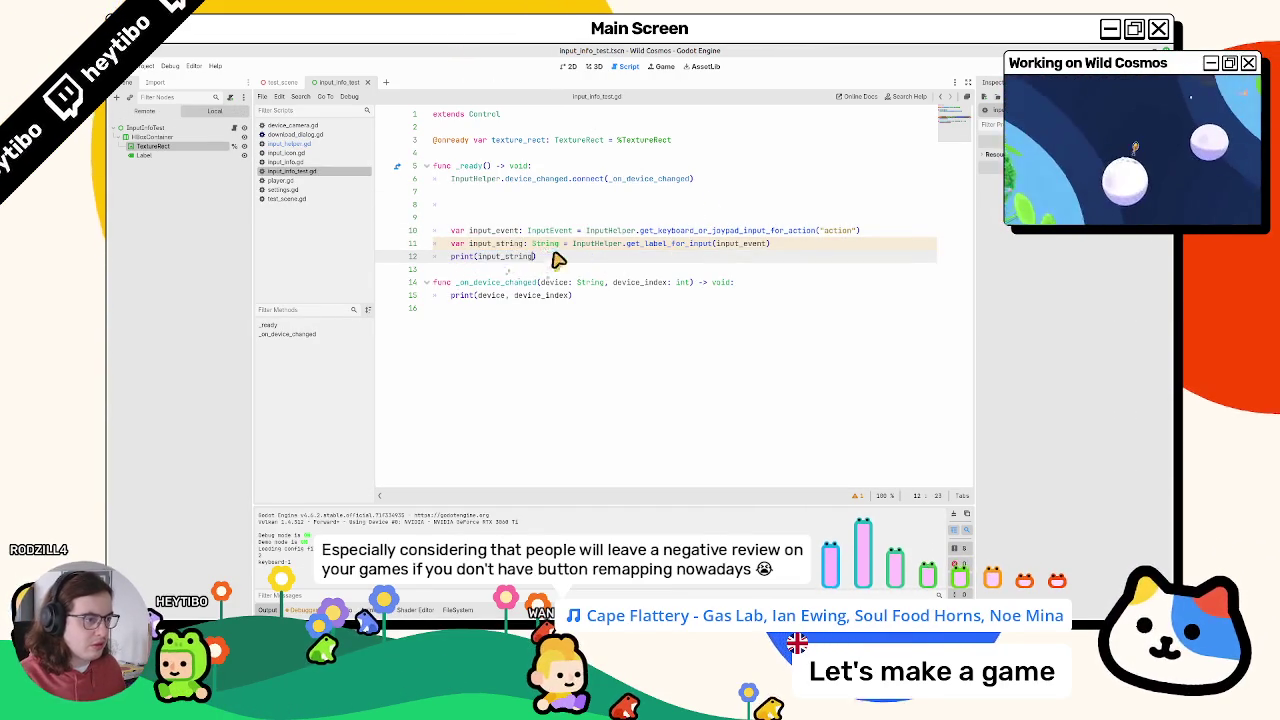
key("F6")
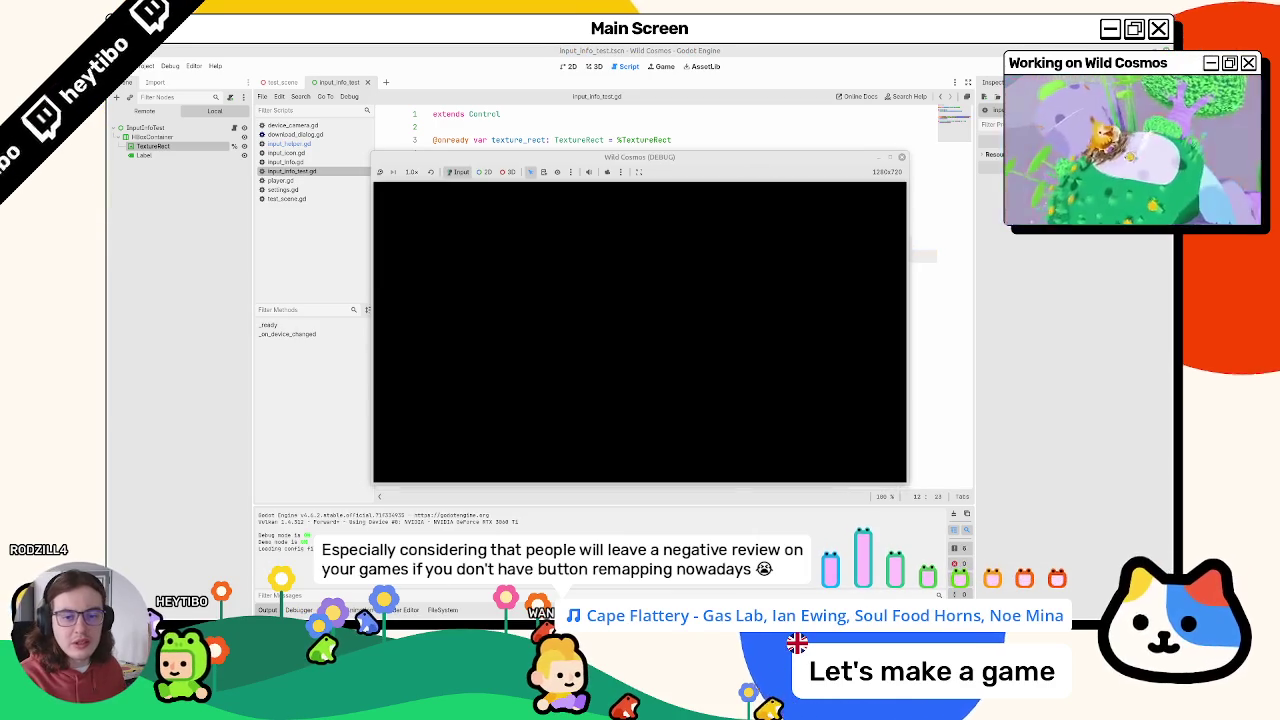
key("F8")
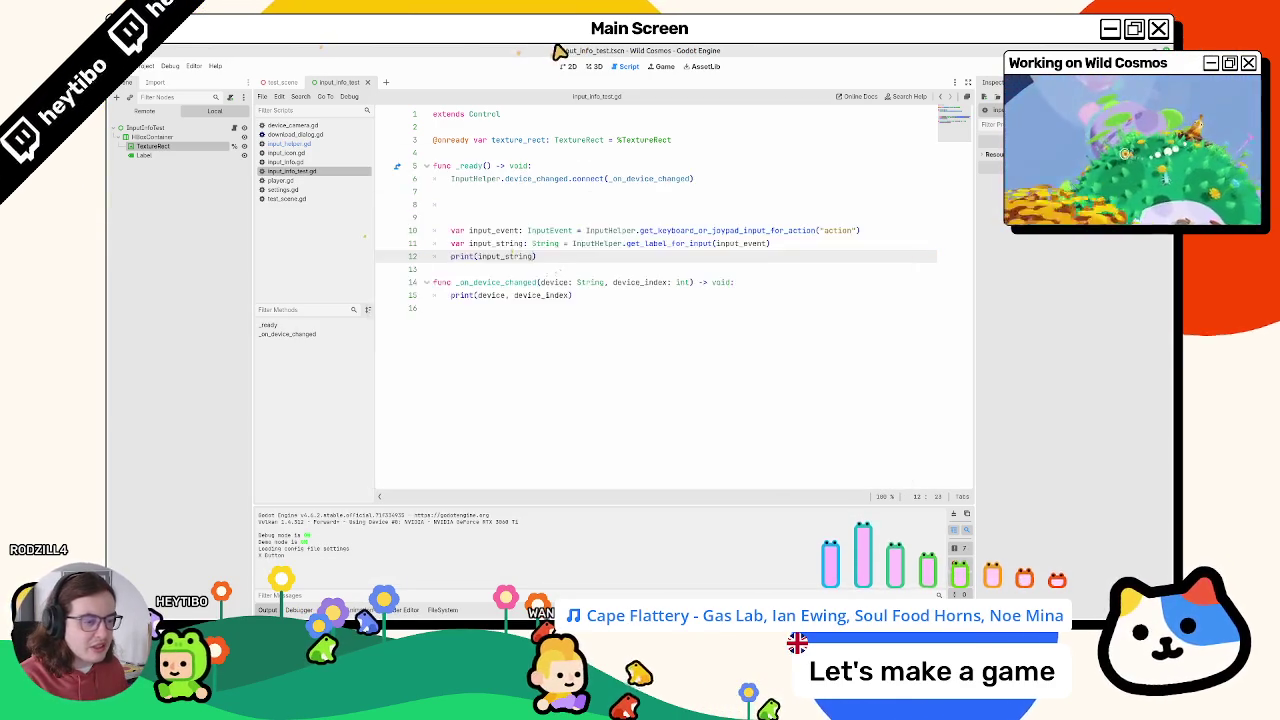
key("F6")
key("F8")
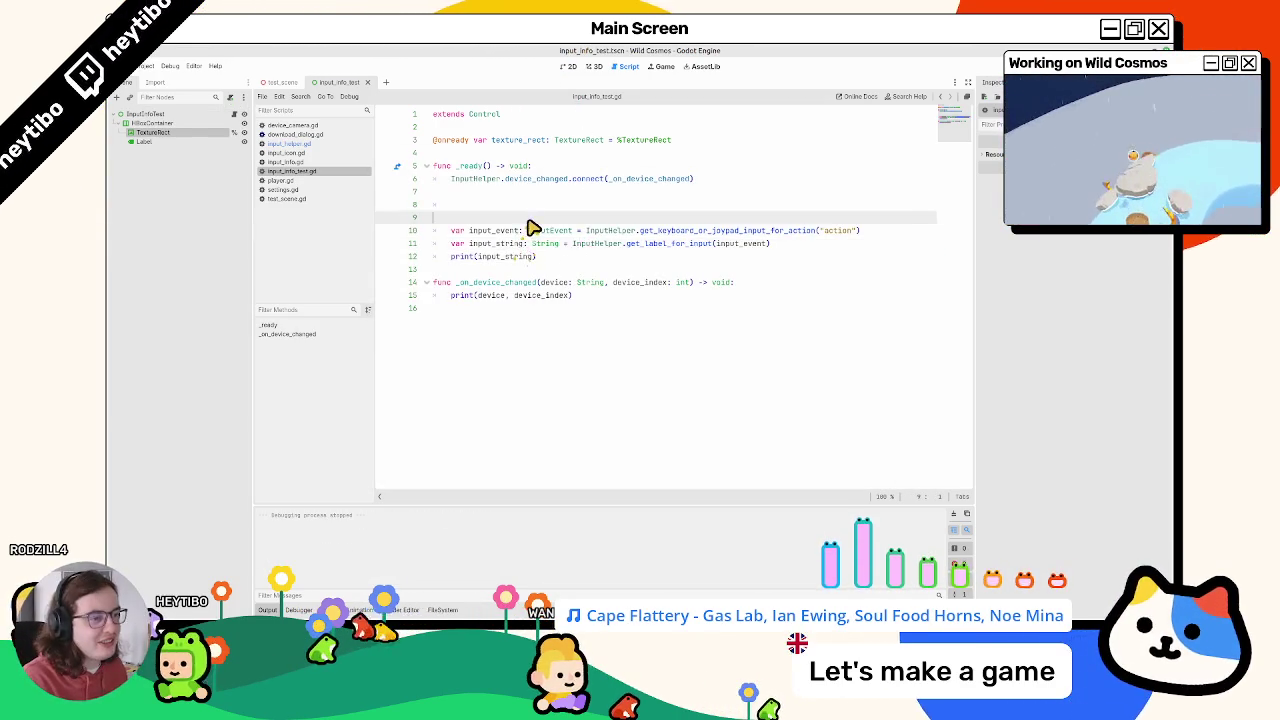
Step: Append .to_snake_case() to input_string in line 12's print call, testing the scene in between
key("F6")
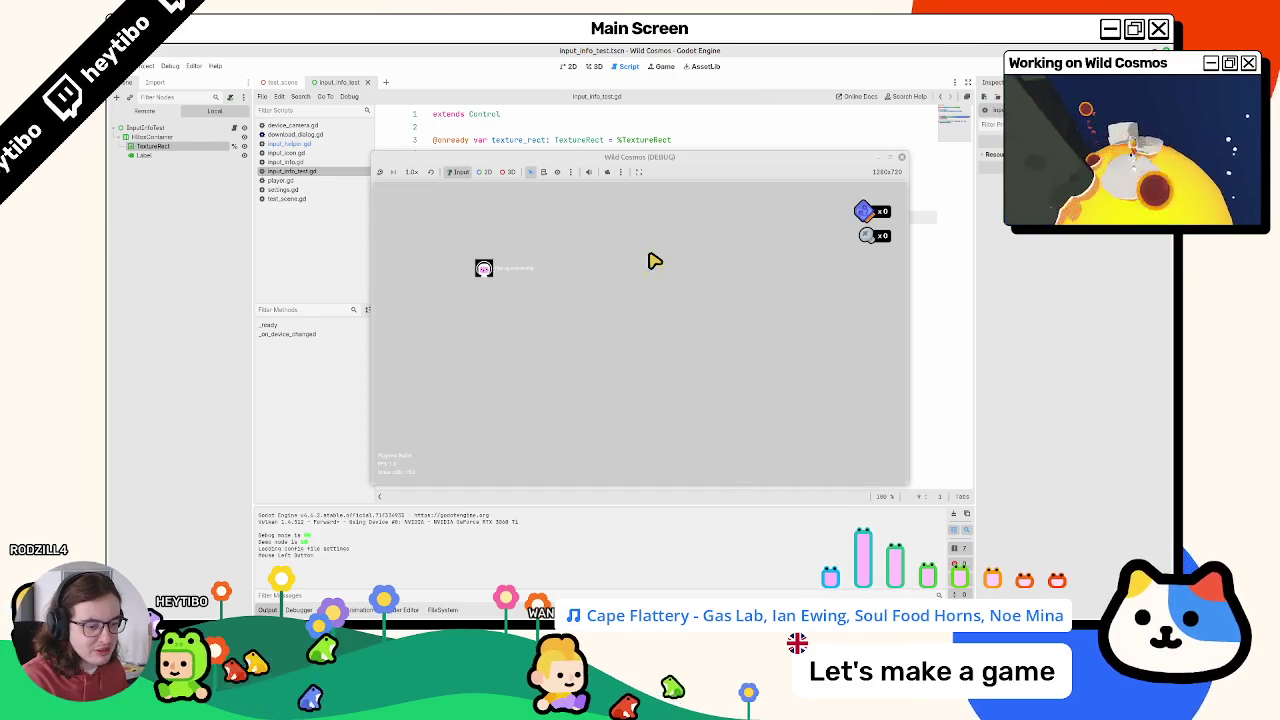
key("F8")
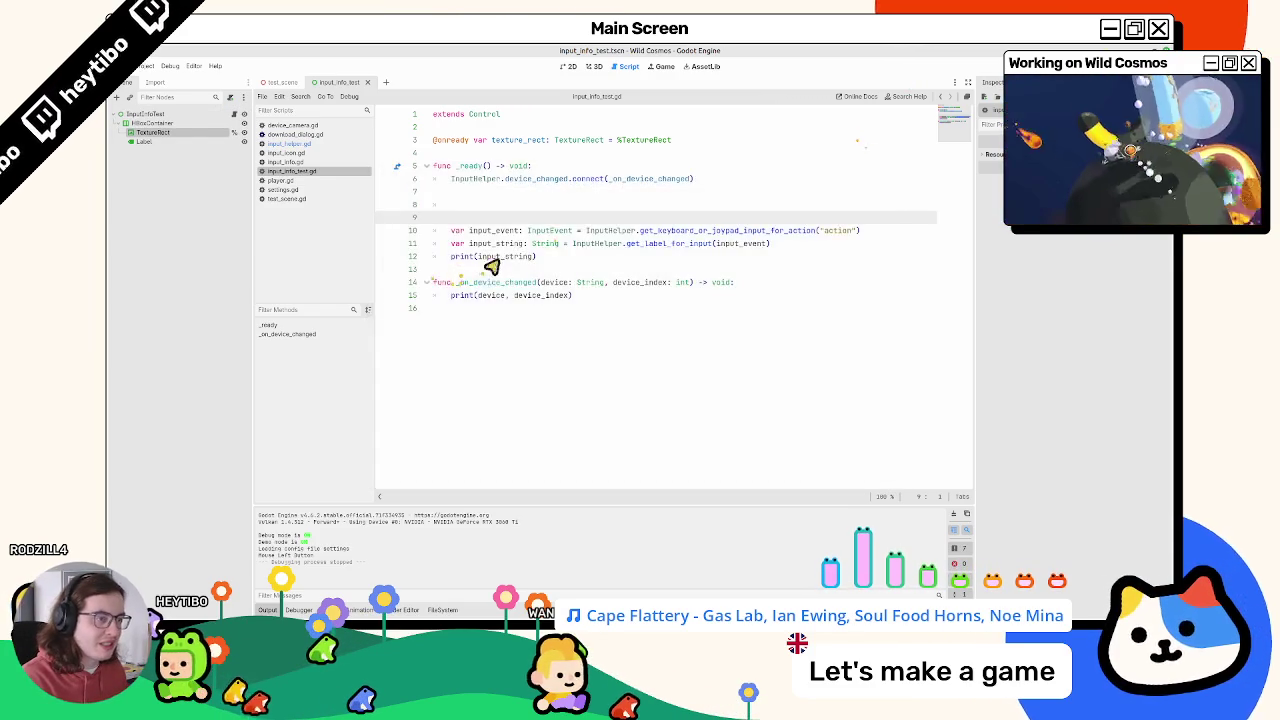
double_click(493, 257)
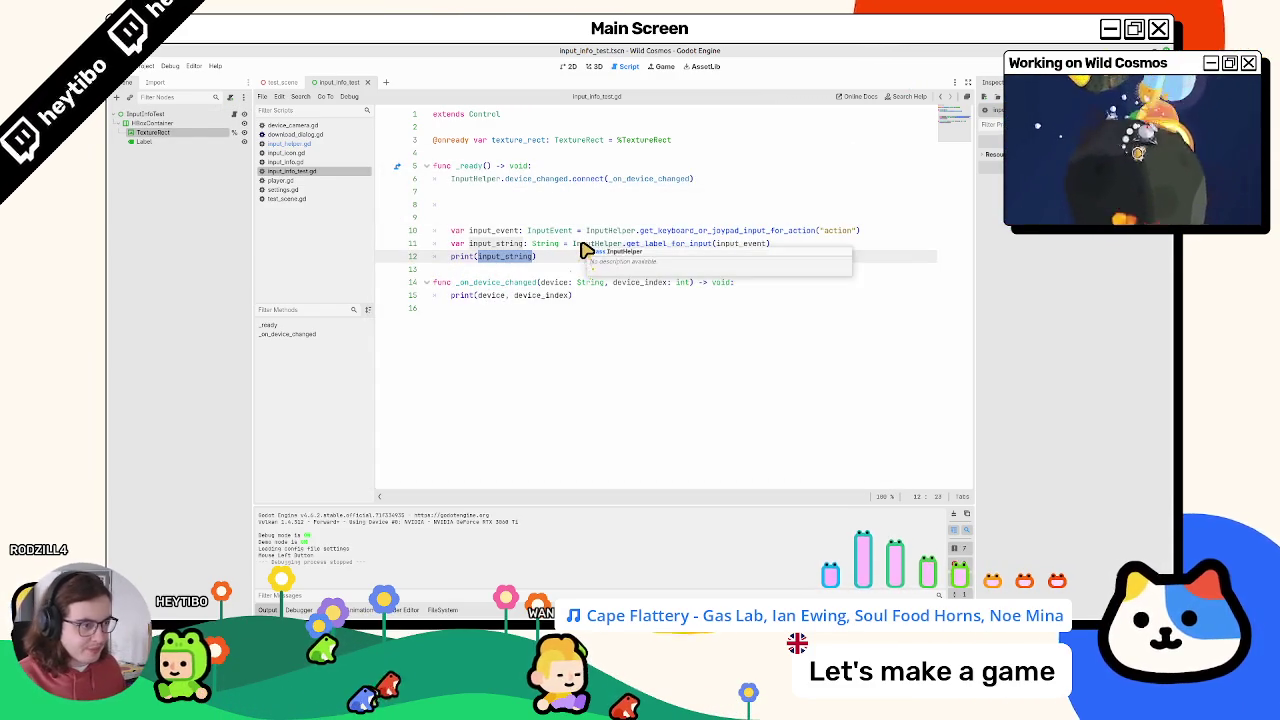
key("Right")
type(".to_")
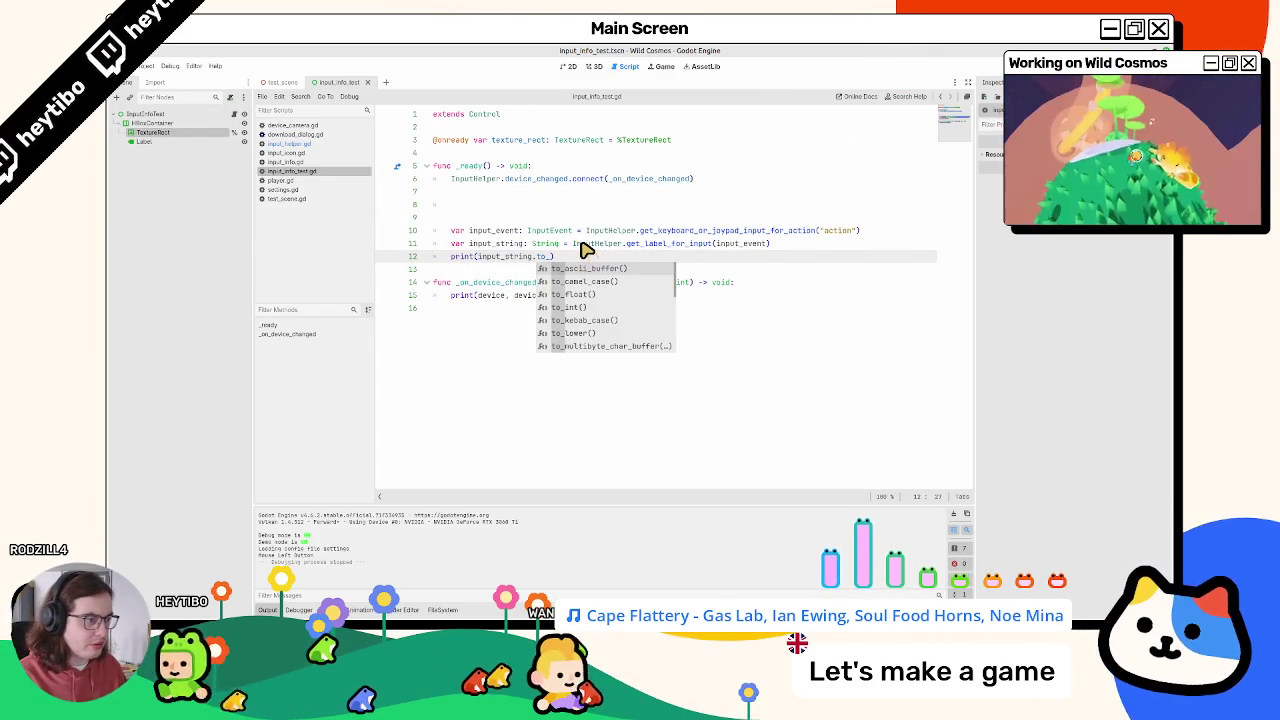
key("Escape")
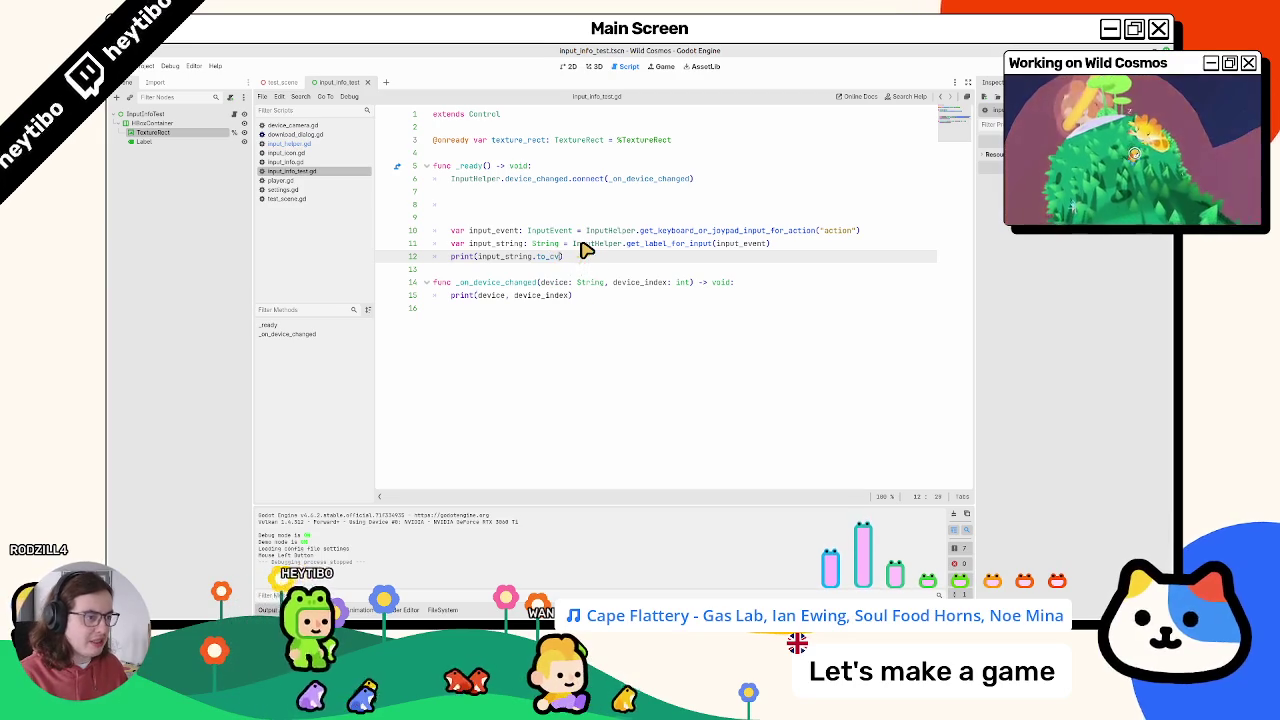
key("ctrl+space")
key("Return")
key("F6")
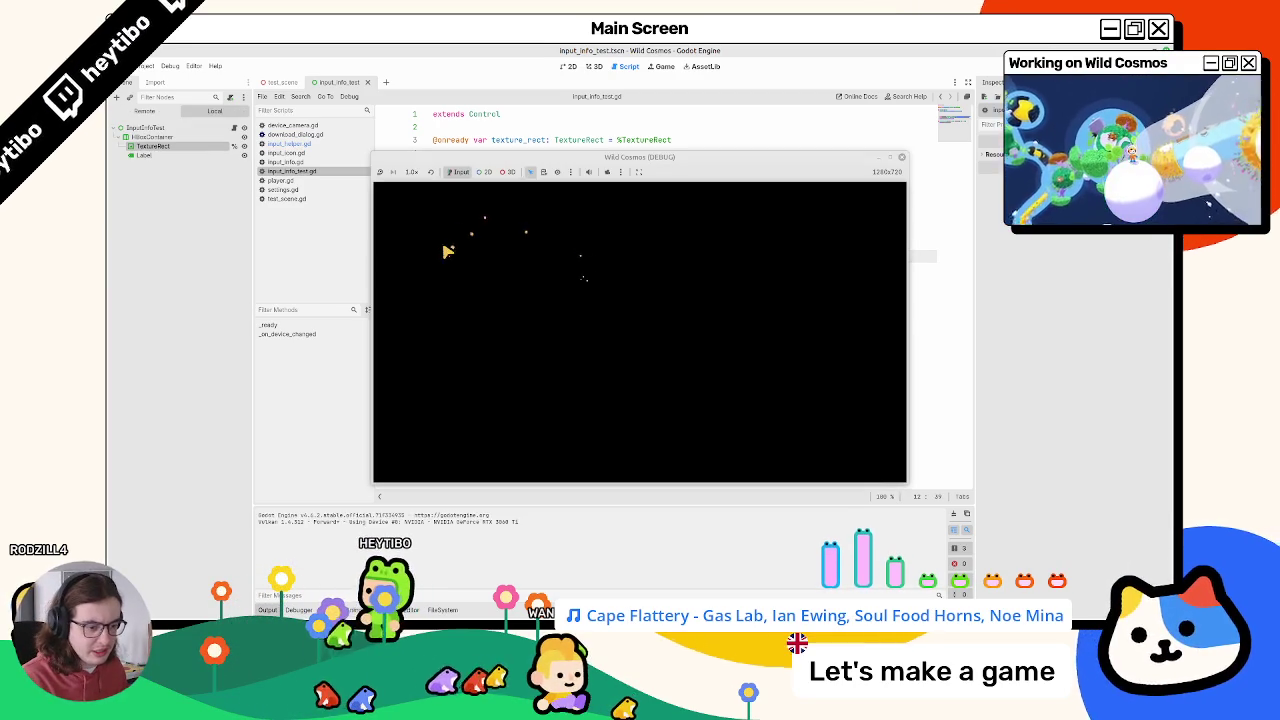
key("F8")
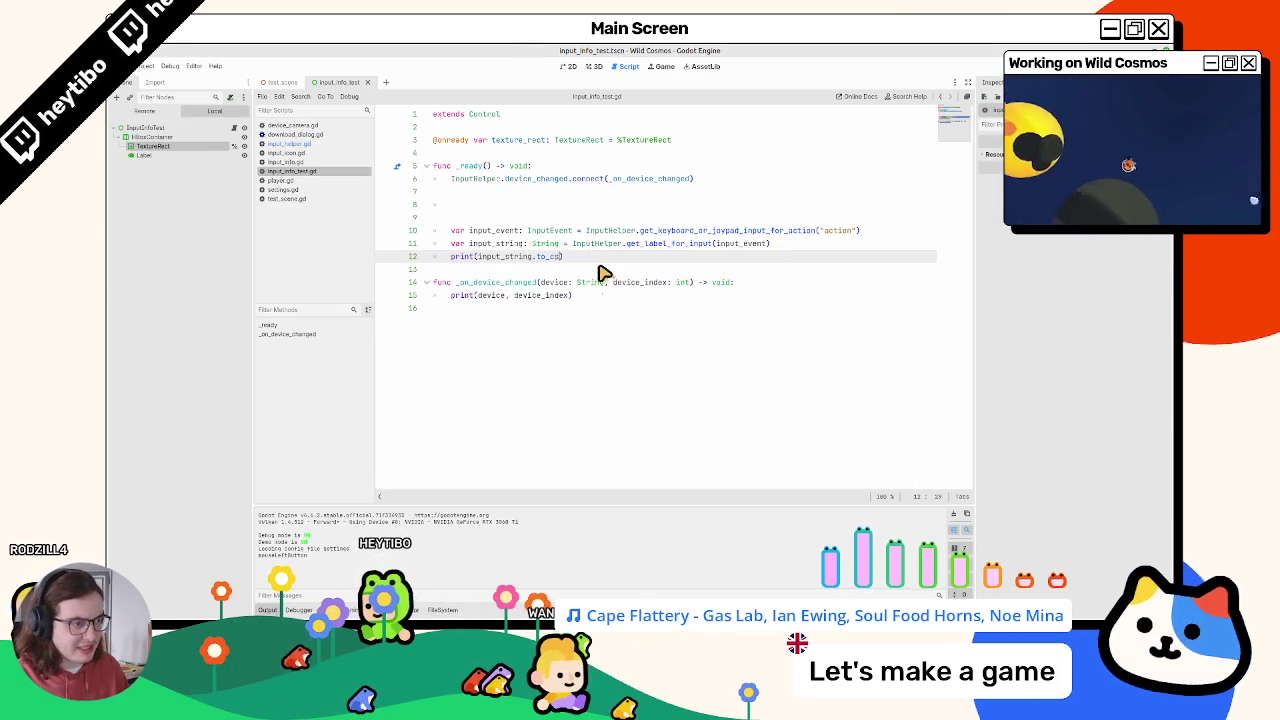
key("ctrl+space")
key("Return")
Step: Rerun the test scene twice to check the snake-case output, keeping to_snake_case() after undo/redo
key("f6")
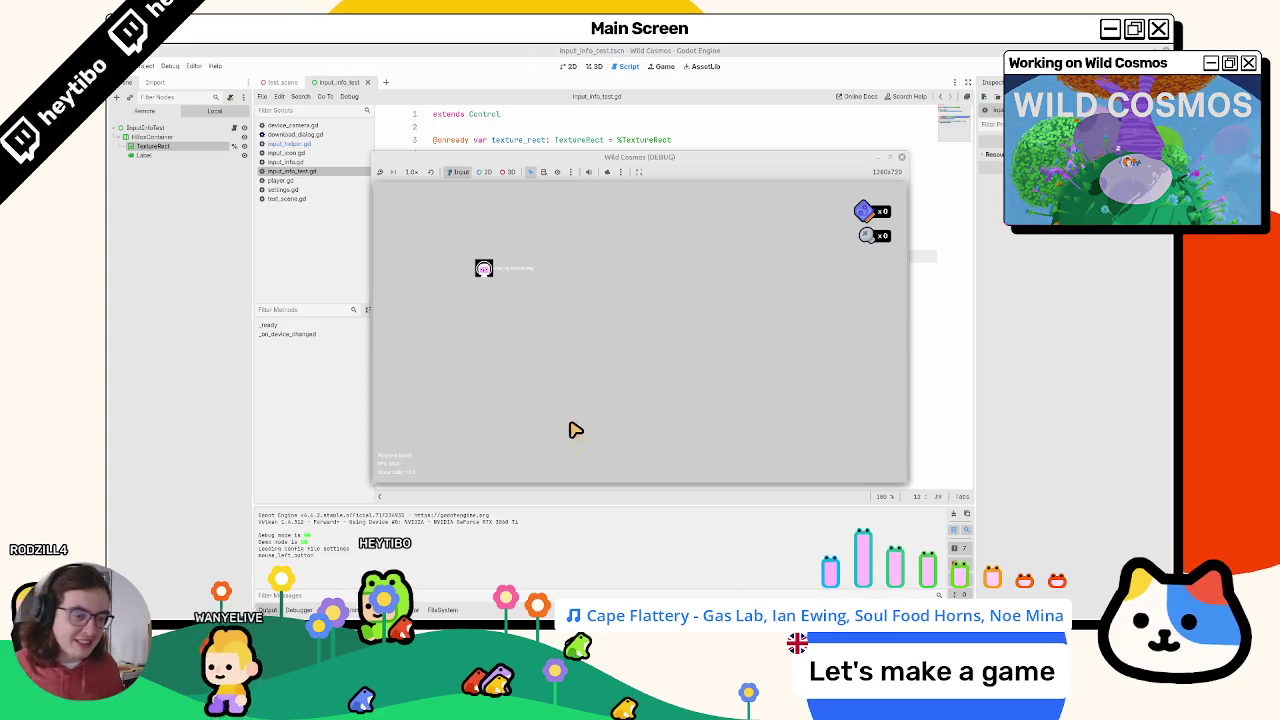
key("F8")
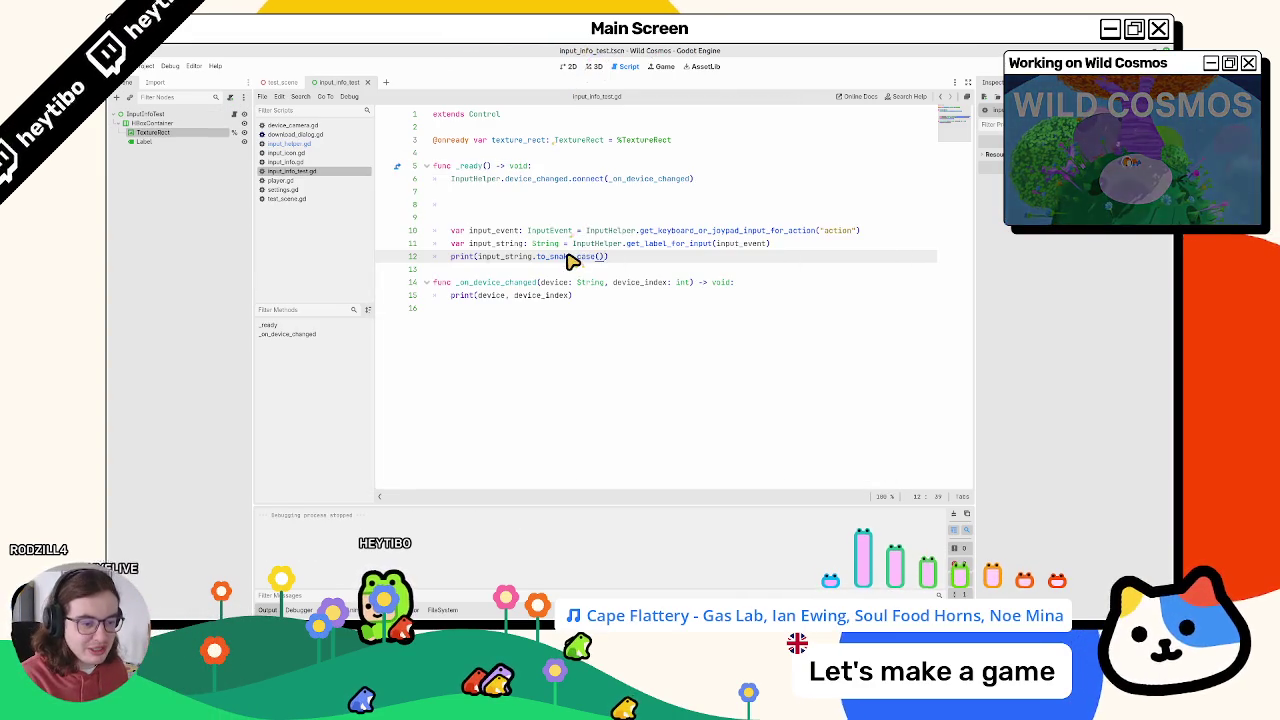
key("F6")
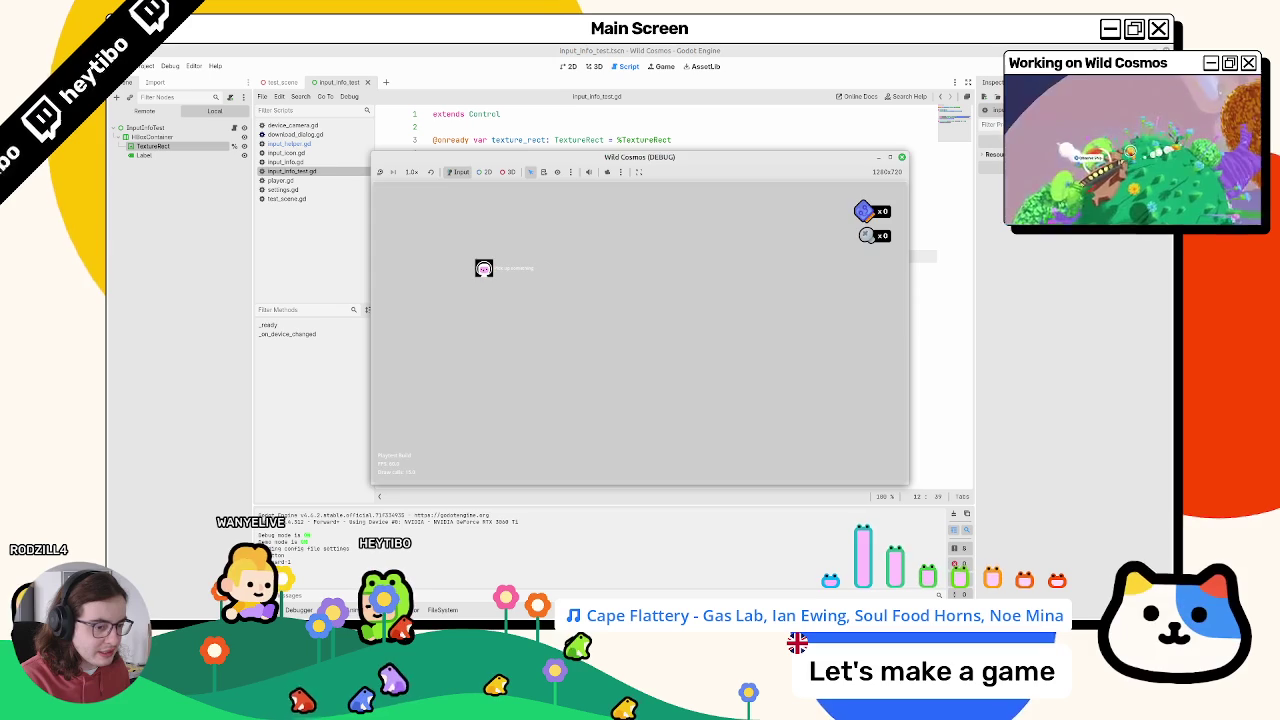
key("F8")
left_click(614, 270)
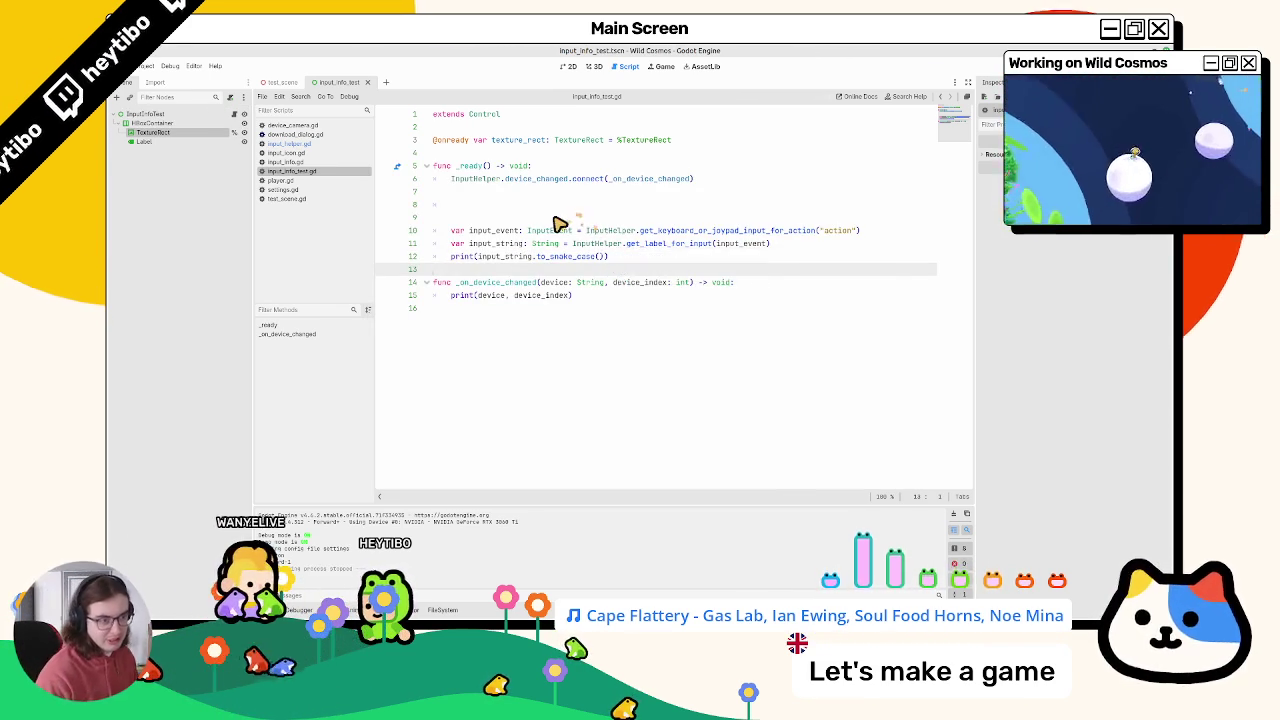
key("ctrl+z")
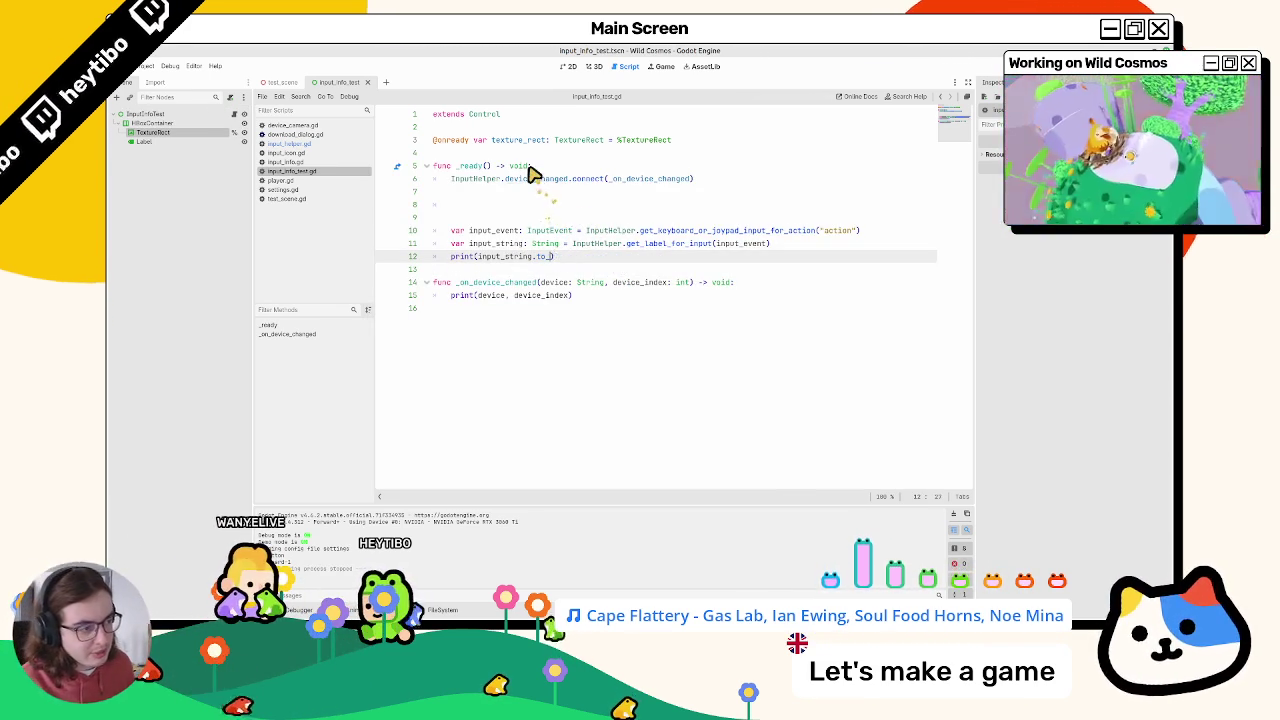
key("ctrl+y")
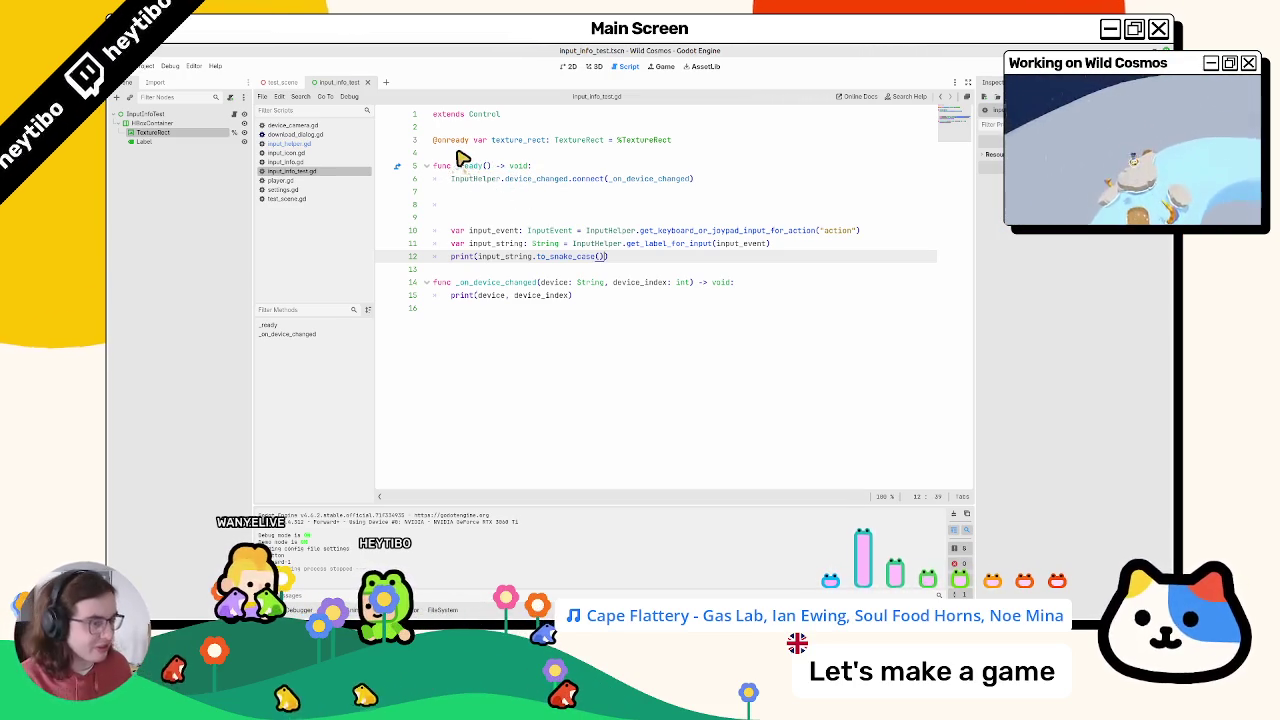
mouse_move(447, 143)
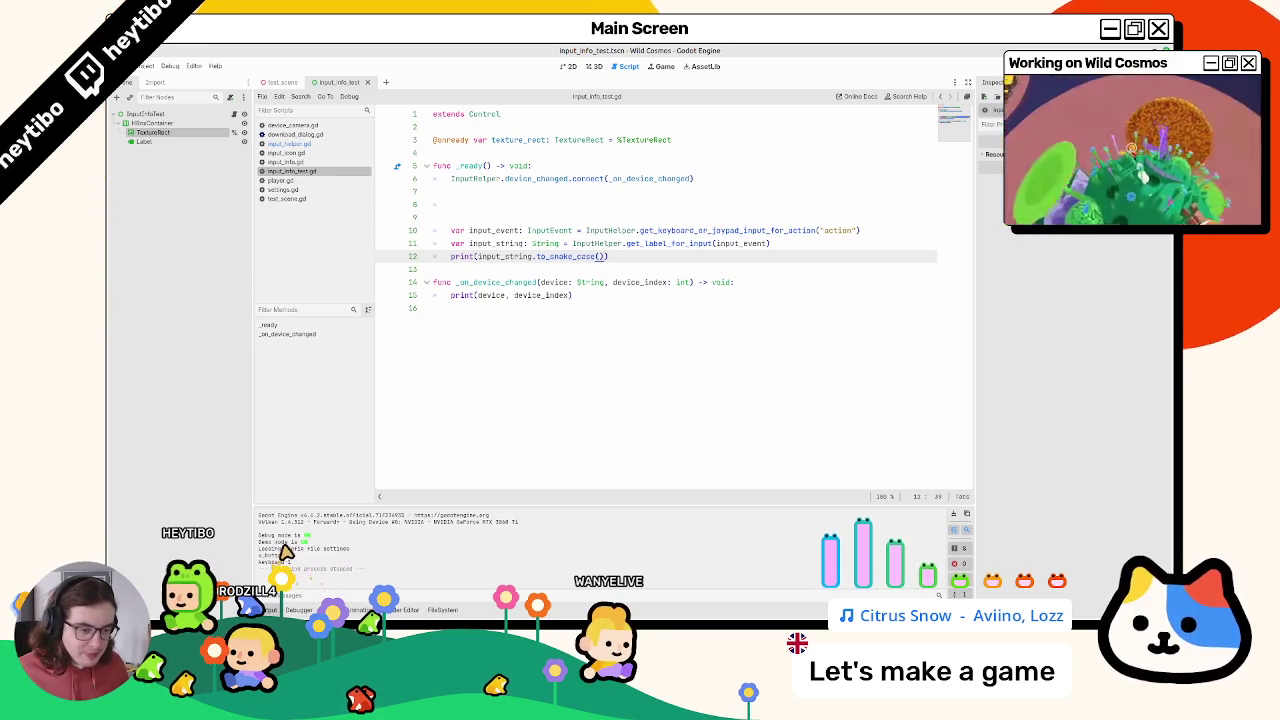
Step: Run the test scene once more and stop it
left_click(538, 375)
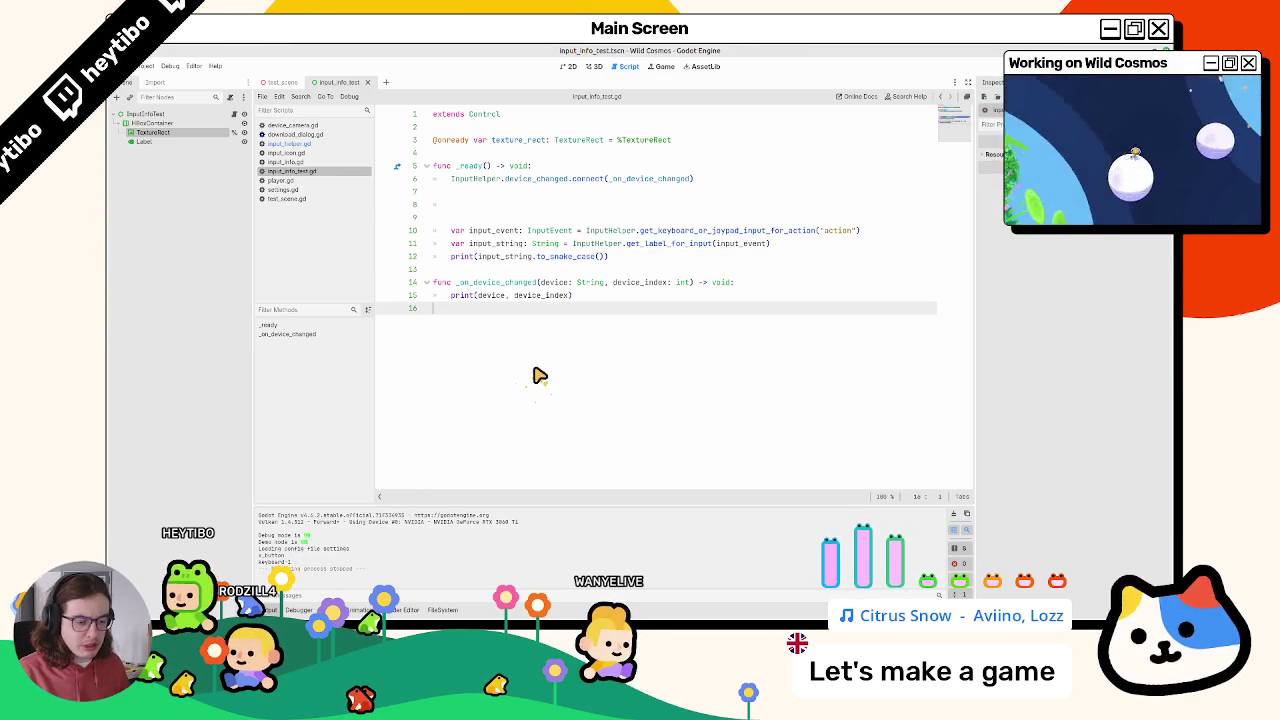
key("F6")
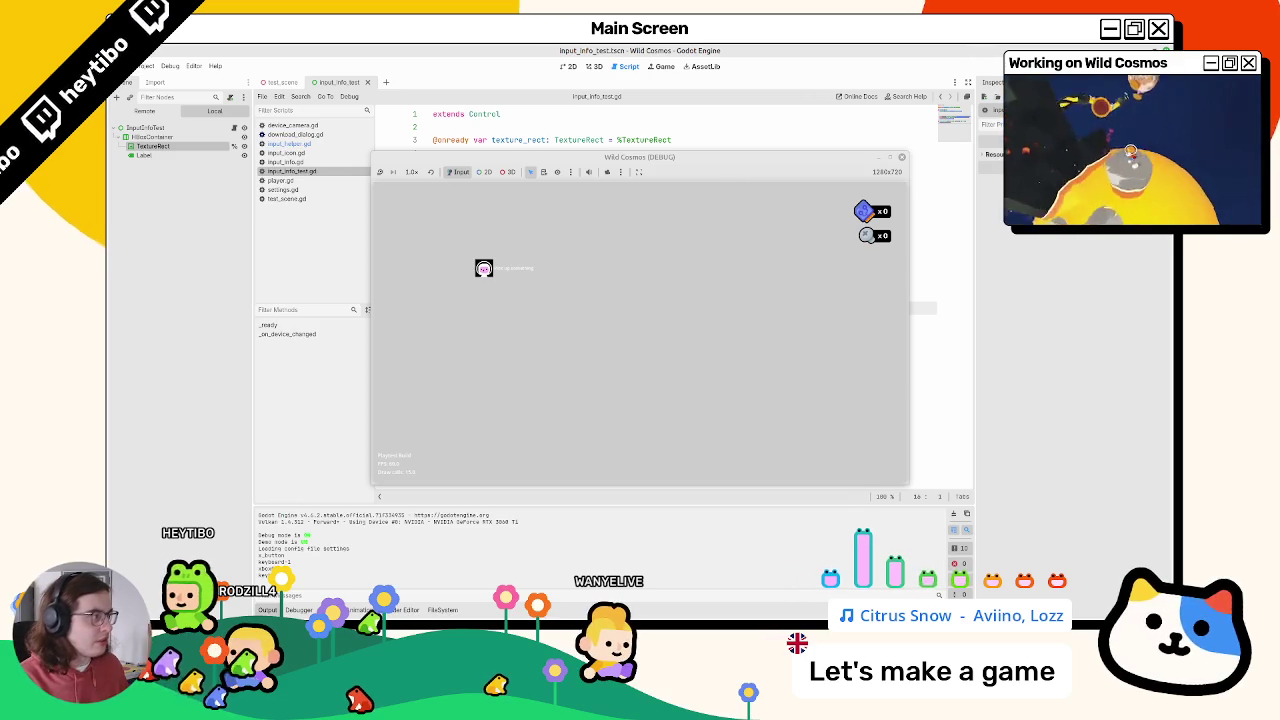
key("F8")
Step: Undo line 12's edits back toward the earlier joy_event version
left_click(702, 252)
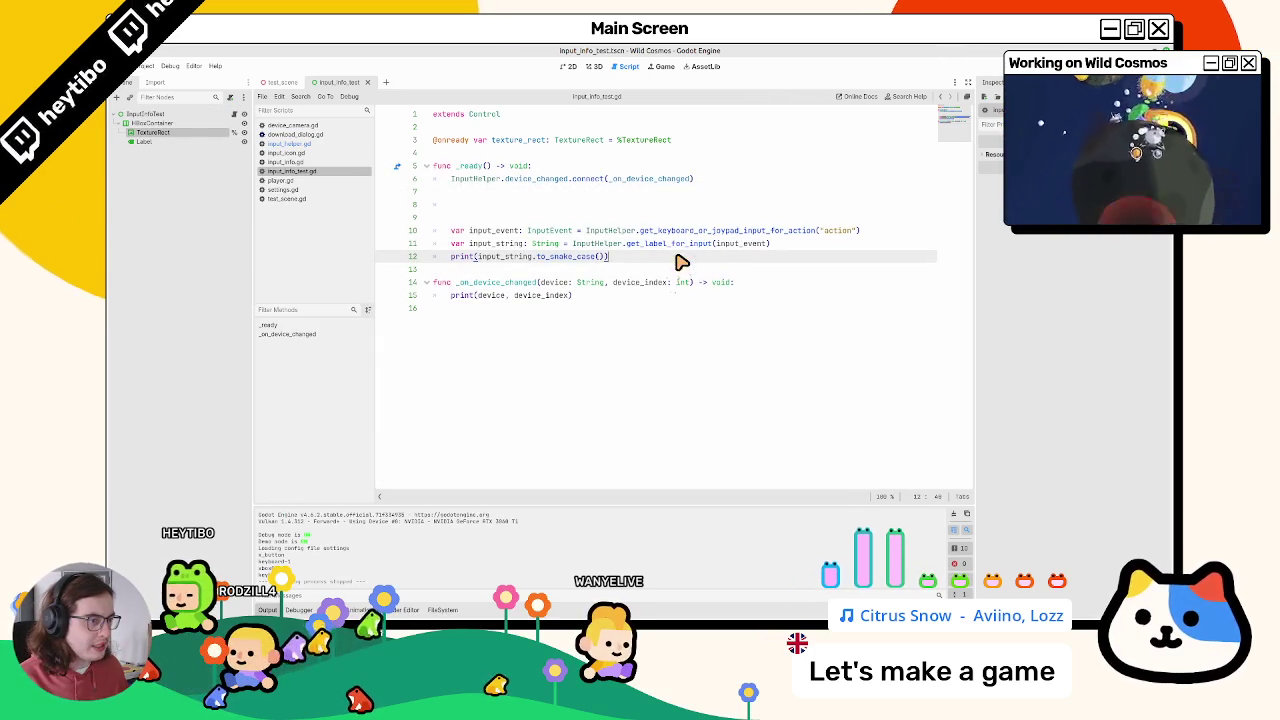
key("ctrl+z")
key("ctrl+z")
key("ctrl+shift+z")
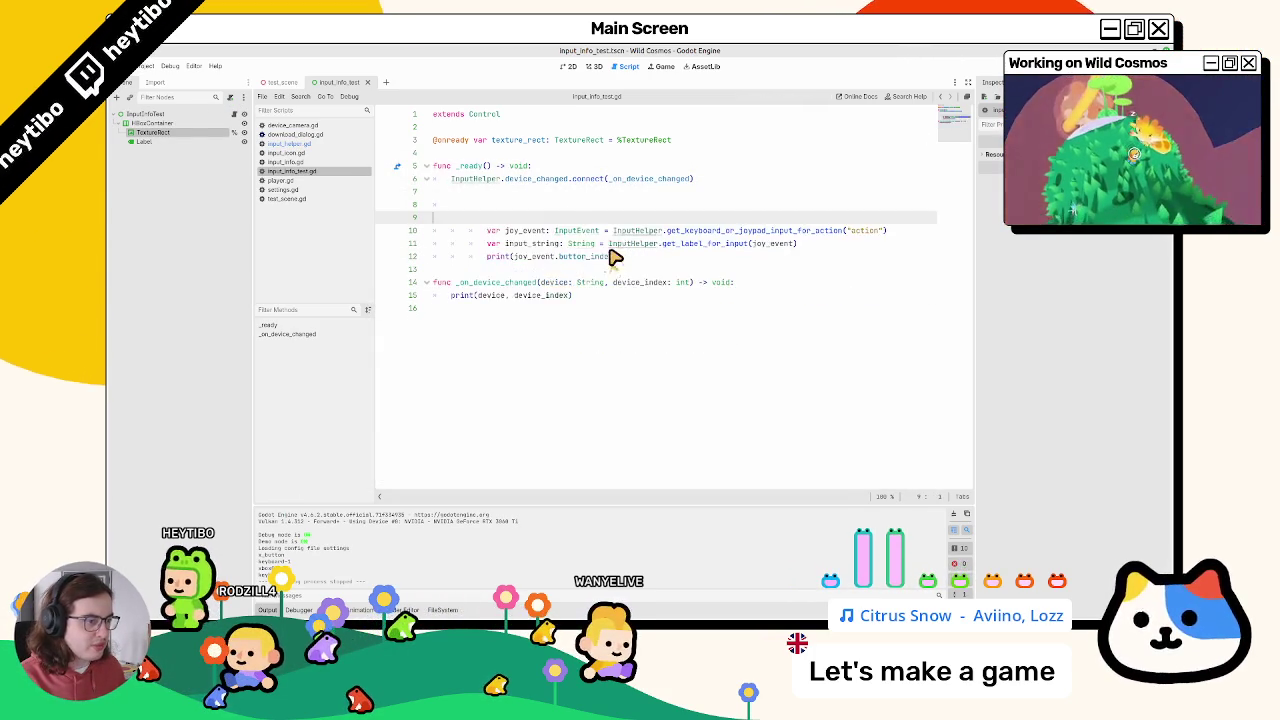
Step: Restore the device match and make both branches print input_string.to_snake_case()
key("ctrl+shift+z")
double_click(537, 308)
key("ctrl+c")
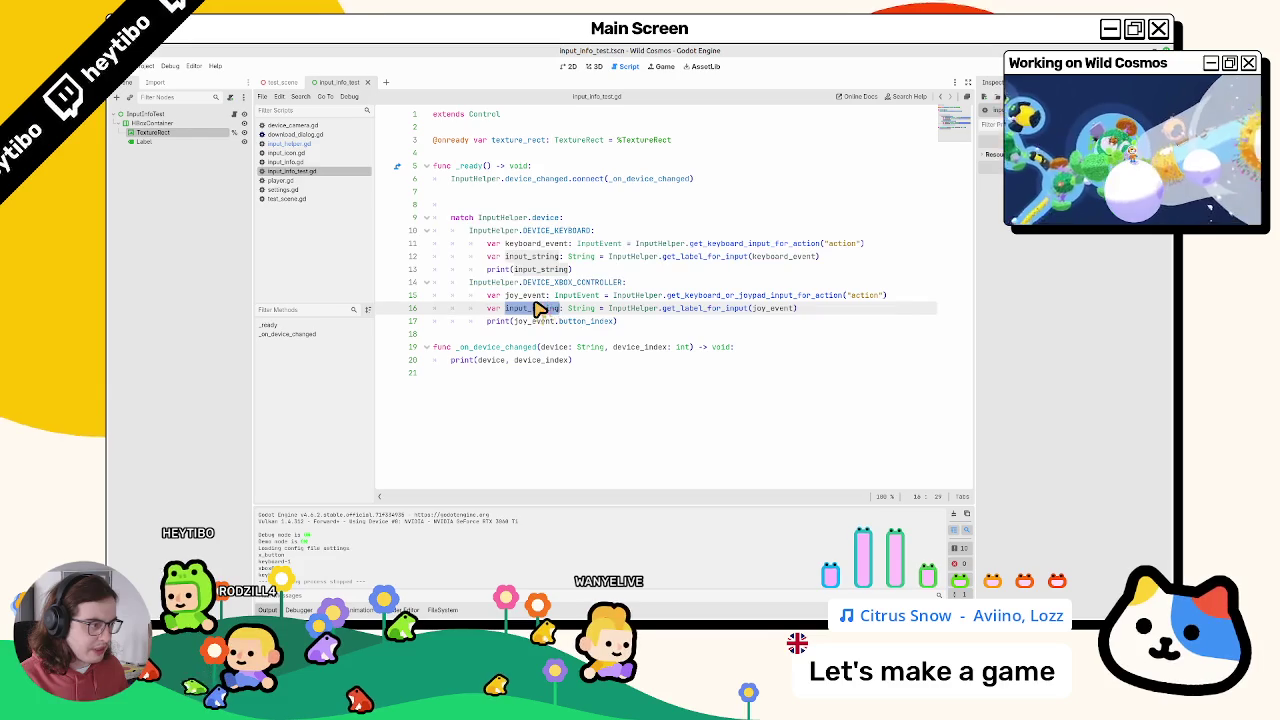
left_click_drag(540, 310, 615, 308)
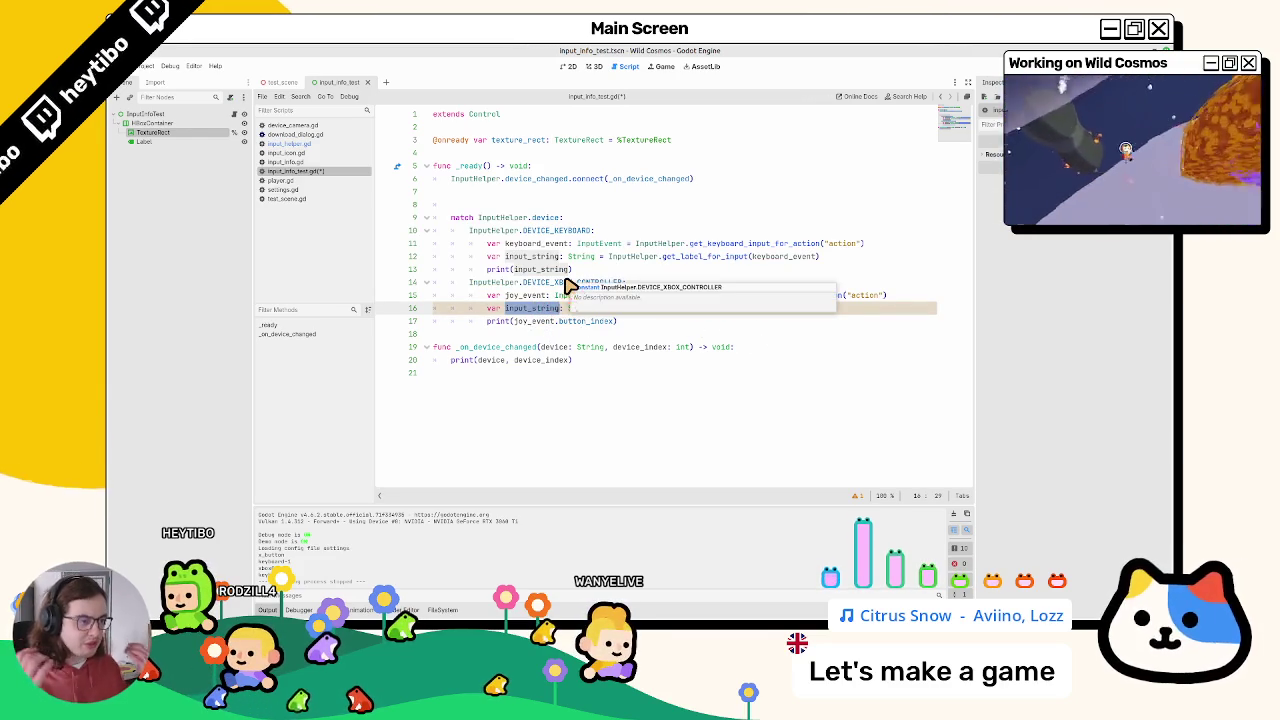
left_click_drag(505, 321, 617, 321)
key("ctrl+v")
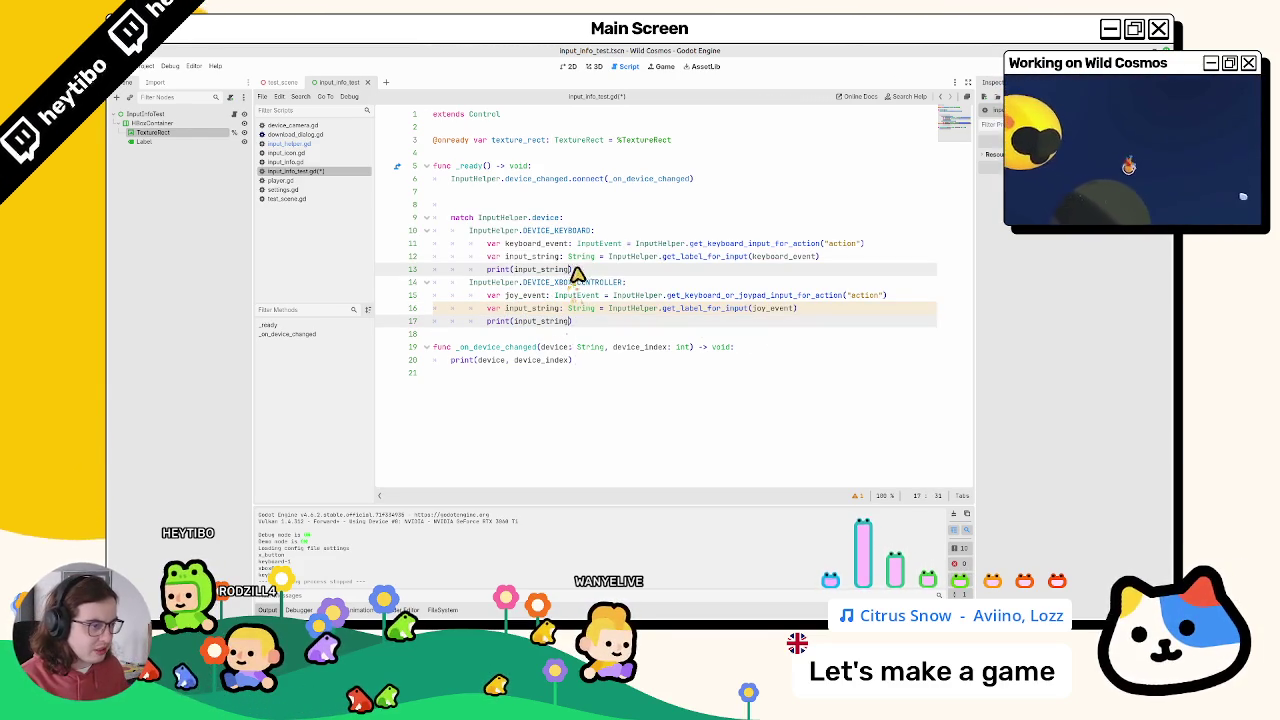
type(".to")
type("up")
key("Return")
Step: After a test run, replace line 17's print argument with the string "xbox_"
key("F6")
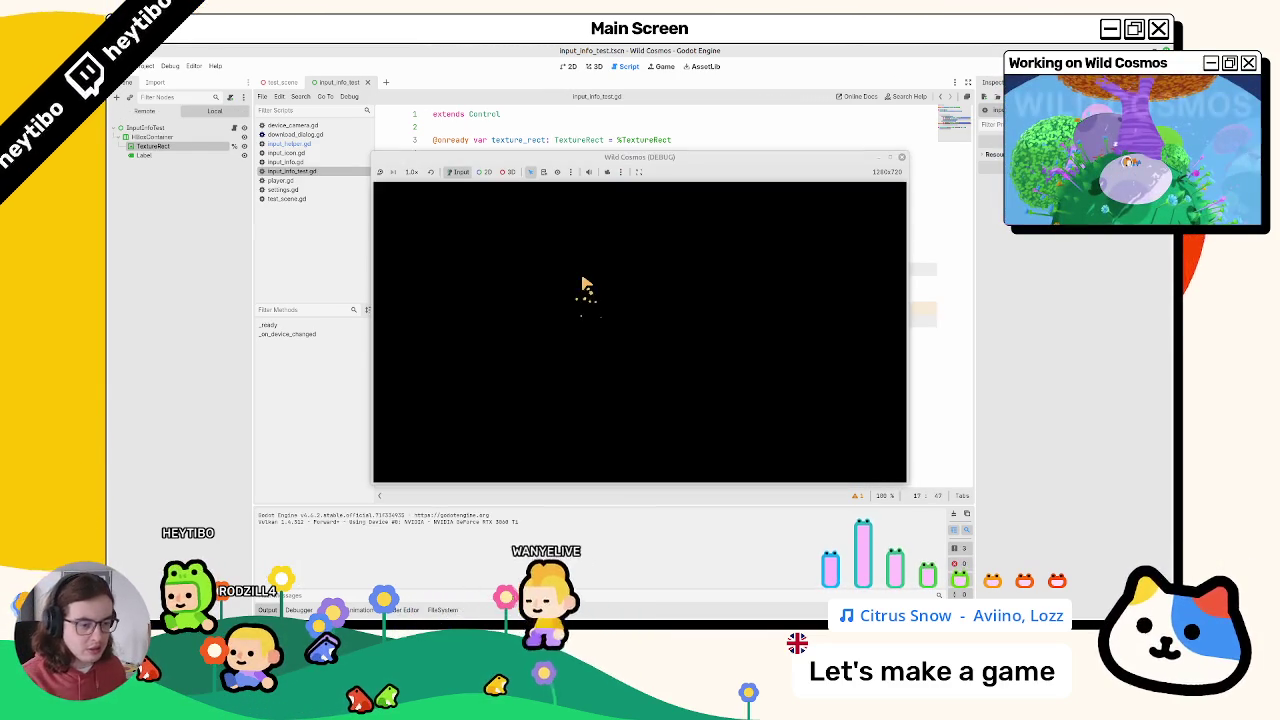
key("F8")
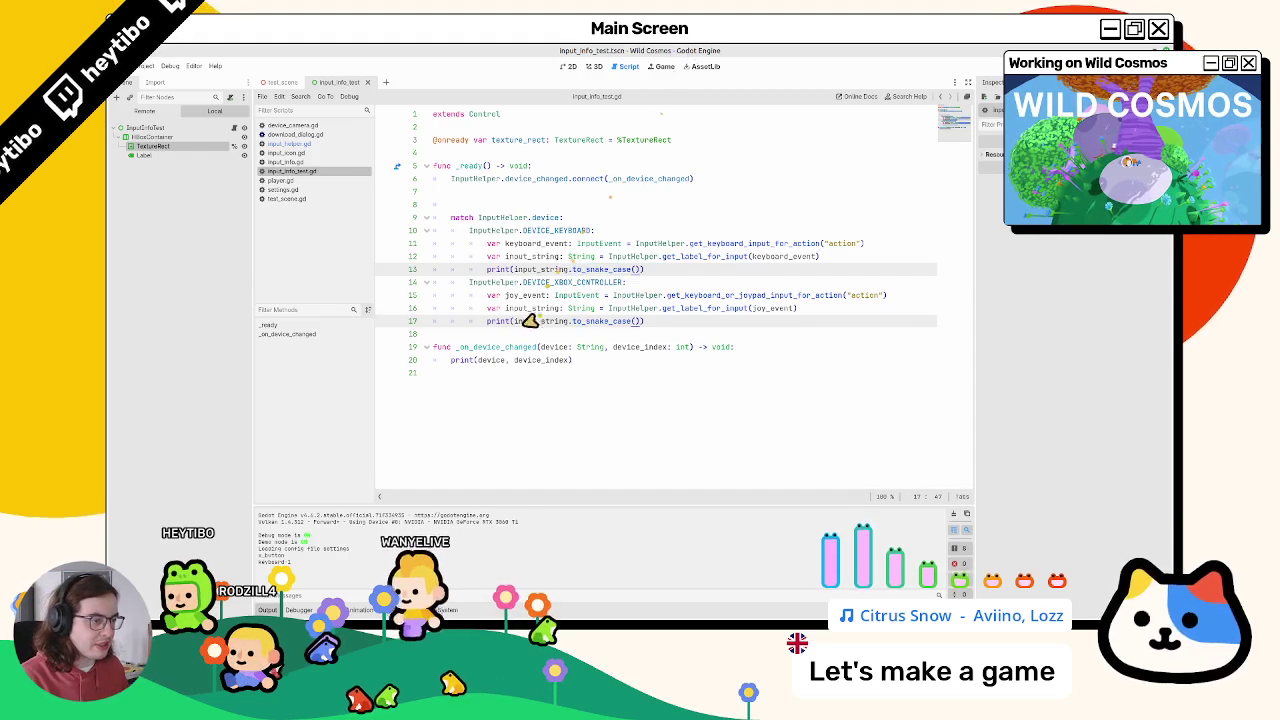
left_click(513, 321)
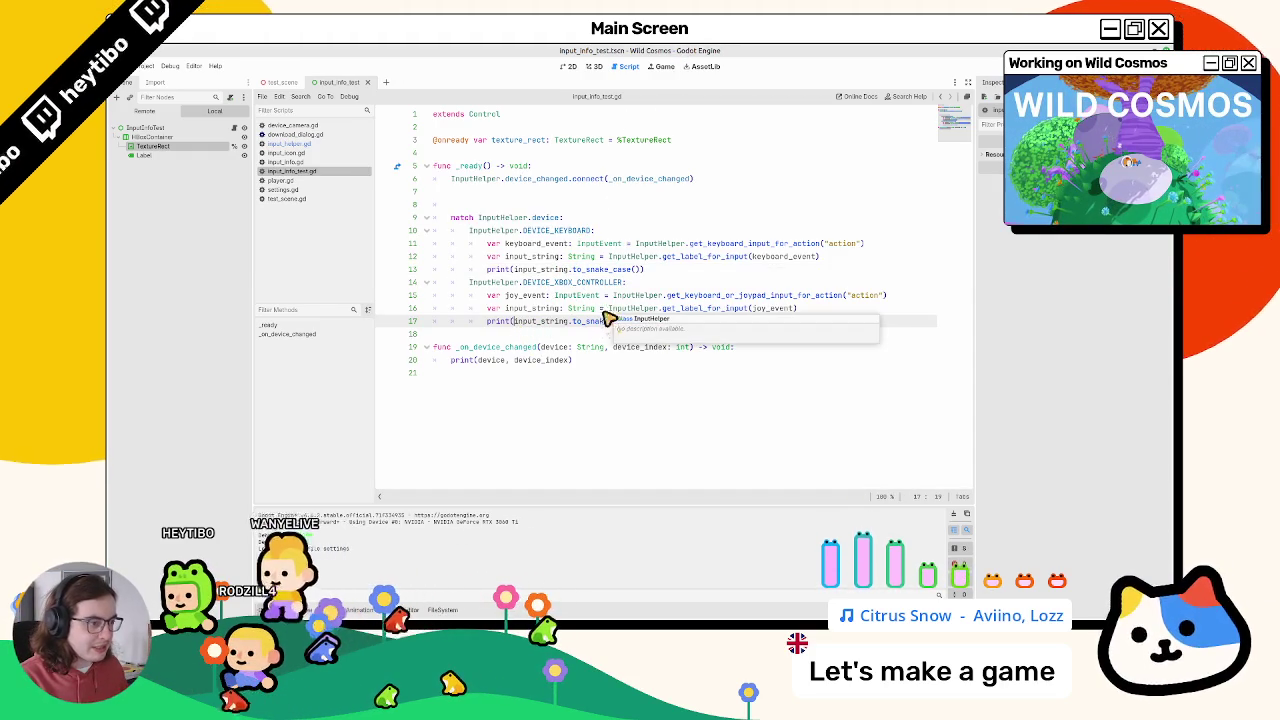
left_click_drag(513, 321, 652, 326)
left_click(645, 326)
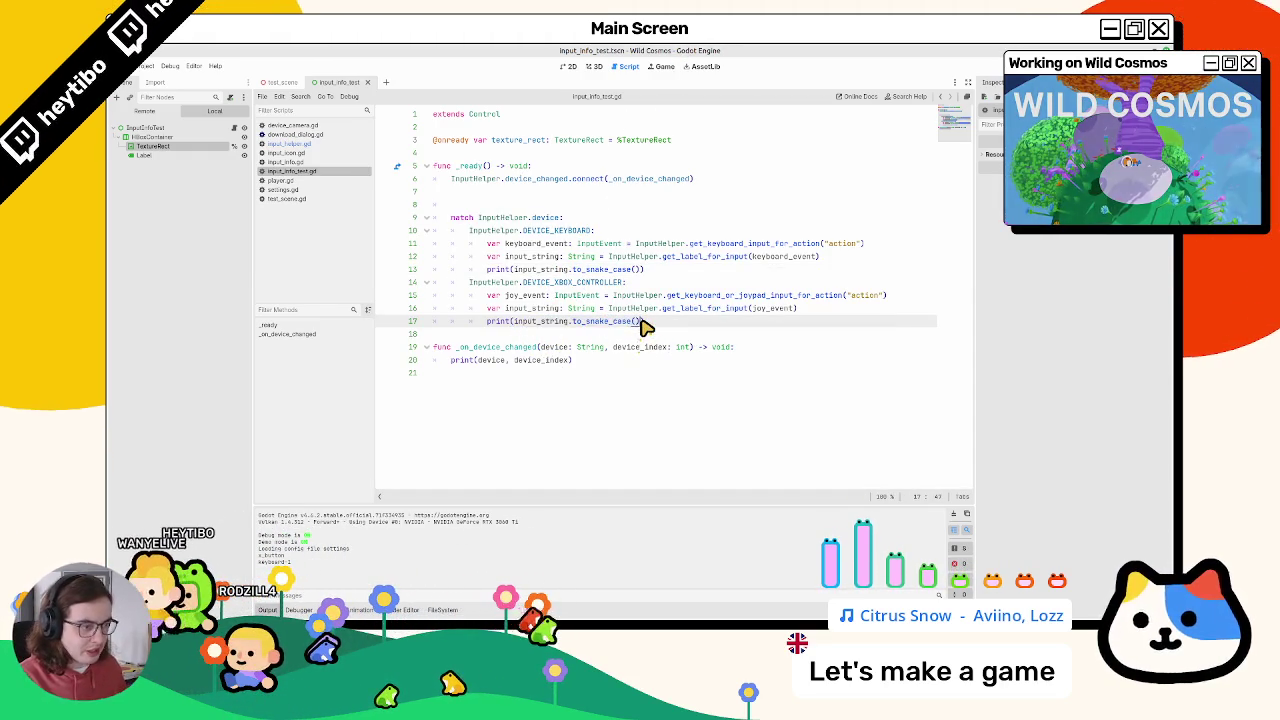
left_click(645, 326, "shift")
key("BackSpace")
type("\"xbox_")
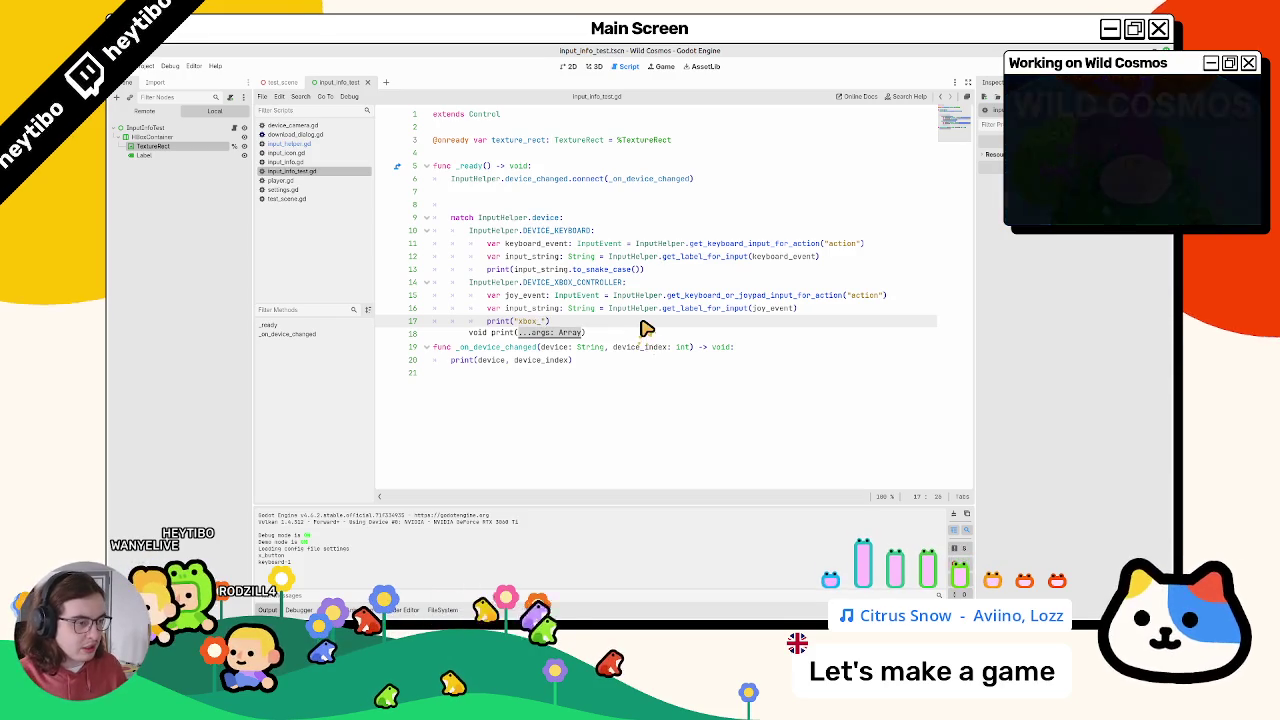
key("Up")
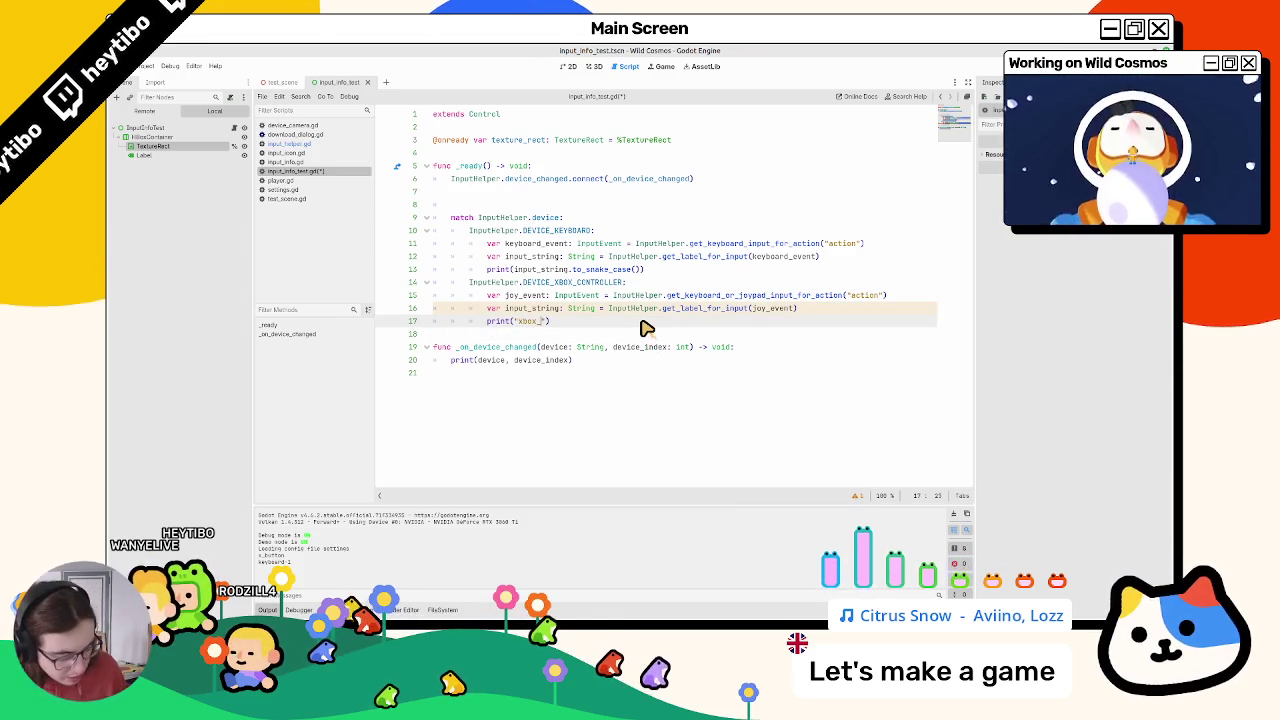
Step: Format line 17's print as "xbox_%s" % [...] and save and run the game
type("%s\" % [input_string.to_snake_case(")
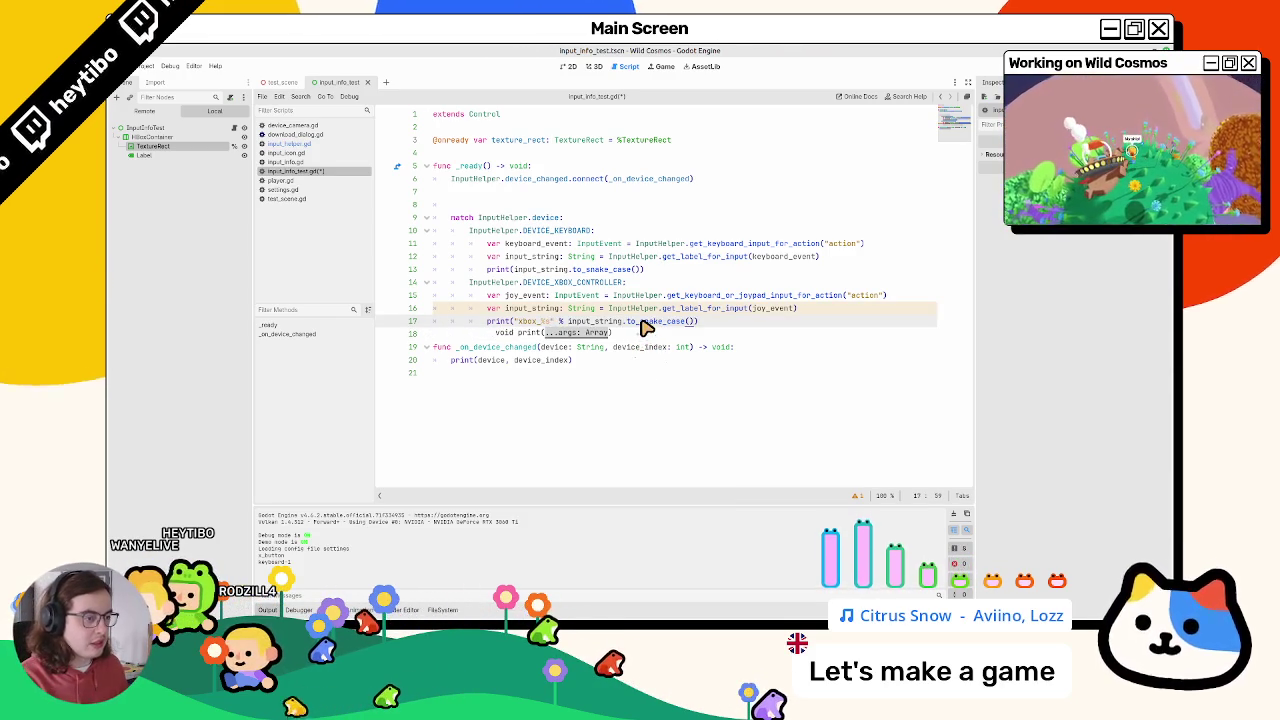
key("F6")
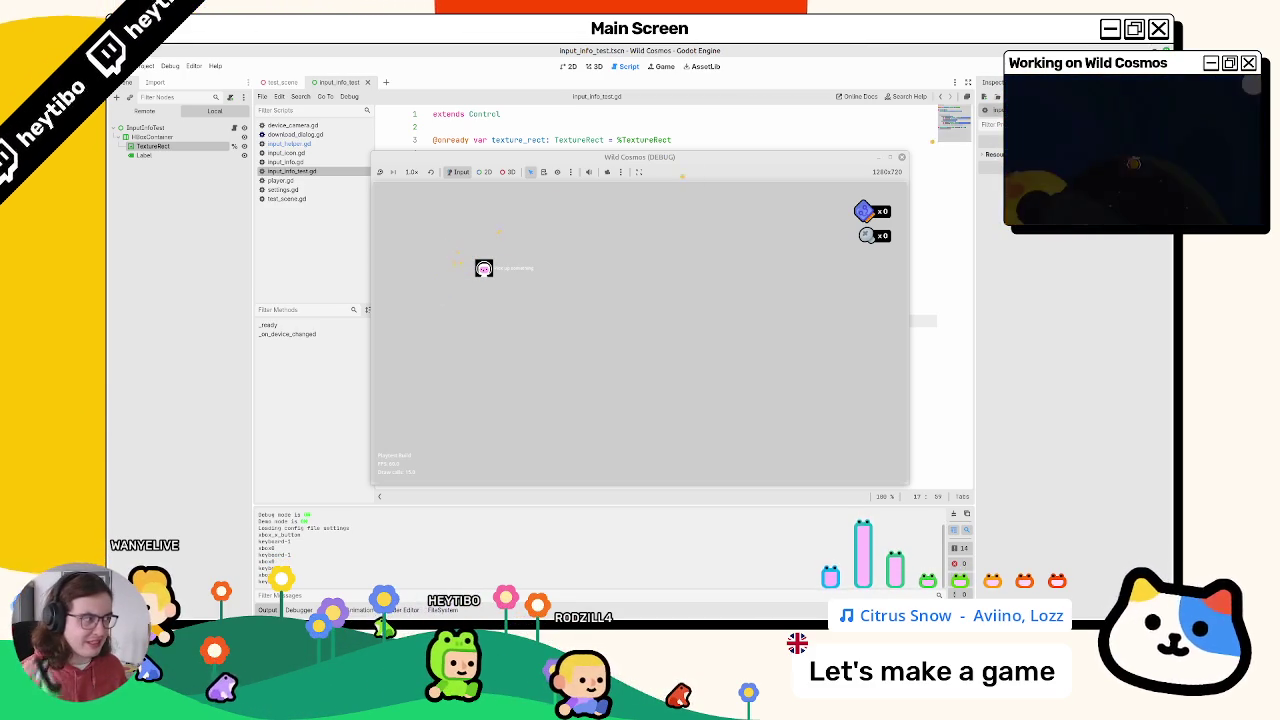
Step: Stop the running Wild Cosmos (DEBUG) game with F8
key("F8")
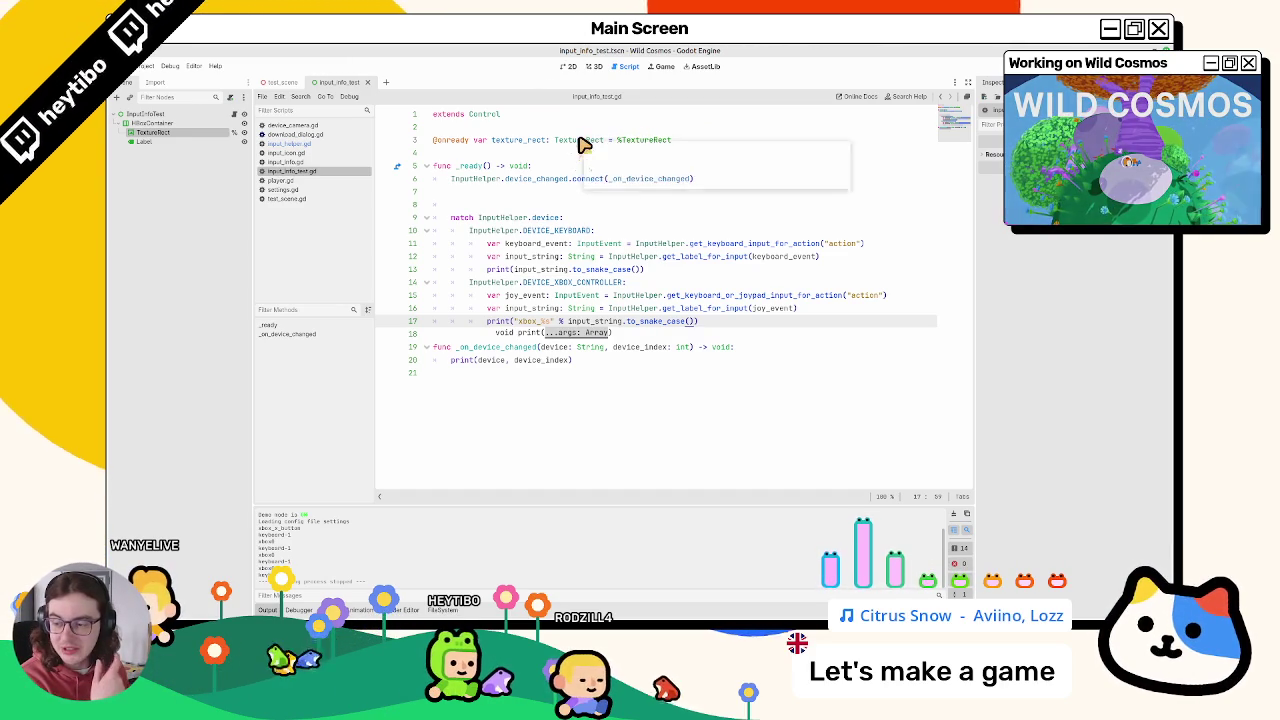
Step: Close the Xbox print line with ')', then try and undo a DEVICE_STEAMDECK_CONTROLLER line
mouse_move(576, 142)
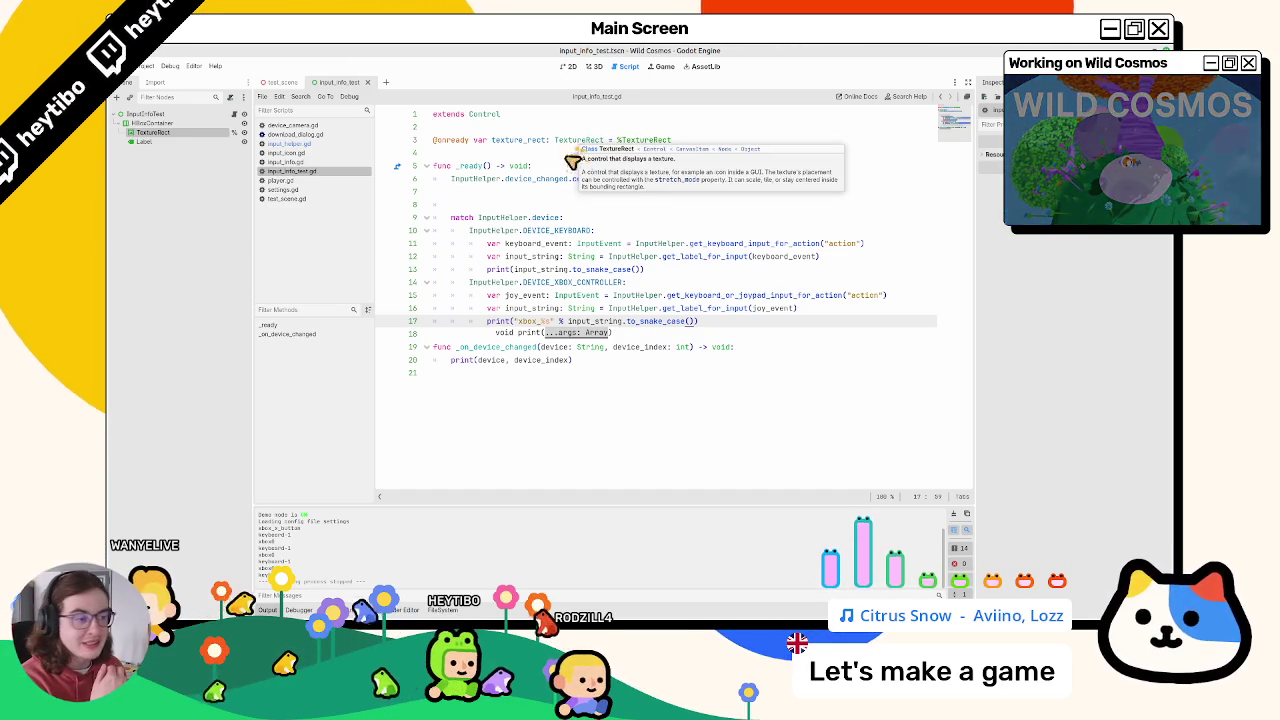
type(")")
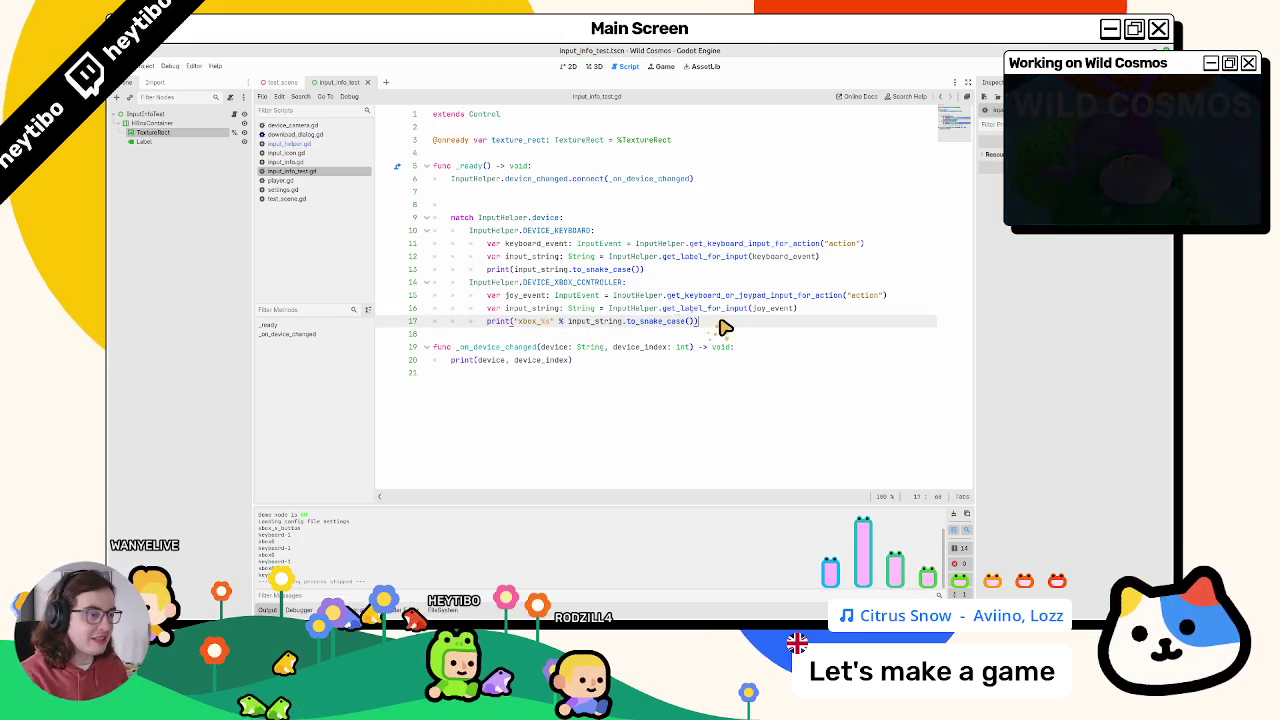
key("Return")
type("Input")
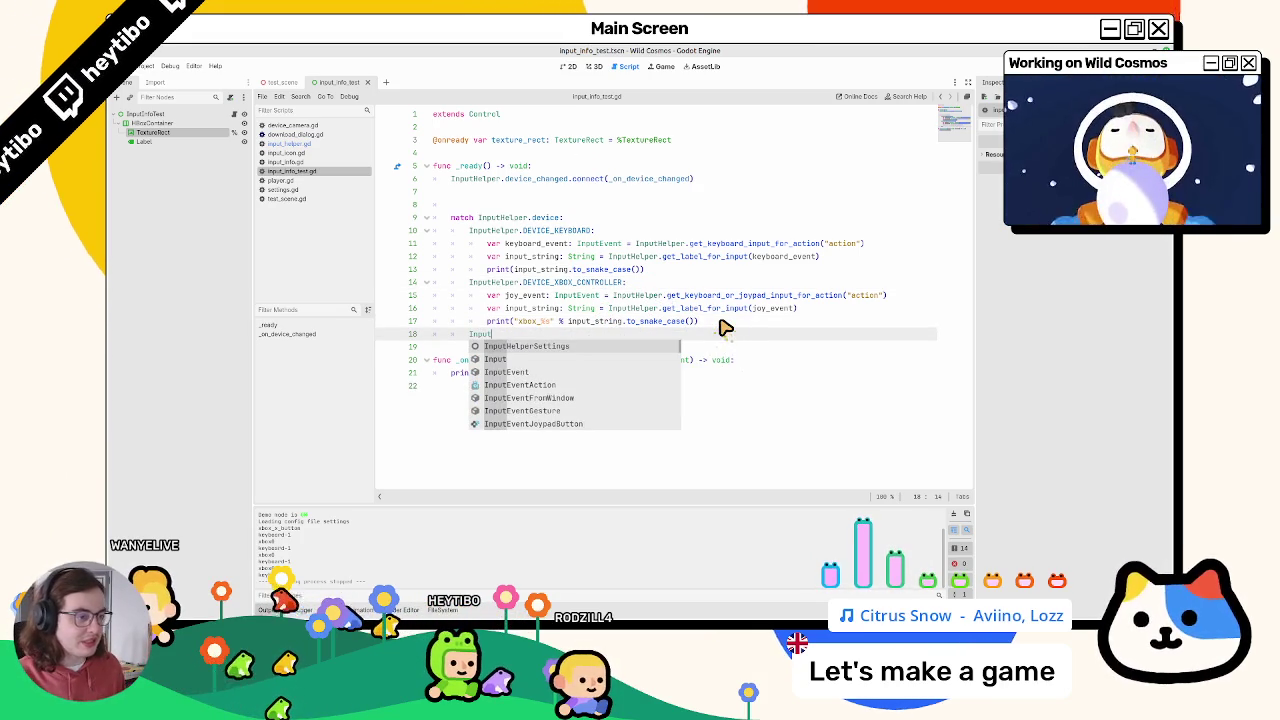
type("Hel")
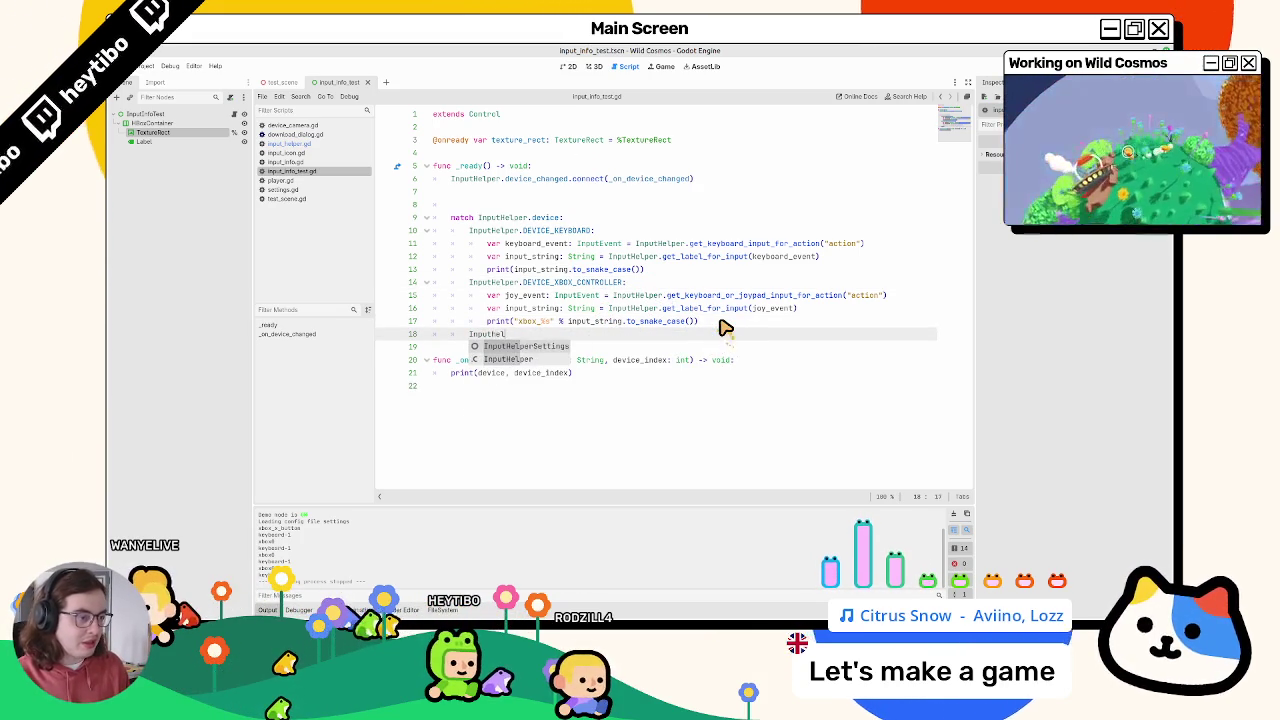
type("per")
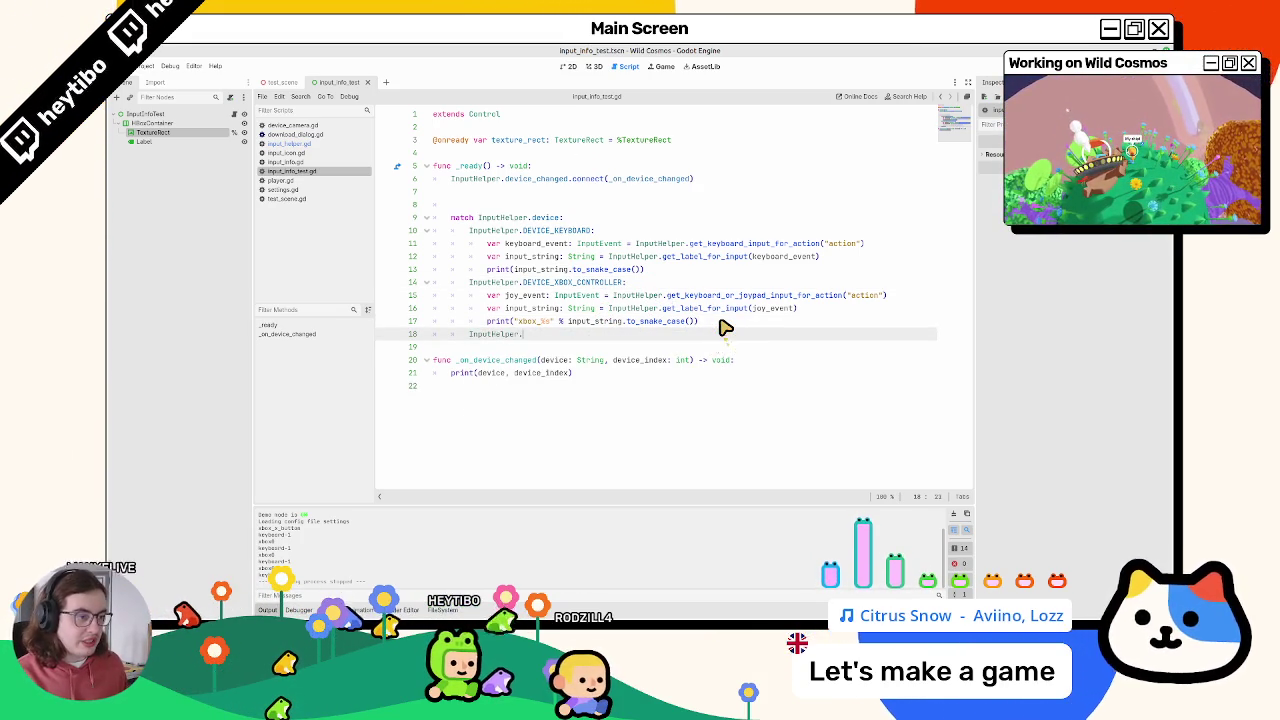
type(".Device_ste")
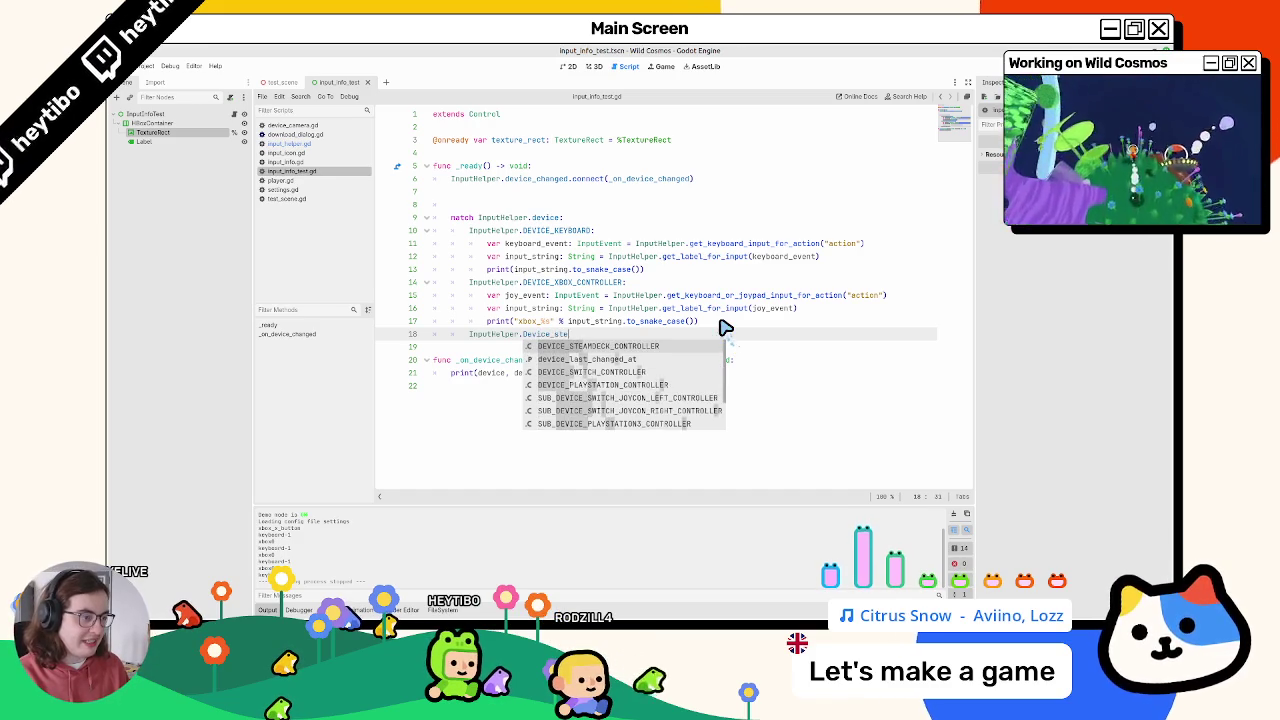
key("Return")
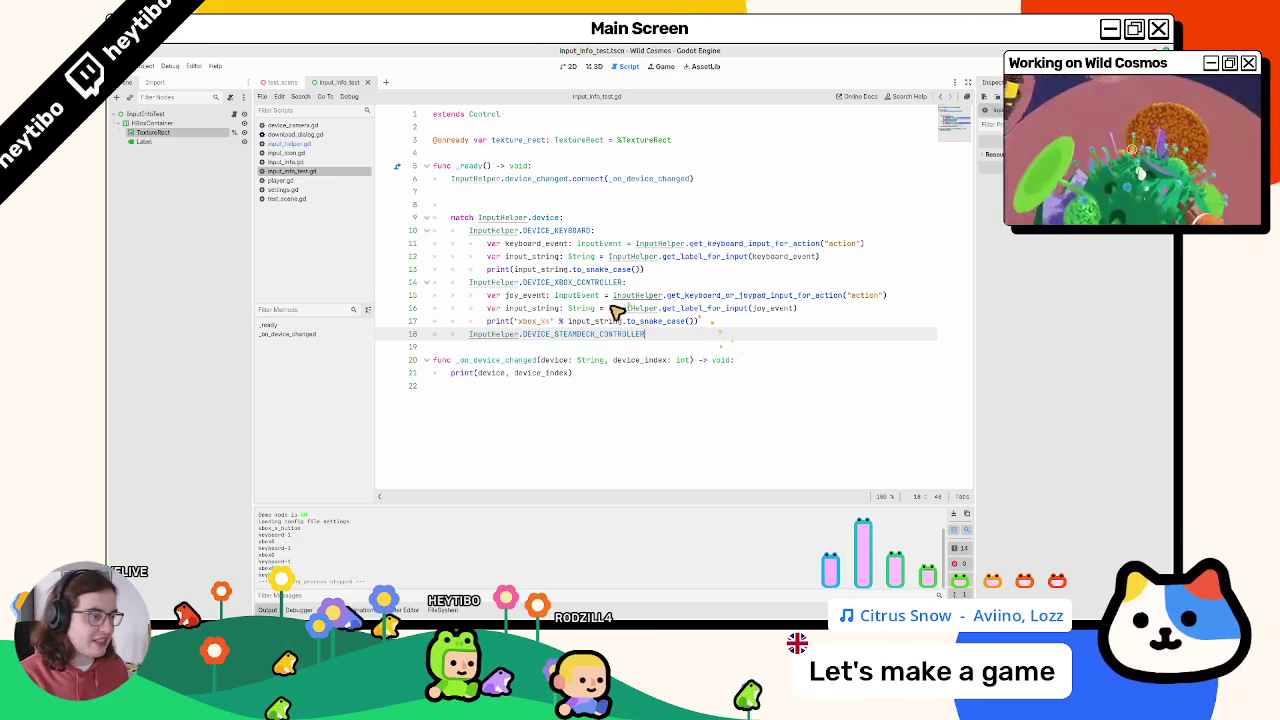
key("ctrl+z")
key("ctrl+z")
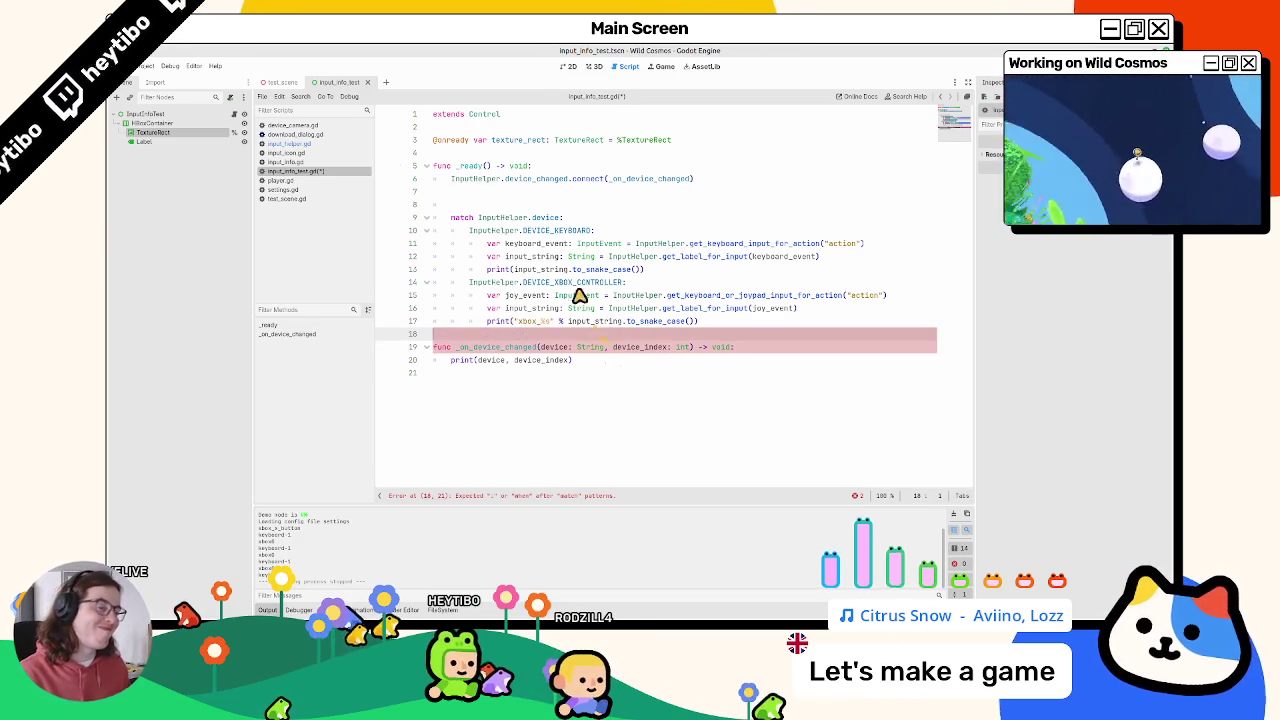
Step: Select the whole device match block on lines 9–17
double_click(543, 274)
left_click_drag(594, 277, 645, 270)
left_click(740, 322)
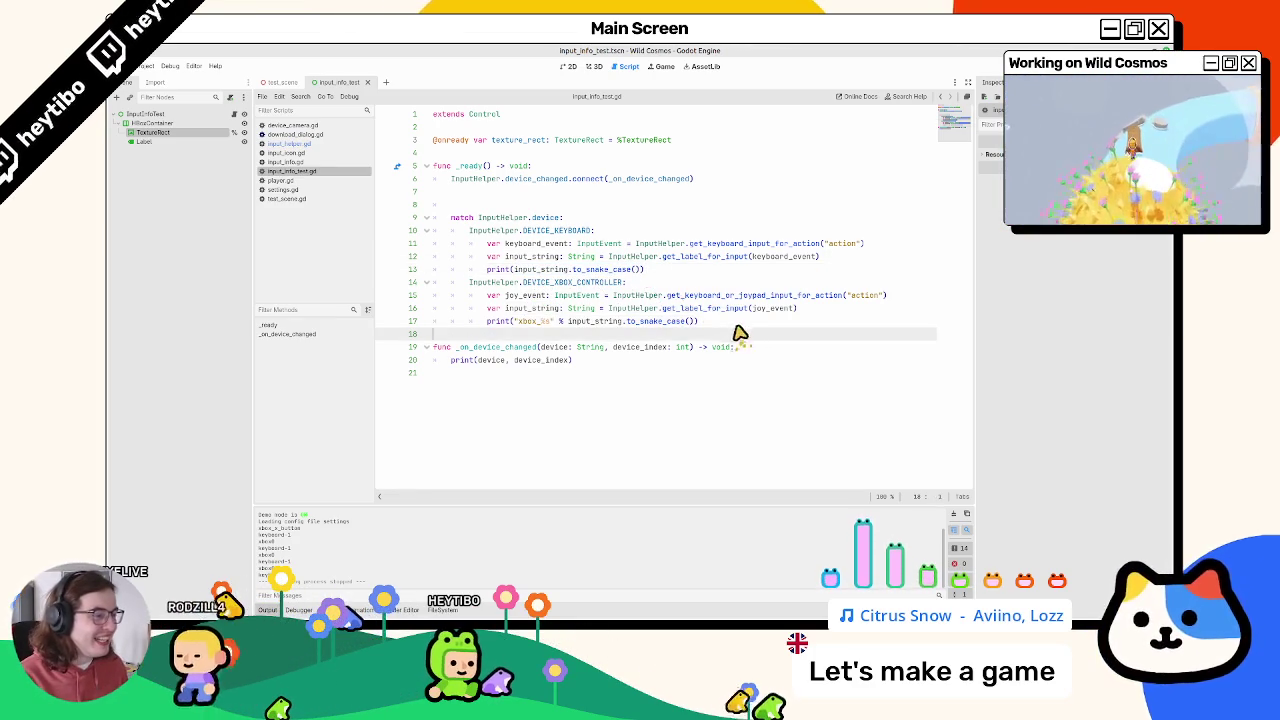
left_click_drag(745, 321, 314, 220)
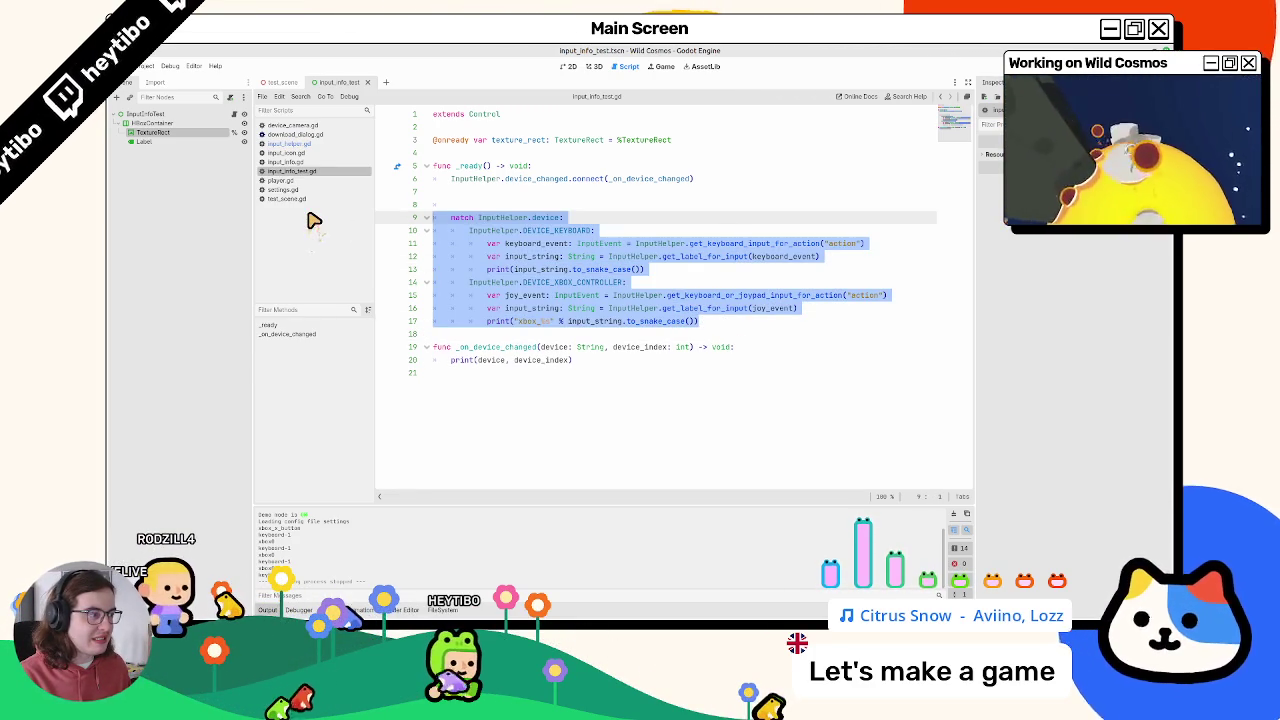
Step: Below the match block, start a new function get_input_string_from_action_name with a body line
left_click(508, 338)
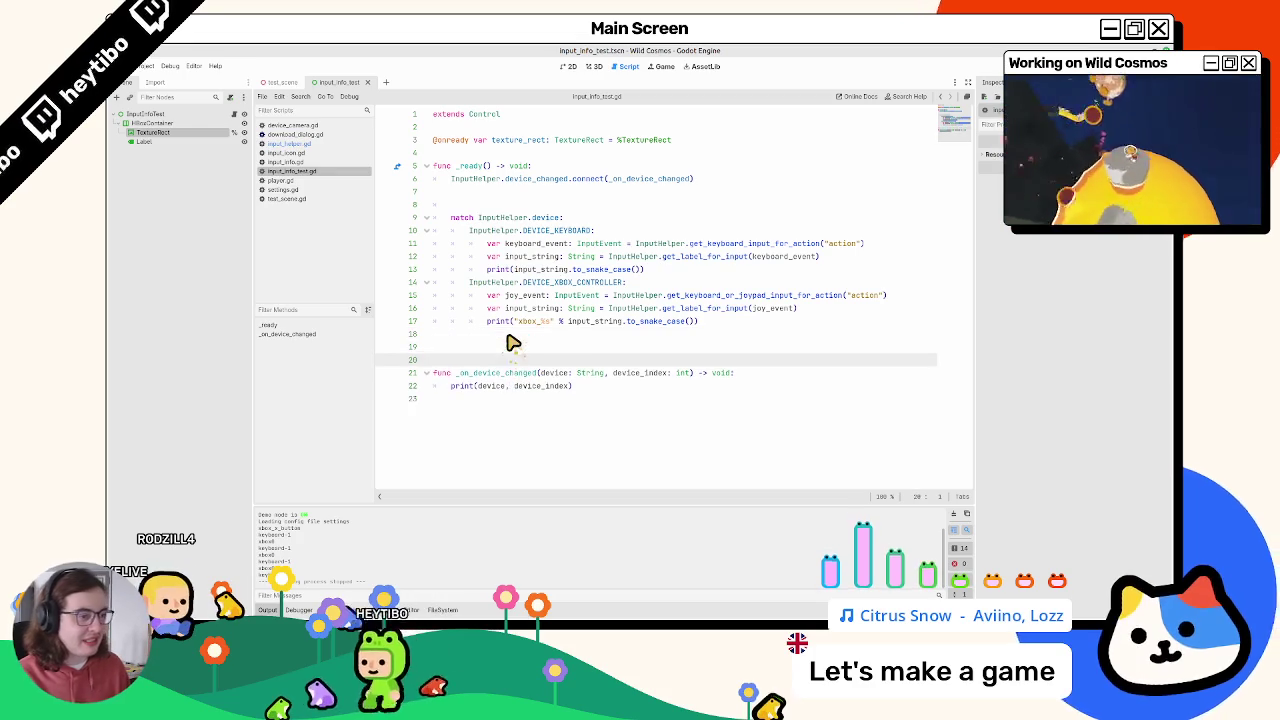
key("Return")
key("Return")
key("Up")
type("func _get_ac")
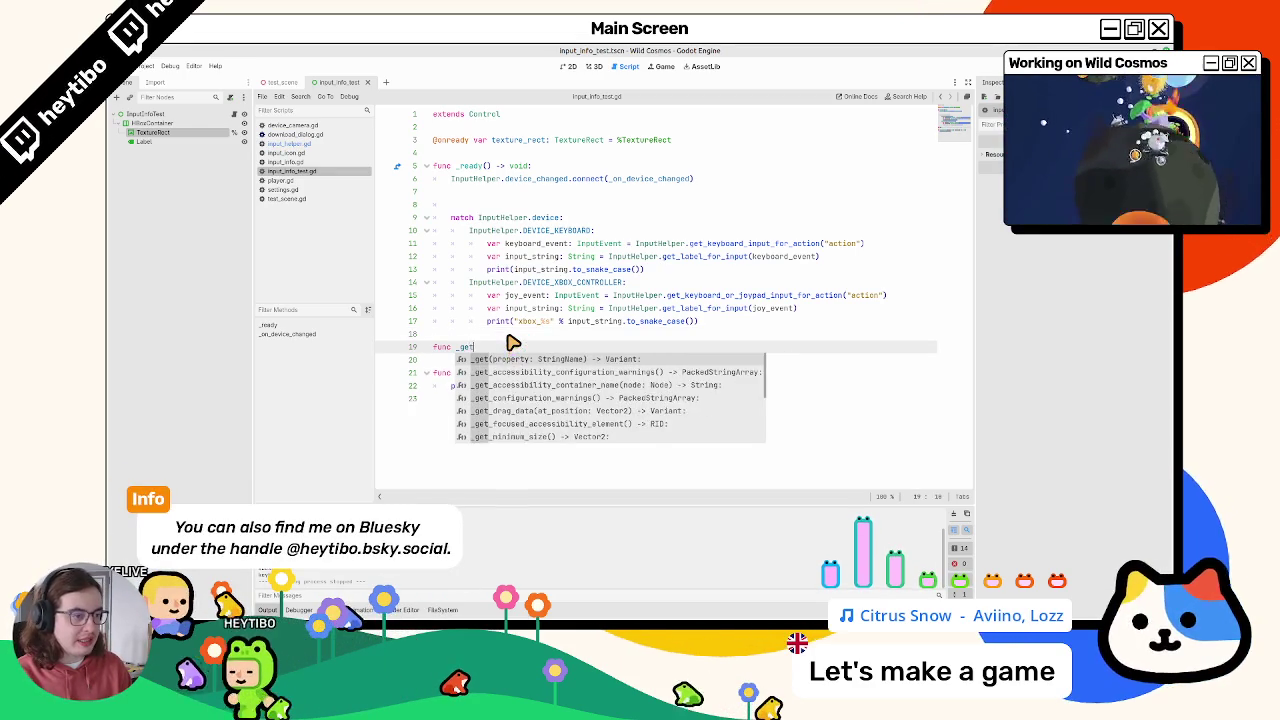
key("BackSpace")
key("BackSpace")
key("BackSpace")
type("g")
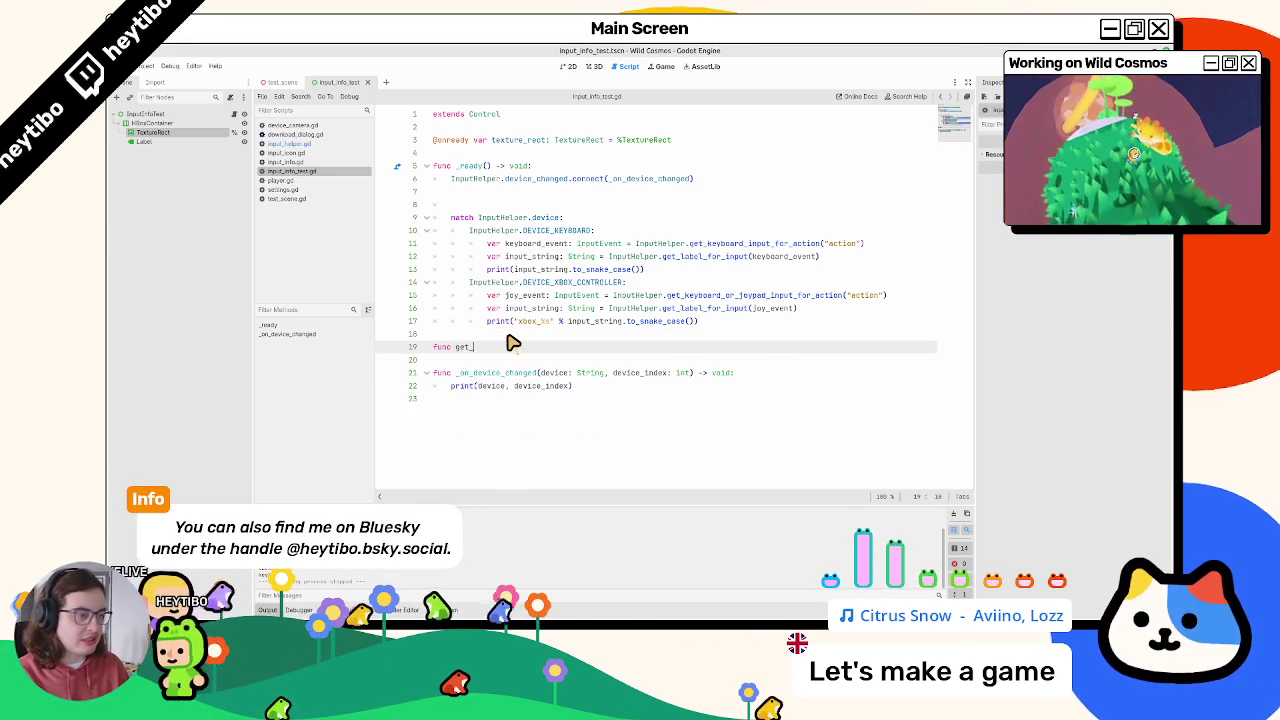
type("et_")
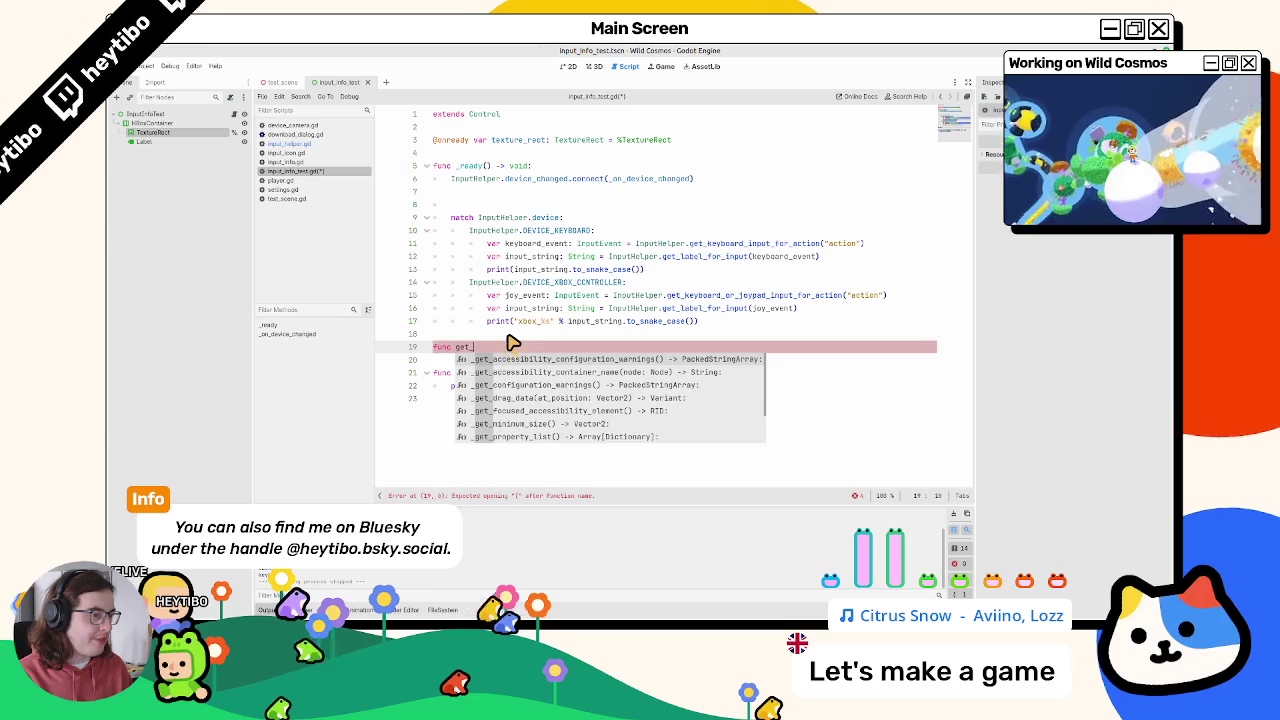
type("input_s")
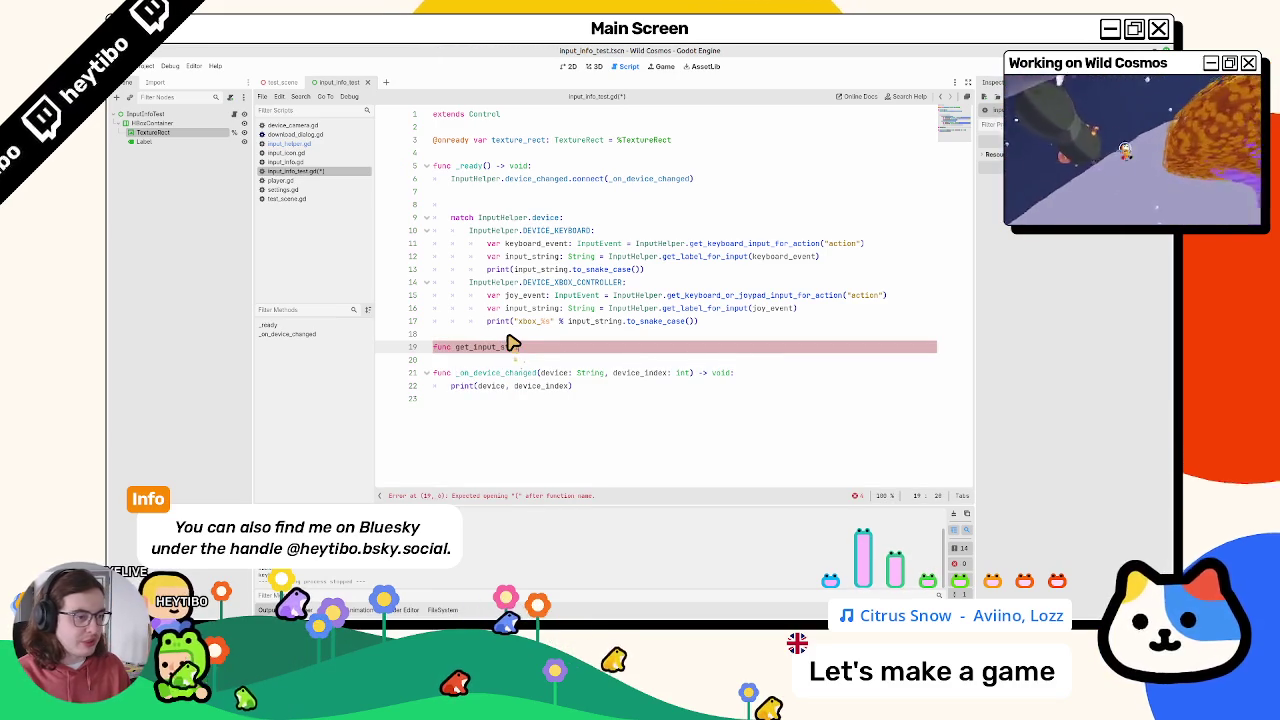
type("from_acti")
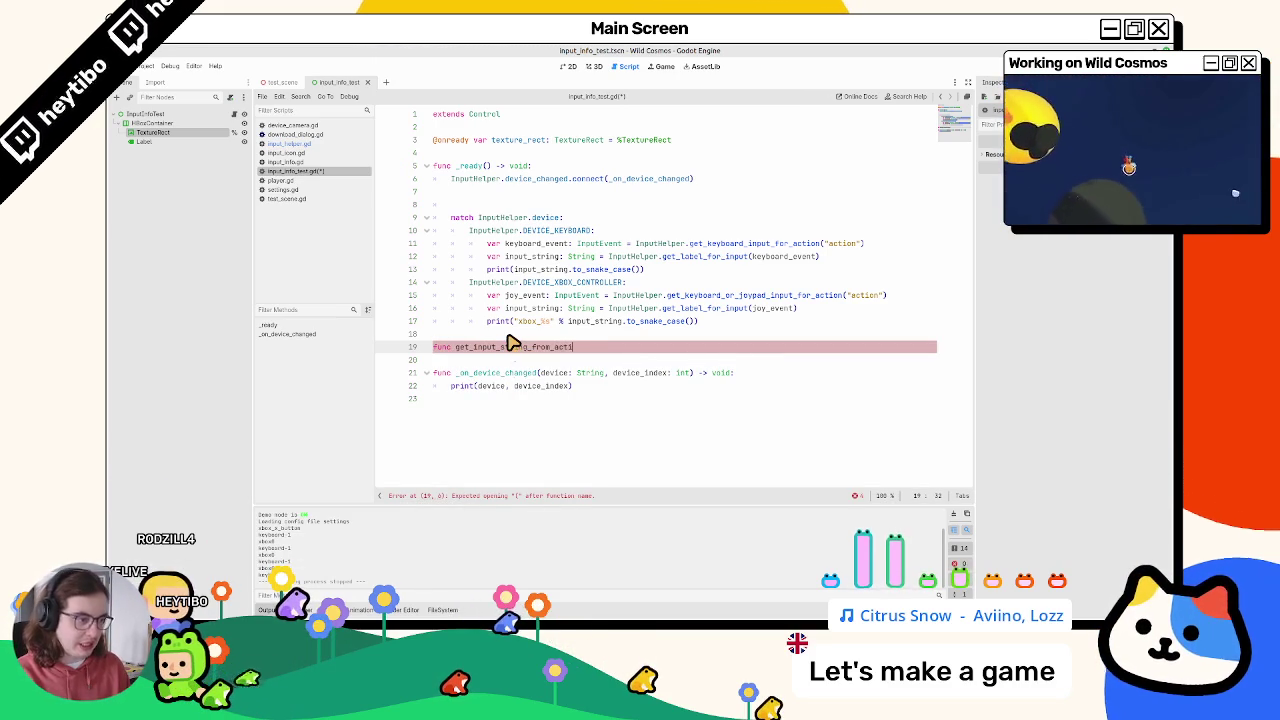
type("on_name():")
key("Return")
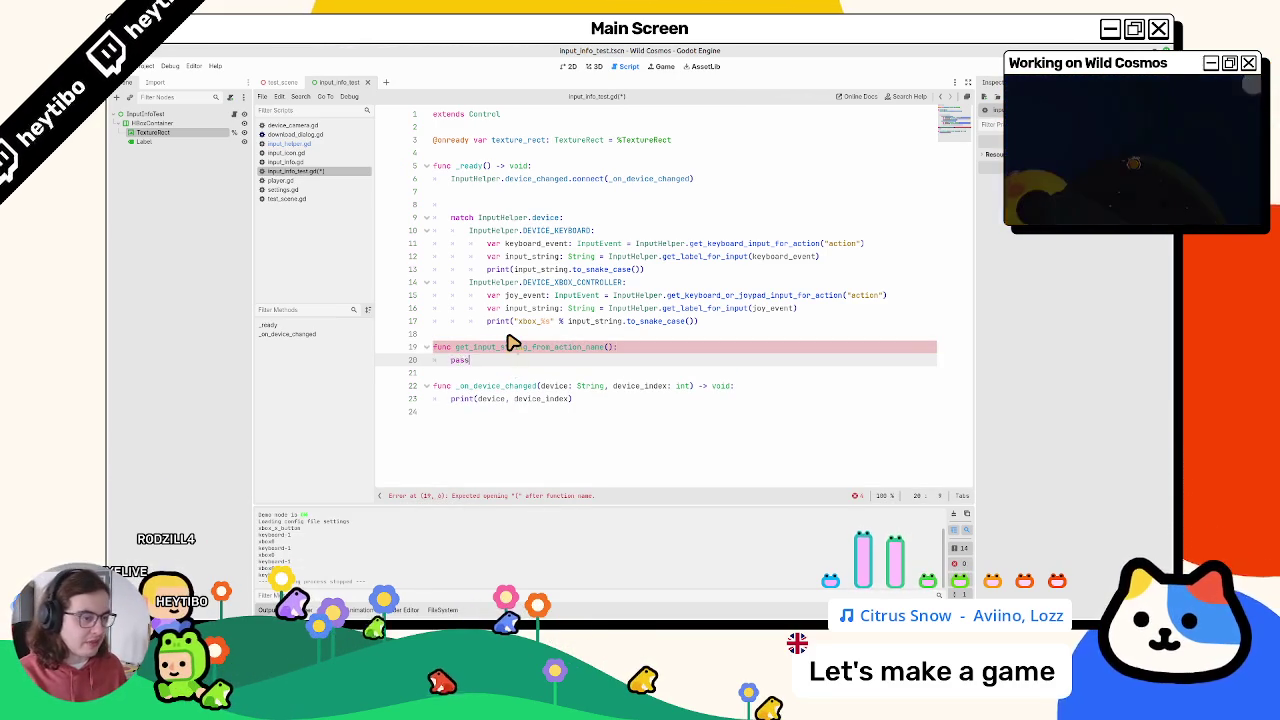
Step: Correct the signature so it ends with '-> String:' above the pass body
key("Up")
key("End")
key("Left")
key("Left")
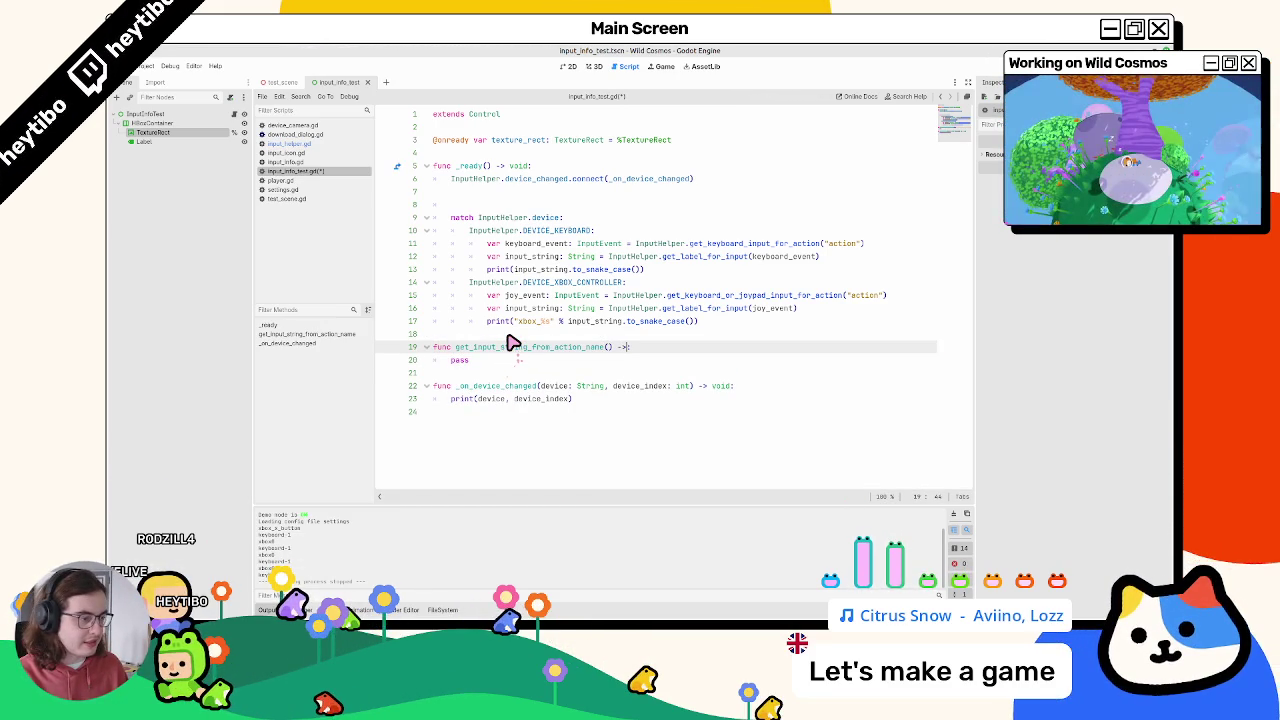
key("BackSpace")
type("String")
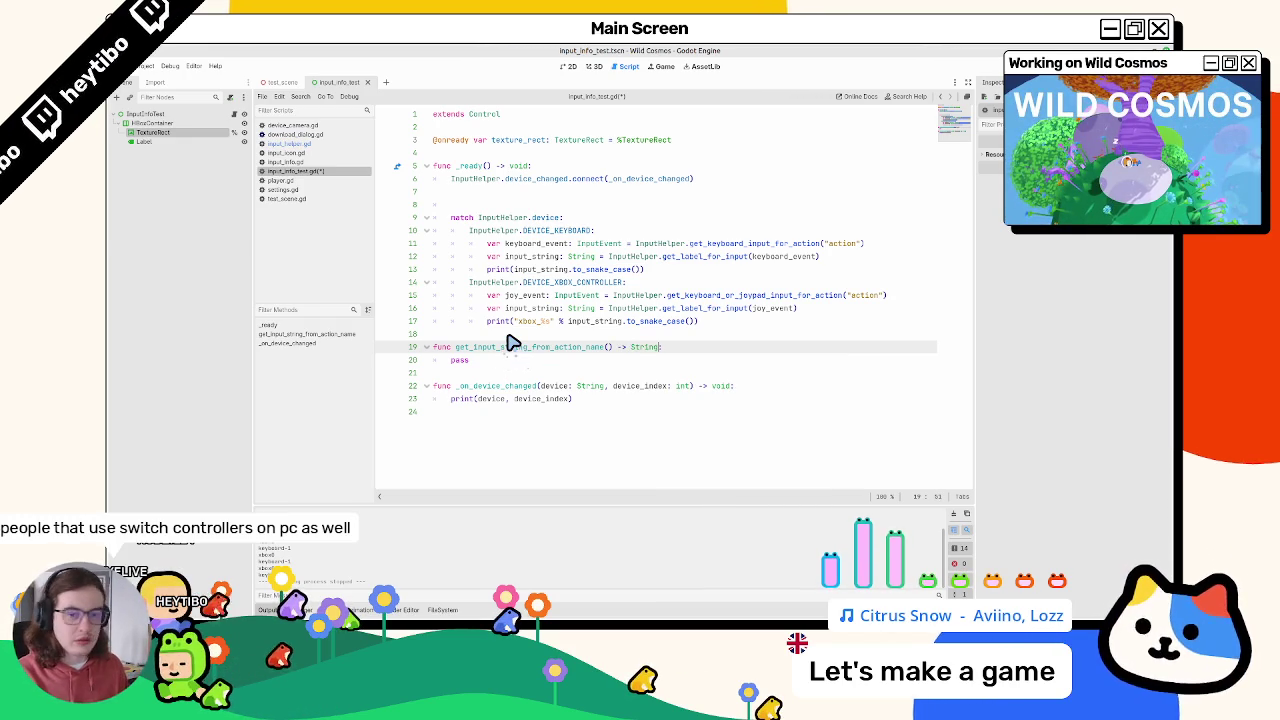
type(":")
key("Down")
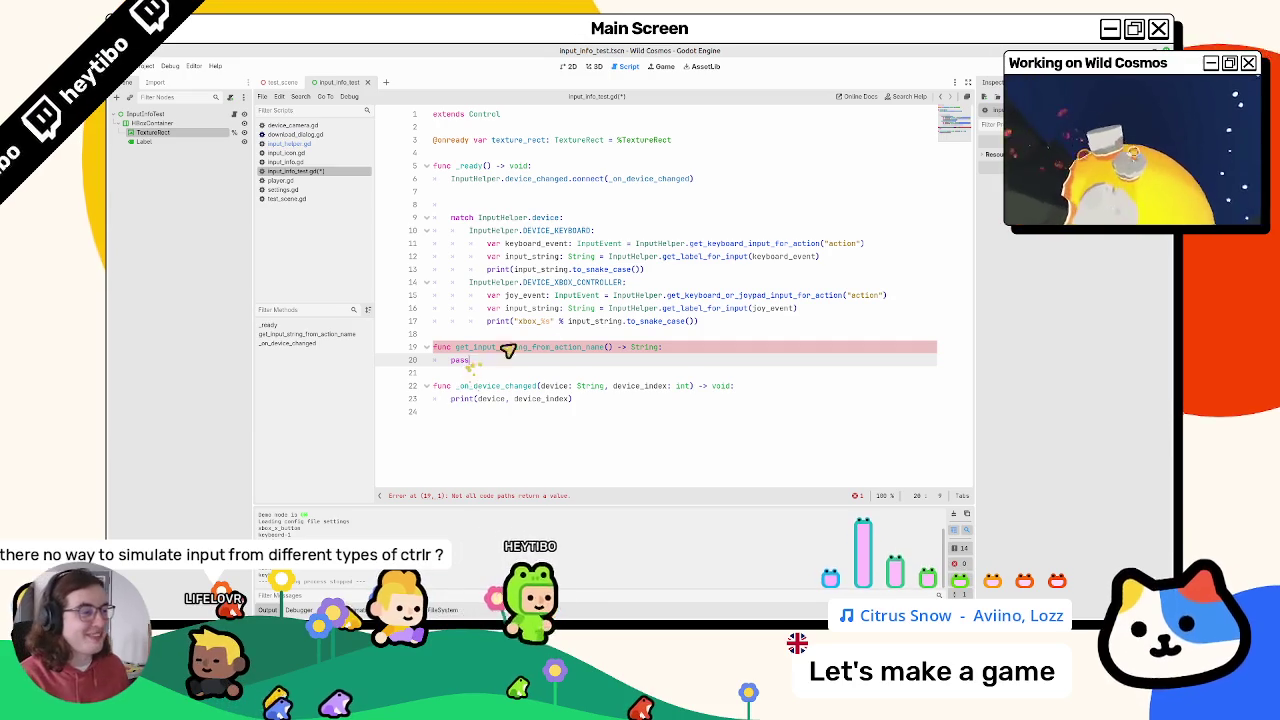
Step: Place the caret at the end of the get_input_string_from_action_name name
left_click(605, 348)
Step: Give the function an action parameter and move the match block from _ready into it
type("(action)")
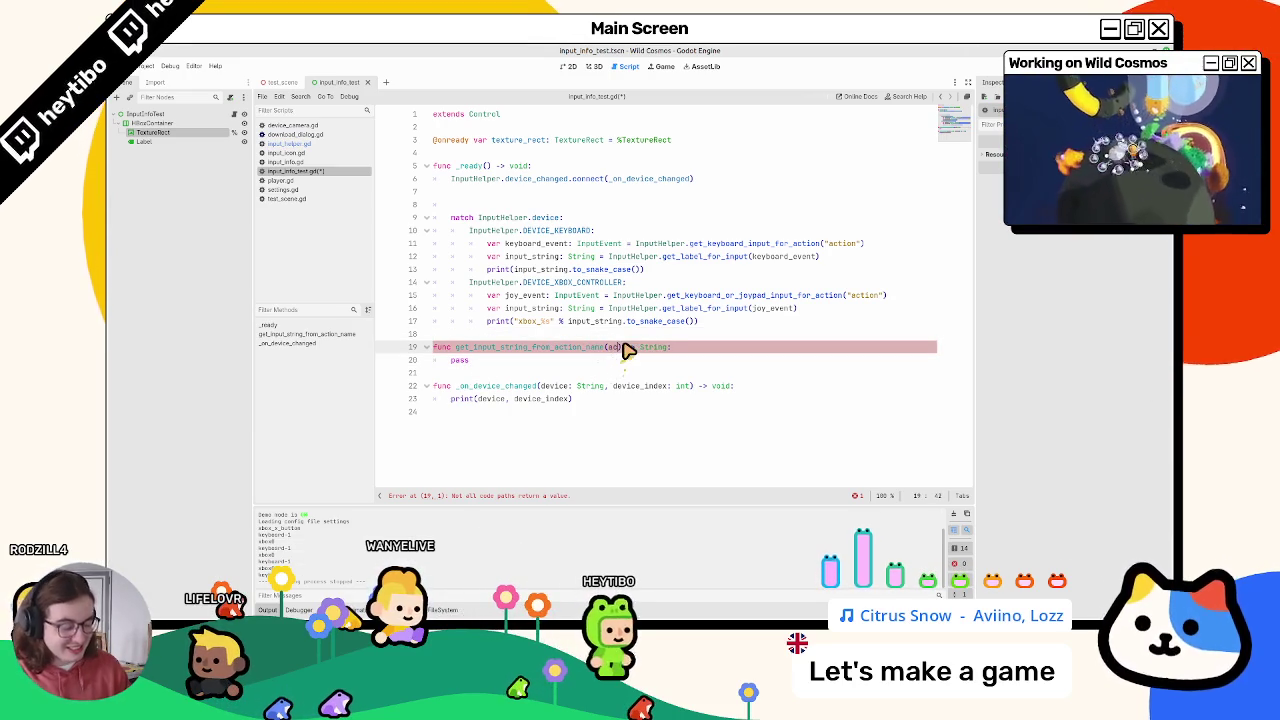
type(": String")
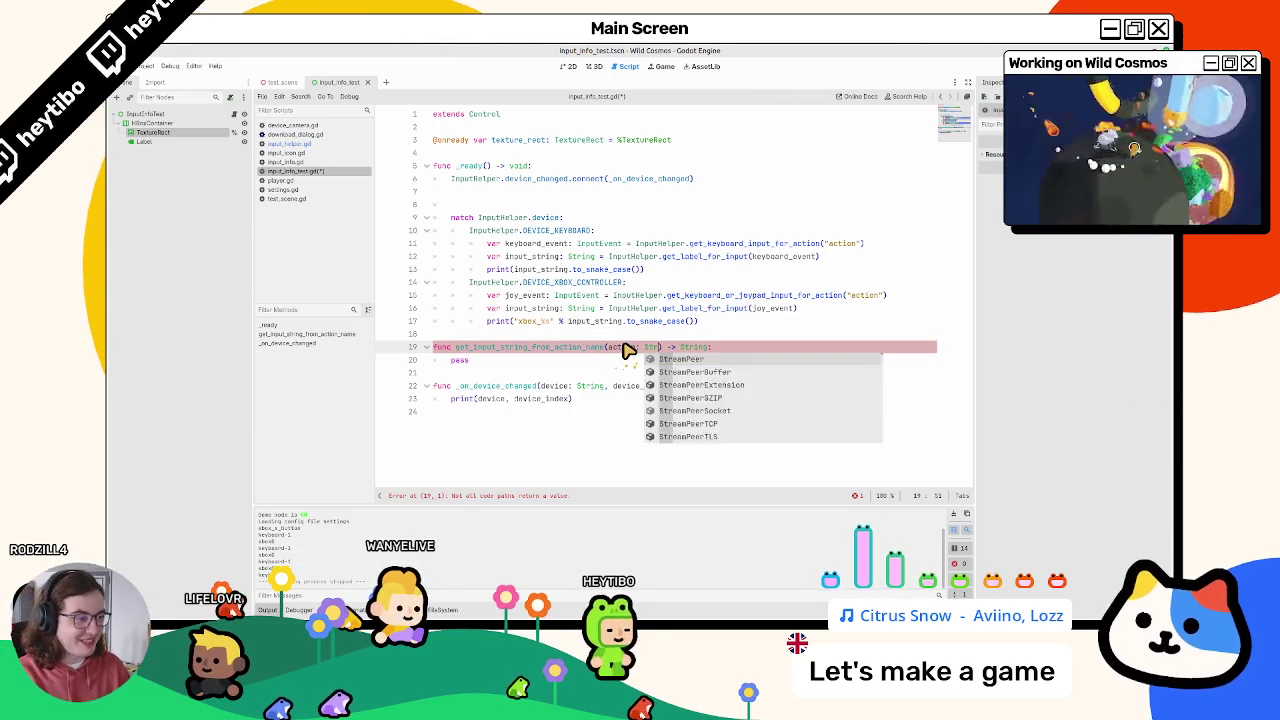
mouse_move(505, 330)
left_mouse_down()
mouse_move(531, 323)
mouse_move(531, 214)
mouse_move(543, 229)
mouse_move(541, 325)
left_mouse_up()
key("ctrl+x")
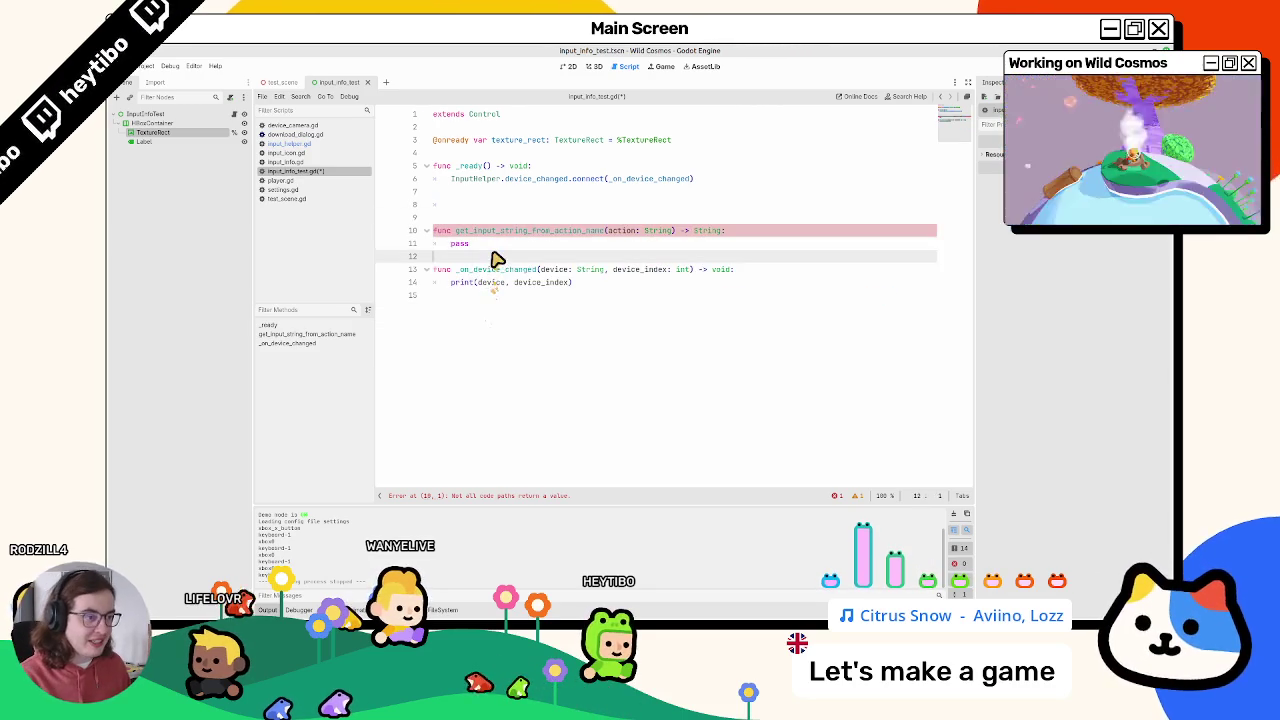
double_click(500, 251)
key("ctrl+v")
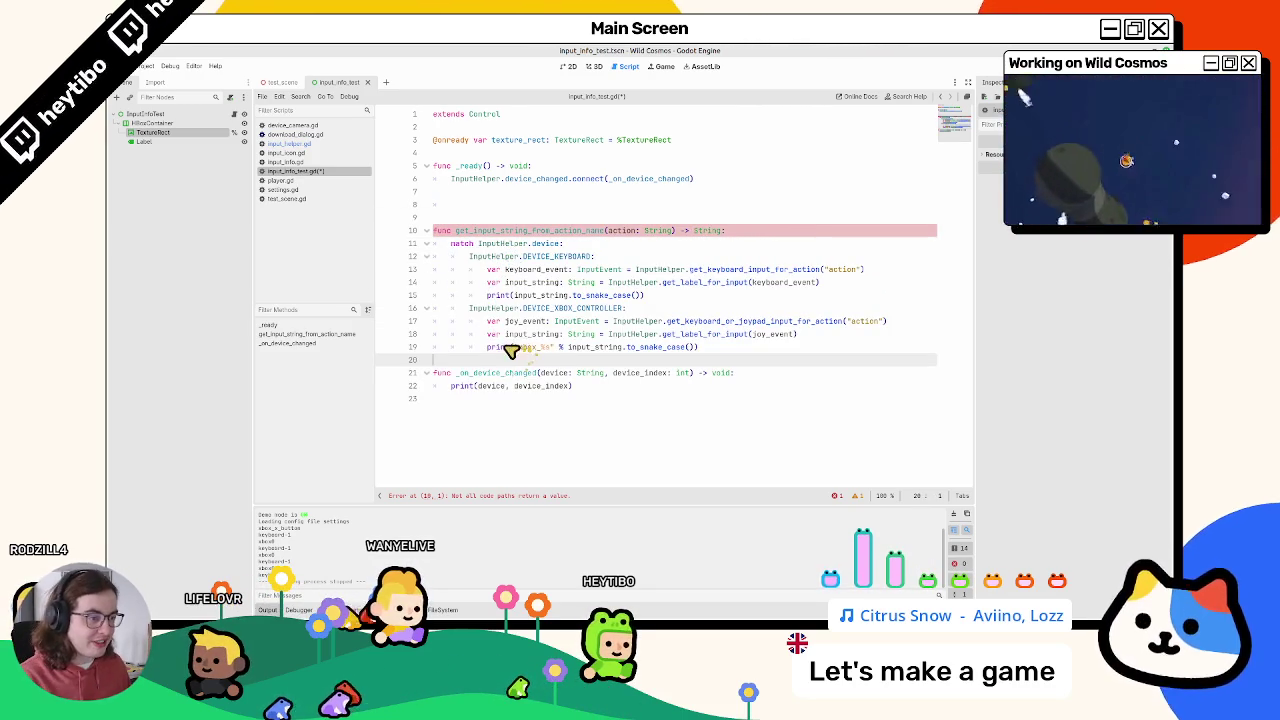
Step: Change print to return on both the keyboard and Xbox branch lines
left_click(515, 348)
left_click(650, 297)
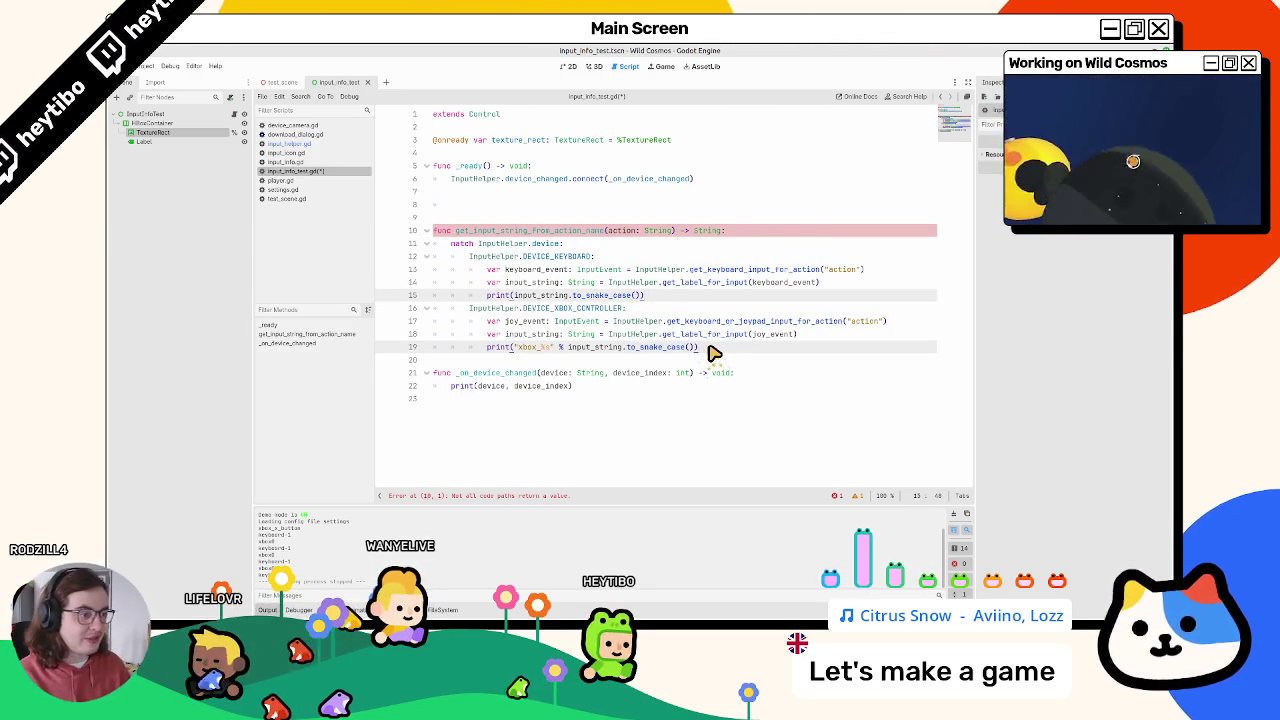
double_click(499, 295)
type("return")
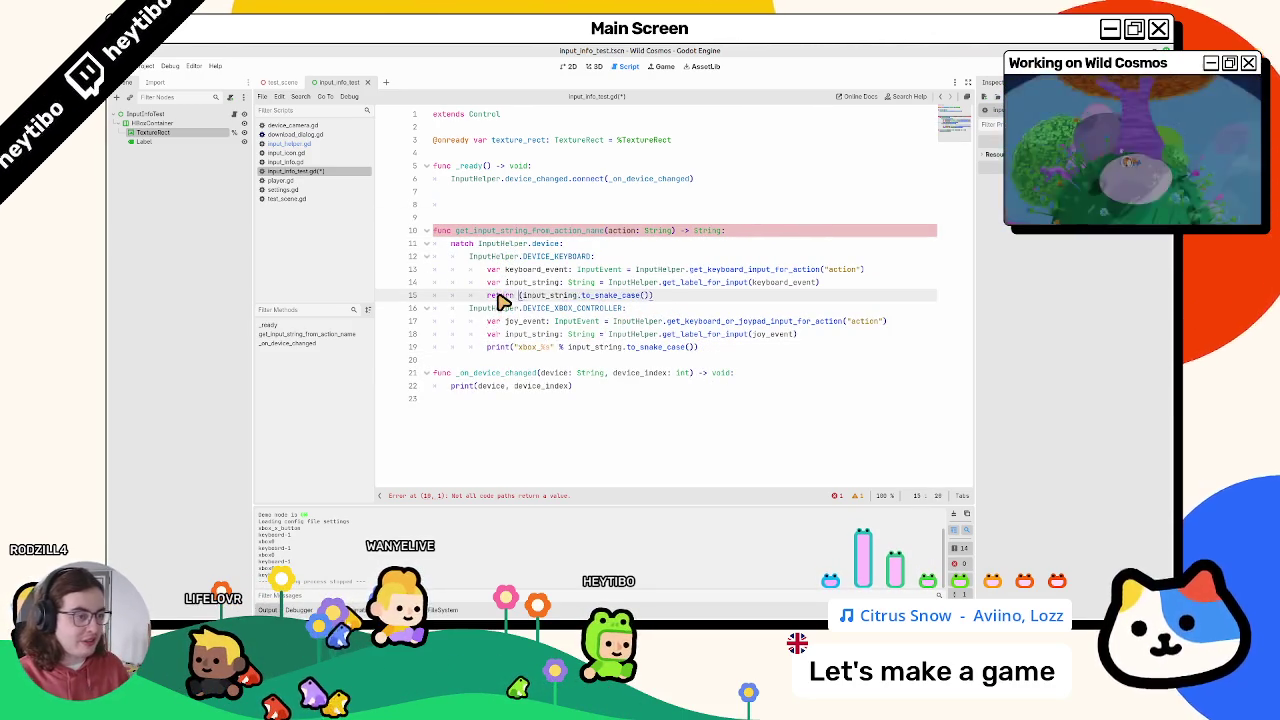
left_click(666, 301)
left_click(522, 295)
key("BackSpace")
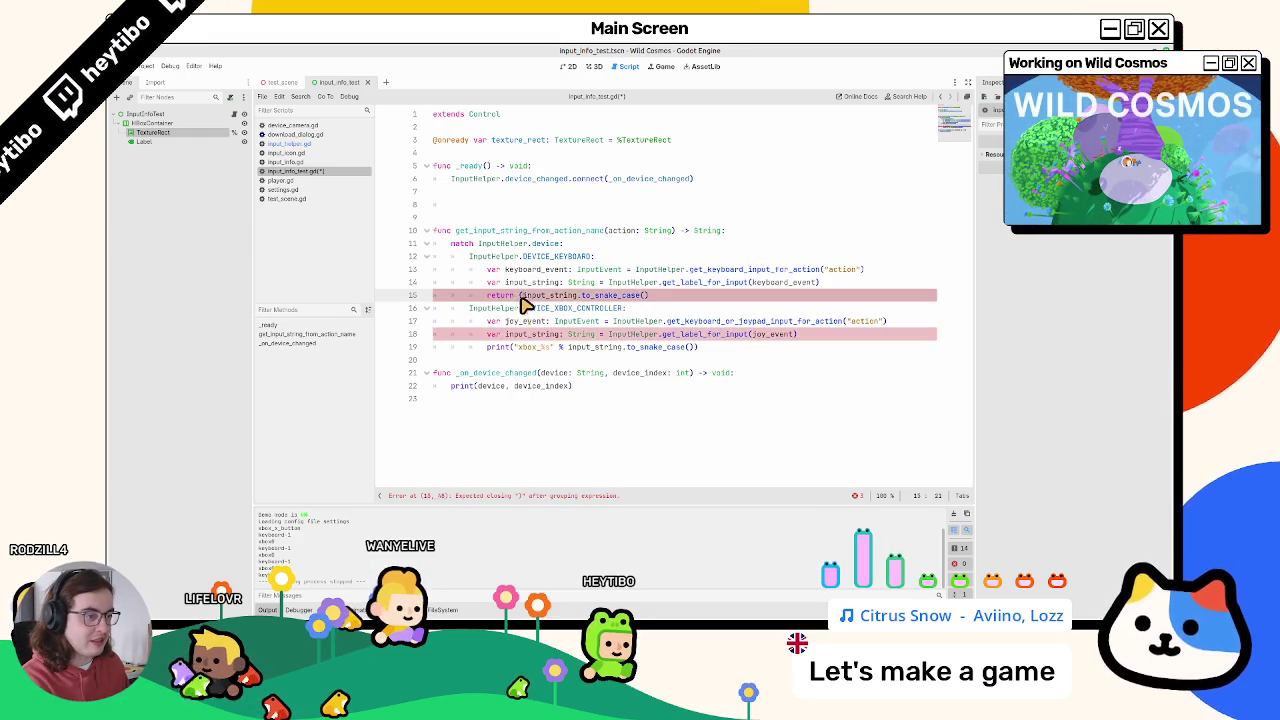
double_click(497, 347)
type("return n")
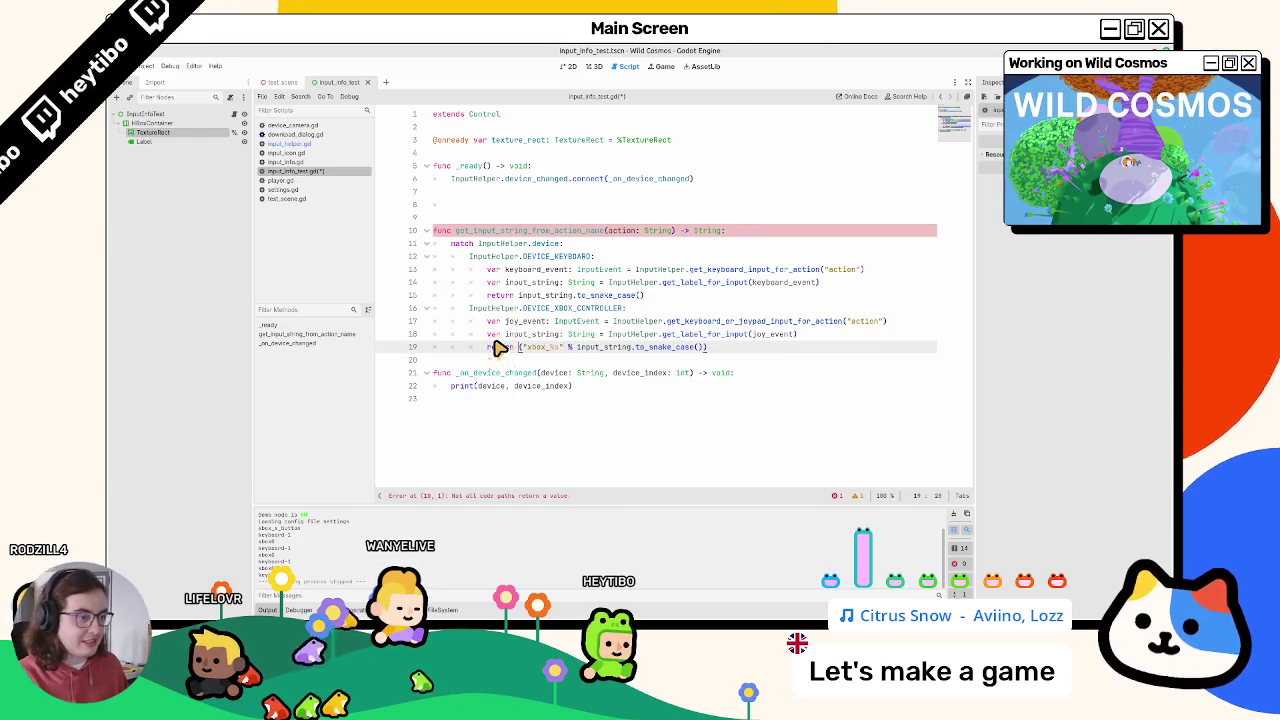
Step: Add a fallback return "unknown_key" after the match block
left_click(718, 354)
key("Return")
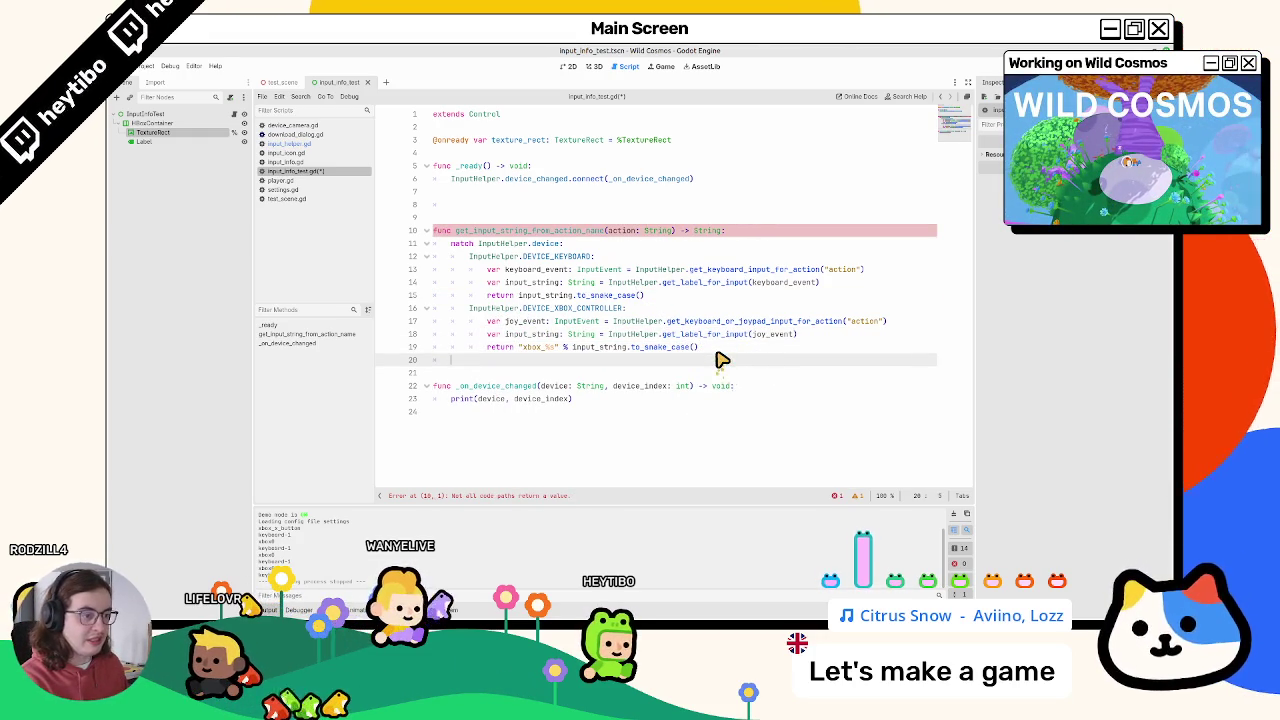
key("Return")
type("return \"\"")
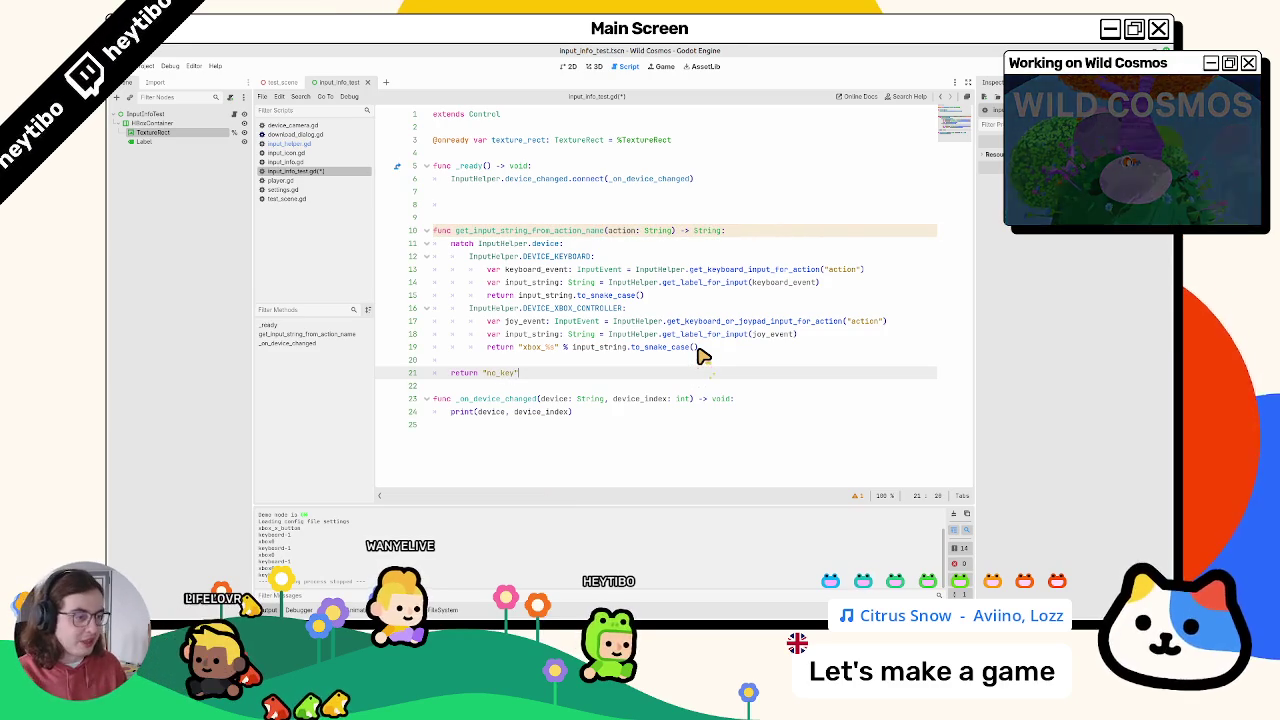
left_click(542, 360)
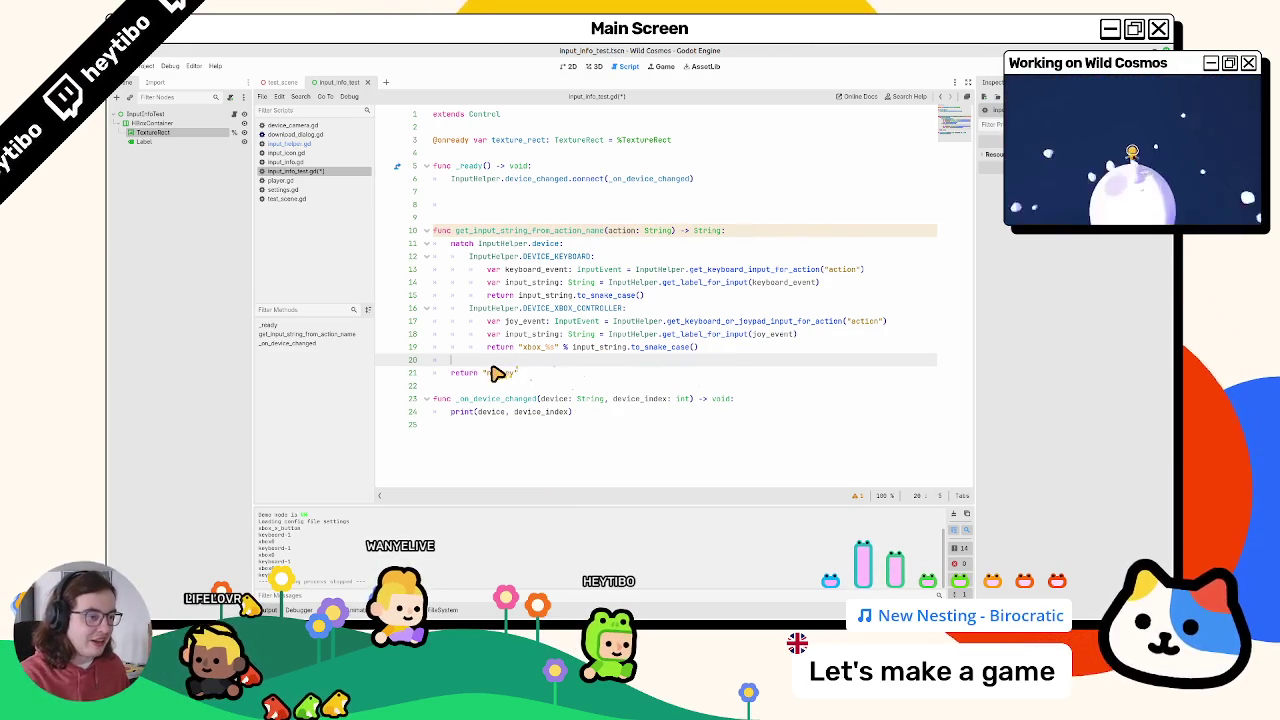
double_click(500, 373)
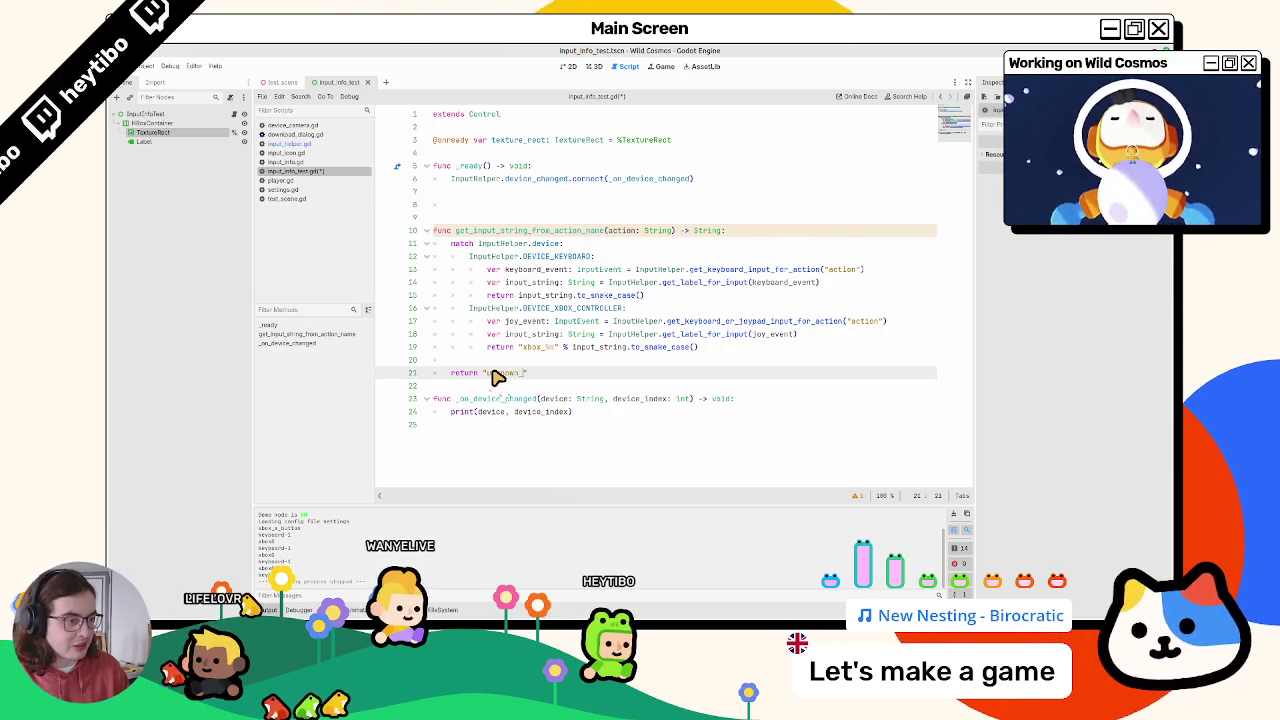
Step: Tidy the blank lines around the function body and save the script
left_click(737, 230)
key("Return")
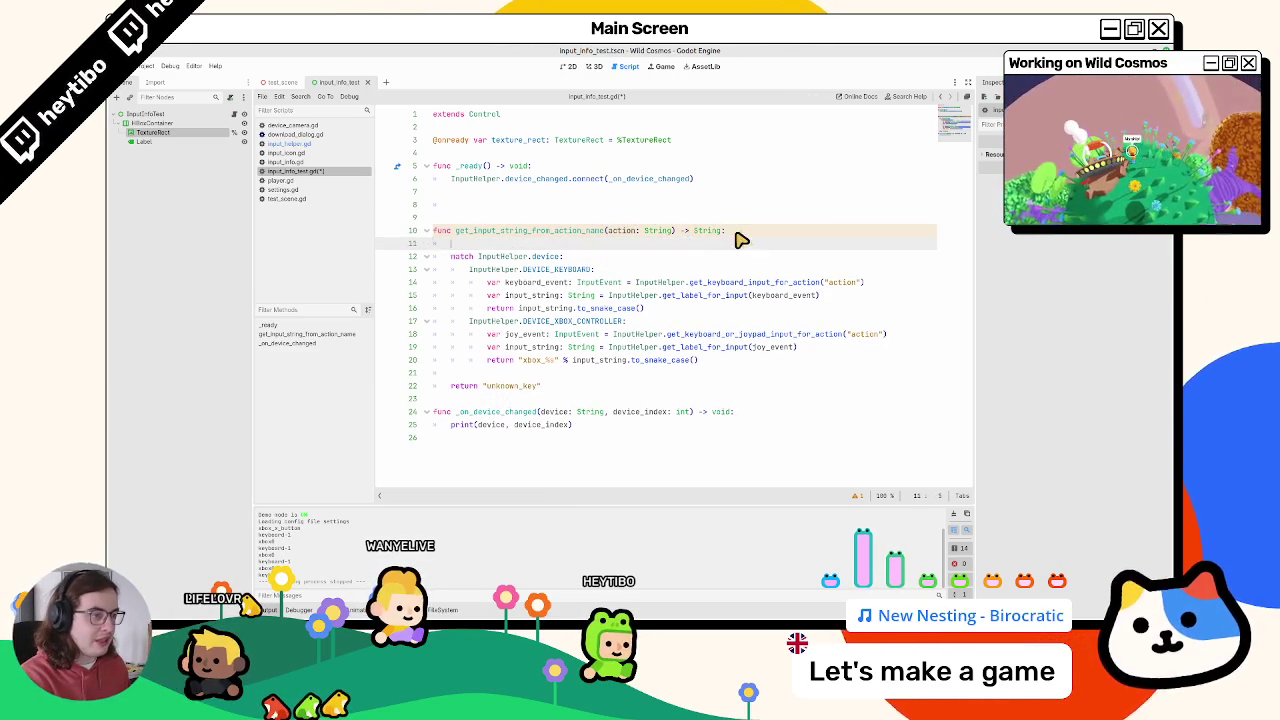
left_click(546, 373)
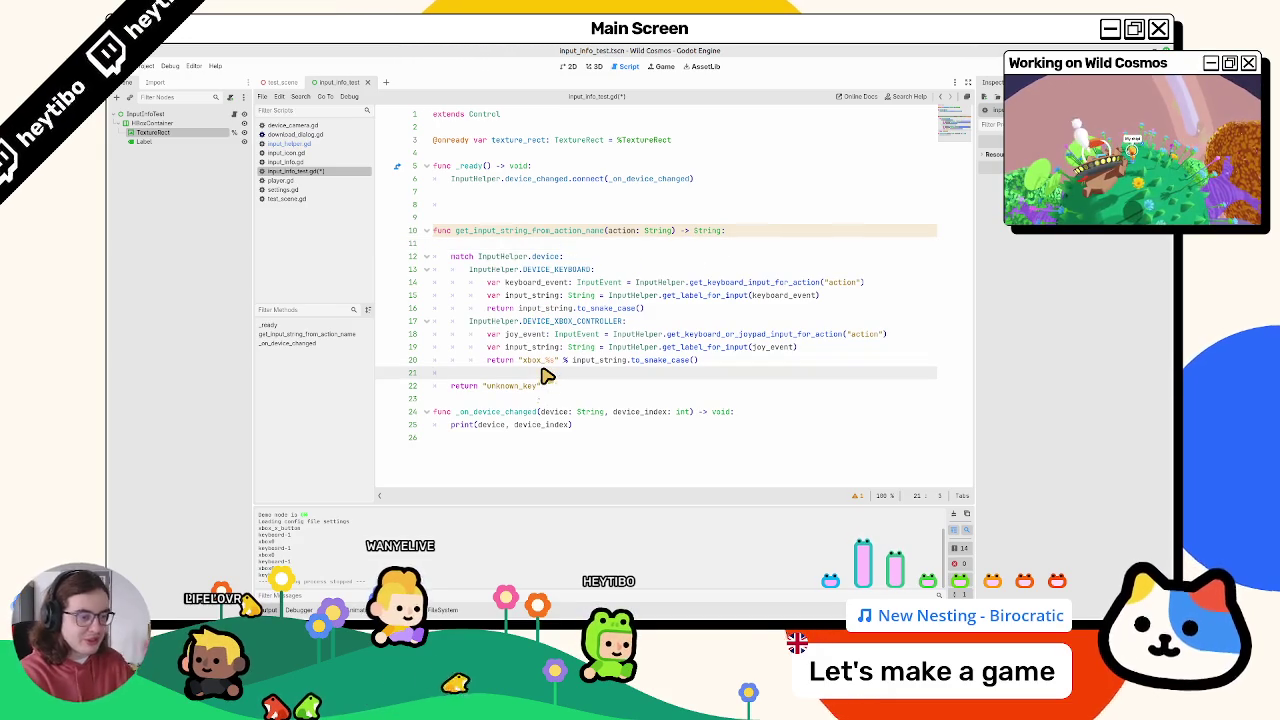
key("BackSpace")
key("BackSpace")
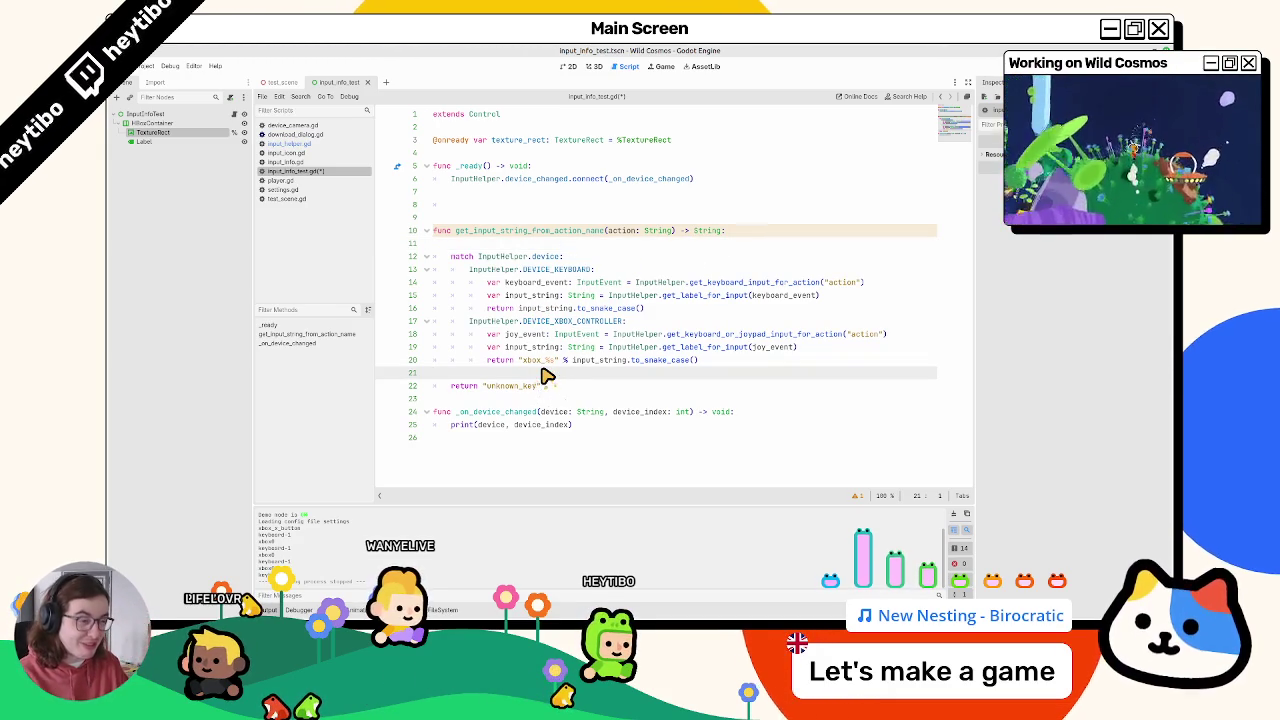
double_click(503, 388)
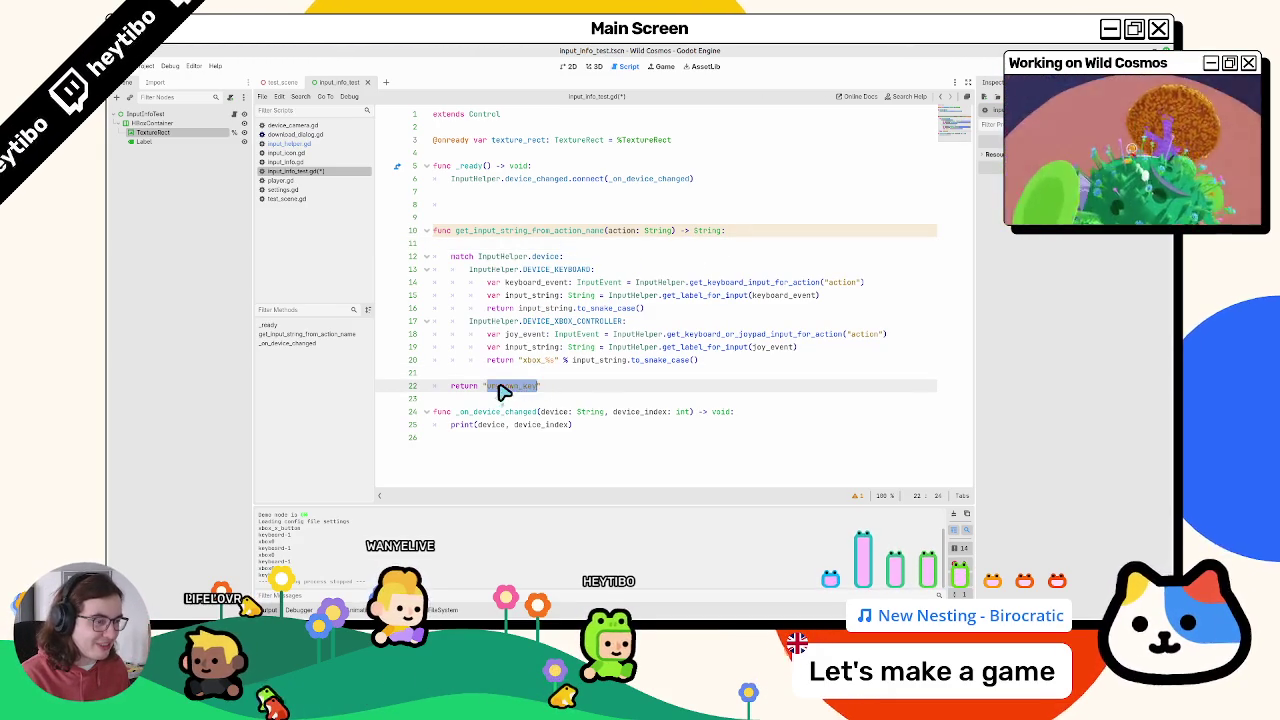
left_click(610, 248)
key("BackSpace")
key("ctrl+s")
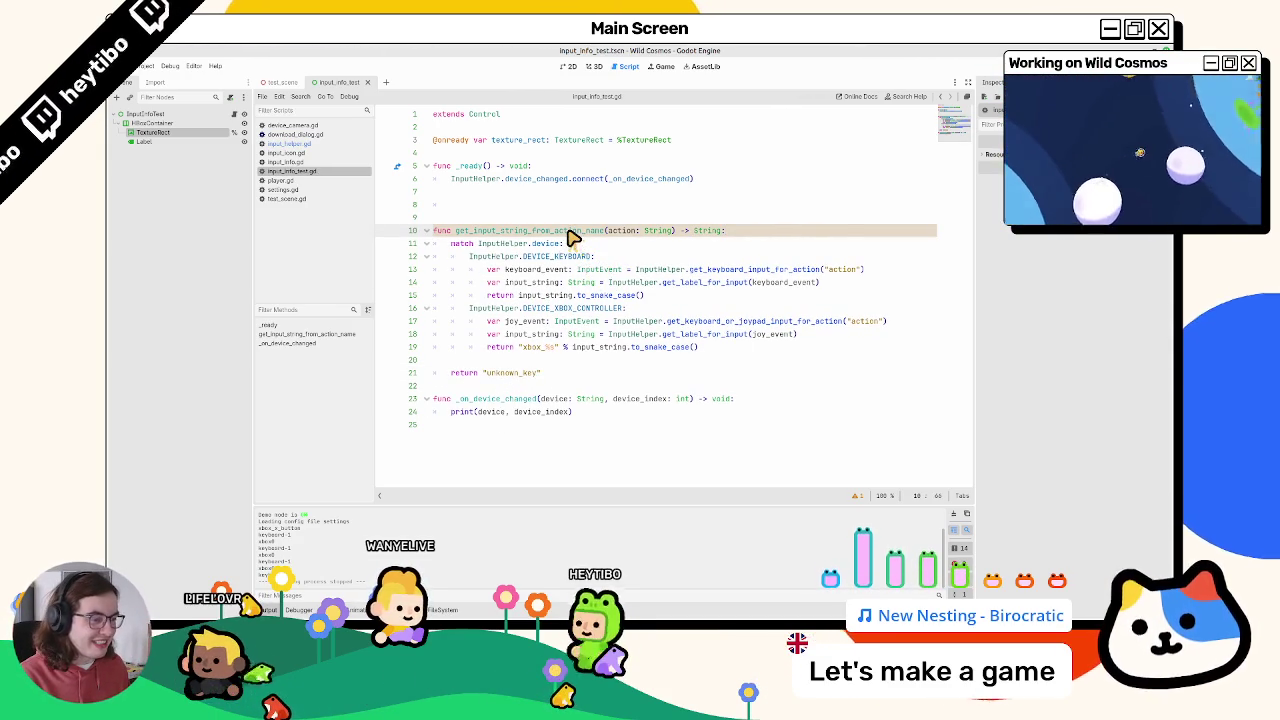
Step: Replace the quoted "action" literals on lines 13 and 17 with the action parameter
left_click(859, 499)
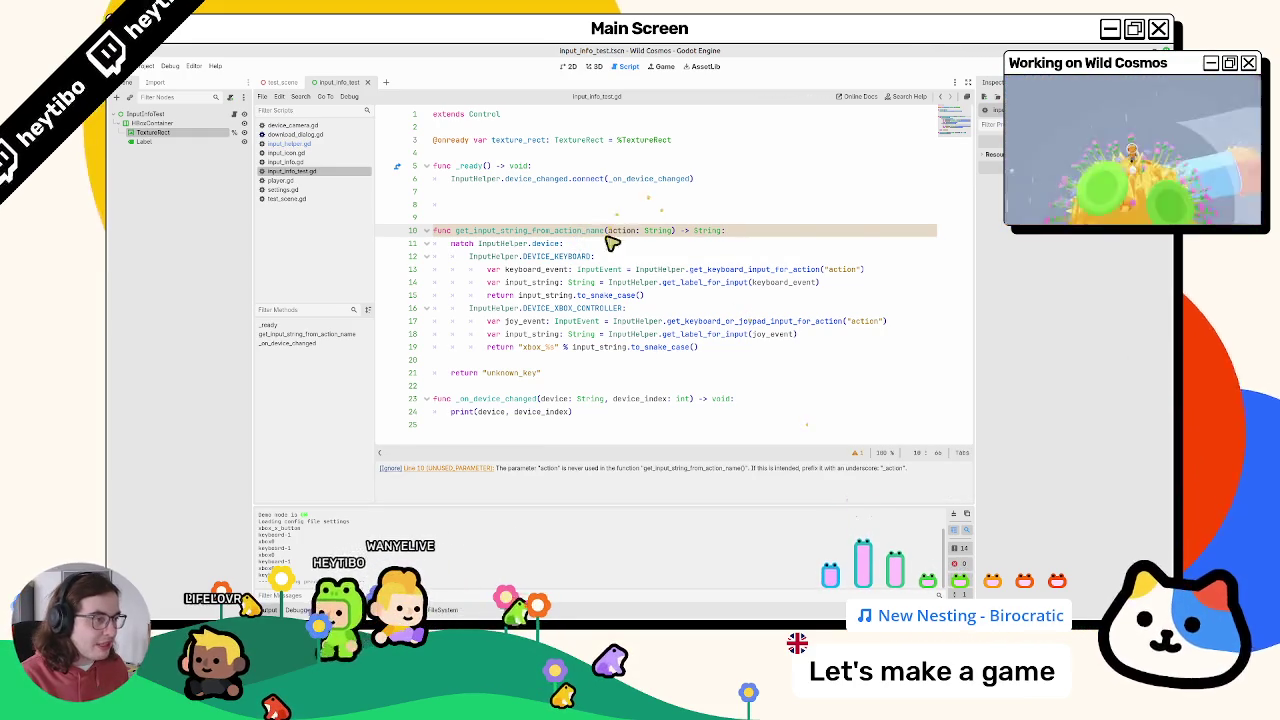
double_click(843, 269)
key("BackSpace")
key("BackSpace")
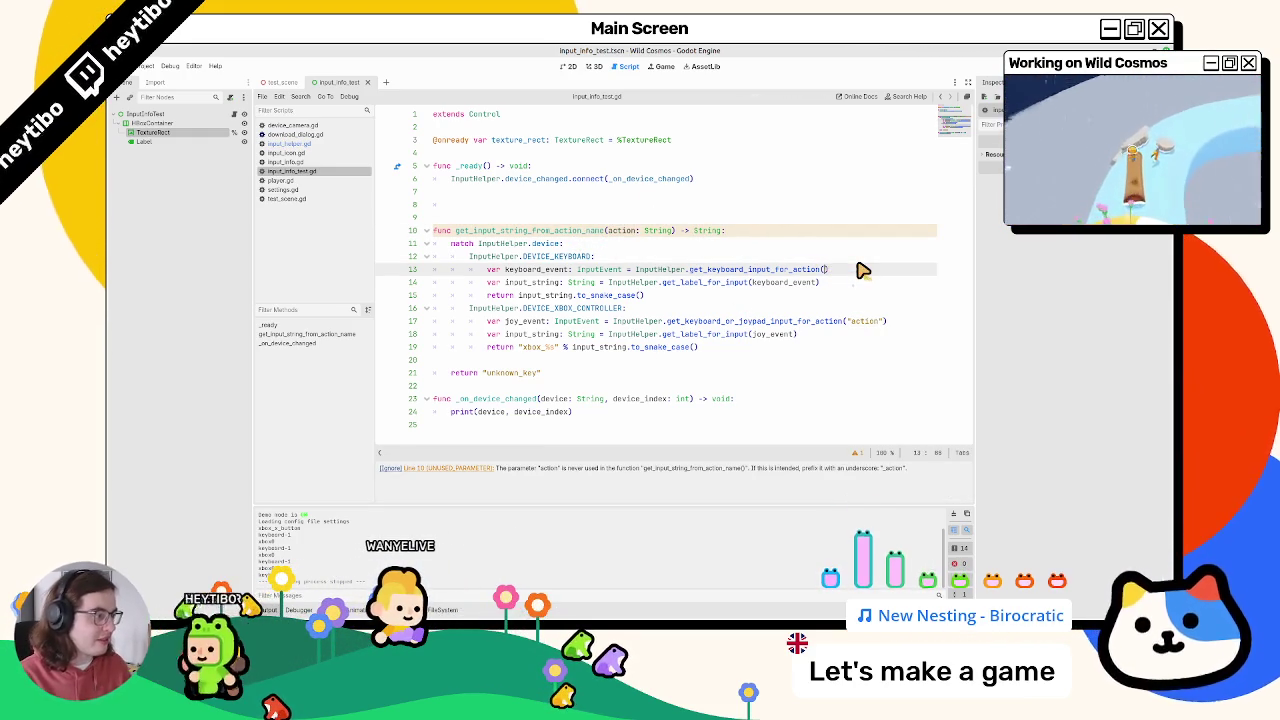
type("action")
left_click(857, 327)
double_click(857, 324)
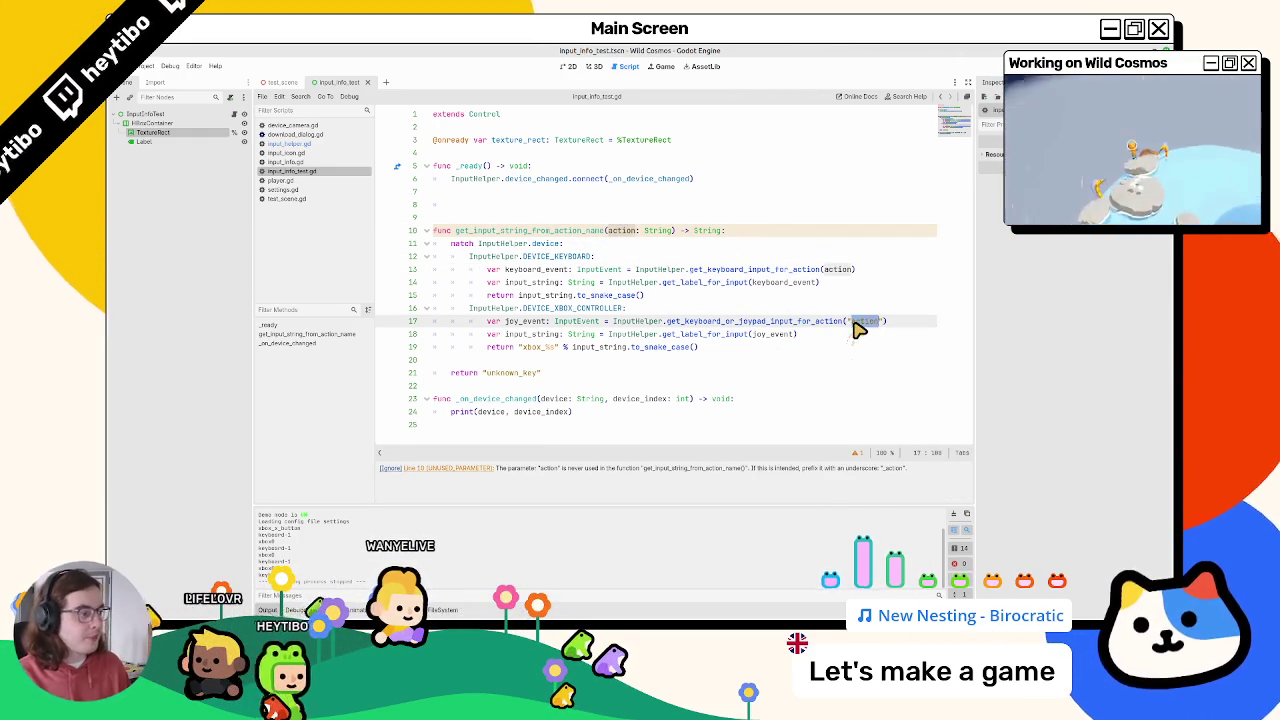
key("BackSpace")
key("BackSpace")
type("action")
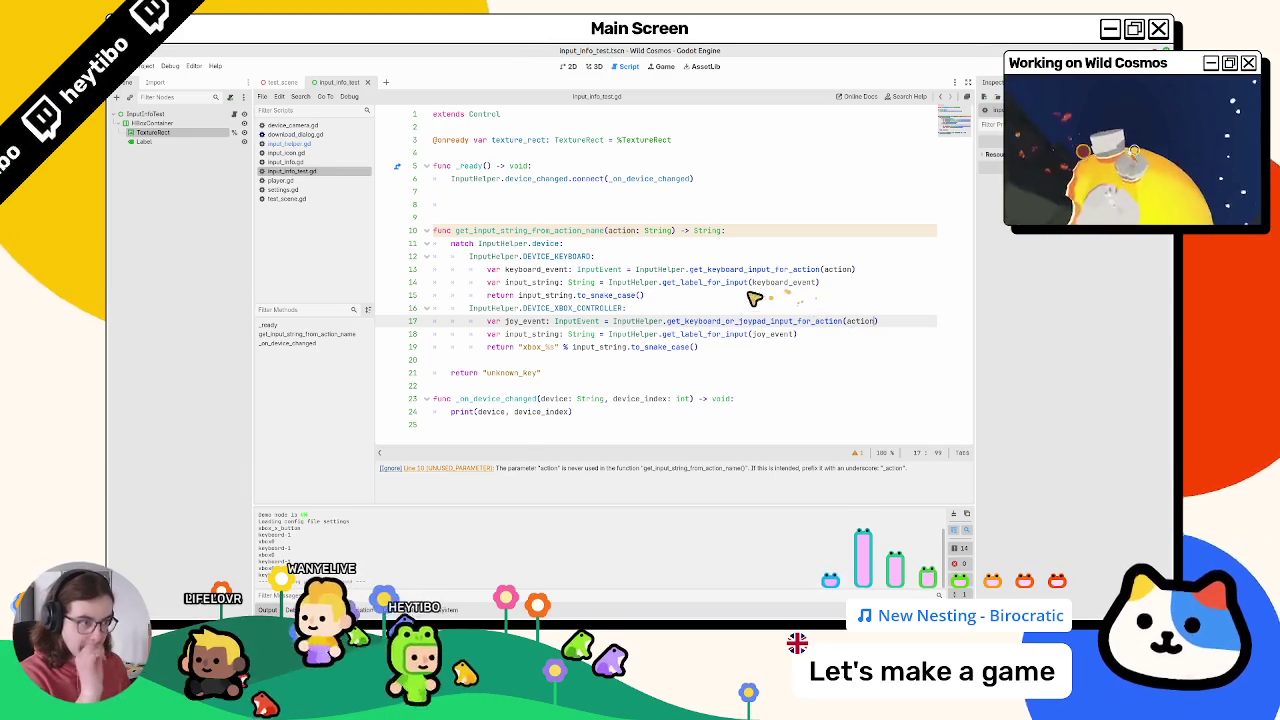
Step: Select the function name and the leftover blank lines in _ready, then switch to the file manager
left_click(557, 232)
double_click(563, 232)
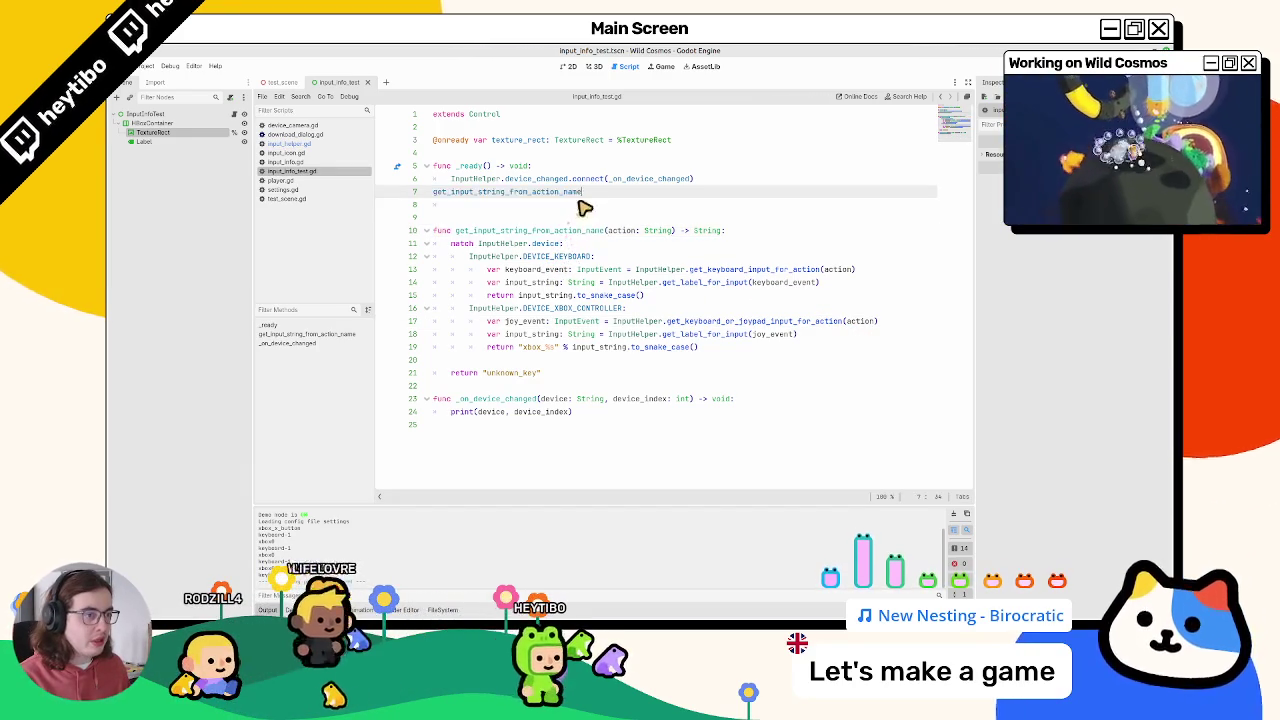
left_click(580, 208)
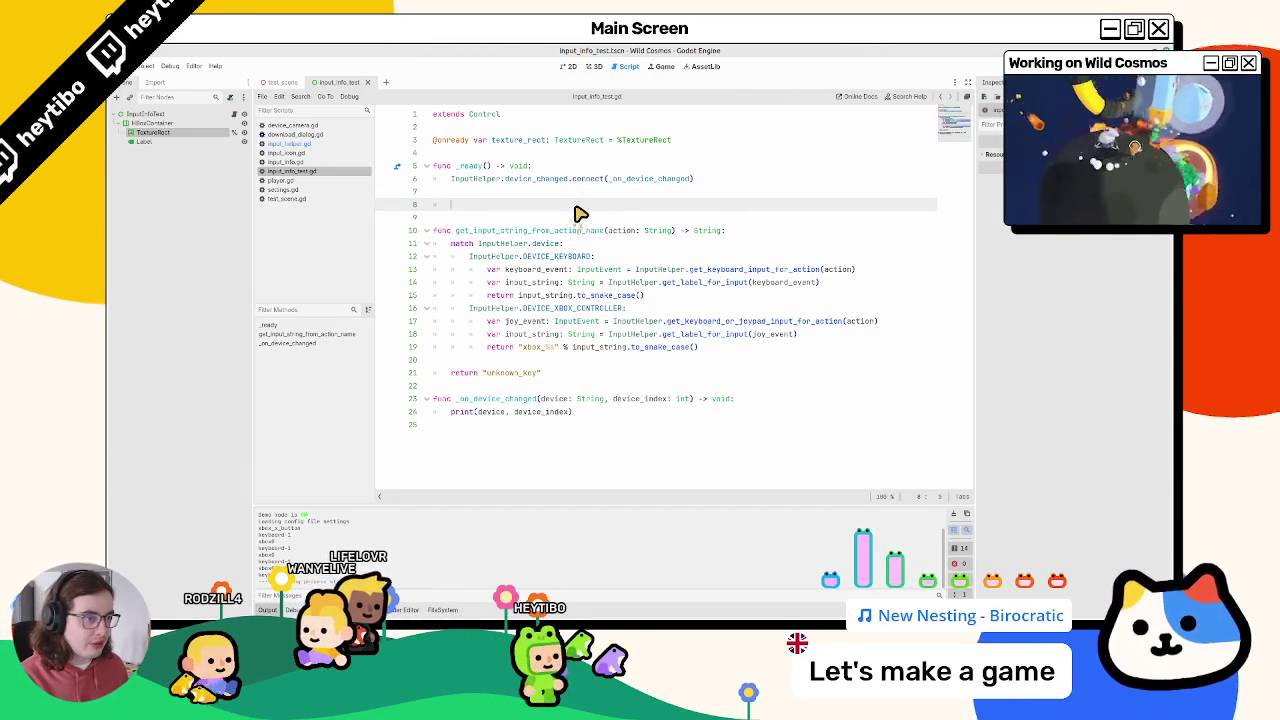
left_click_drag(580, 213, 583, 196)
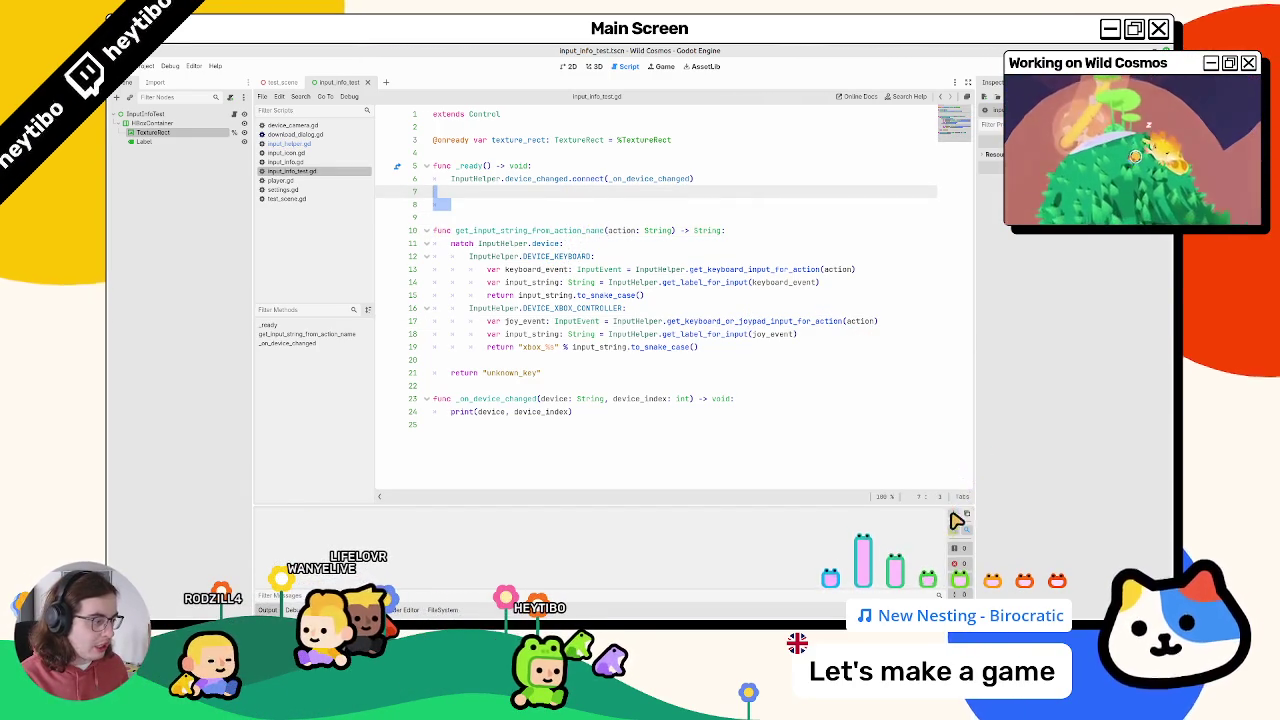
mouse_move(607, 220)
left_mouse_down()
mouse_move(617, 180)
mouse_move(620, 203)
left_mouse_up()
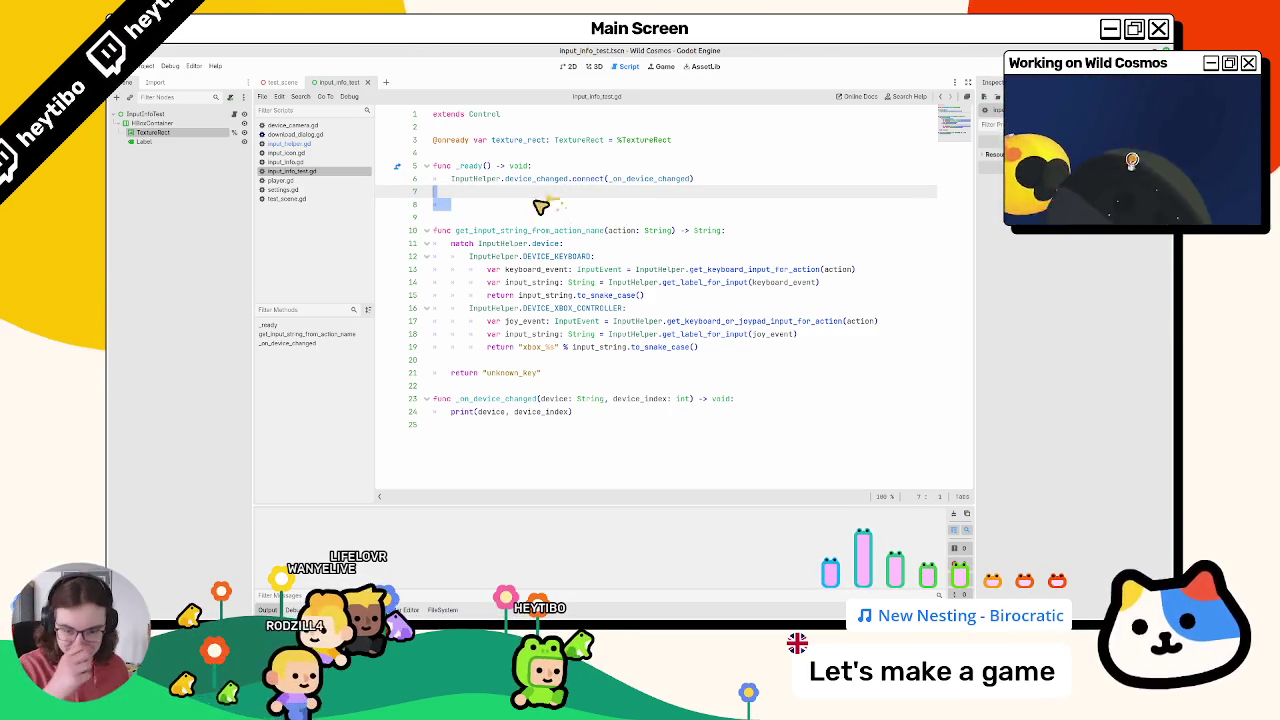
key("alt+Tab")
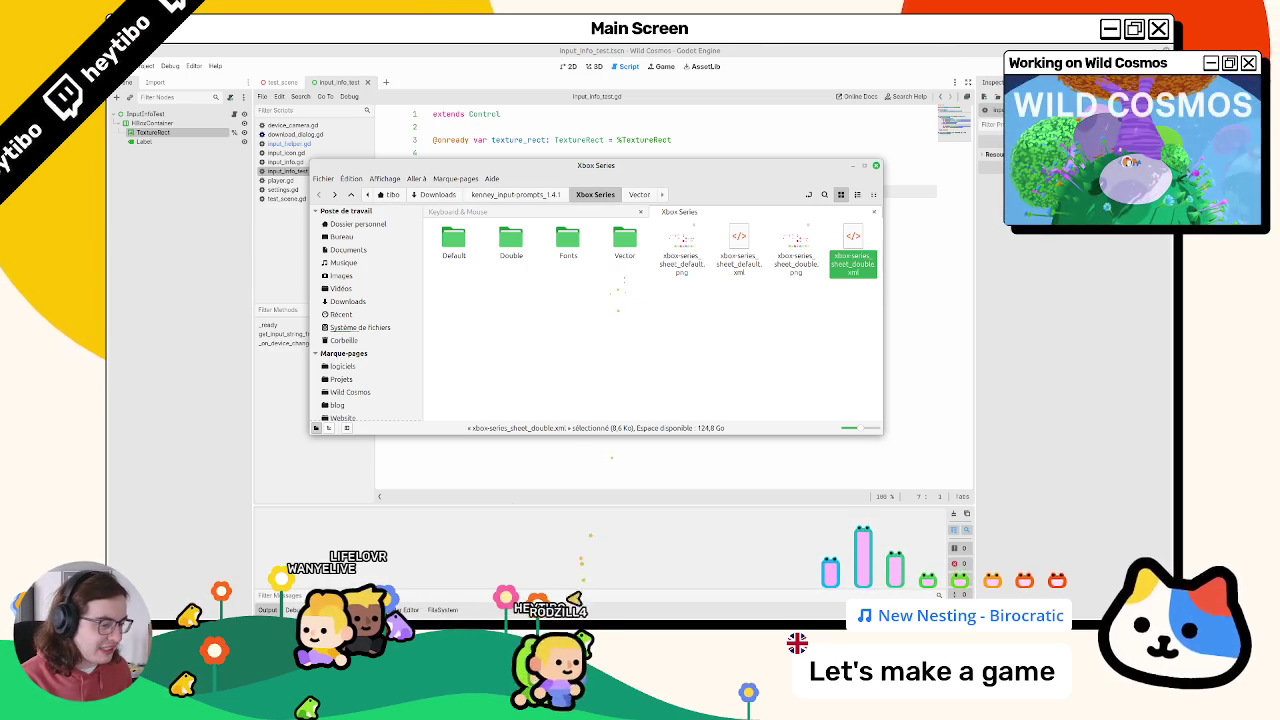
double_click(622, 250)
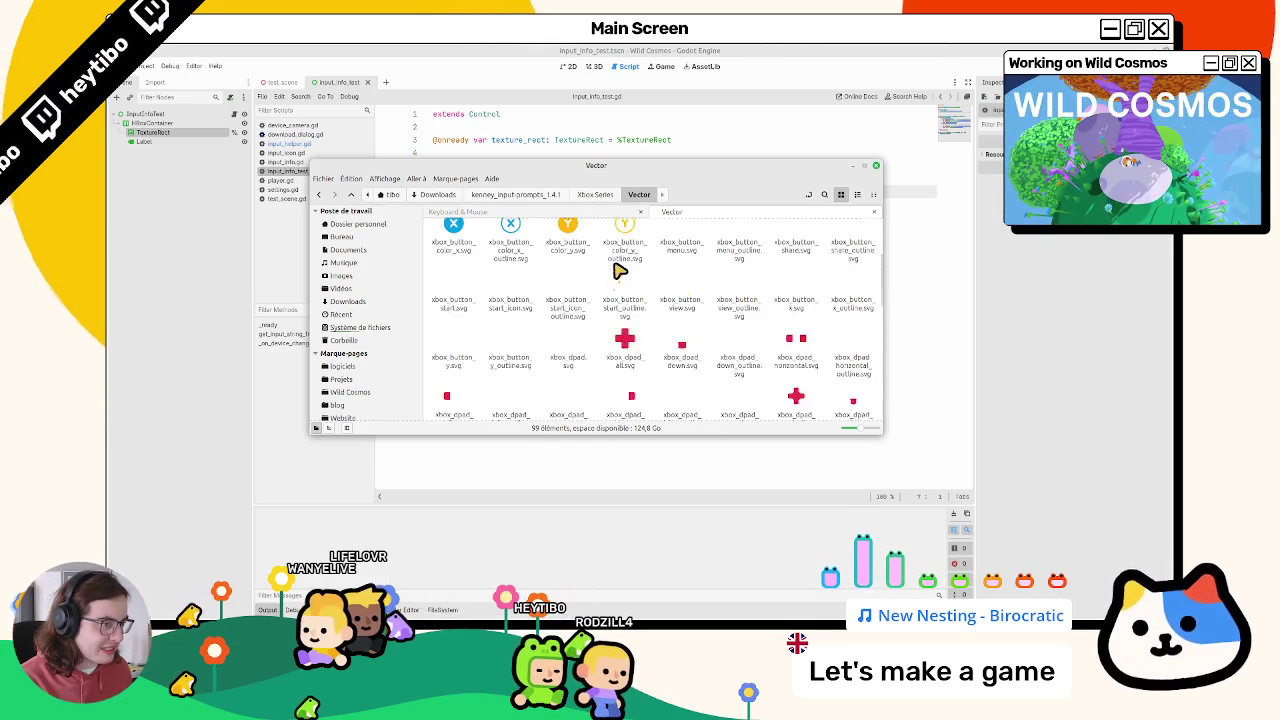
scroll(616, 270, "down", 5)
scroll(616, 270, "down", 5)
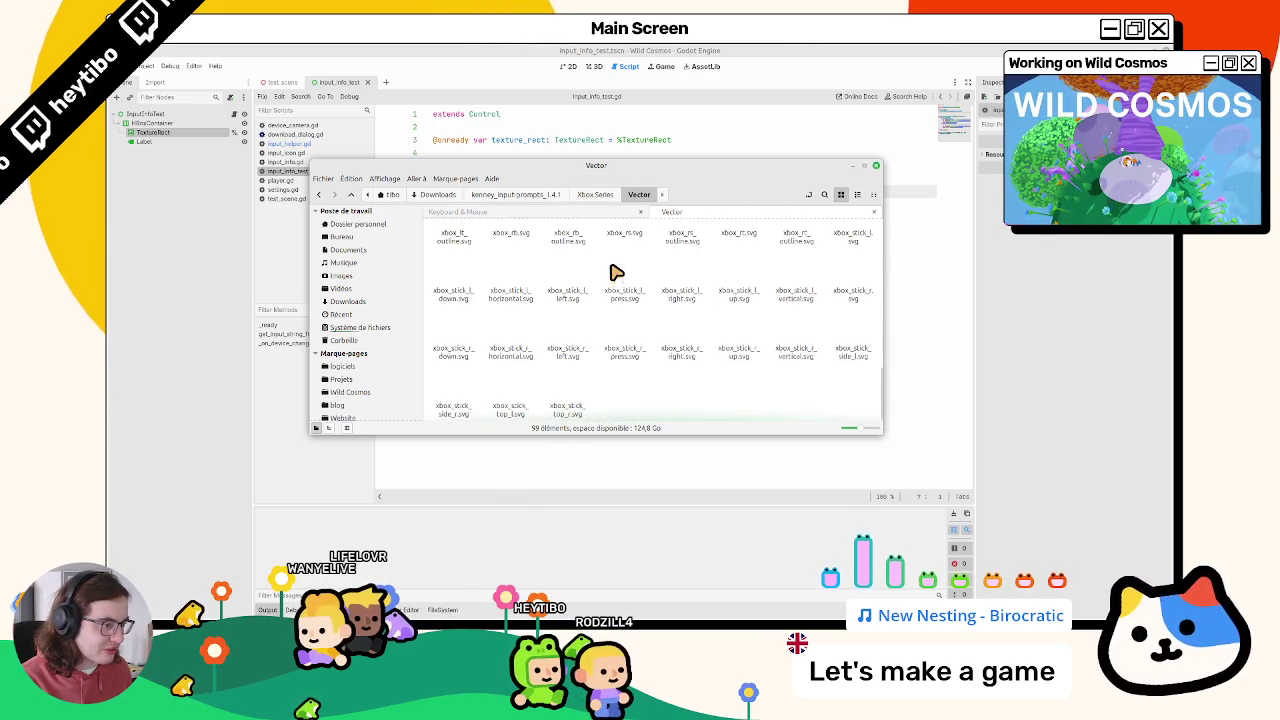
left_click(578, 410)
scroll(600, 394, "up", 10)
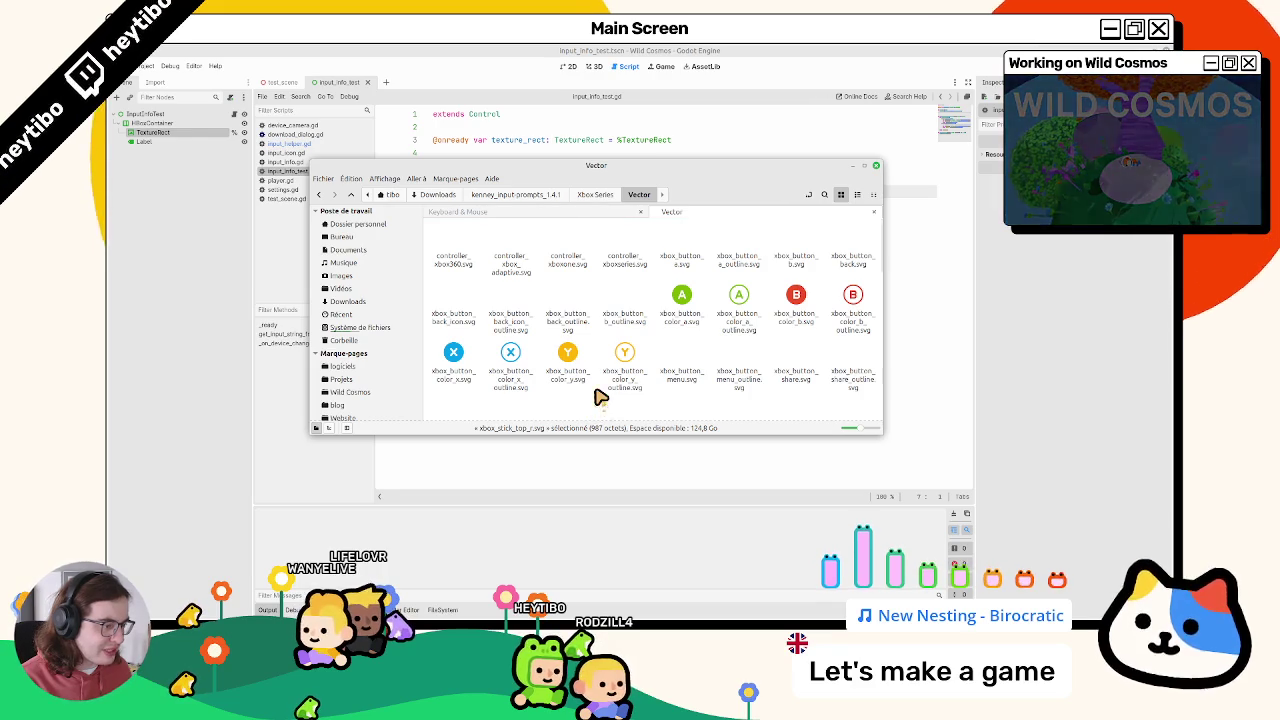
left_click(615, 380)
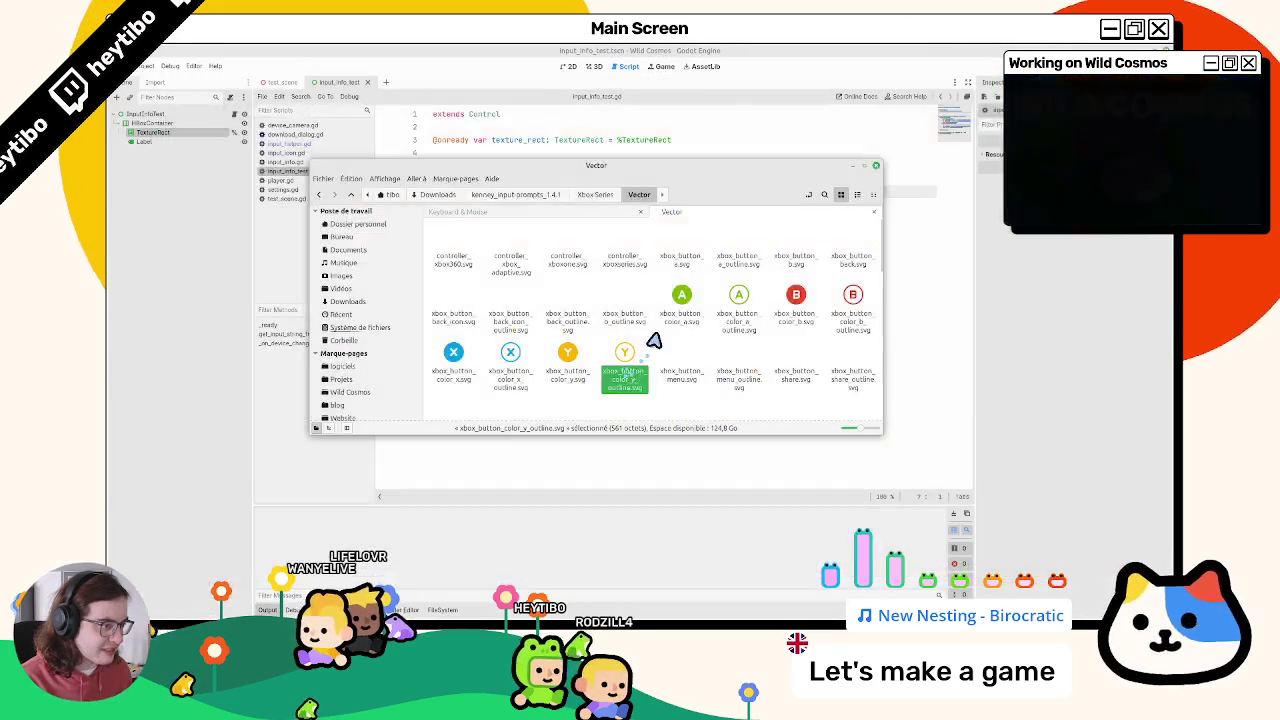
left_click(680, 318)
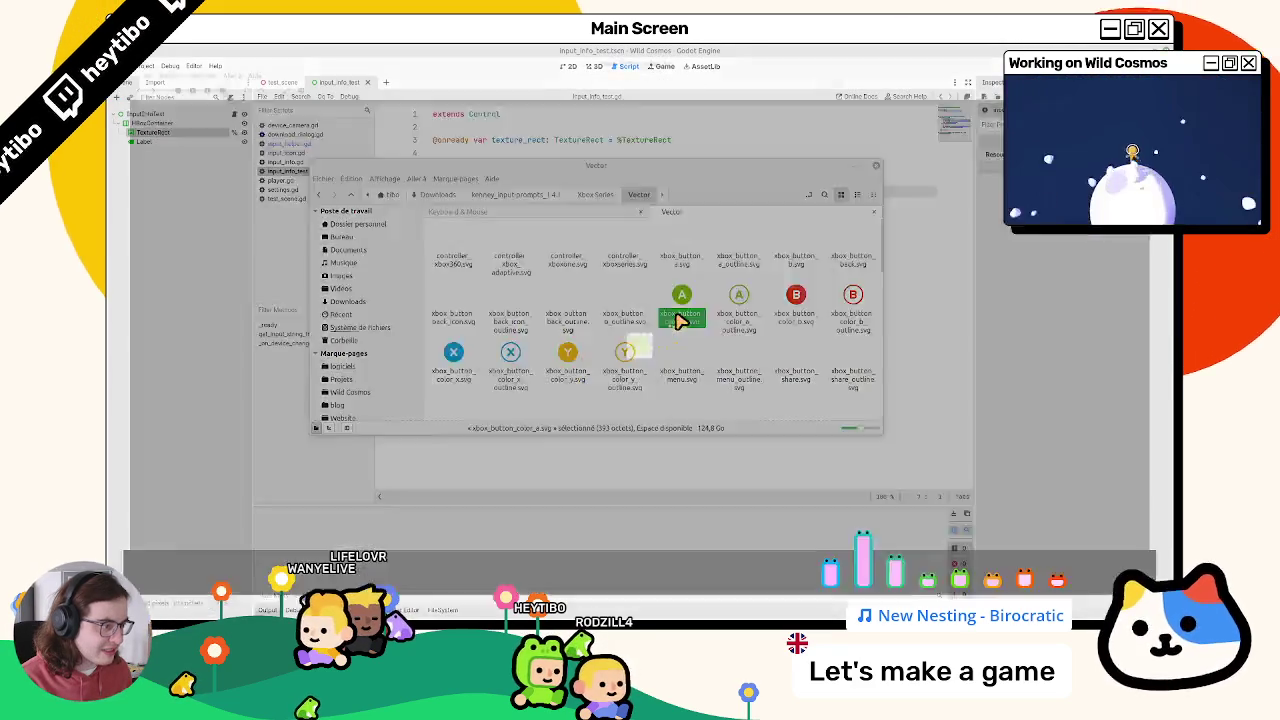
scroll(675, 318, "down", 10)
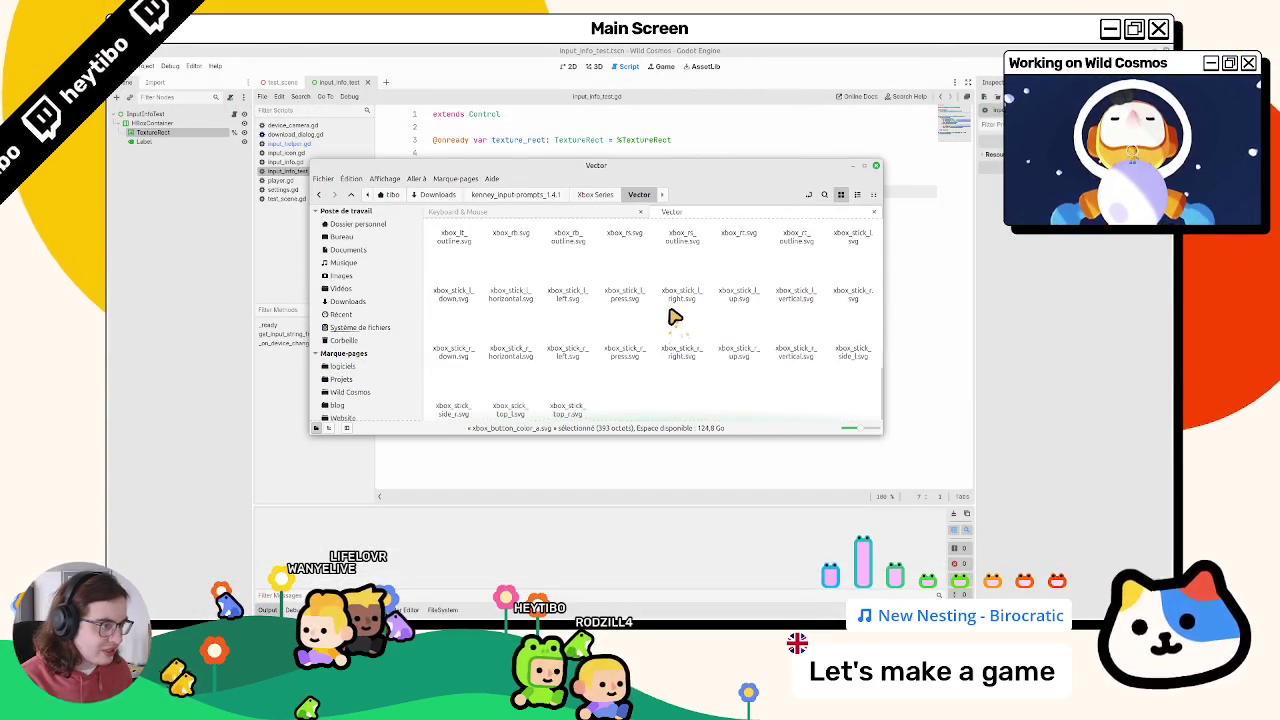
scroll(675, 318, "up", 10)
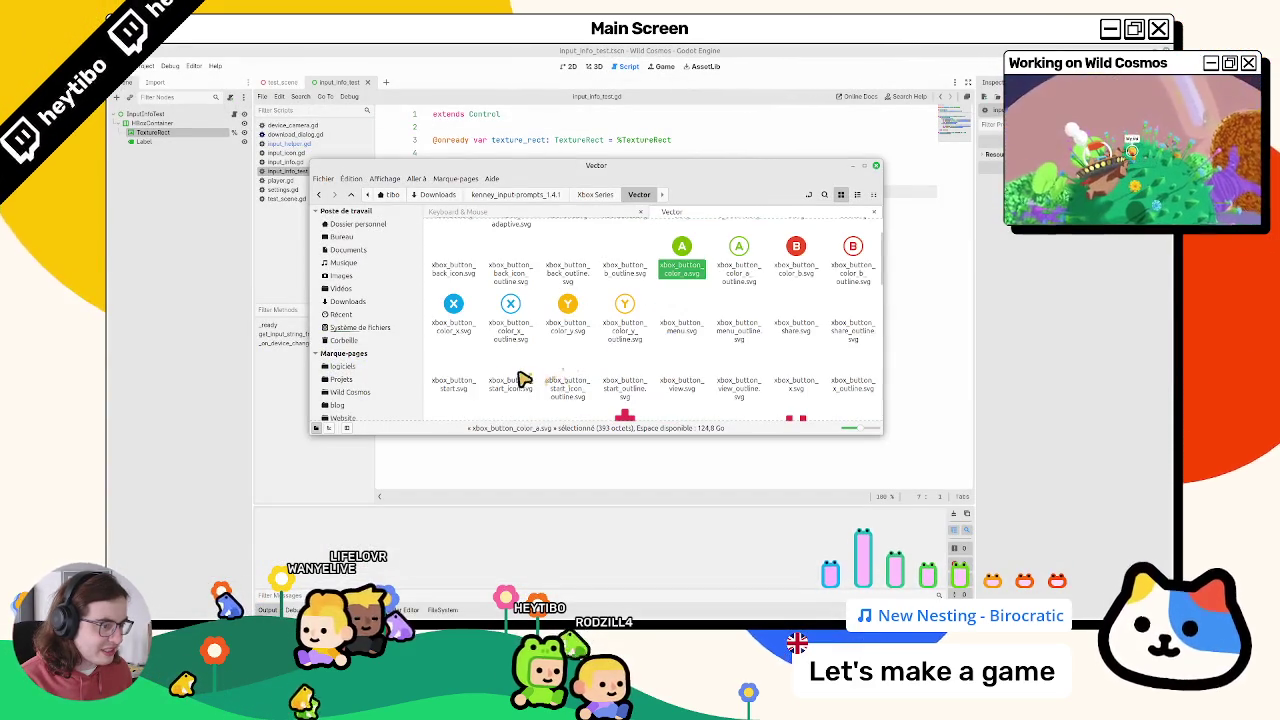
double_click(522, 380)
key("Escape")
double_click(566, 380)
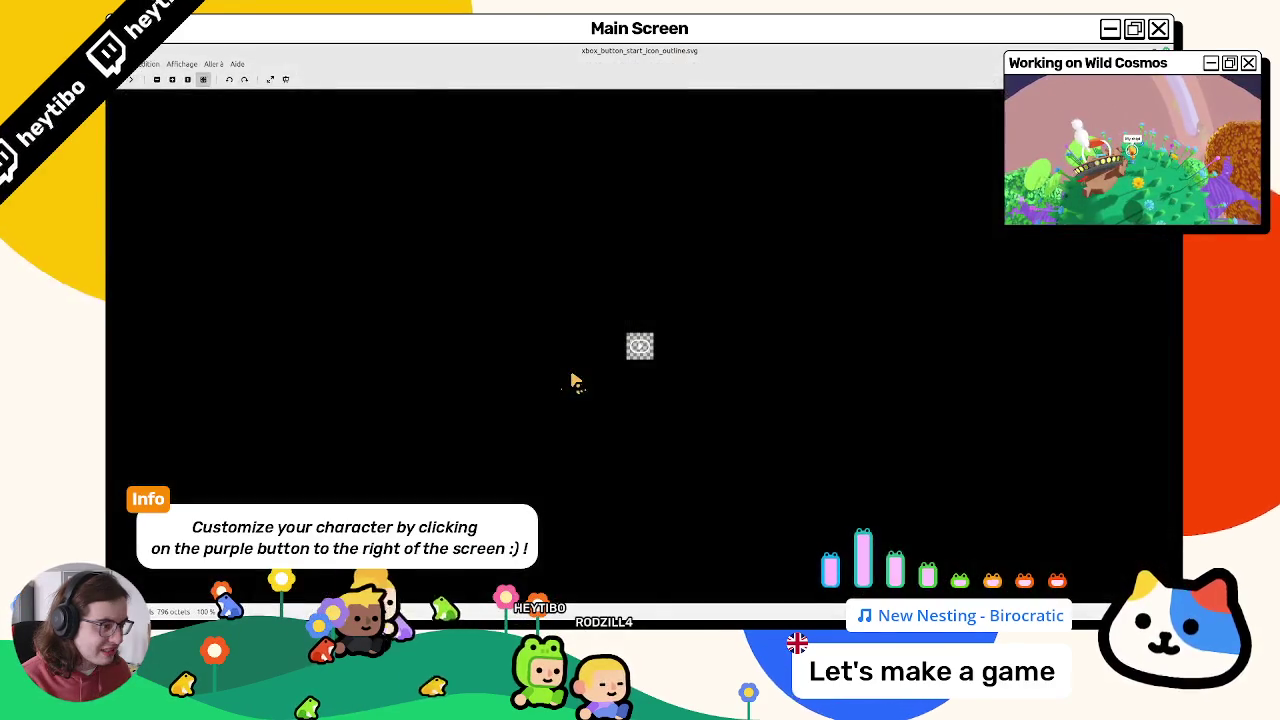
key("Escape")
double_click(638, 390)
key("Escape")
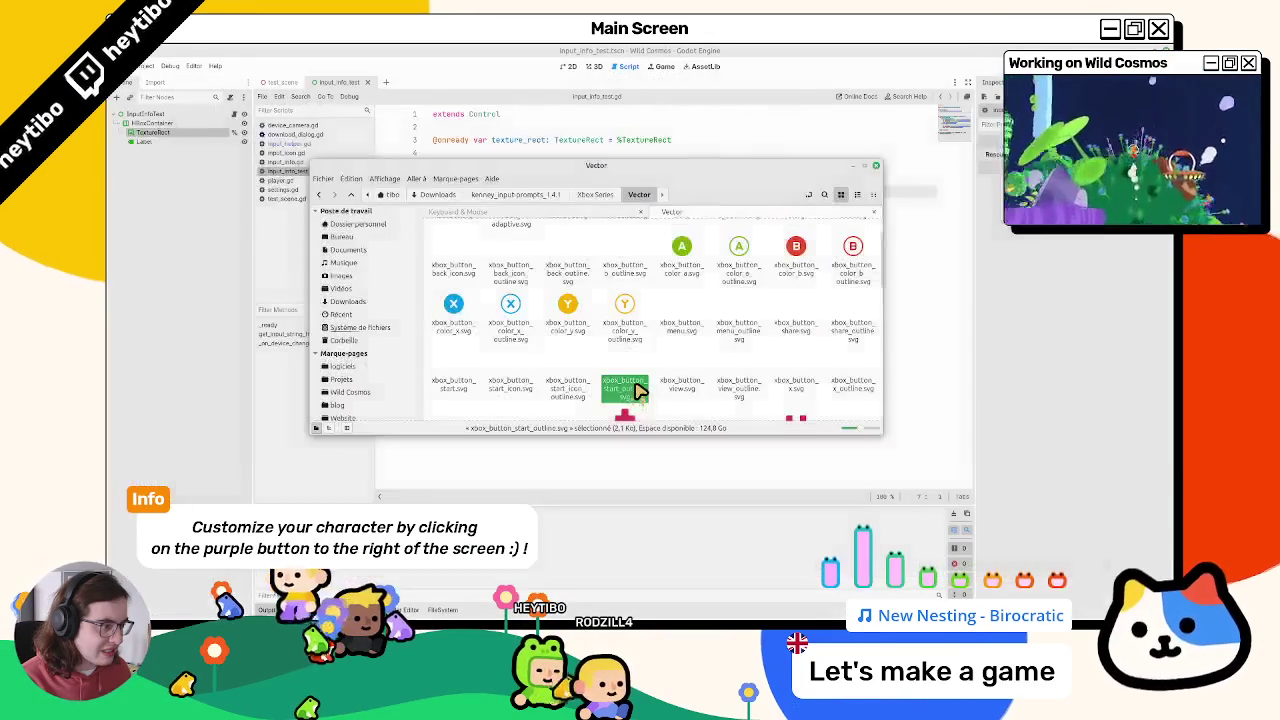
key("Left")
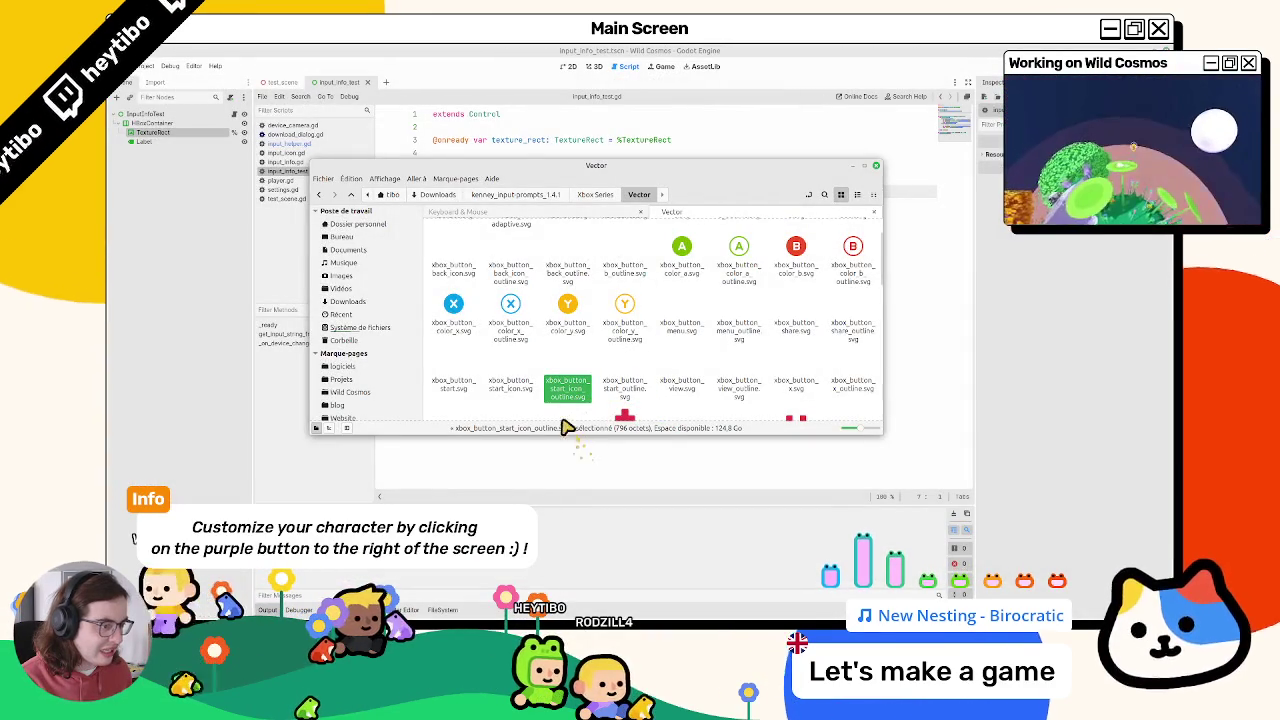
double_click(520, 400)
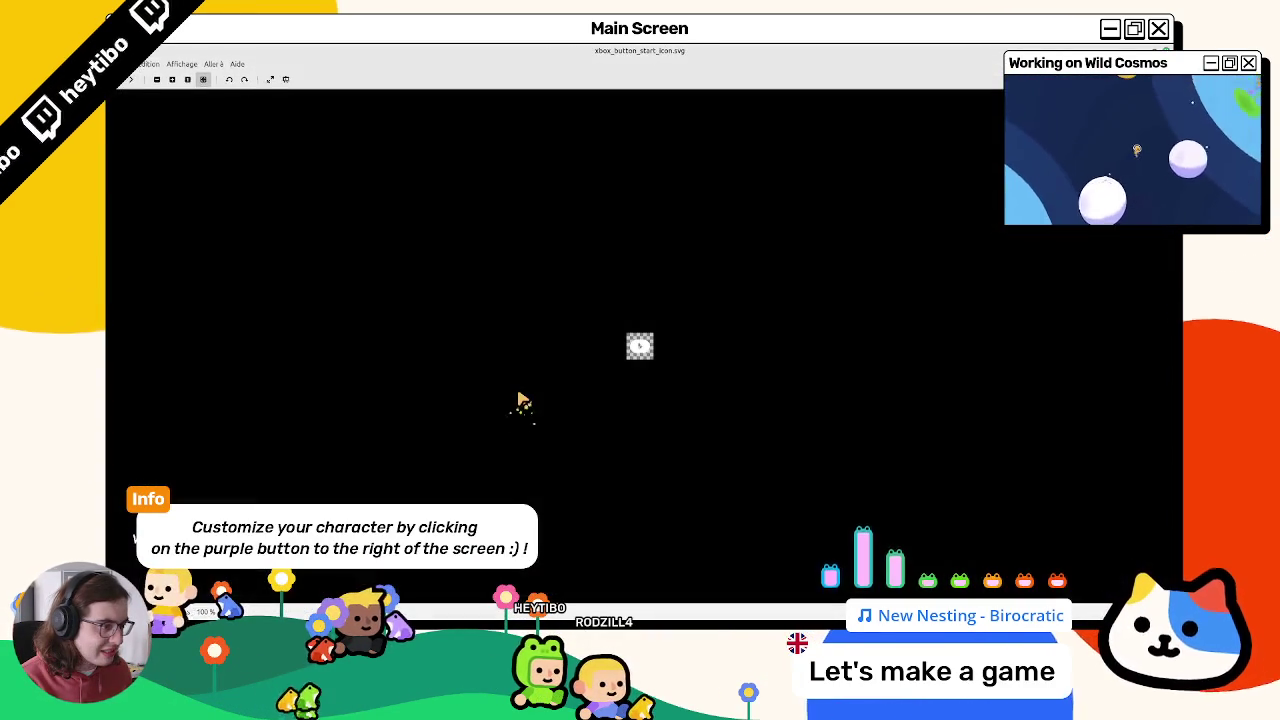
key("Escape")
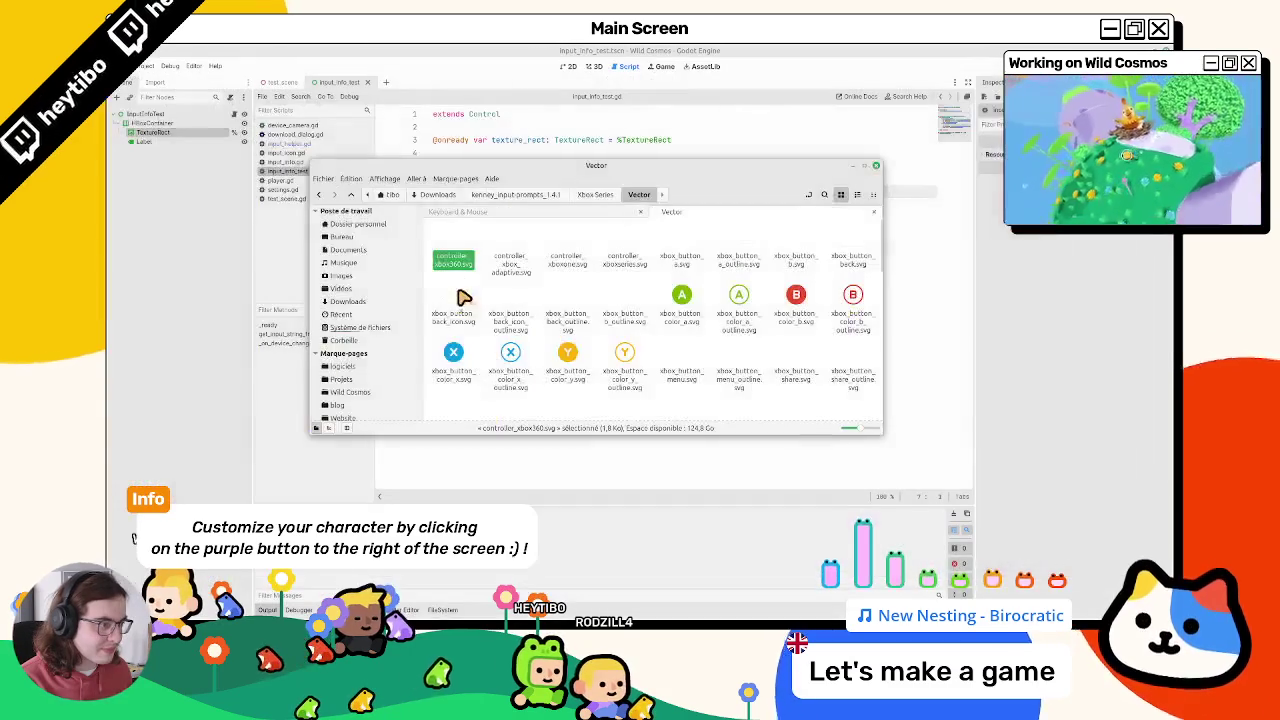
left_click(700, 318)
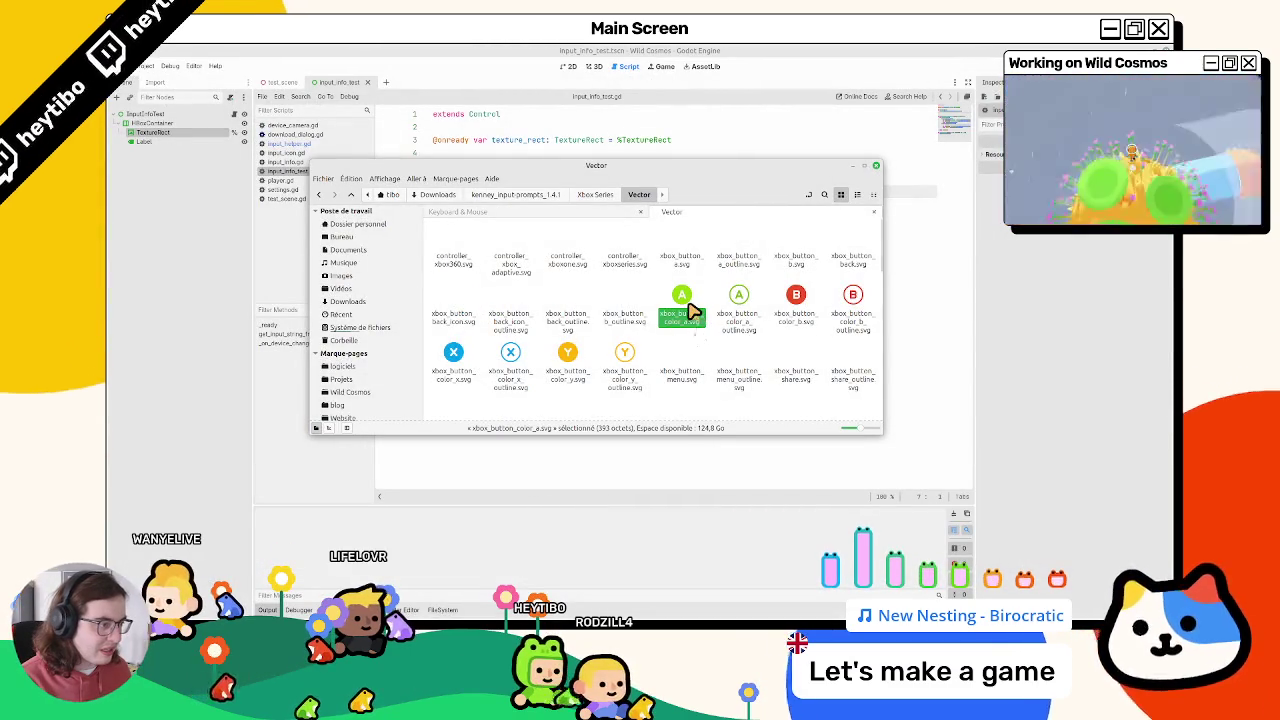
Step: Add the coloured B, X and Y button SVGs to the selection and scroll the Vector folder
left_click(800, 318, "ctrl")
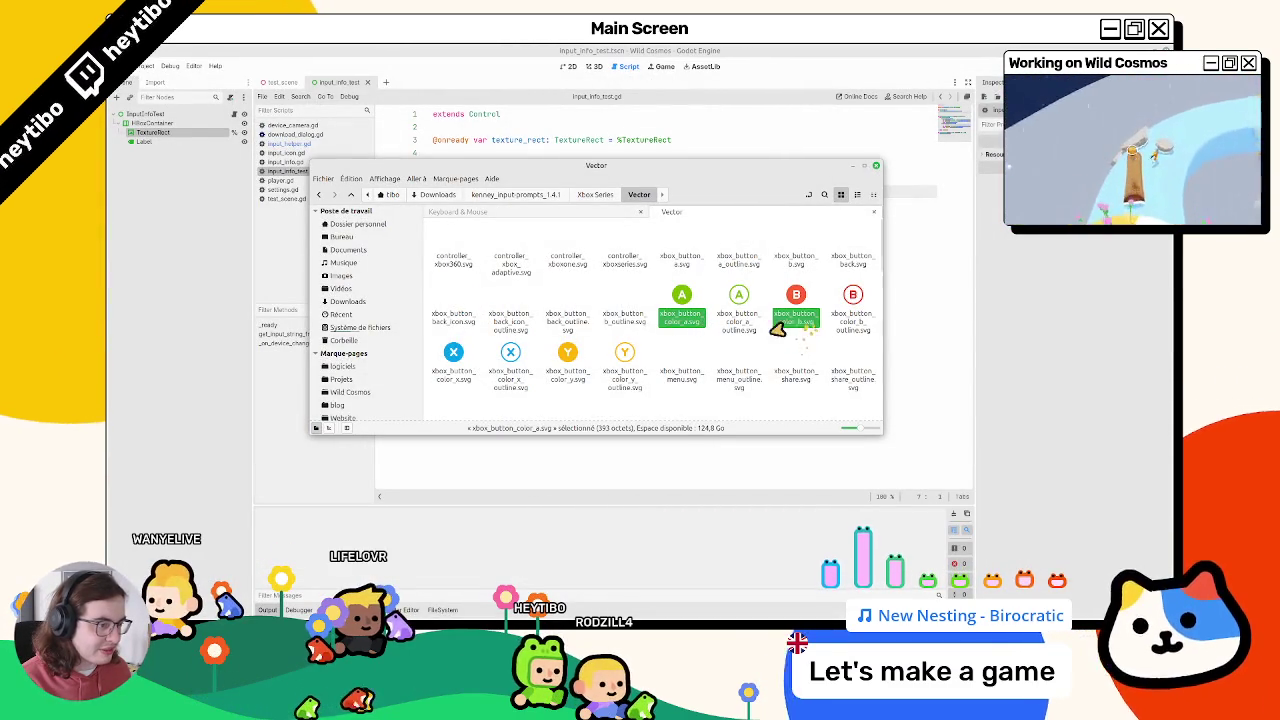
left_click(455, 372, "ctrl")
left_click(570, 372, "ctrl")
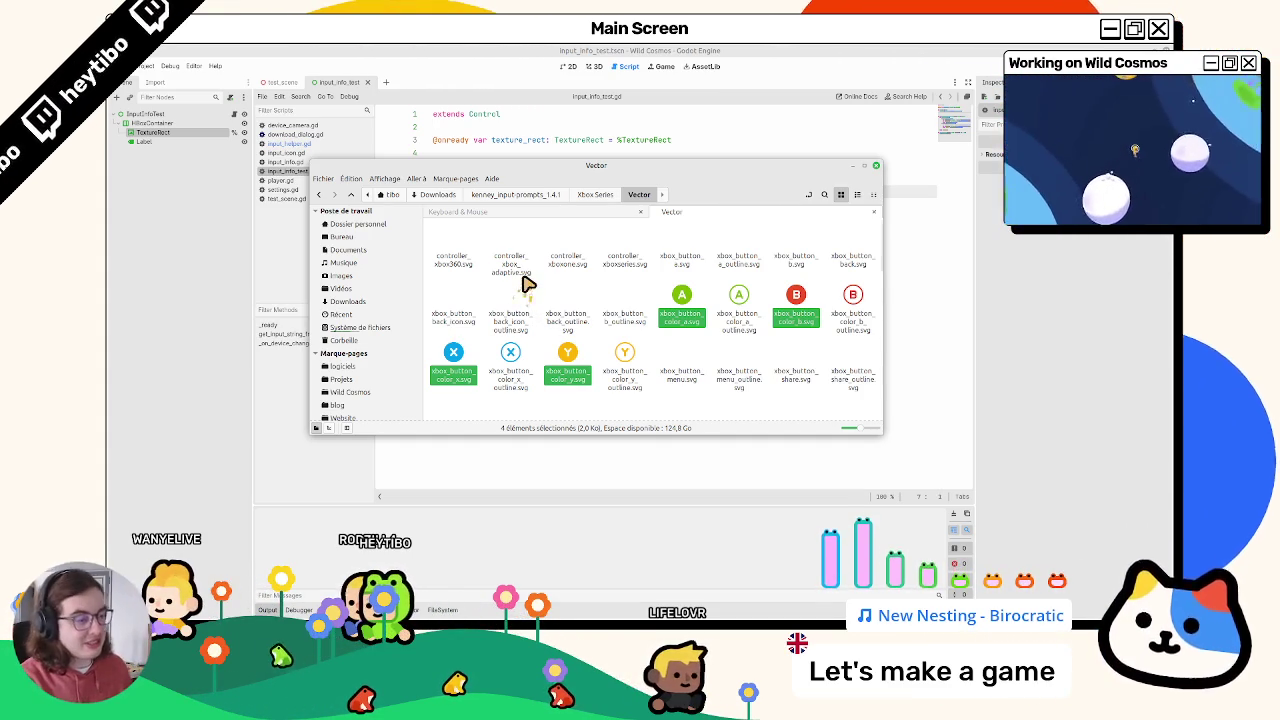
scroll(528, 285, "down", 5)
scroll(485, 298, "up", 5)
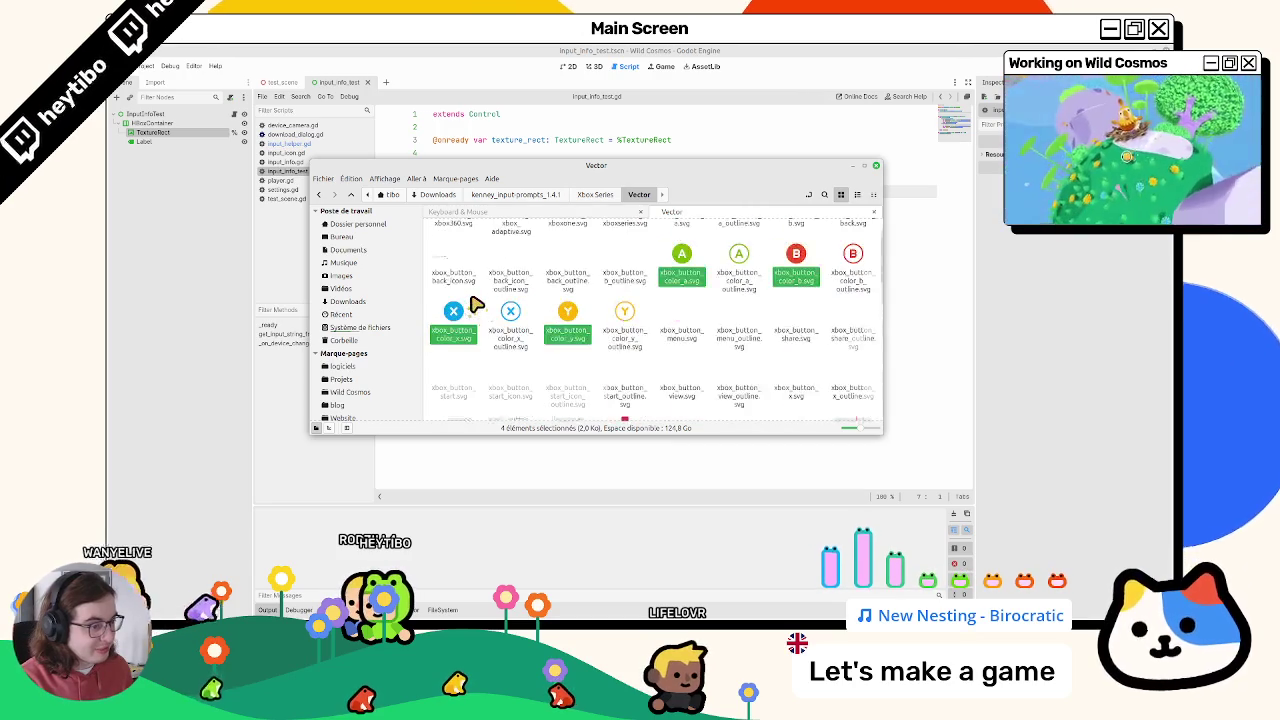
scroll(475, 303, "down", 5)
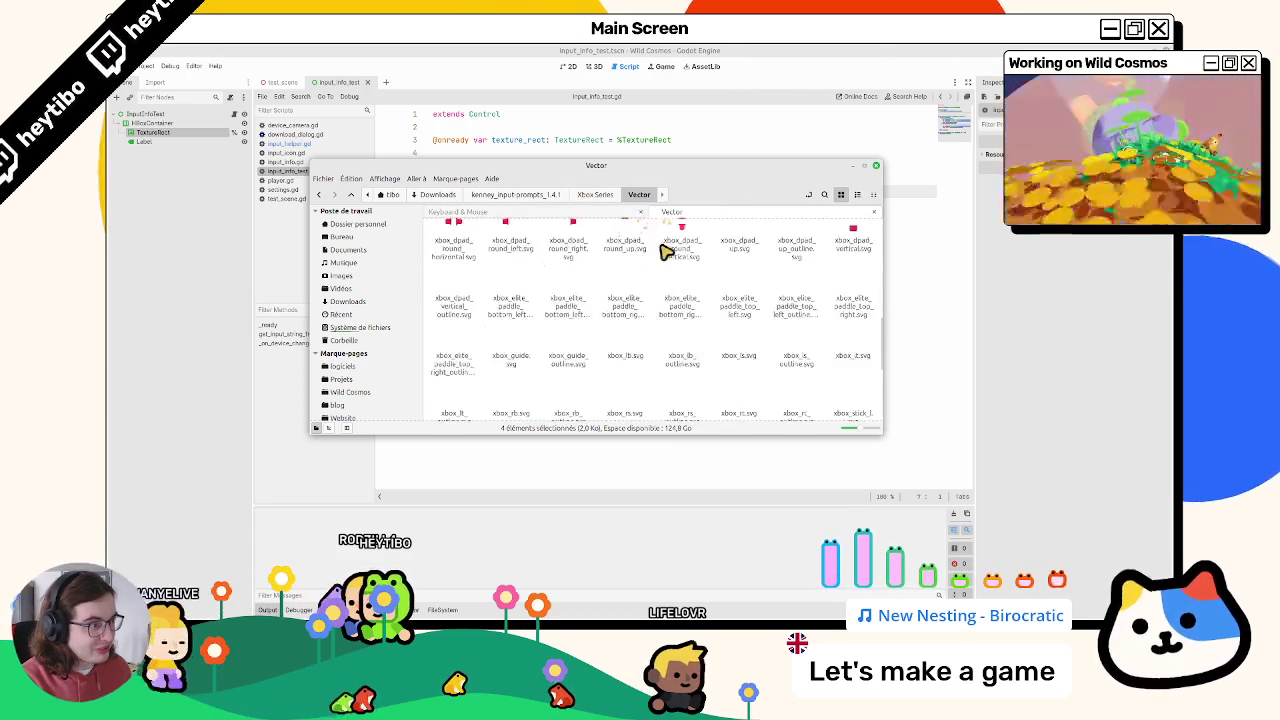
scroll(663, 263, "up", 5)
key("alt+Tab")
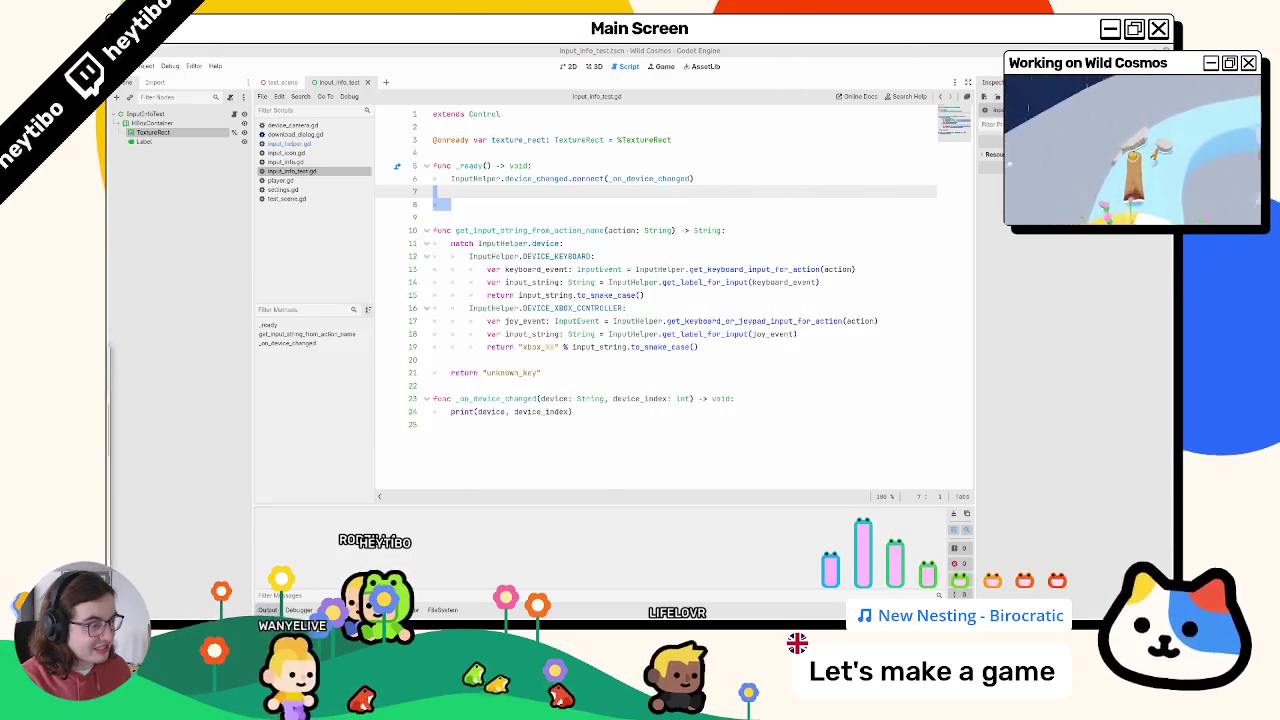
Step: Return Nemo to the Xbox Series folder and preview sheet_default.png and sheet_double.png
mouse_move(120, 300)
left_mouse_down()
mouse_move(550, 302)
mouse_move(742, 274)
left_mouse_up()
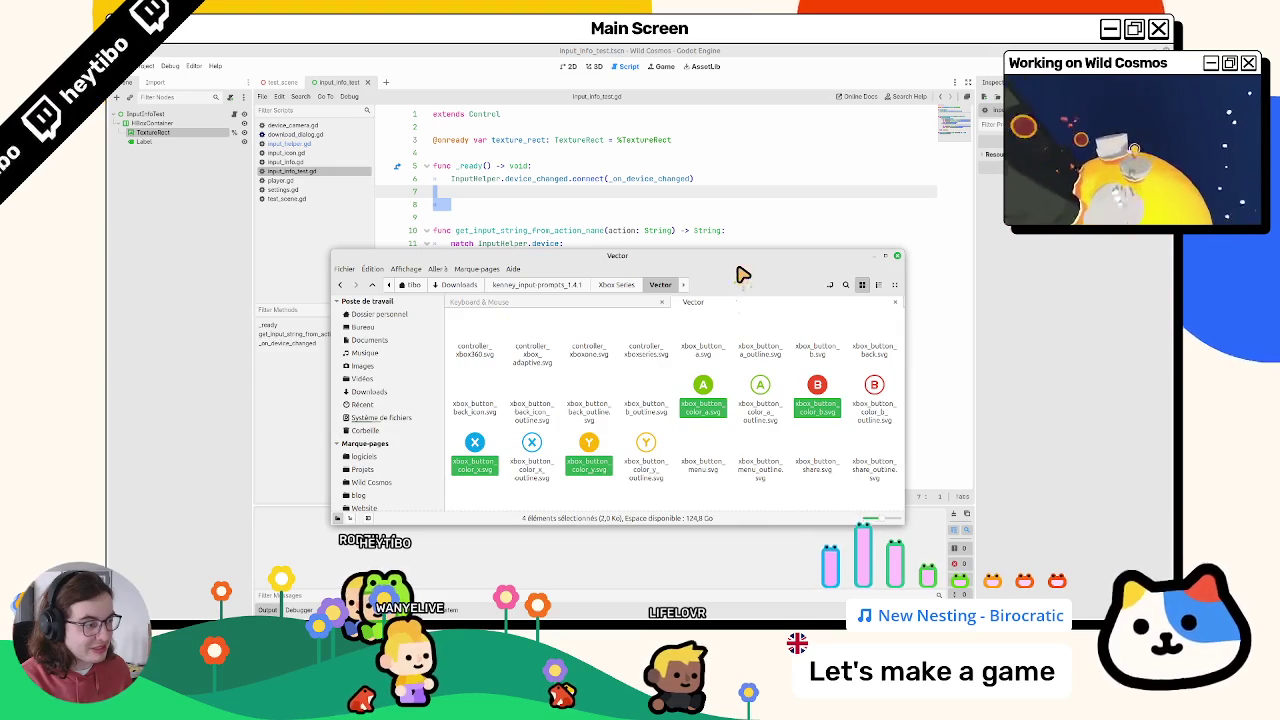
left_click(597, 289)
double_click(703, 350)
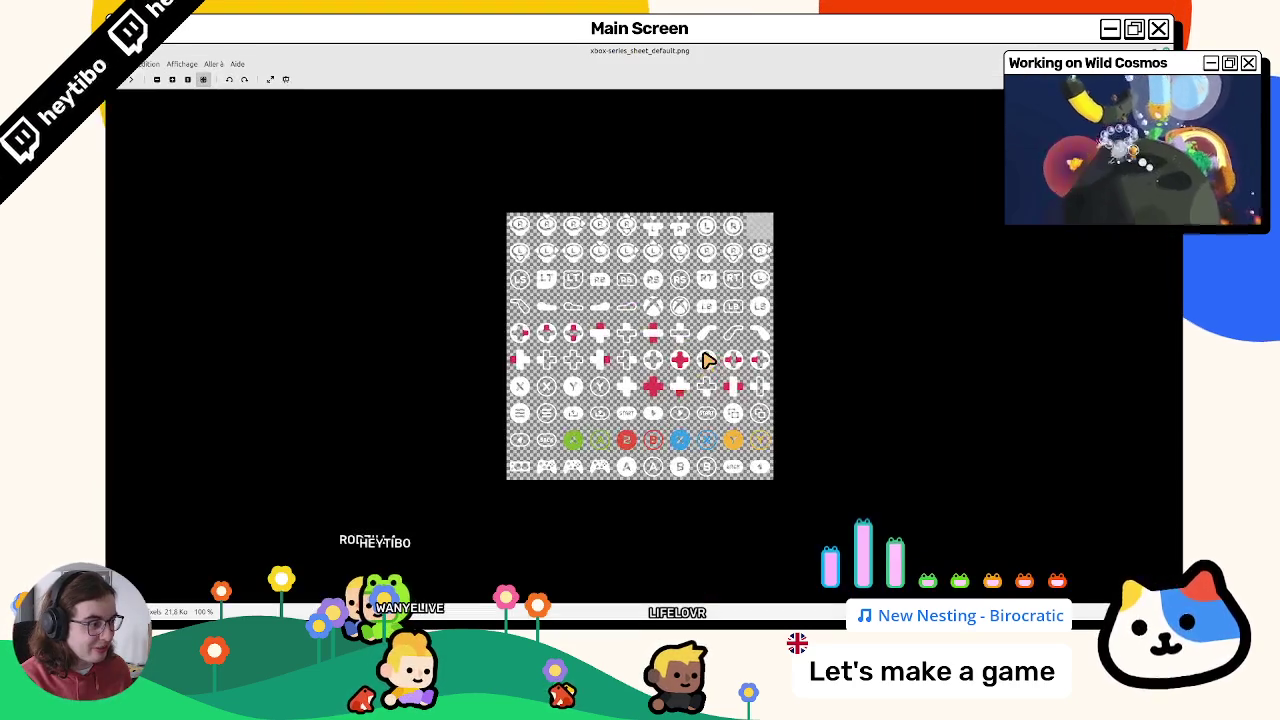
key("Escape")
double_click(820, 346)
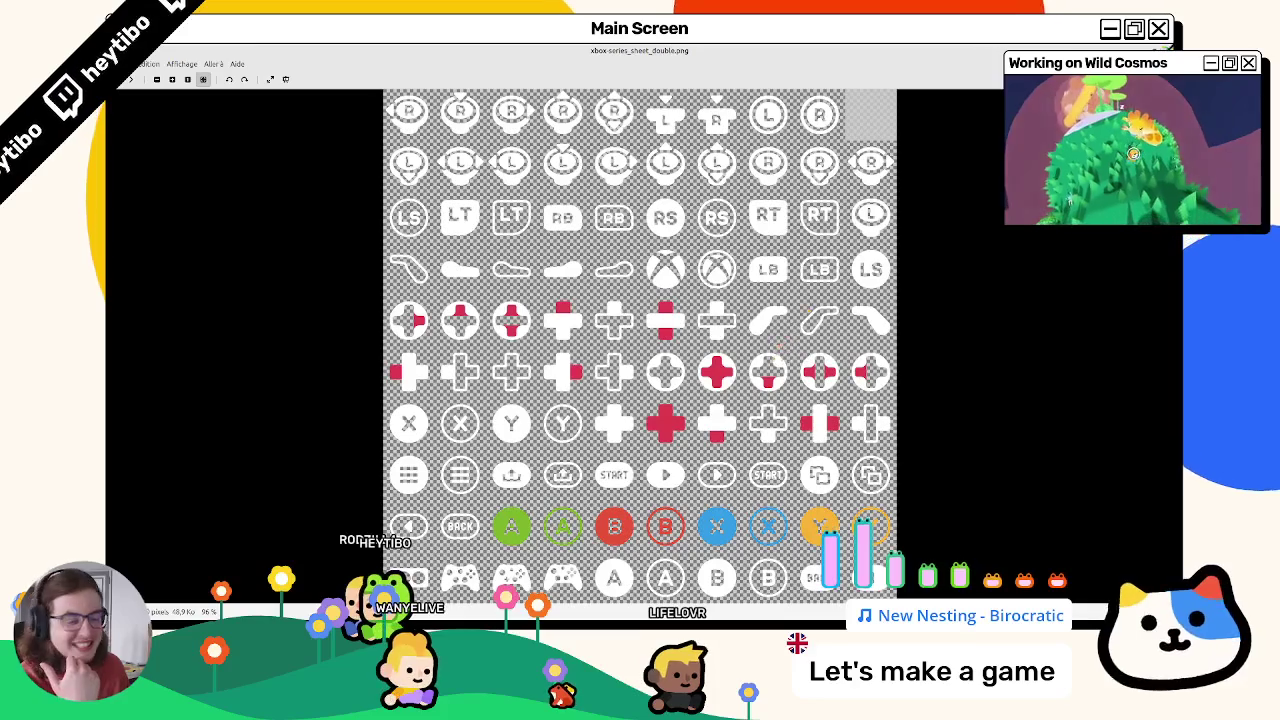
key("Escape")
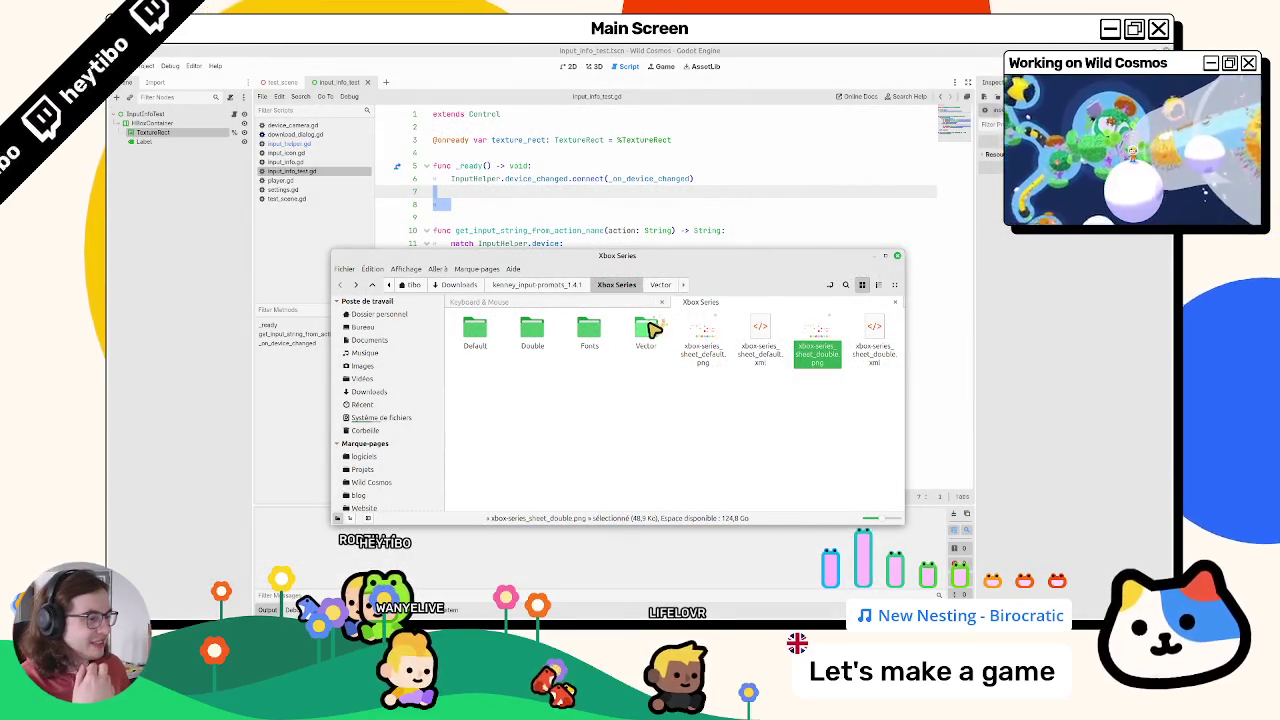
Step: Look inside the Xbox Series Default and Double folders
left_click(645, 335)
double_click(469, 350)
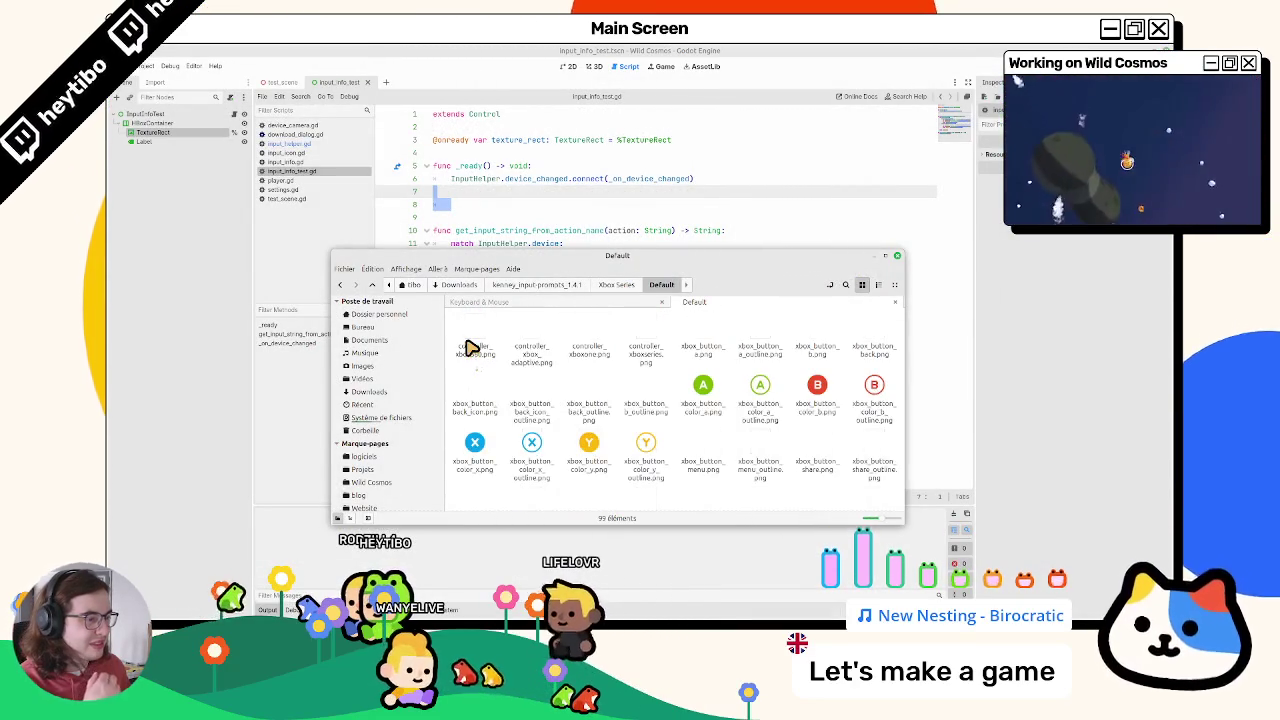
left_click(616, 286)
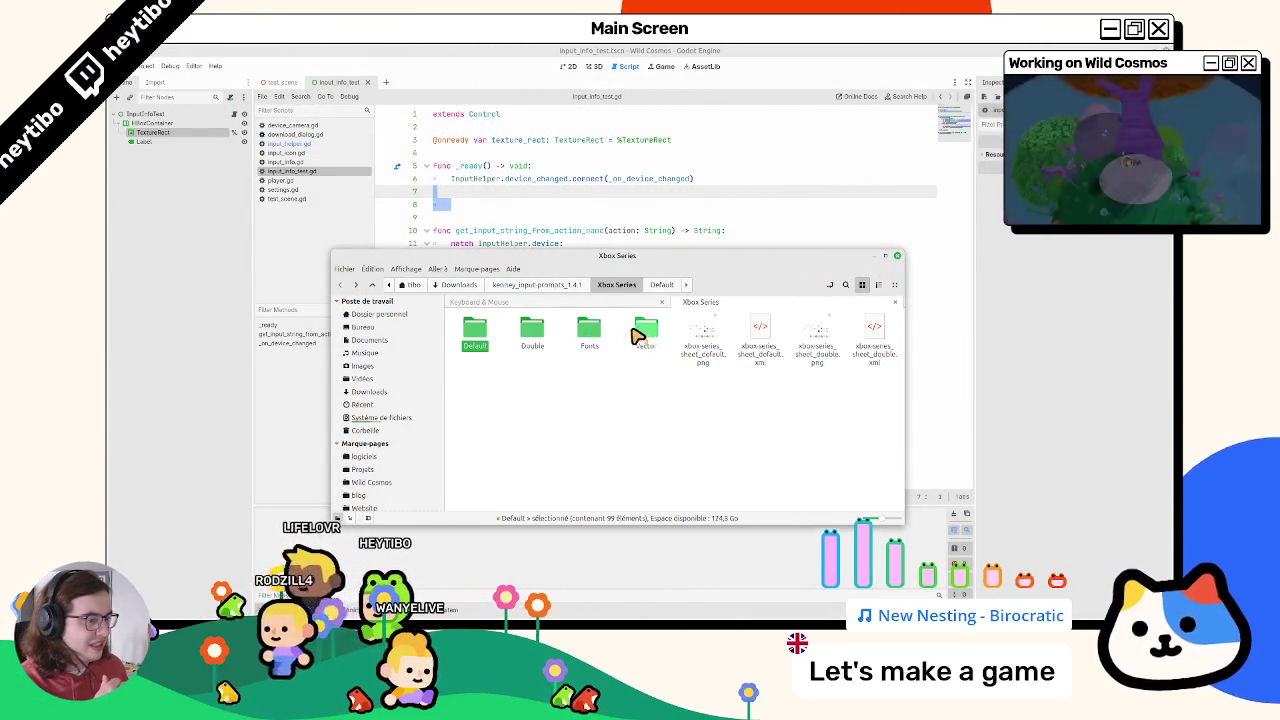
left_click(527, 338)
double_click(527, 340)
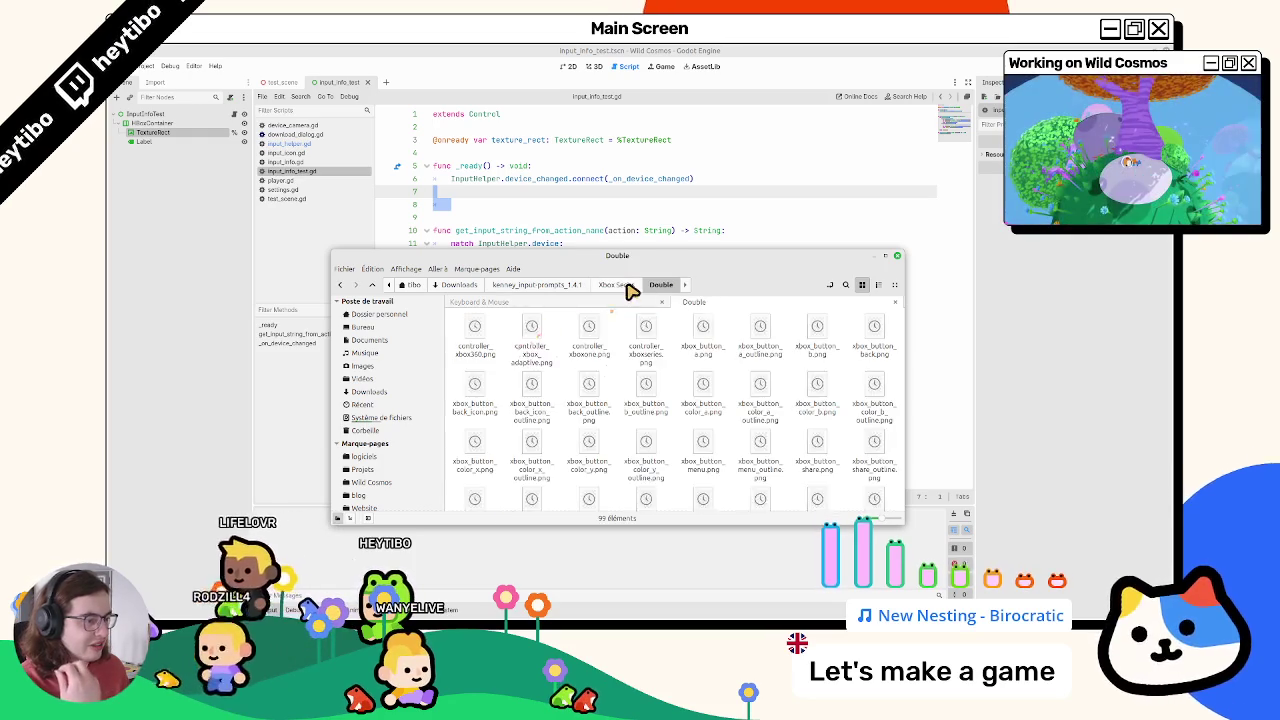
left_click(618, 290)
Step: Browse the Keyboard & Mouse Default and Vector folders, then select its default sprite sheet
left_click(619, 302)
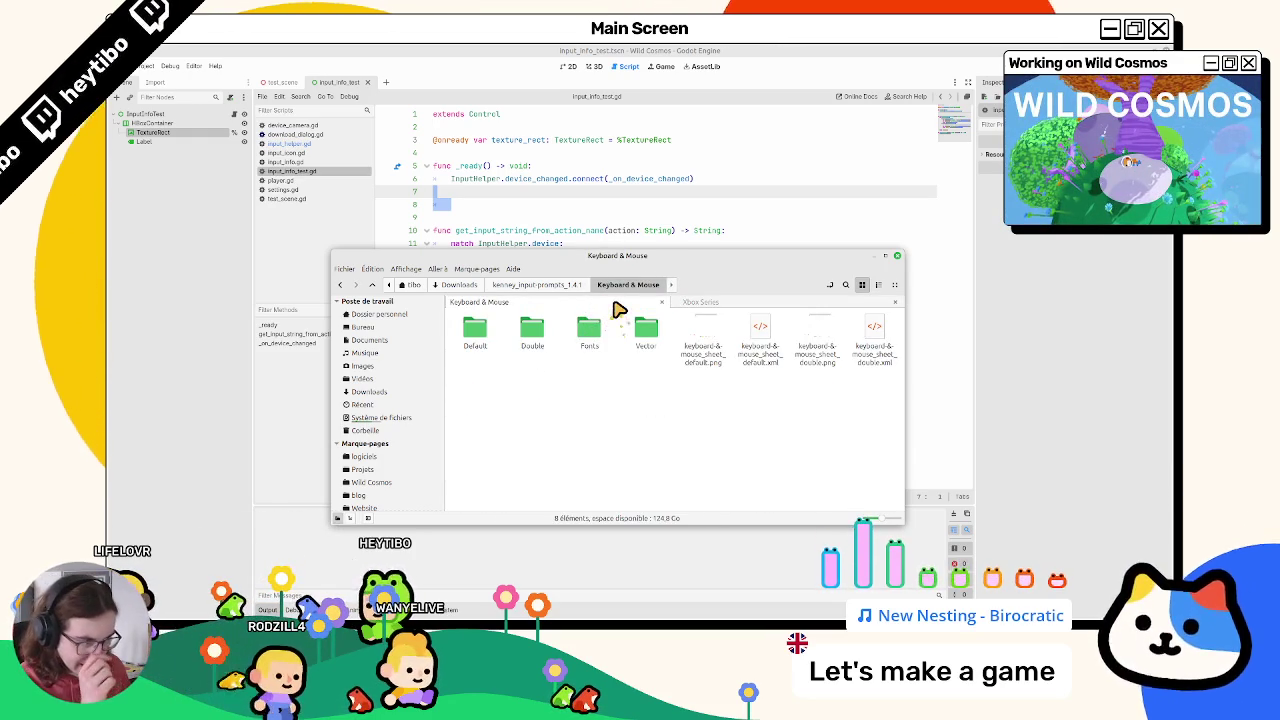
double_click(475, 330)
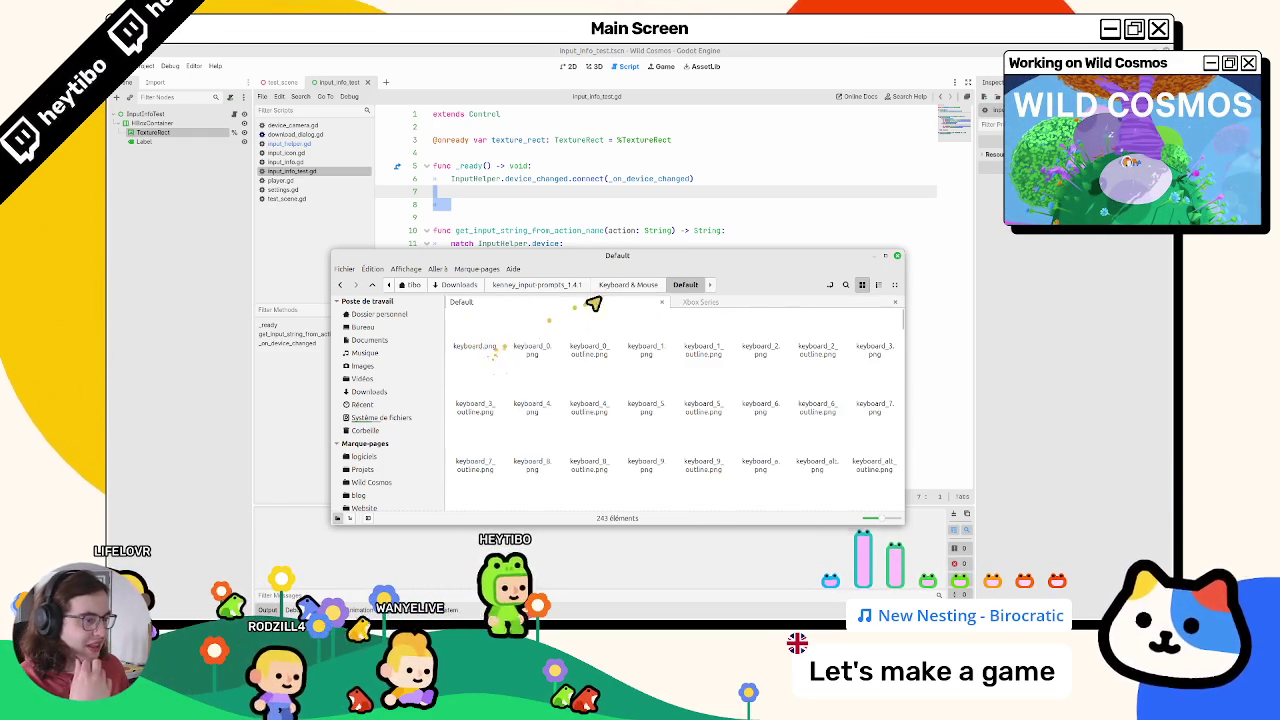
left_click(622, 288)
left_click(528, 340)
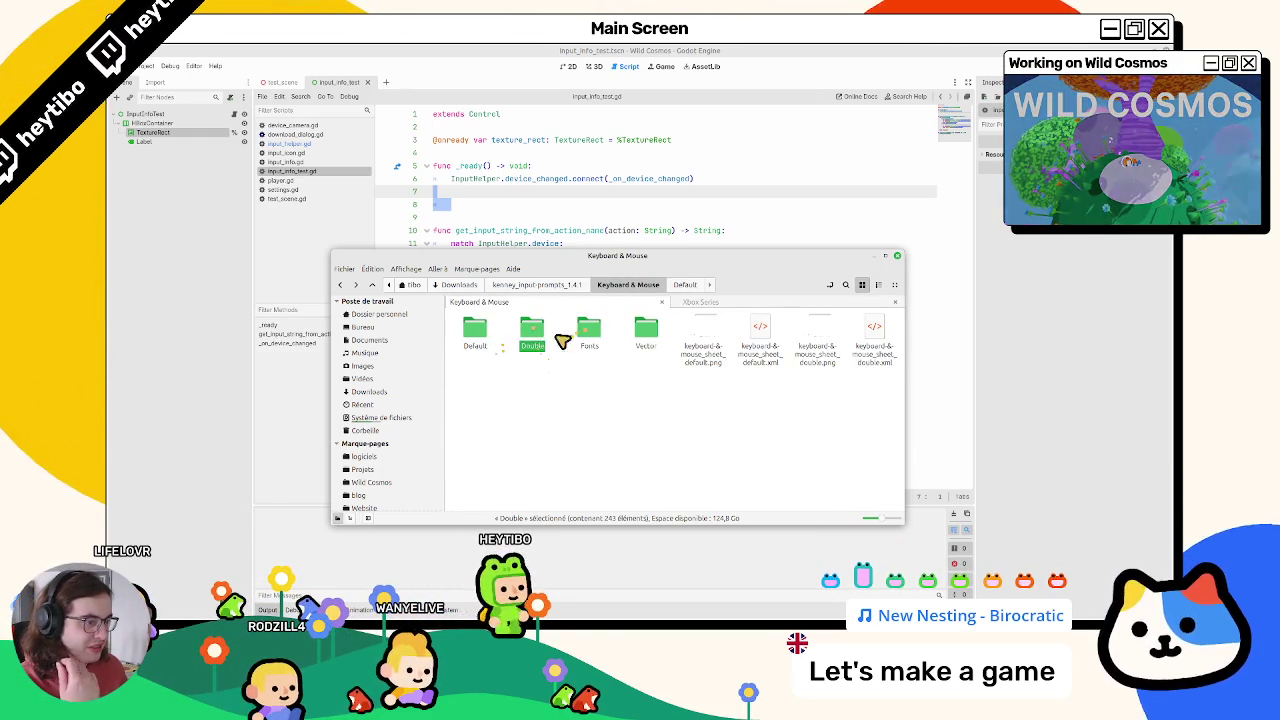
double_click(643, 328)
scroll(620, 343, "down", 15)
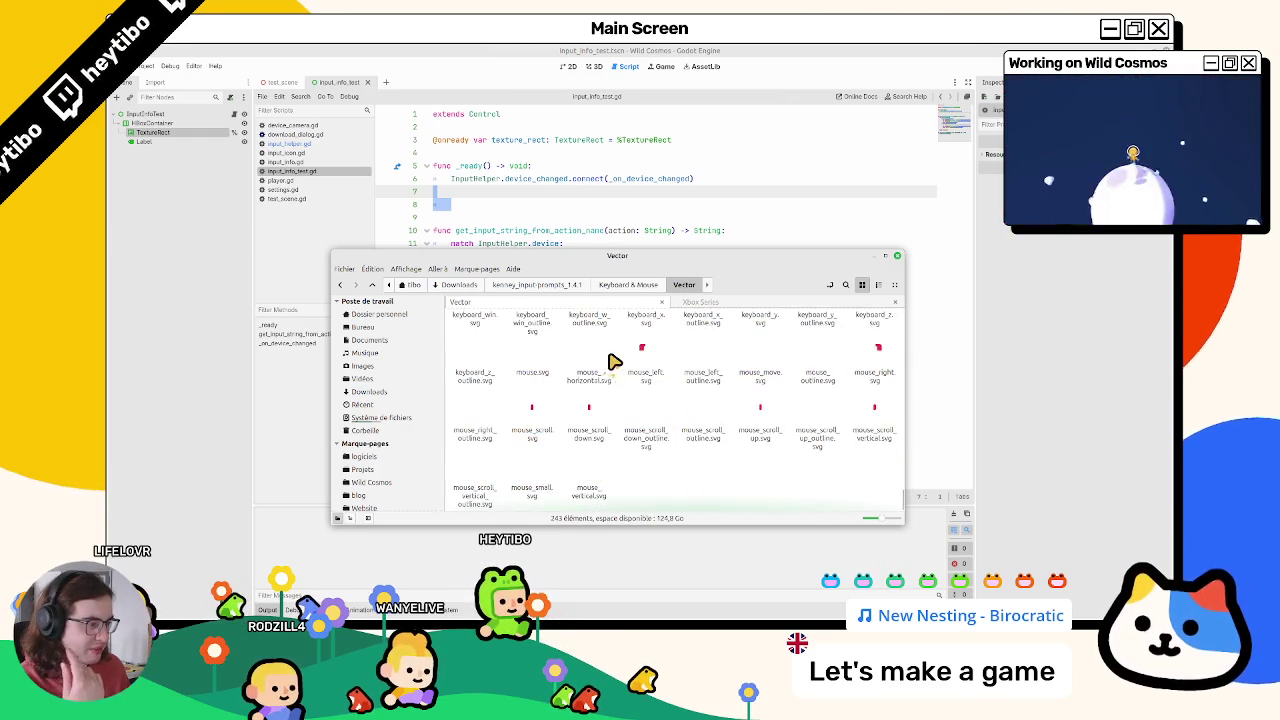
scroll(608, 380, "up", 5)
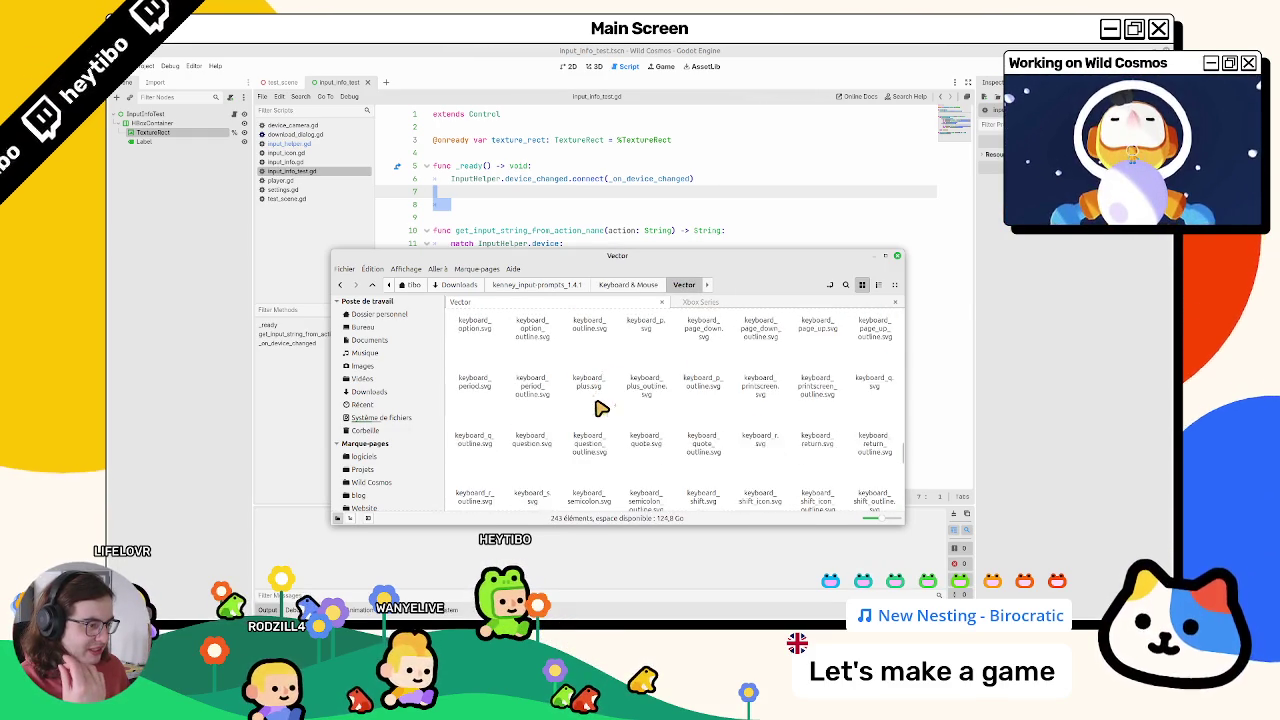
left_click(651, 289)
left_click(707, 347)
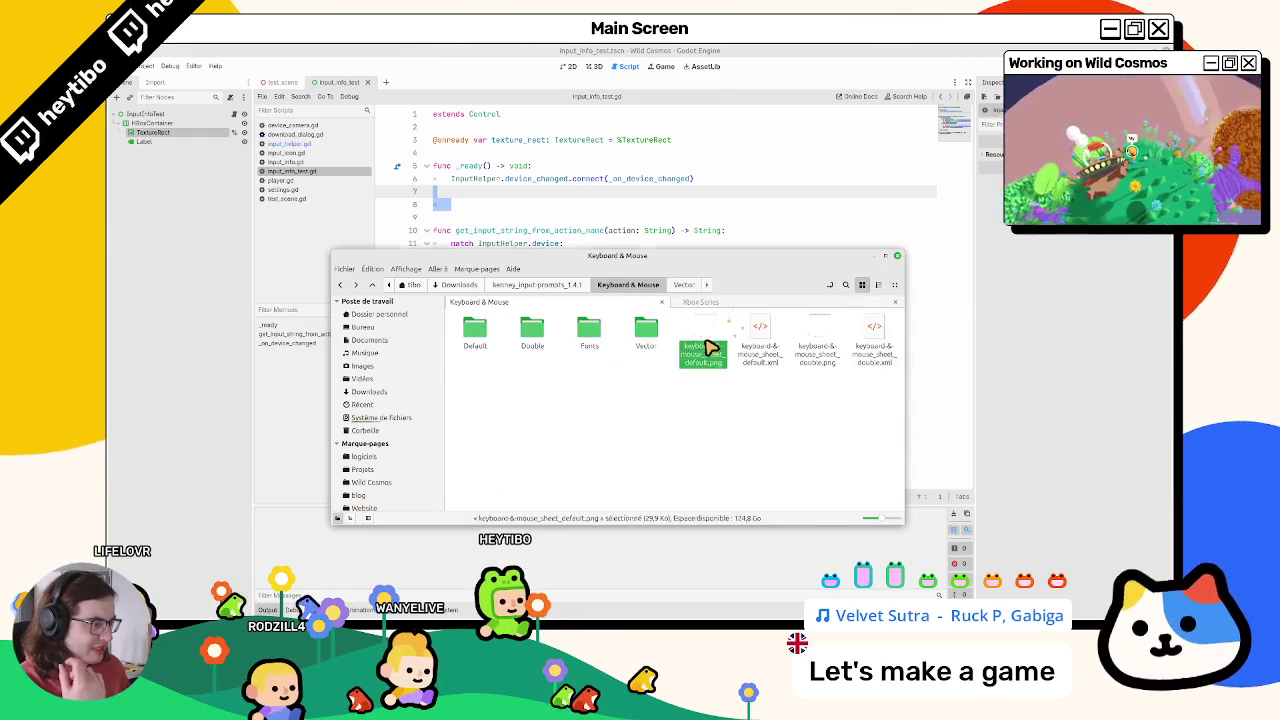
Step: Preview keyboard-&-mouse_sheet_default.png, then open the Xbox Series Vector folder
double_click(707, 347)
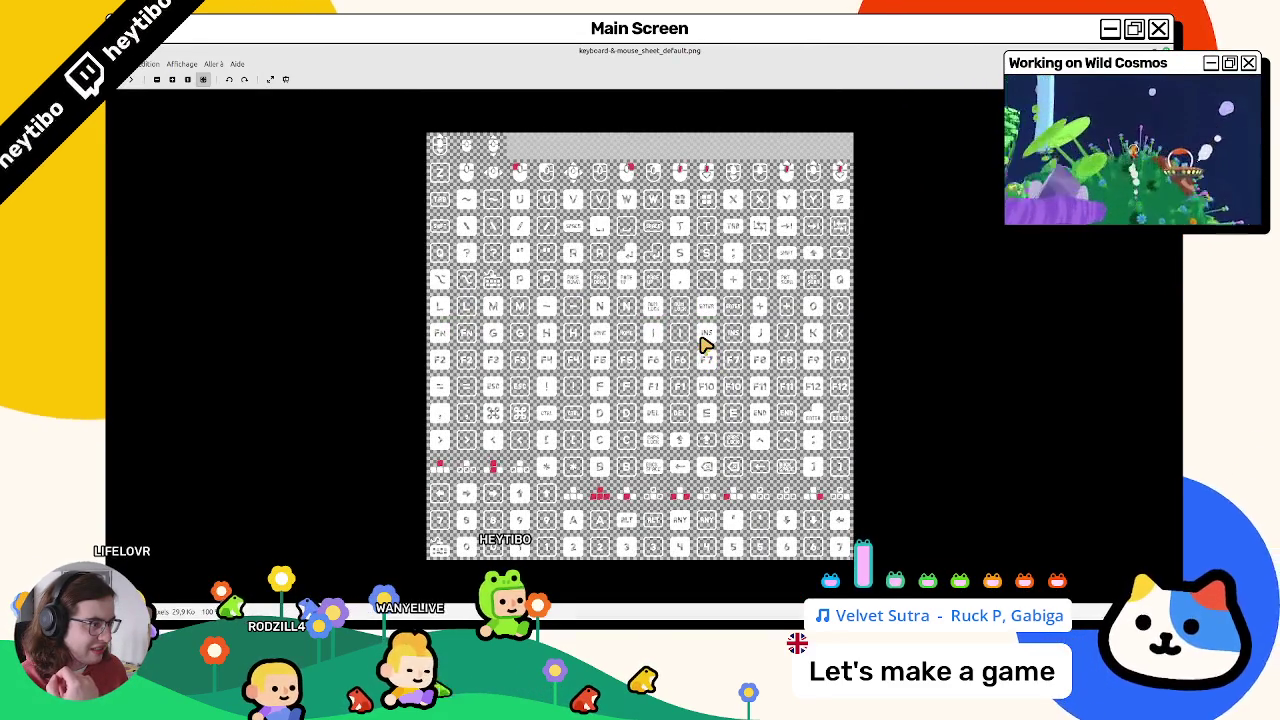
key("Escape")
left_click(705, 302)
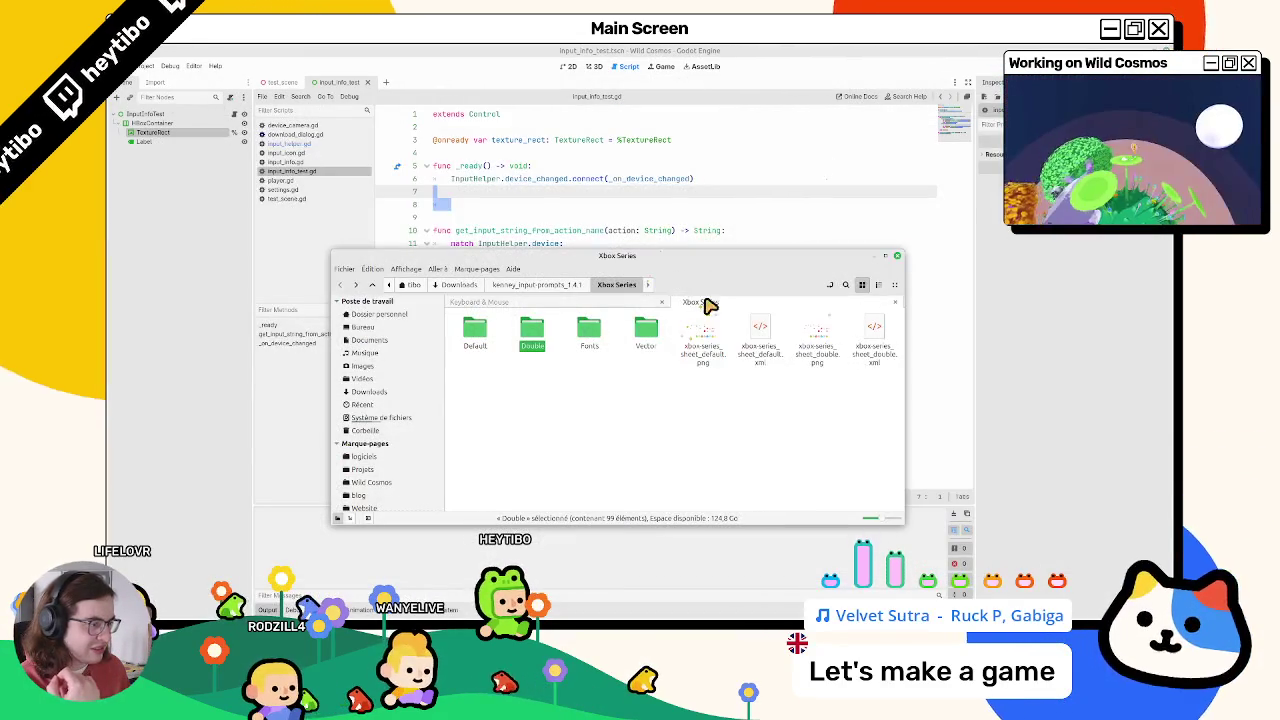
left_click(649, 328)
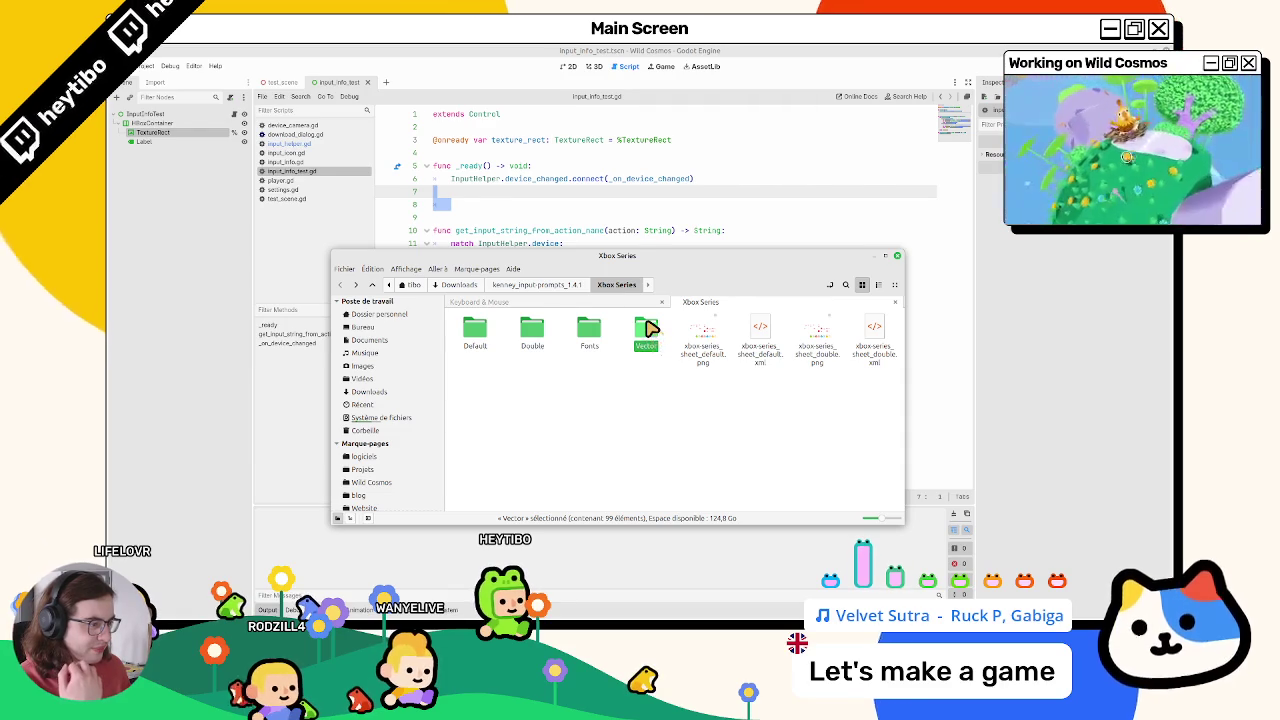
double_click(650, 328)
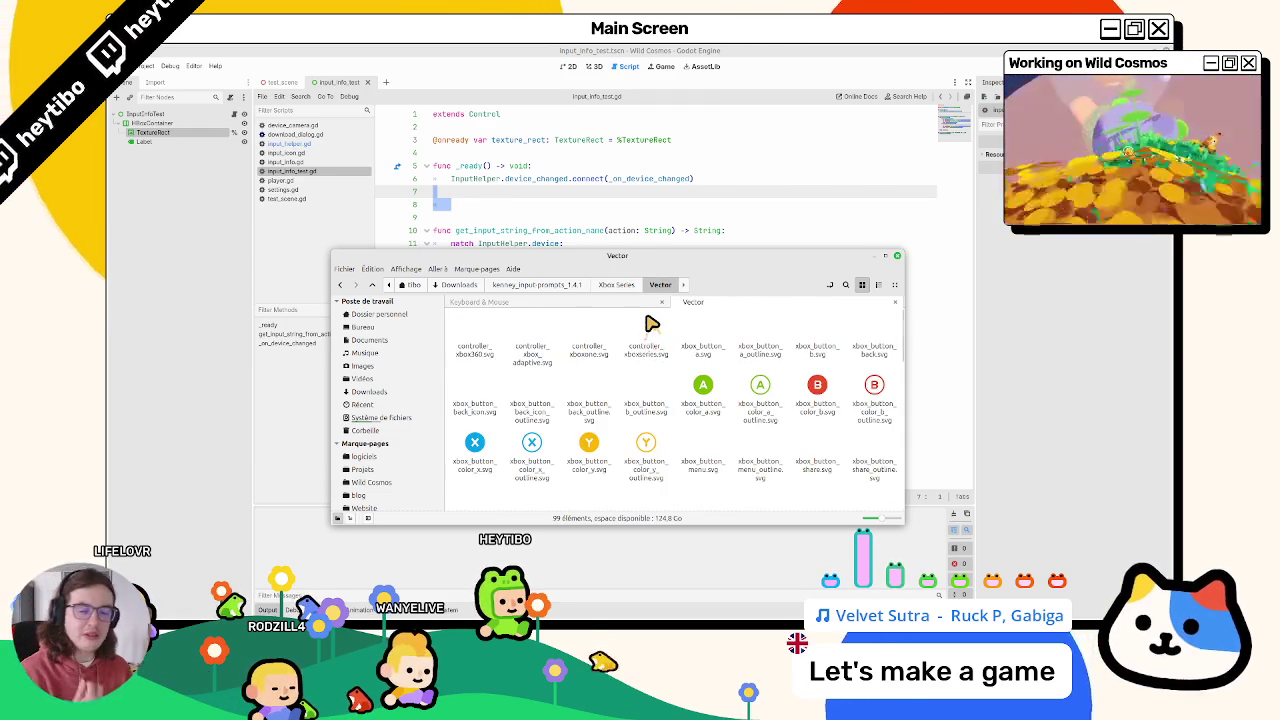
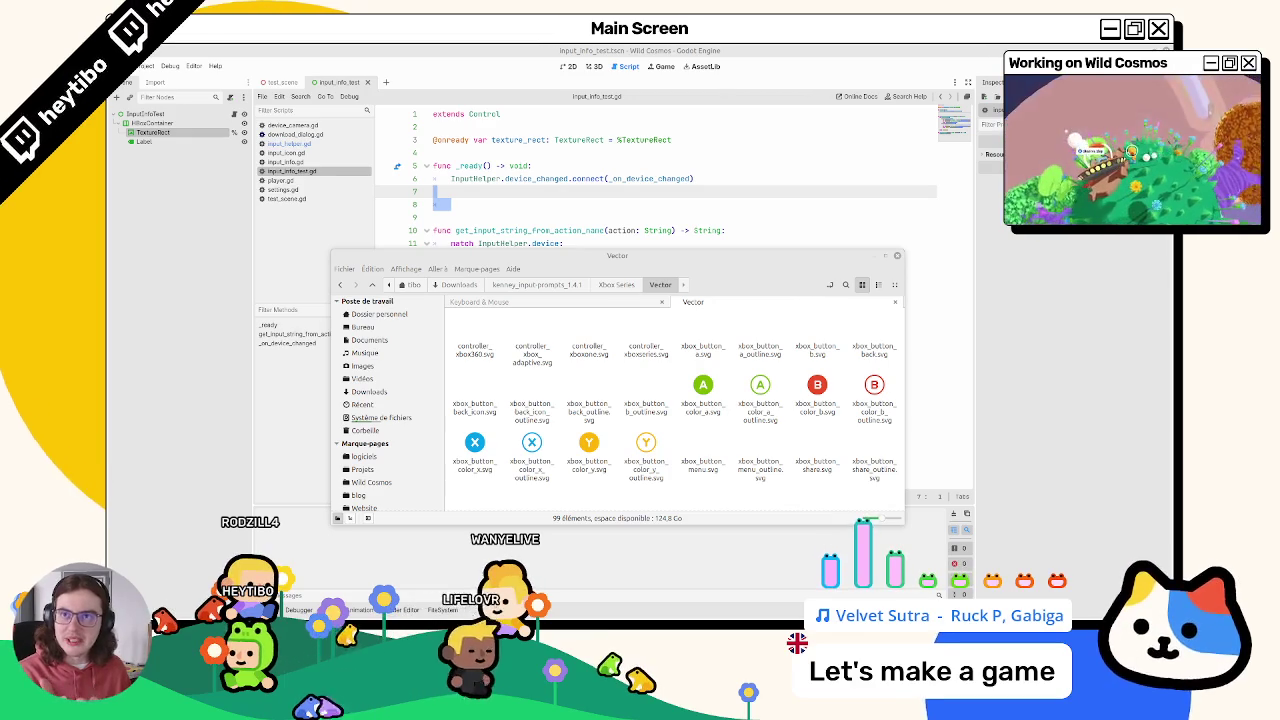
Step: Raise the Godot editor and cycle the bottom panels back to the FileSystem dock
left_click(155, 132)
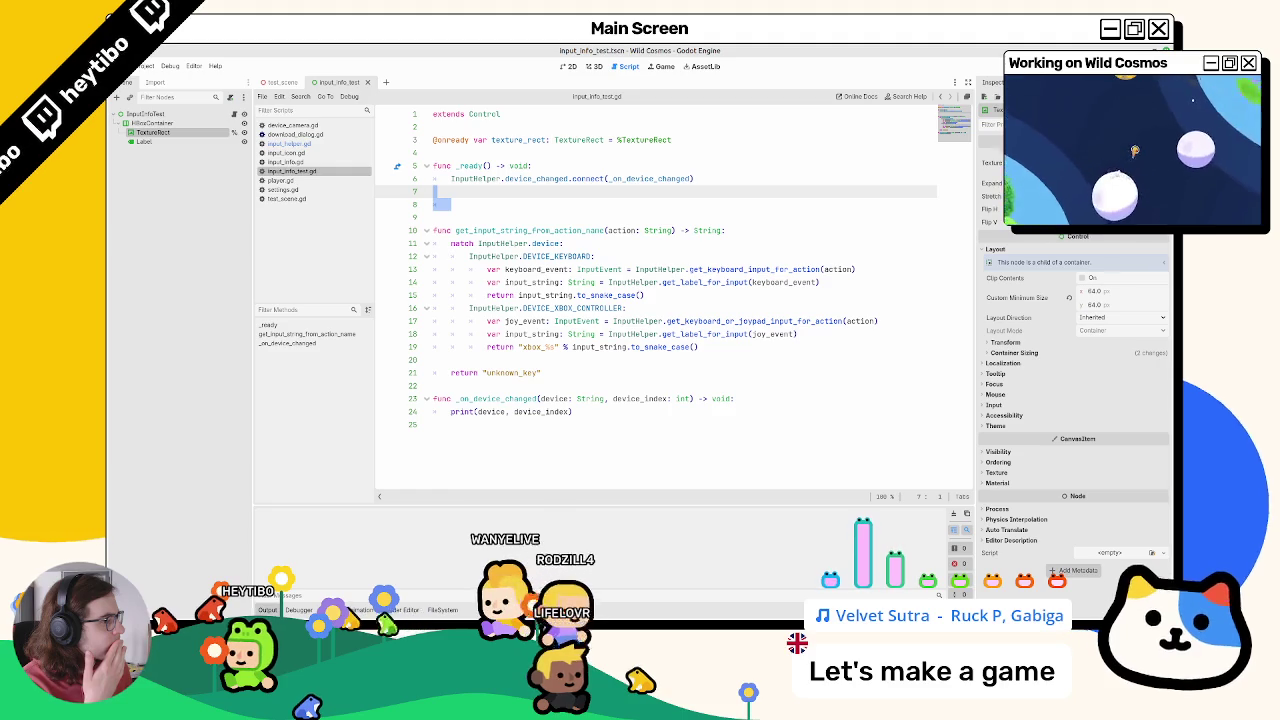
left_click(444, 610)
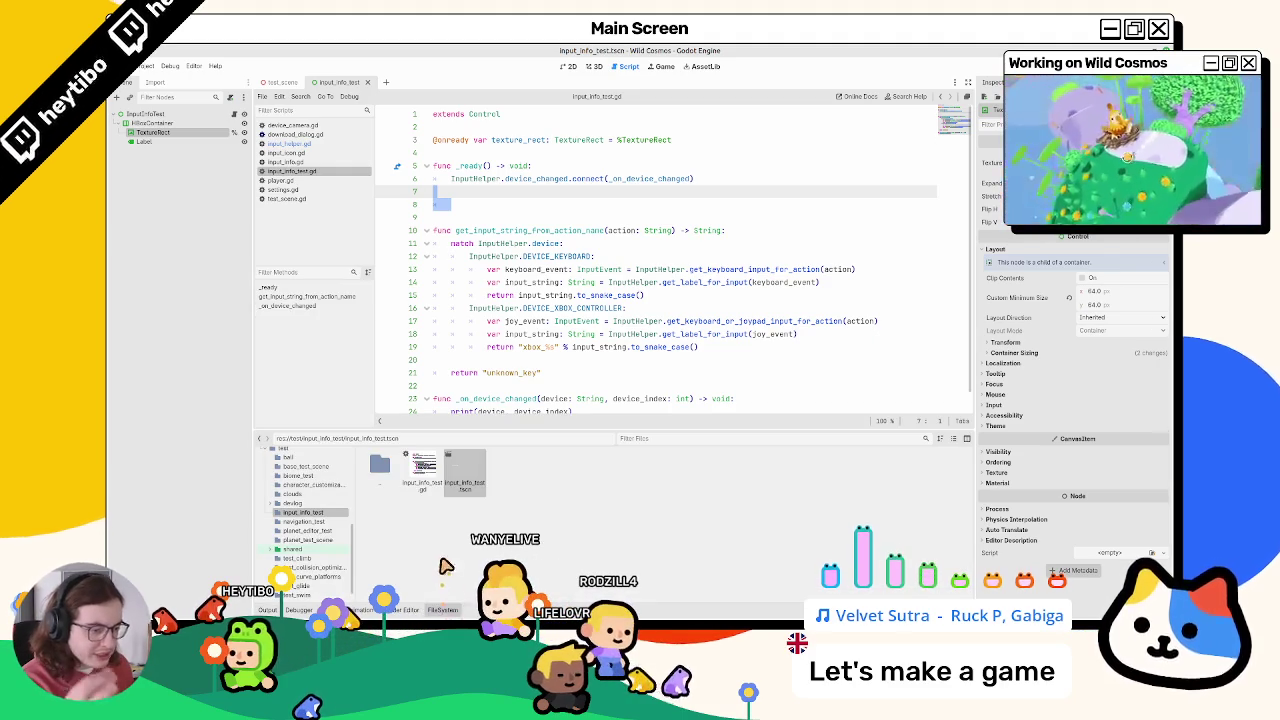
left_click(405, 610)
left_click(355, 610)
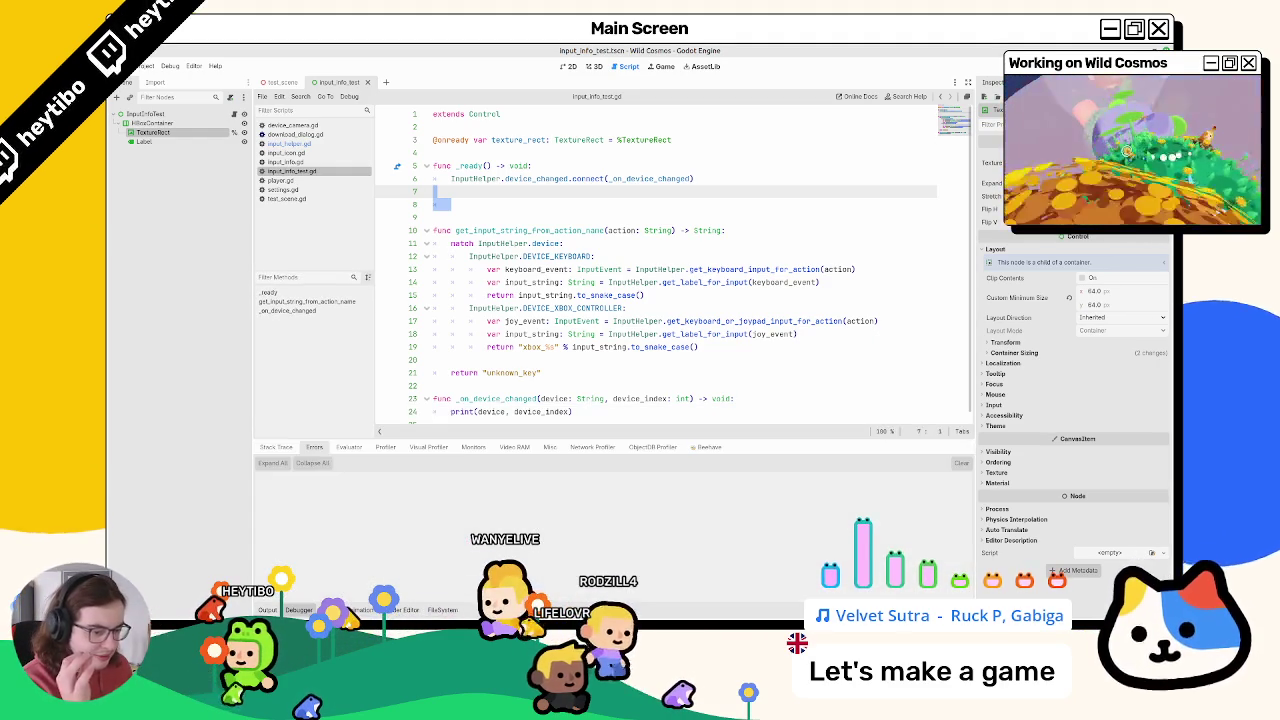
left_click(275, 610)
left_click(405, 610)
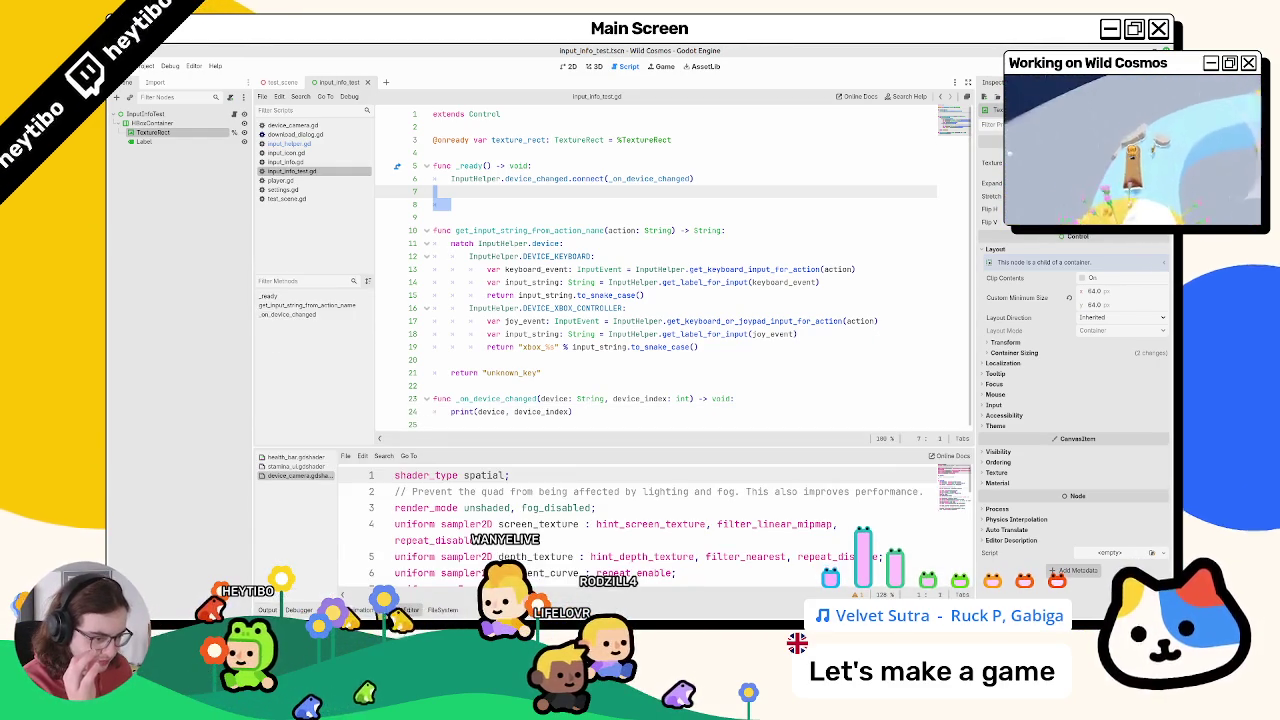
left_click(358, 610)
left_click(442, 610)
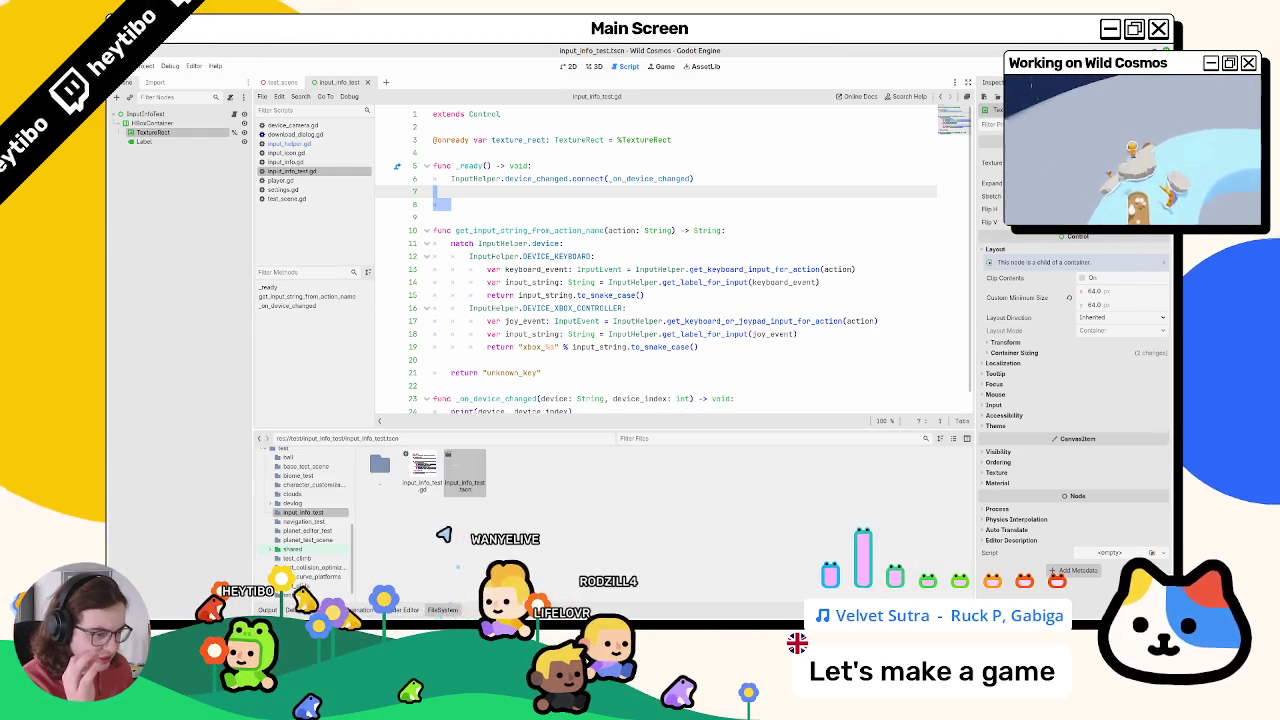
Step: Create an input_icons folder inside input_info_test and open it
right_click(608, 503)
left_click(650, 516)
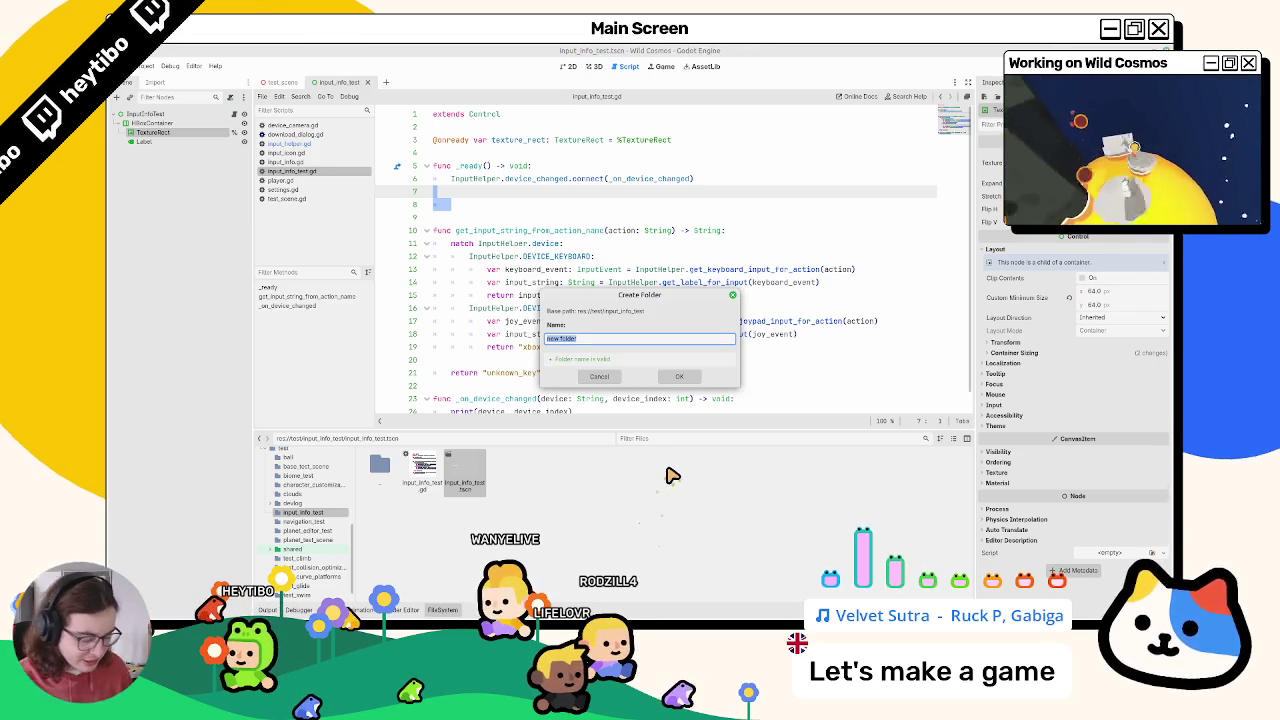
type("ns")
key("Return")
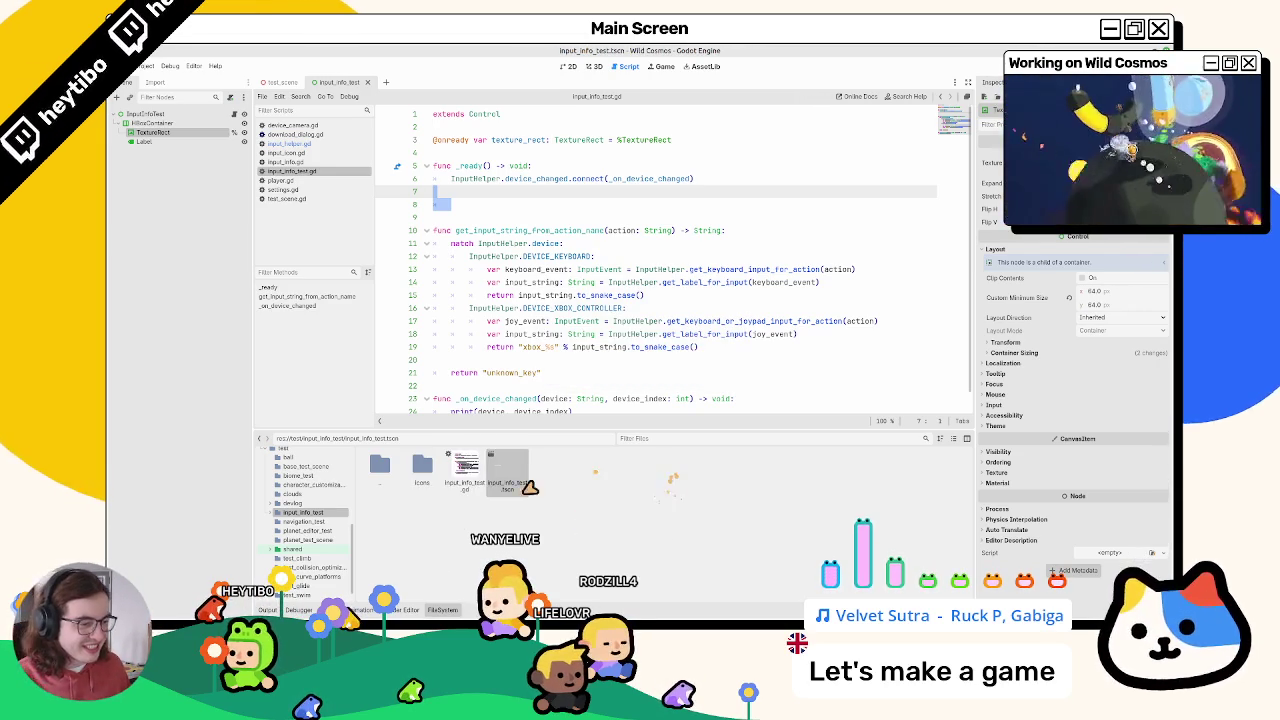
double_click(428, 478)
Step: Add mouse_and_keyboard and xbox subfolders inside input_icons
right_click(419, 479)
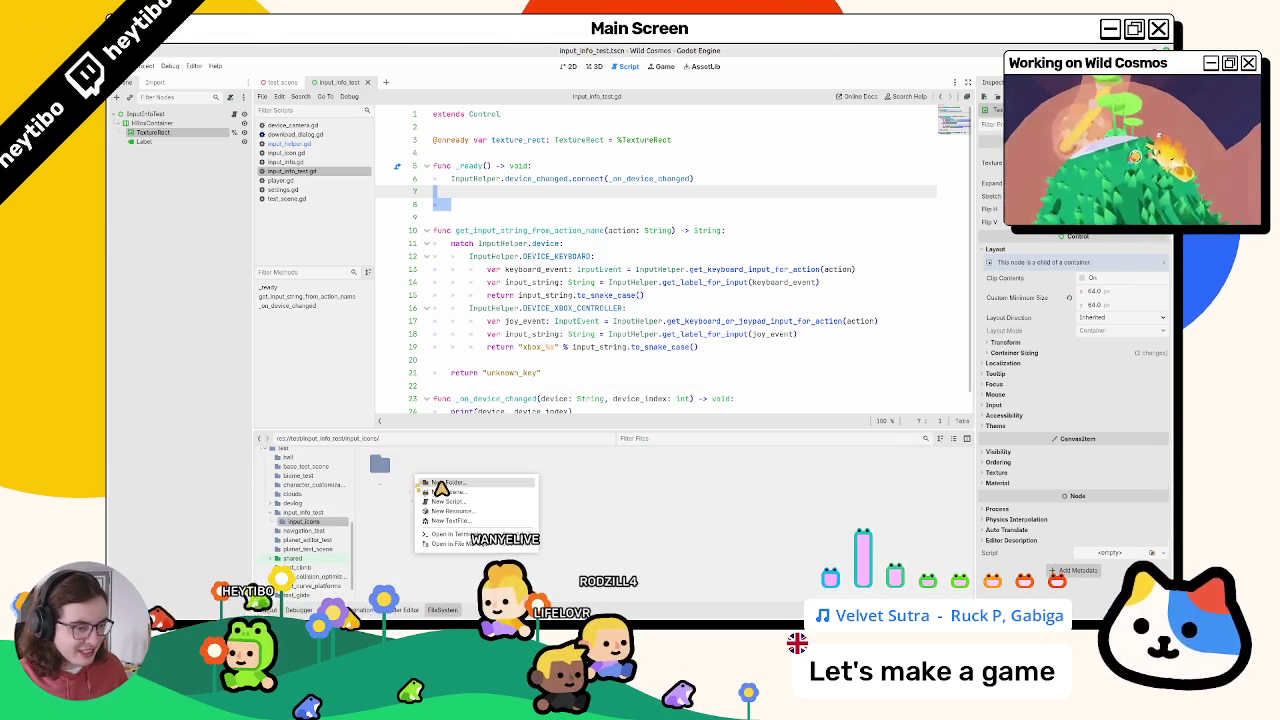
left_click(481, 484)
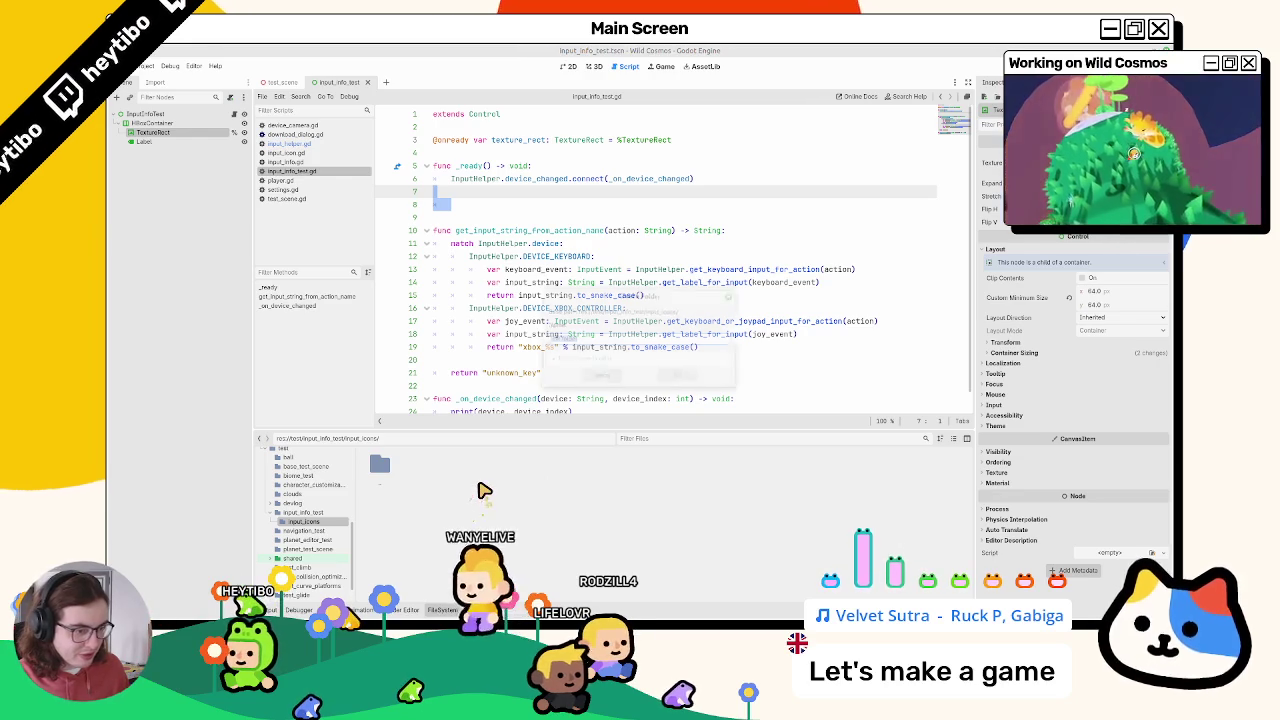
type("inputse_and_keyboard")
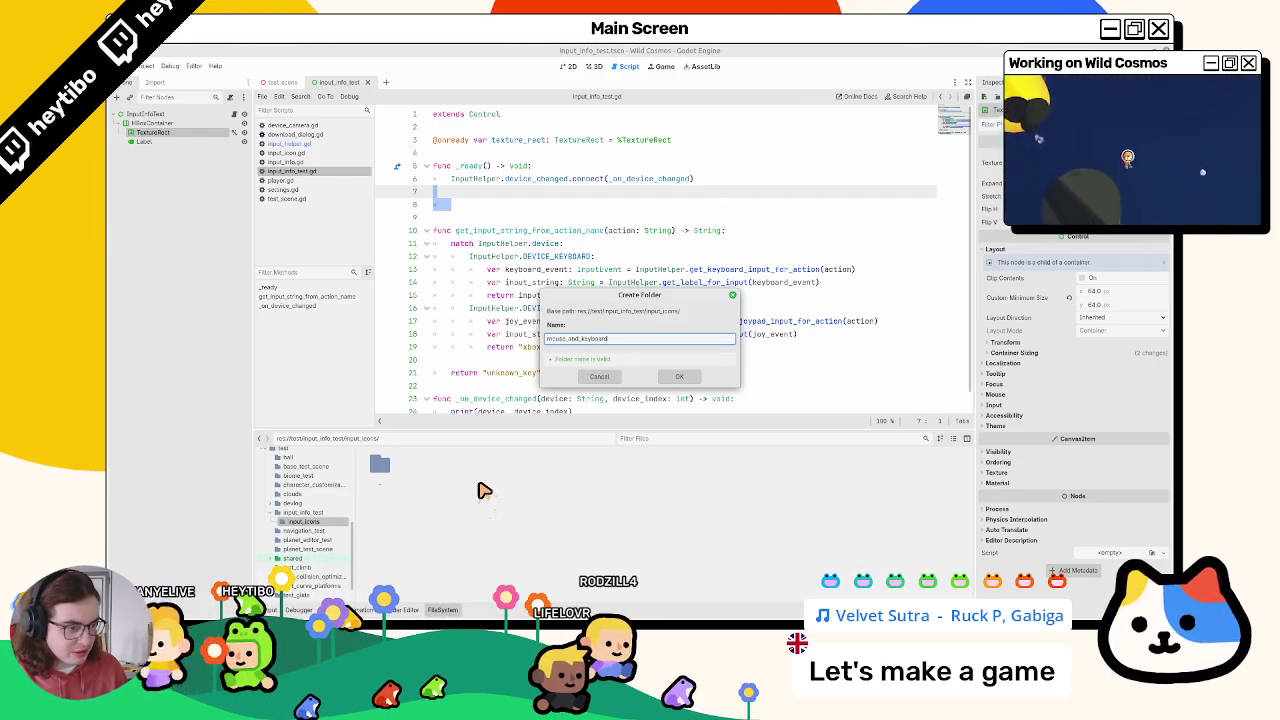
key("Return")
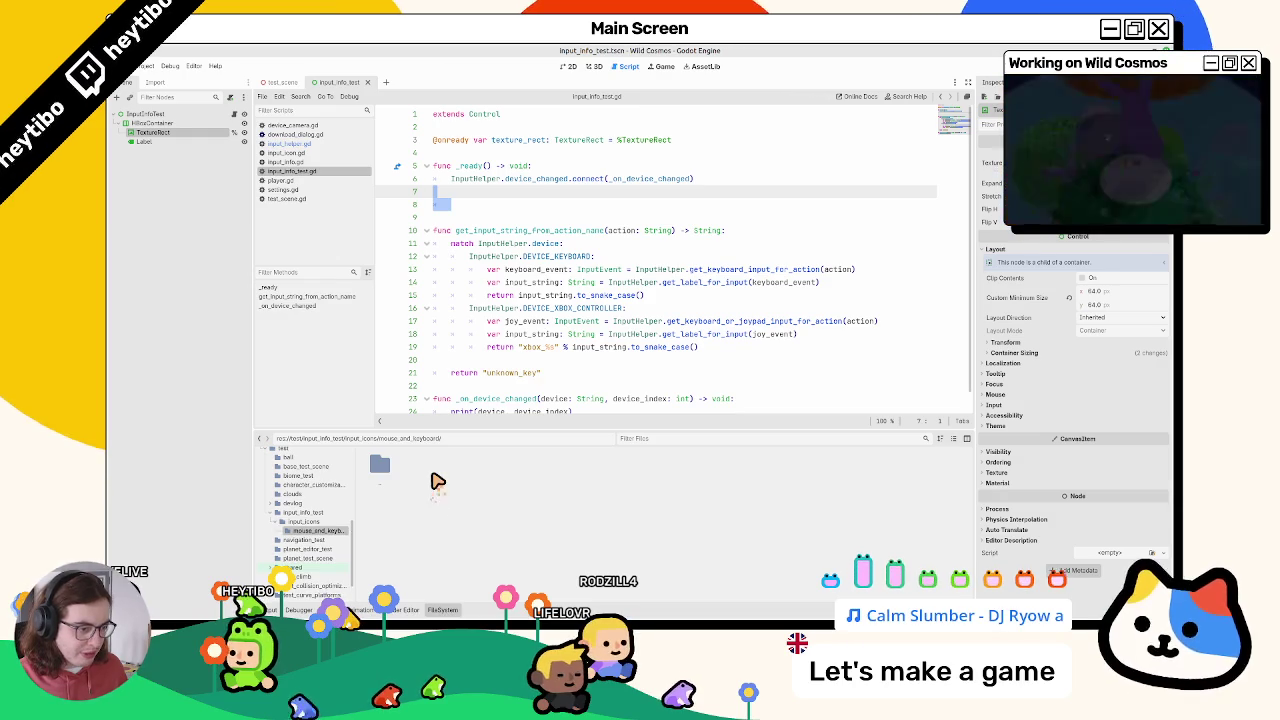
right_click(537, 497)
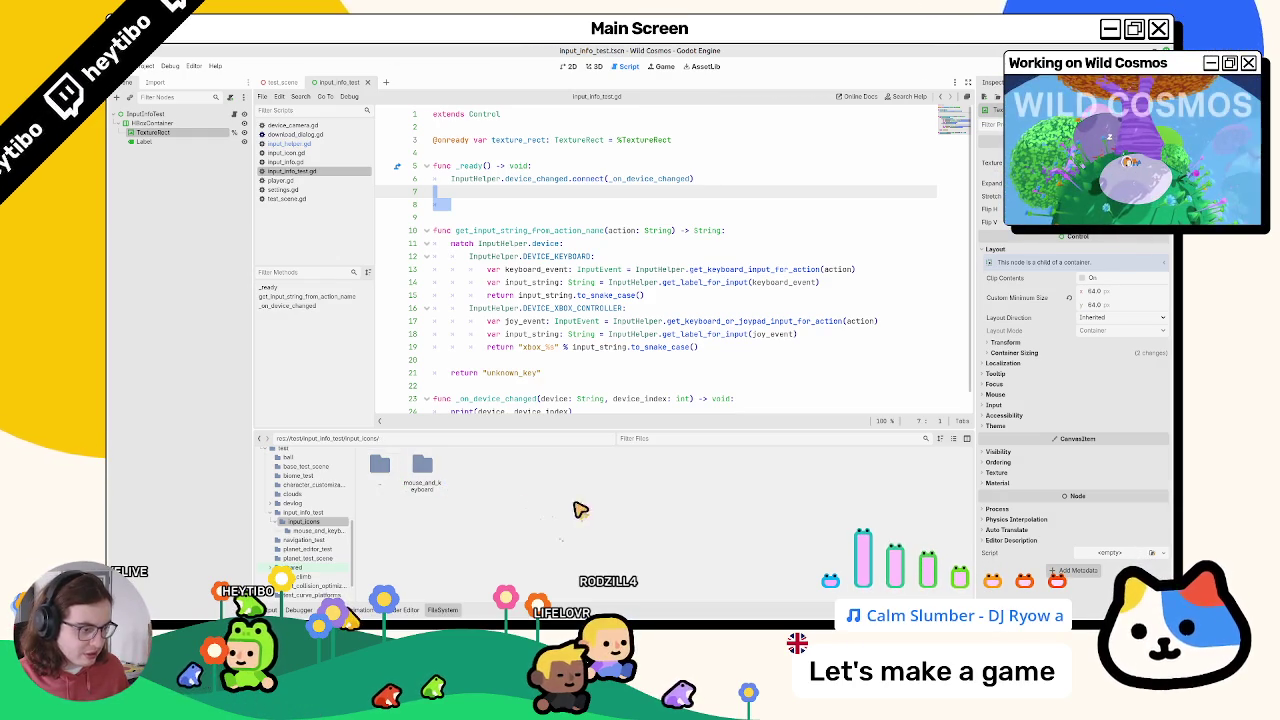
left_click(576, 501)
key("Return")
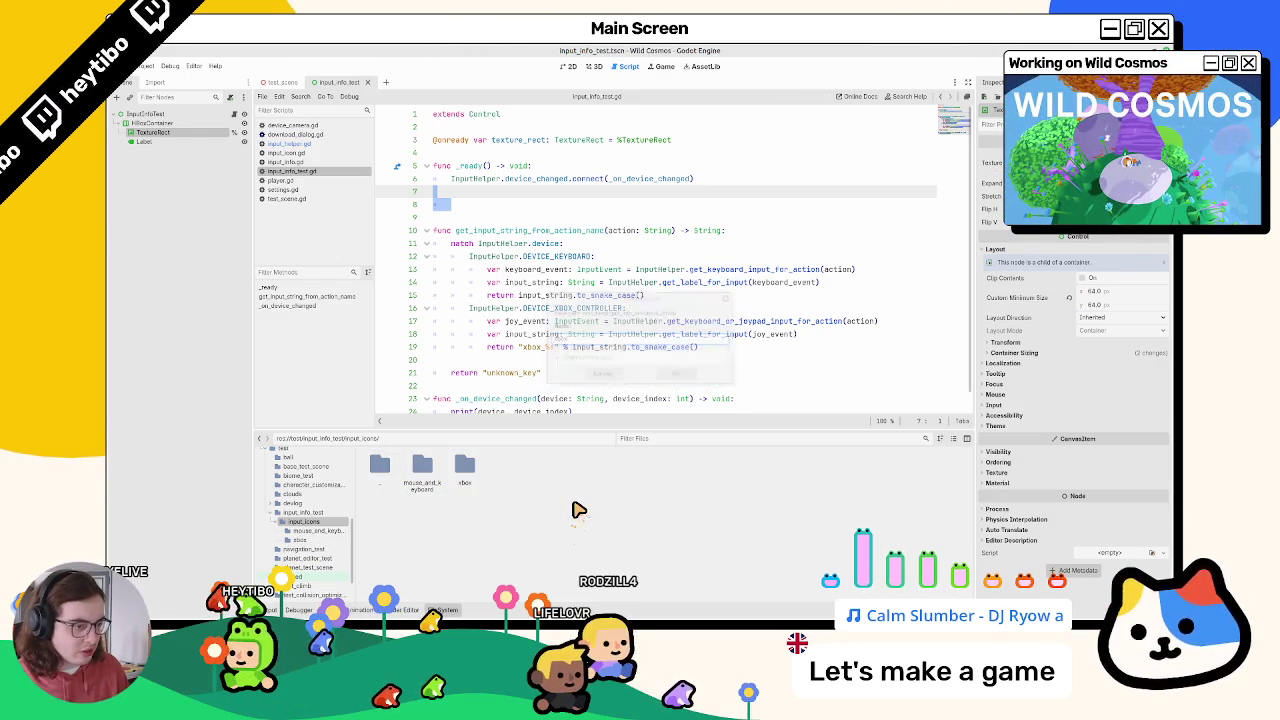
key("alt+Tab")
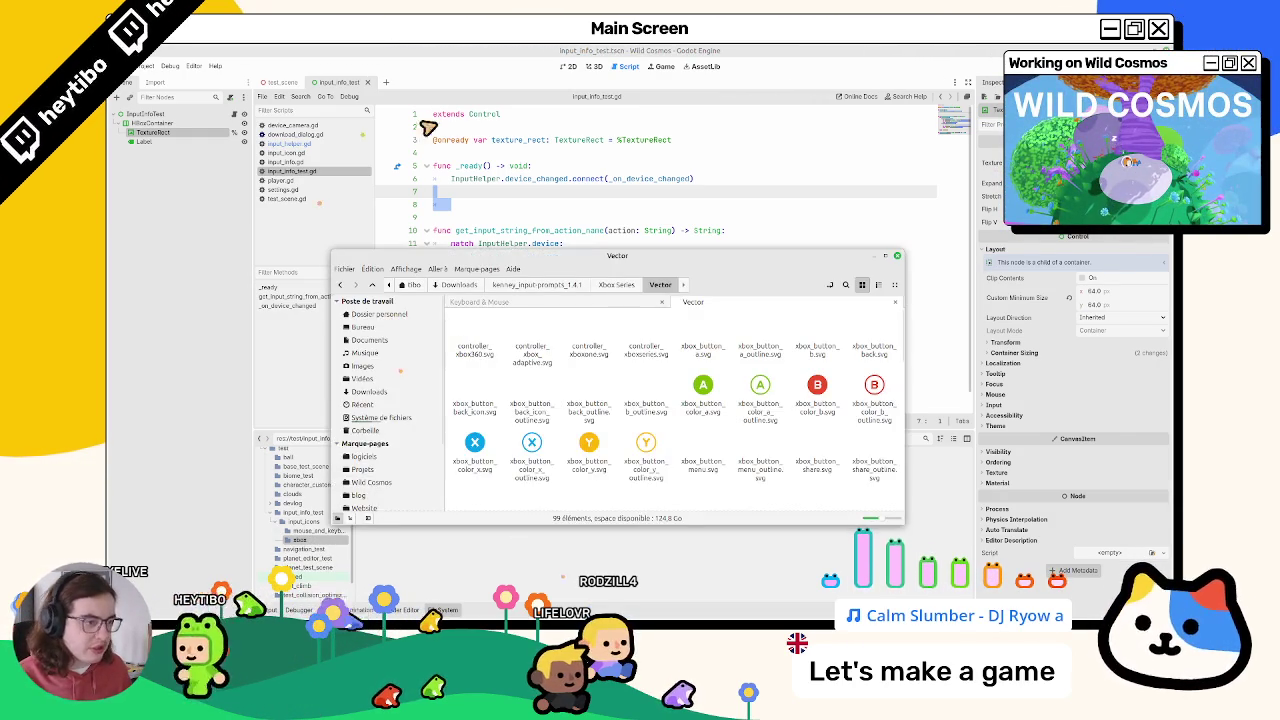
Step: Drag the Xbox A, B, X, Y button and stick SVGs into the xbox folder
key("alt+Tab")
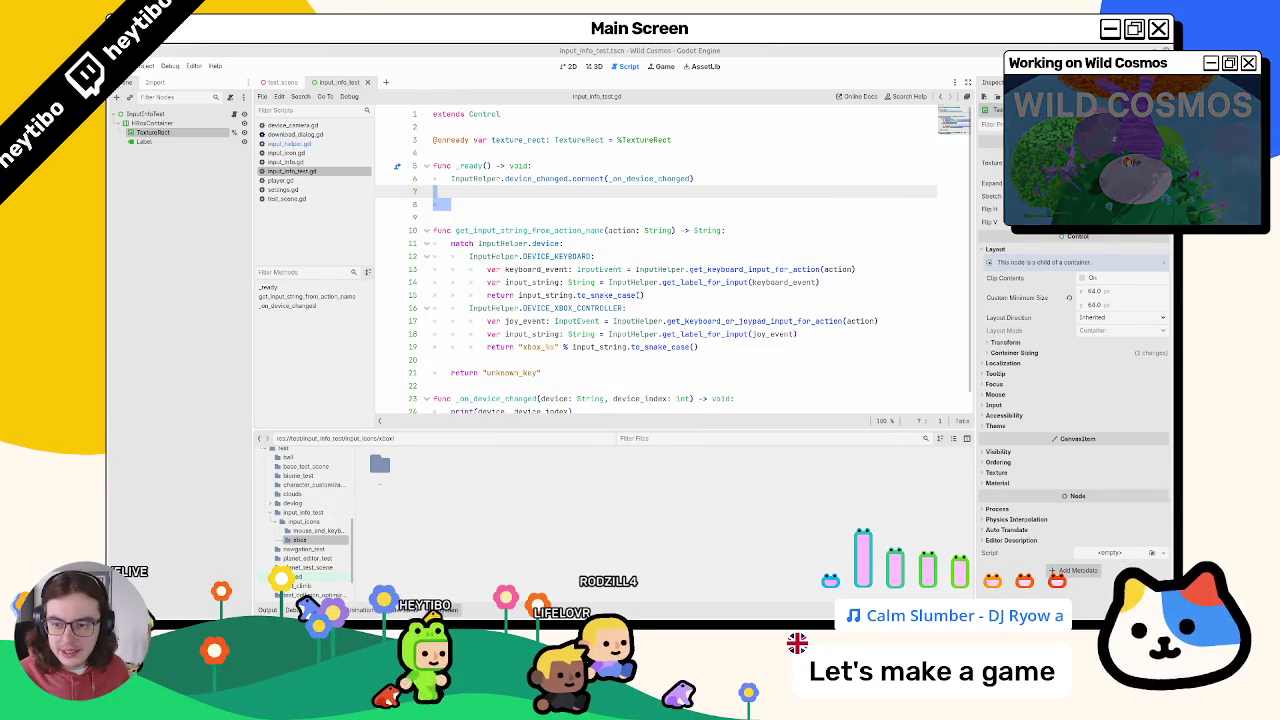
left_click_drag(231, 394, 543, 488)
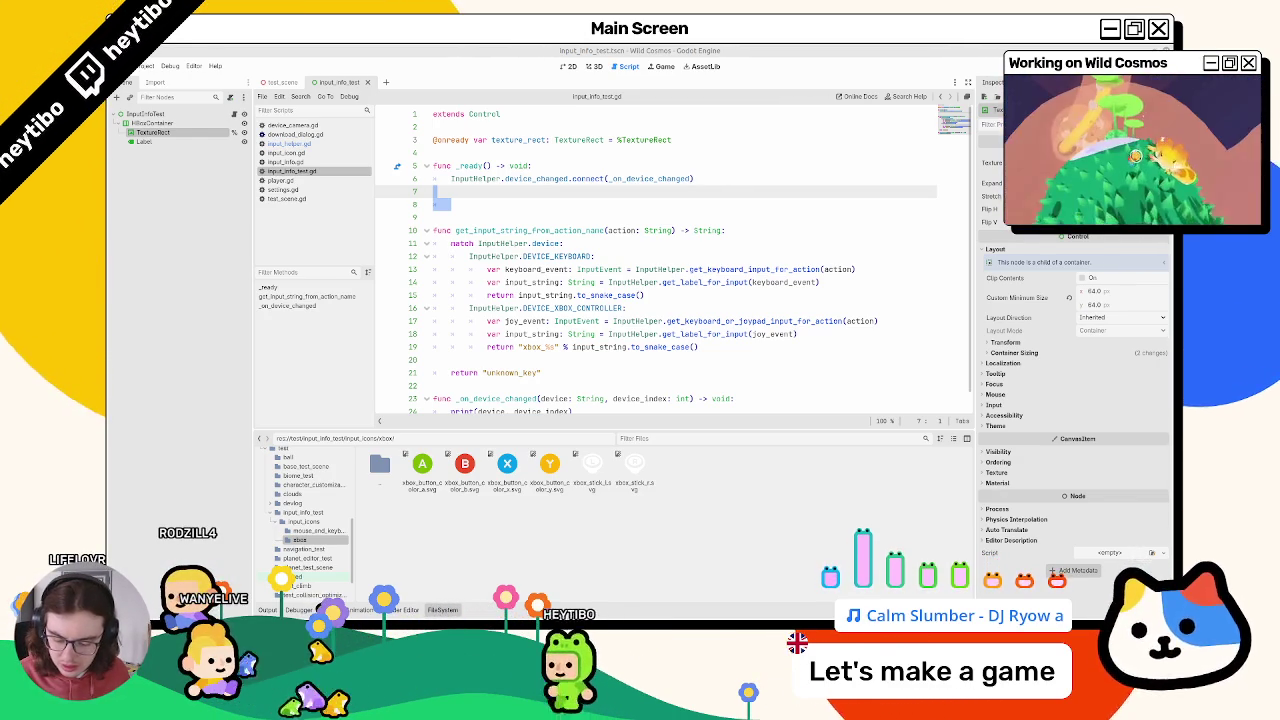
Step: Preview the xbox_lb and xbox_lt icons in the file manager's image viewer
mouse_move(107, 147)
left_mouse_down()
mouse_move(661, 147)
mouse_move(661, 133)
left_mouse_up()
scroll(680, 323, "down", 3)
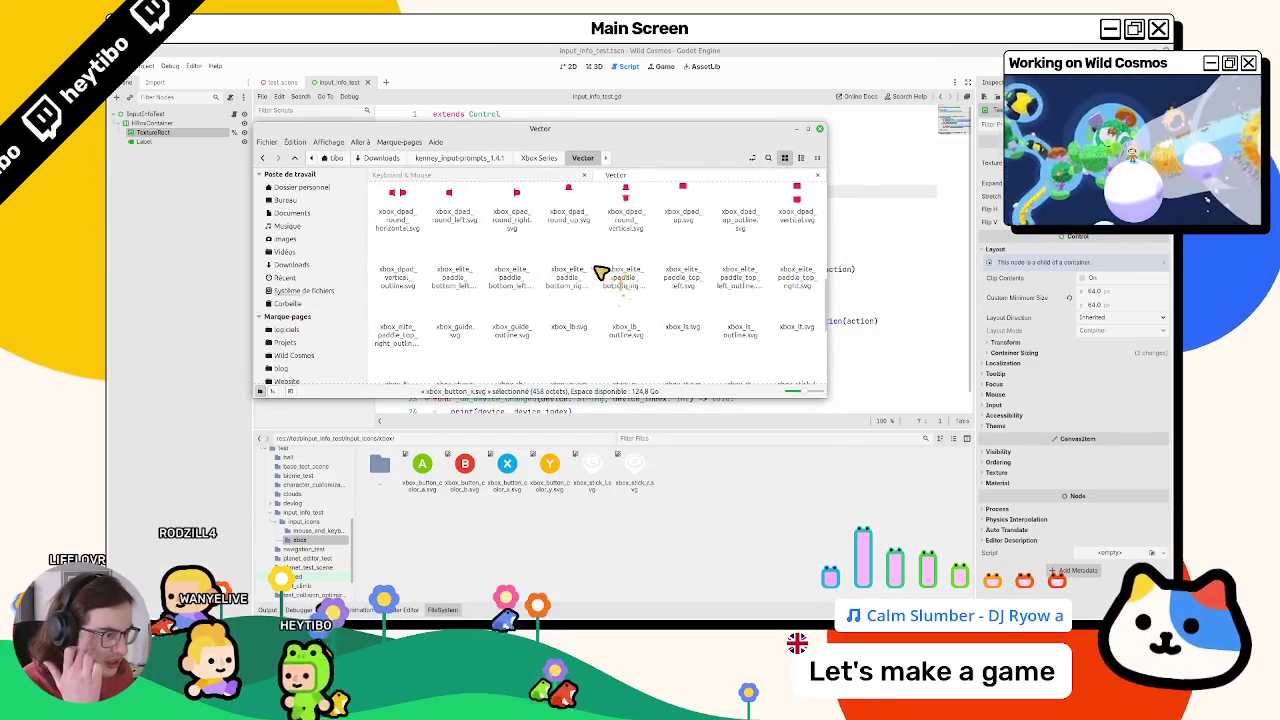
left_click(567, 323)
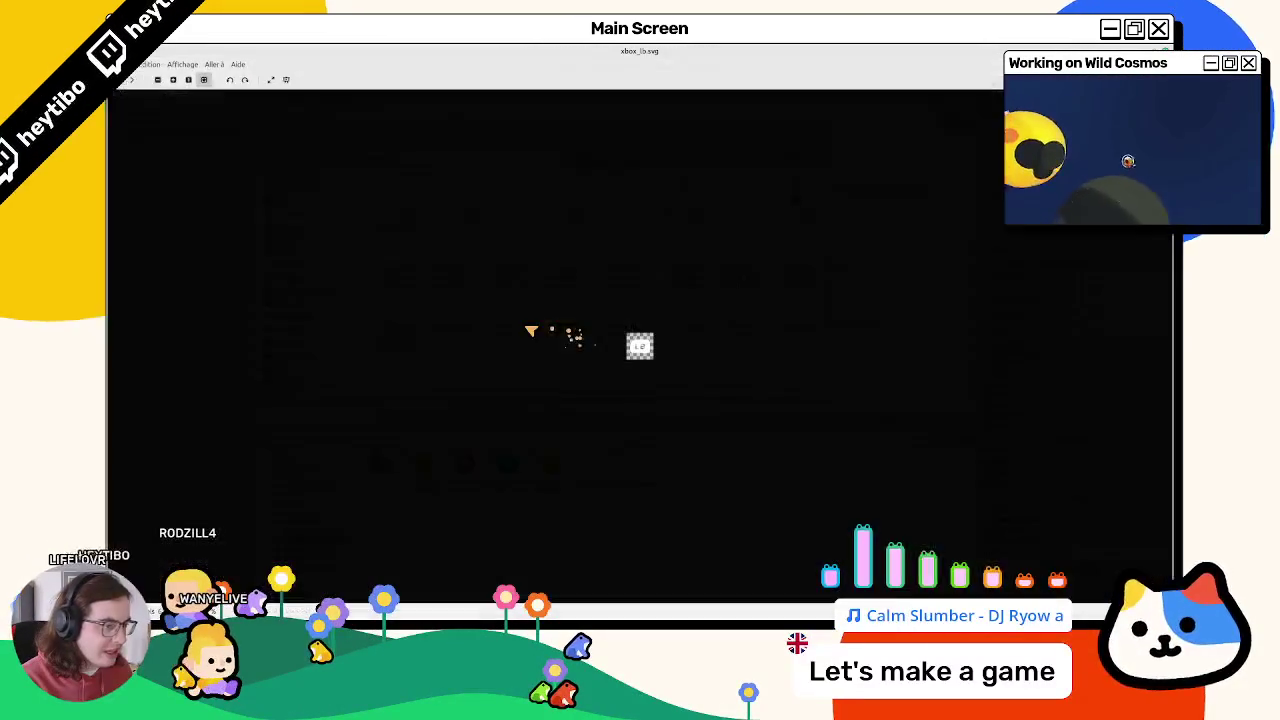
left_click(520, 330)
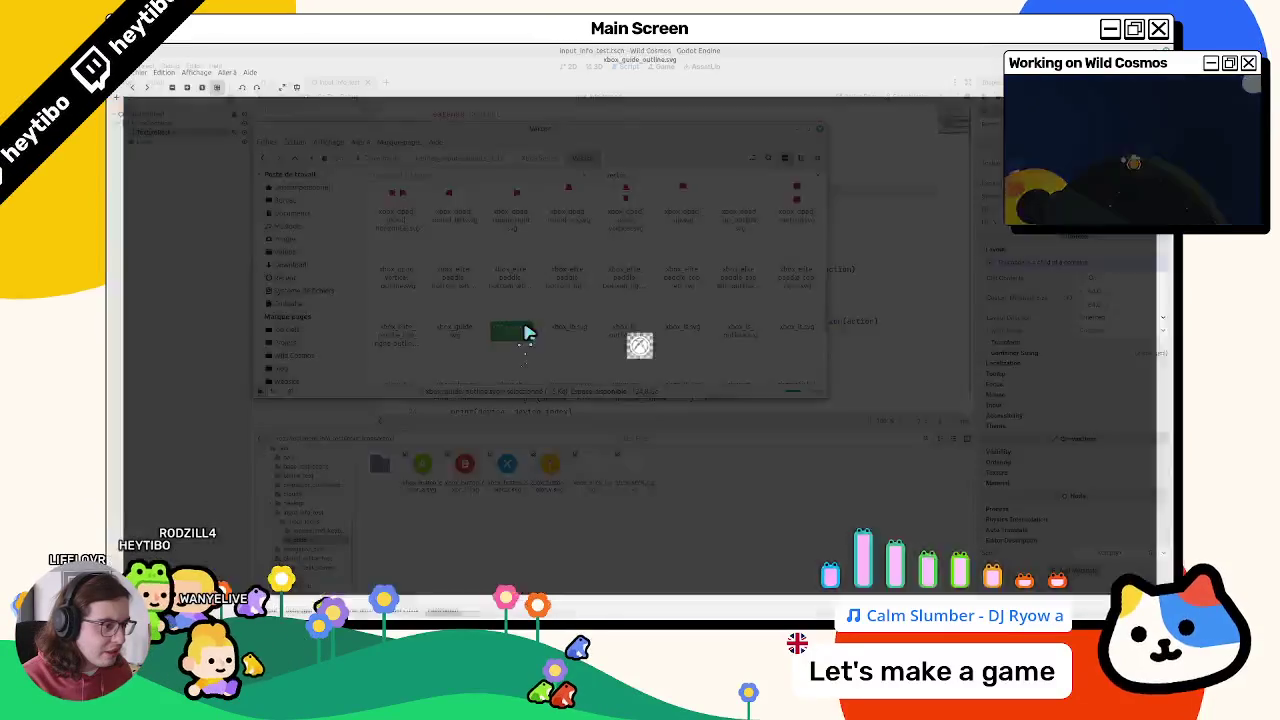
left_click(557, 328)
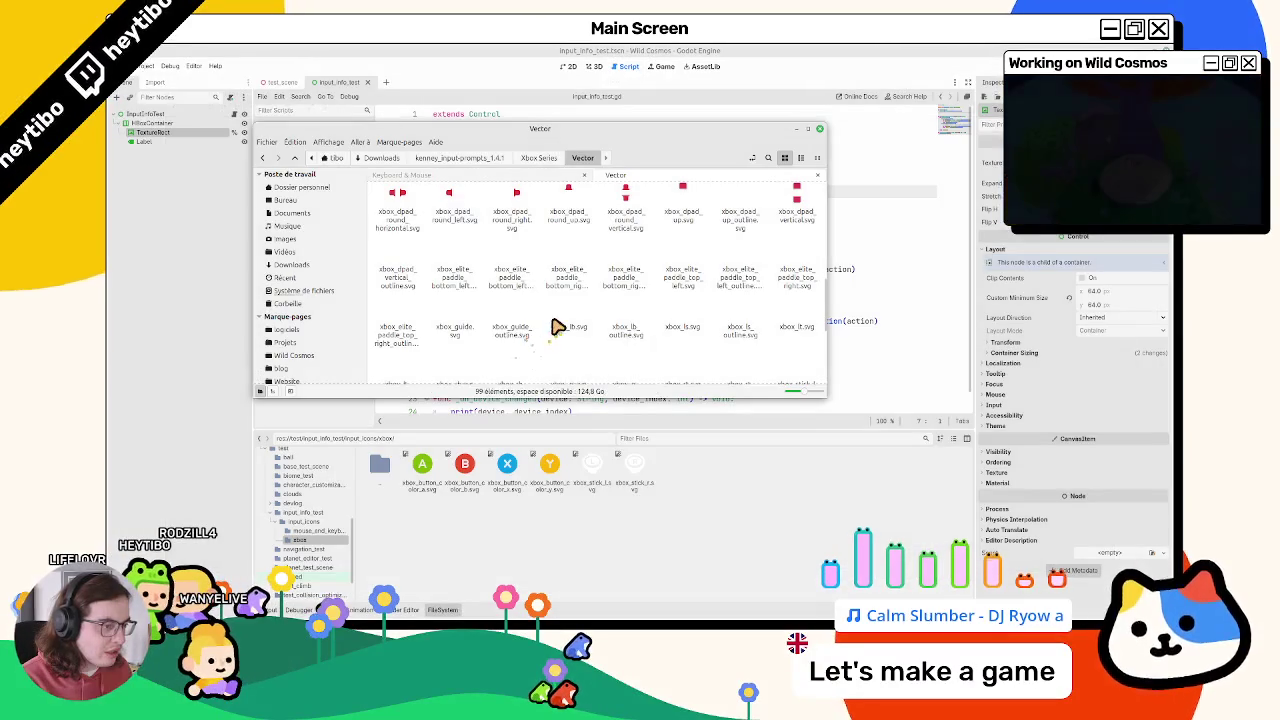
double_click(567, 328)
key("Escape")
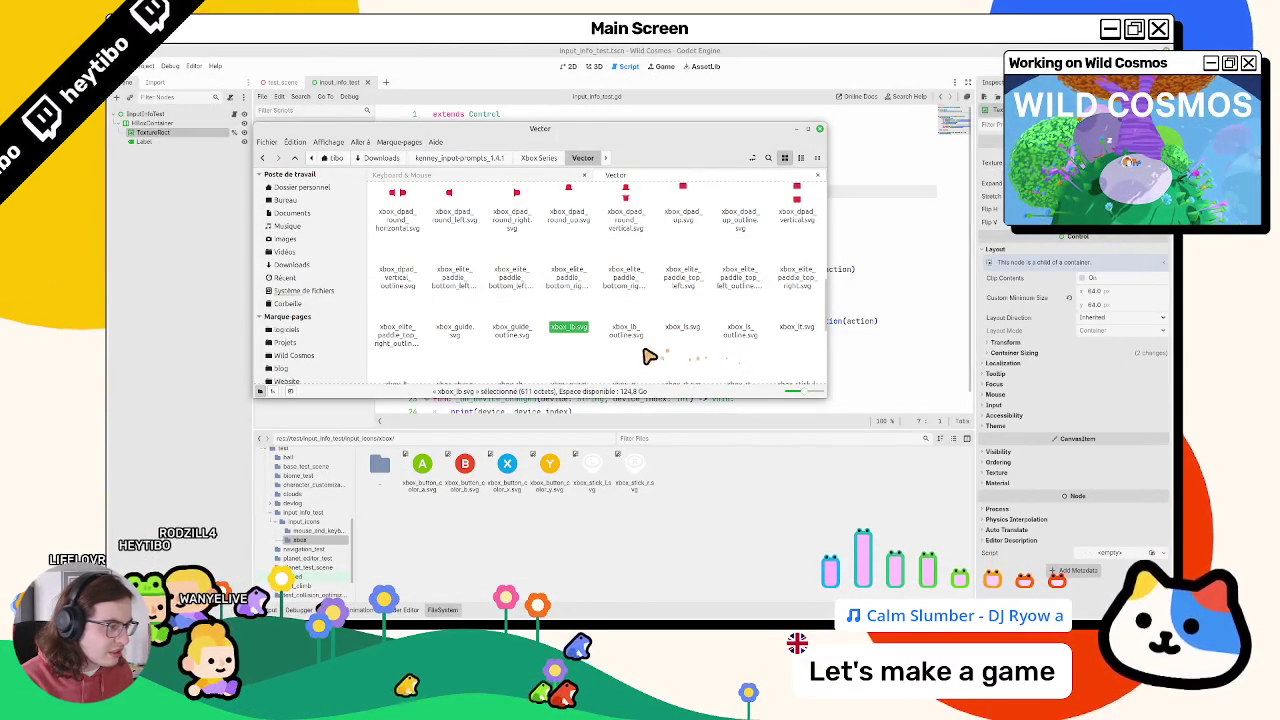
double_click(797, 328)
key("Escape")
double_click(570, 328)
key("Escape")
Step: Import xbox_lb and xbox_lt into Godot's xbox folder
left_click(780, 330, "ctrl")
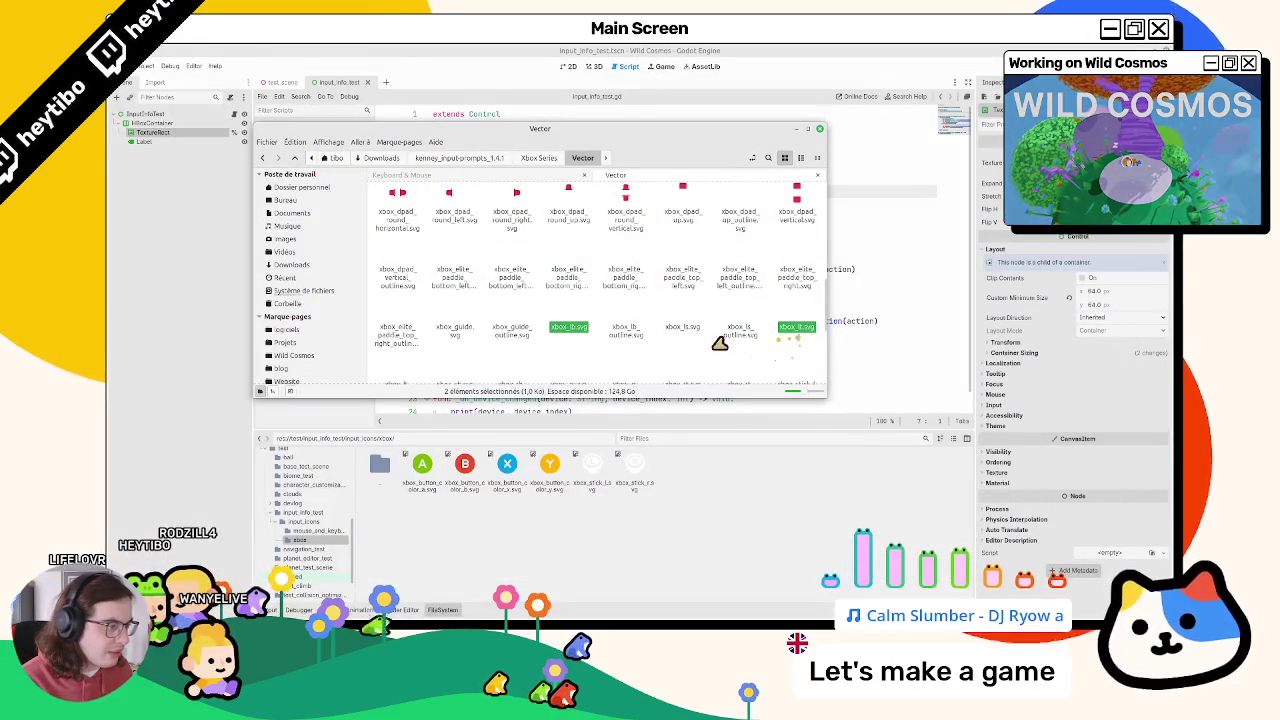
left_click_drag(571, 331, 731, 506)
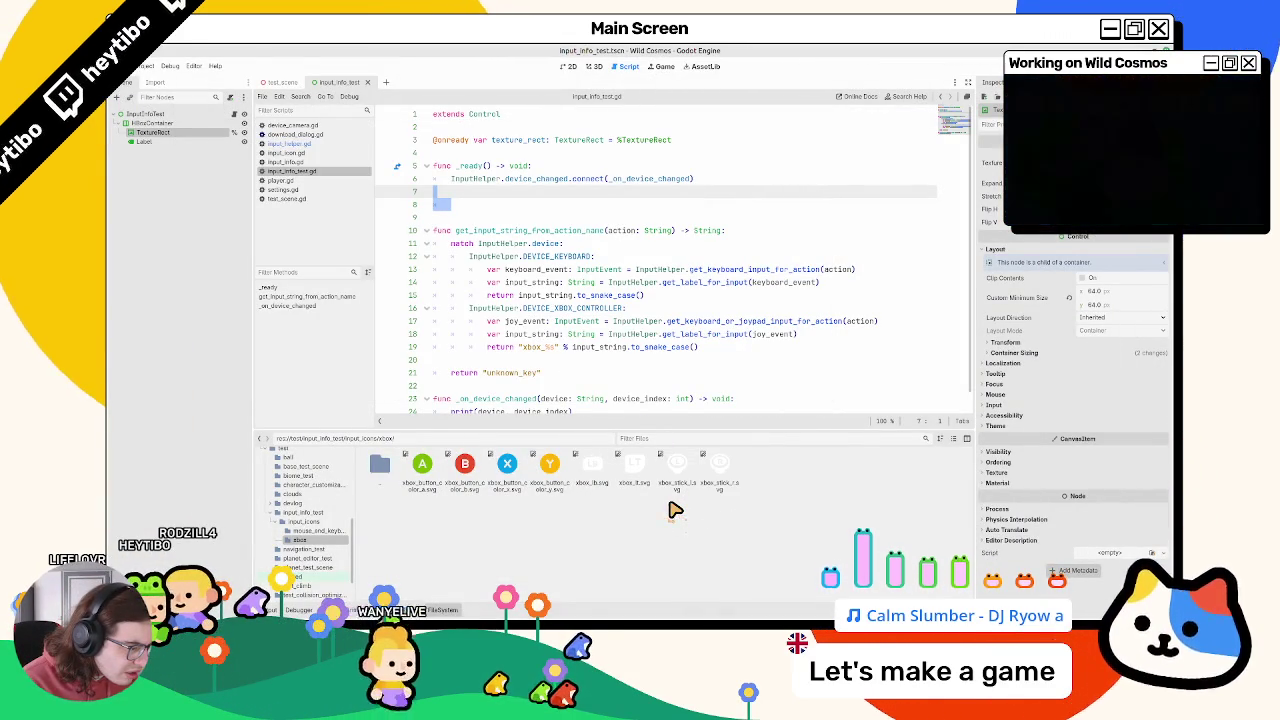
mouse_move(658, 468)
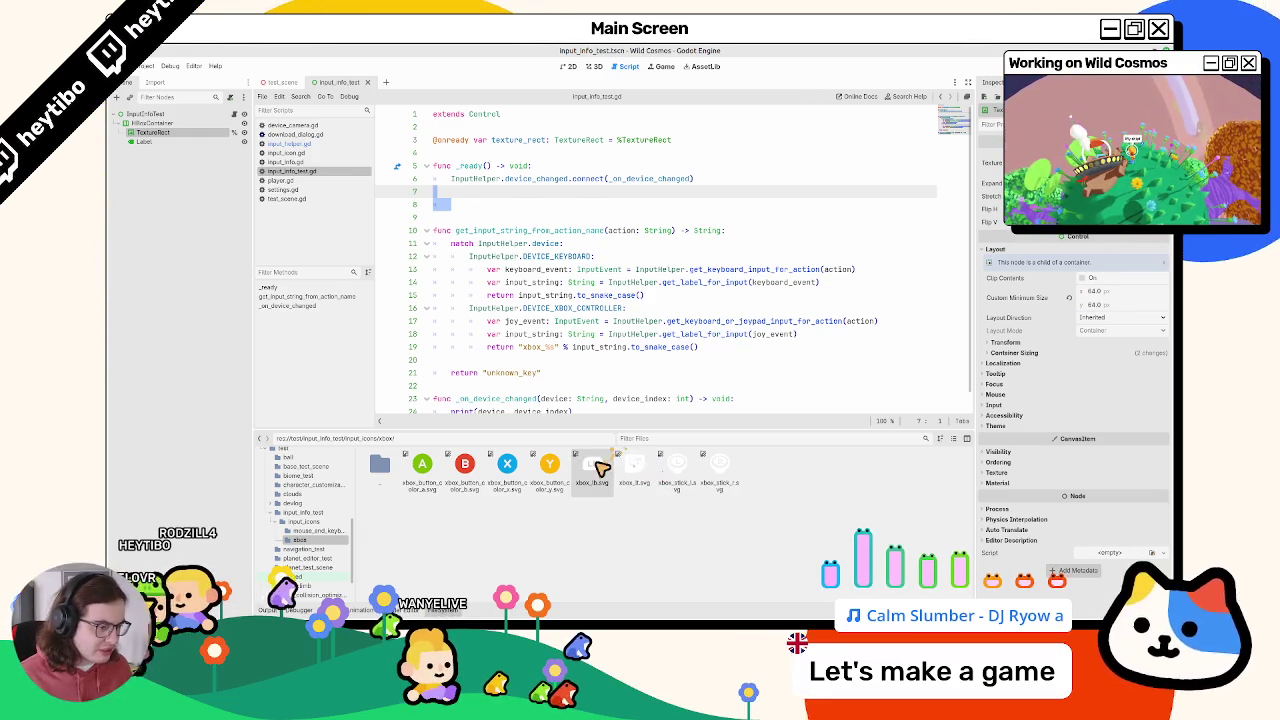
left_click(634, 465)
Step: Import xbox_rb and xbox_rt into the xbox folder and check the imported icons
key("alt+Tab")
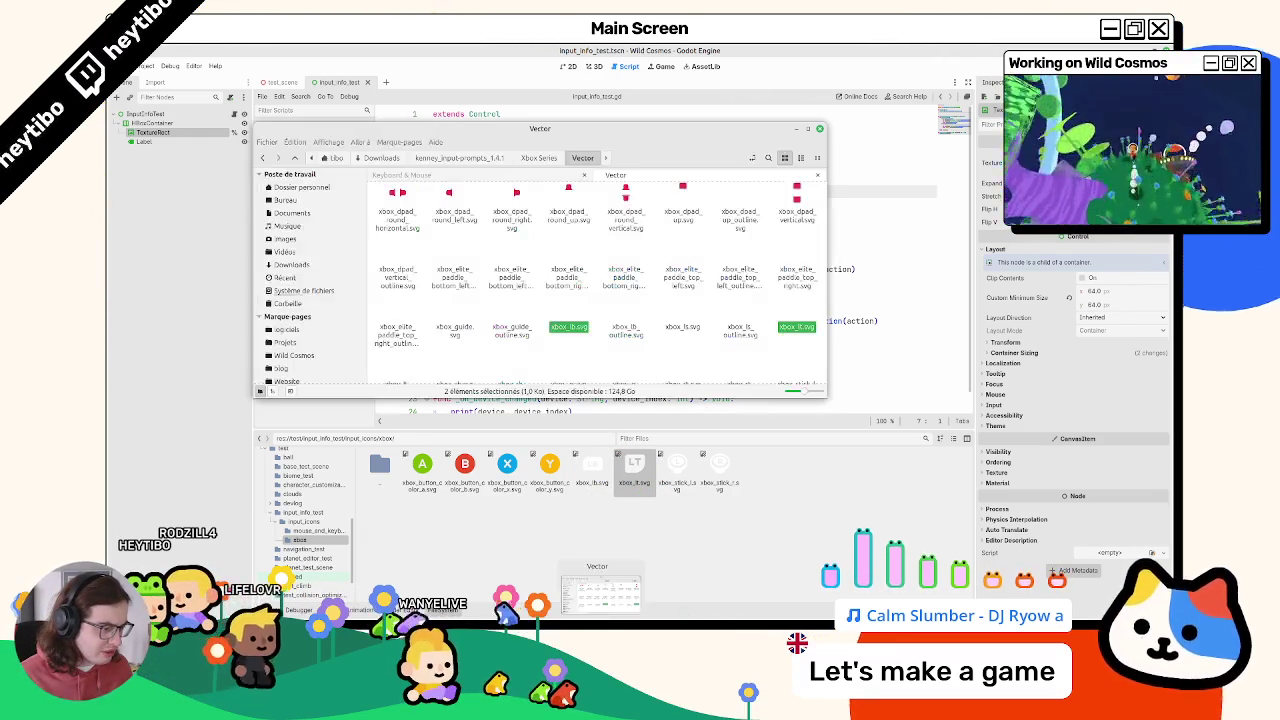
scroll(559, 377, "down", 1)
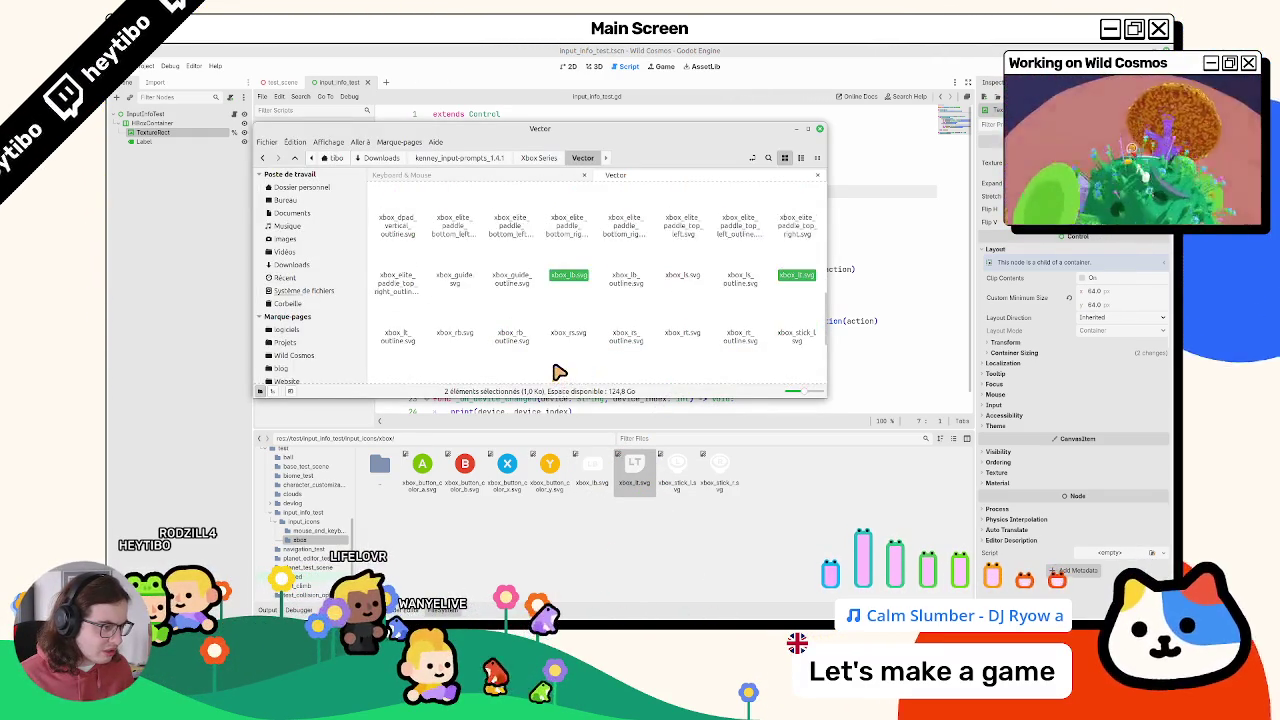
scroll(559, 371, "down", 1)
left_click(455, 310)
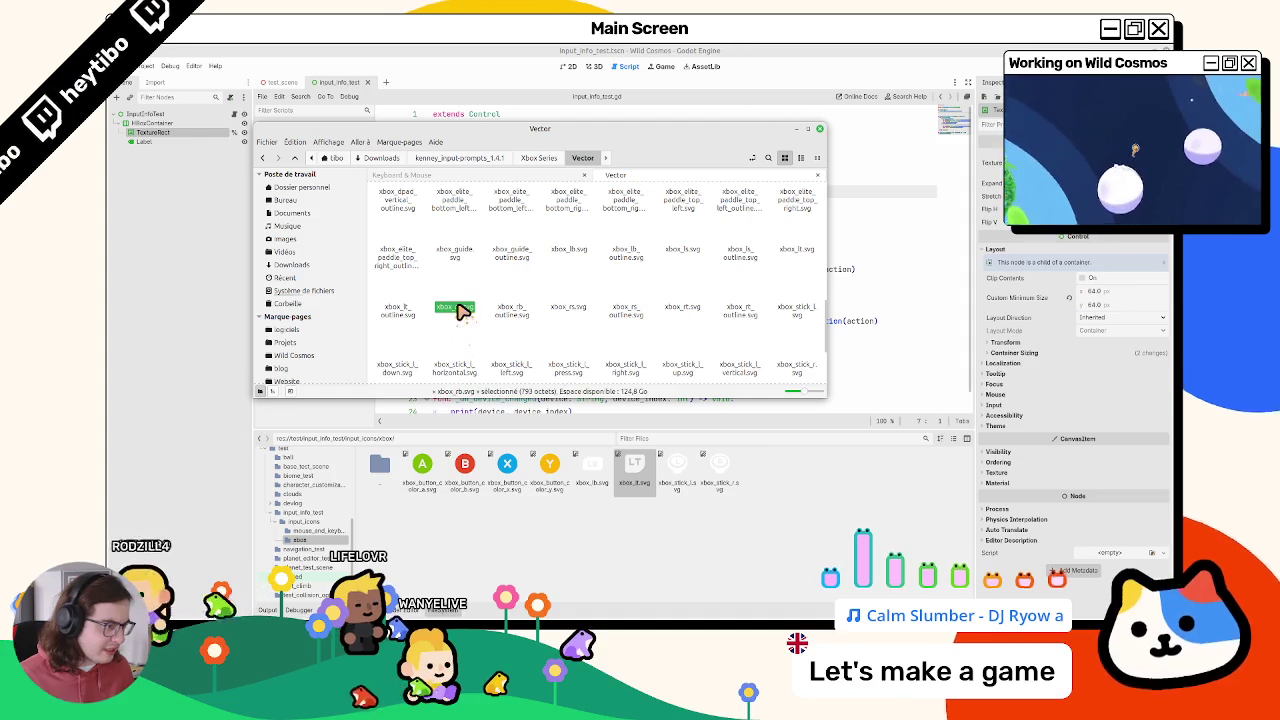
left_click(688, 322, "ctrl")
mouse_move(686, 329)
left_mouse_down()
mouse_move(737, 363)
mouse_move(623, 486)
mouse_move(833, 500)
left_mouse_up()
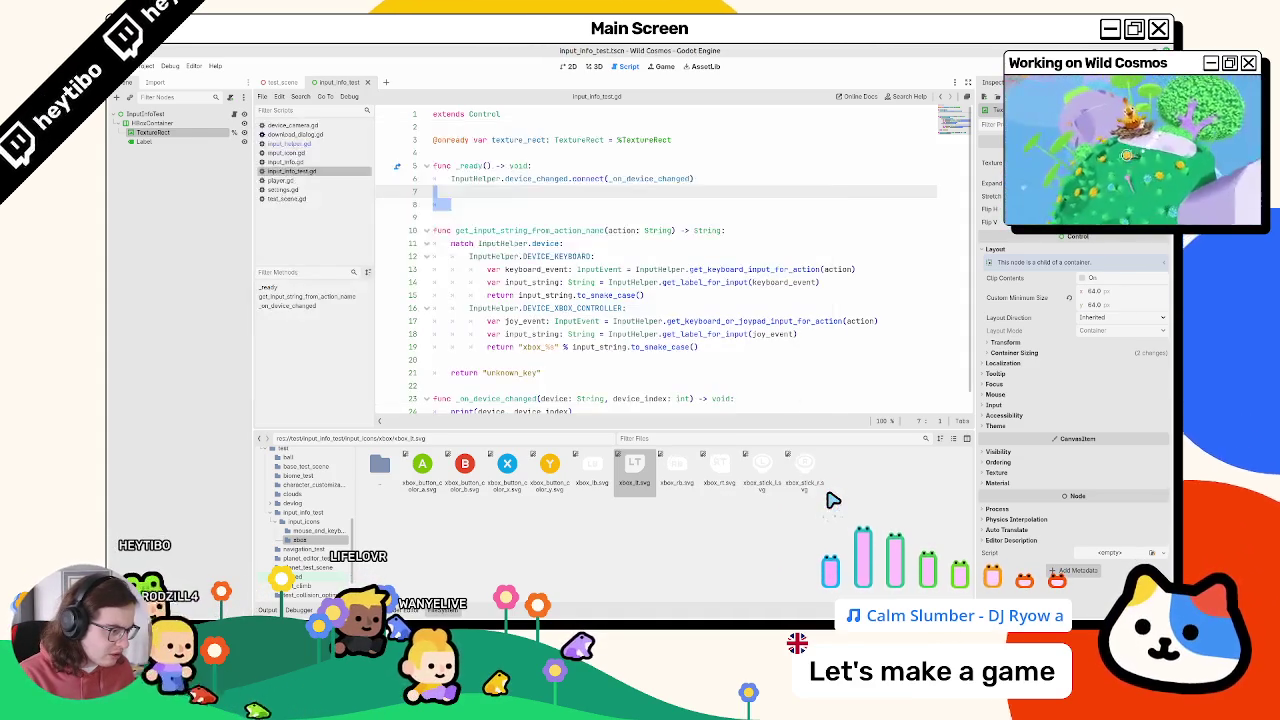
left_click(675, 485)
left_click(592, 478)
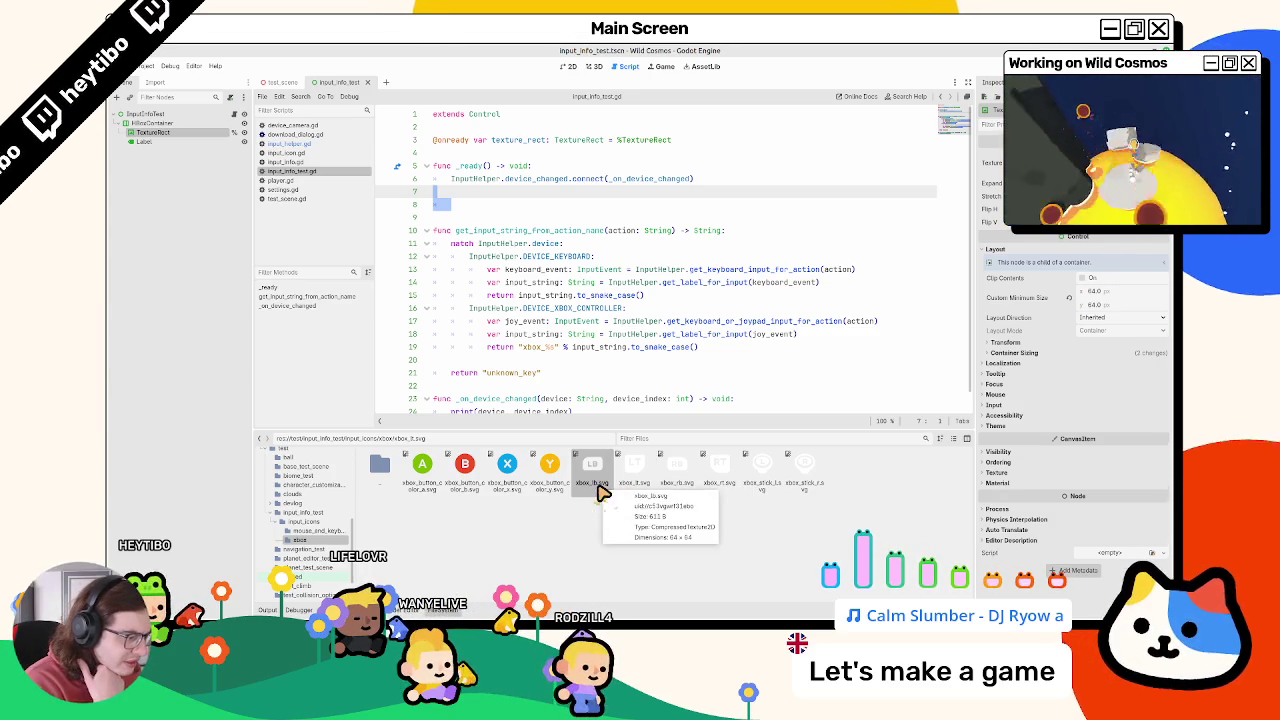
Step: Check the imported icons and show xbox_button_color_y.svg as a CompressedTexture2D in the Inspector
left_click(680, 486)
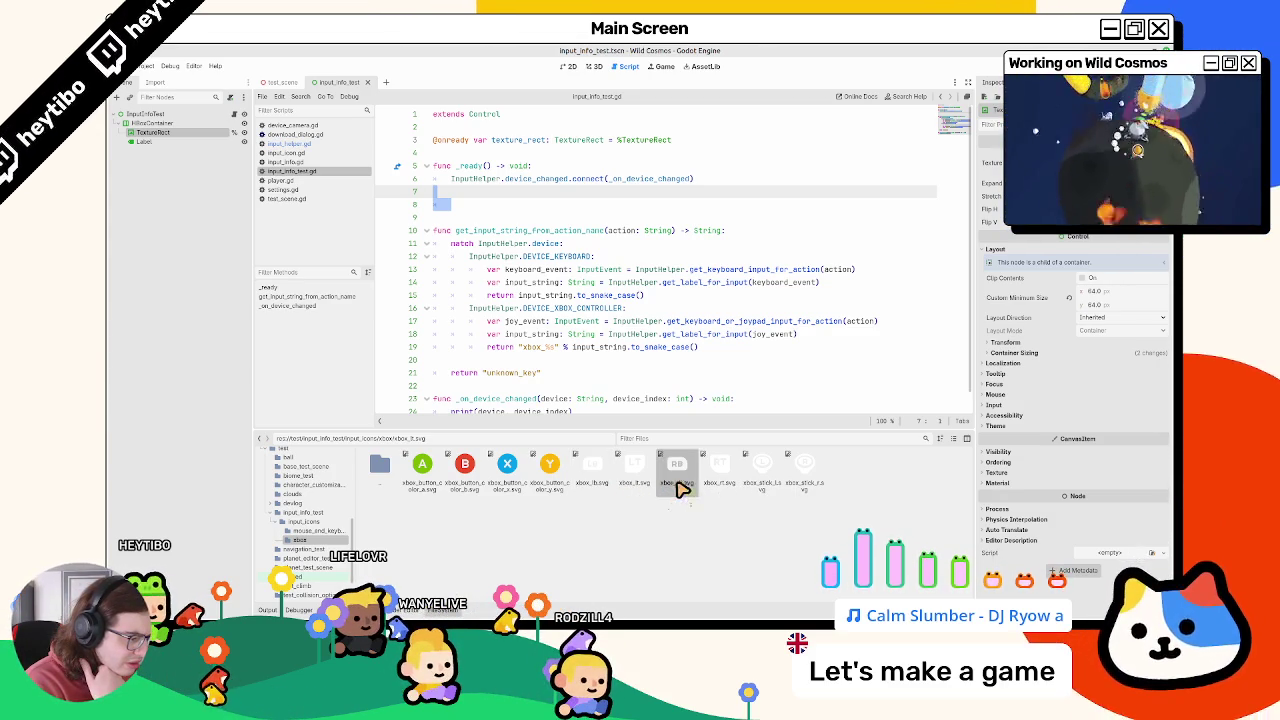
left_click(600, 491)
left_click(672, 484)
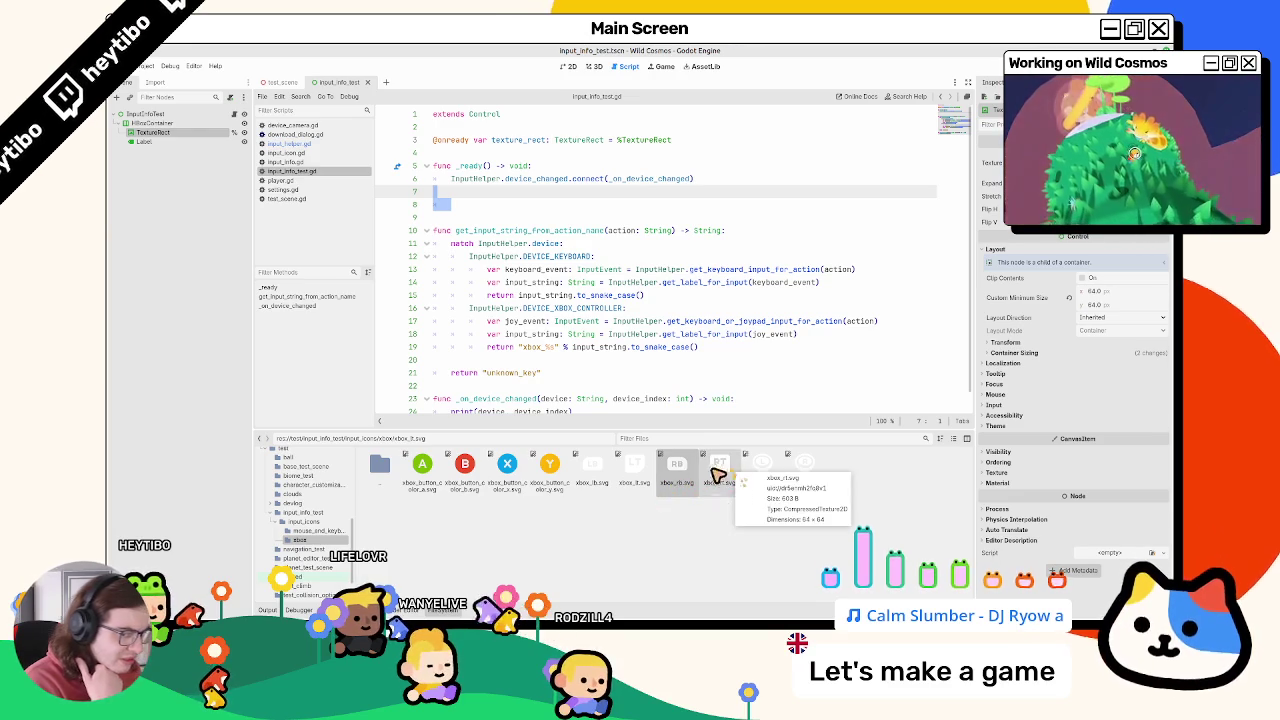
left_click(710, 476)
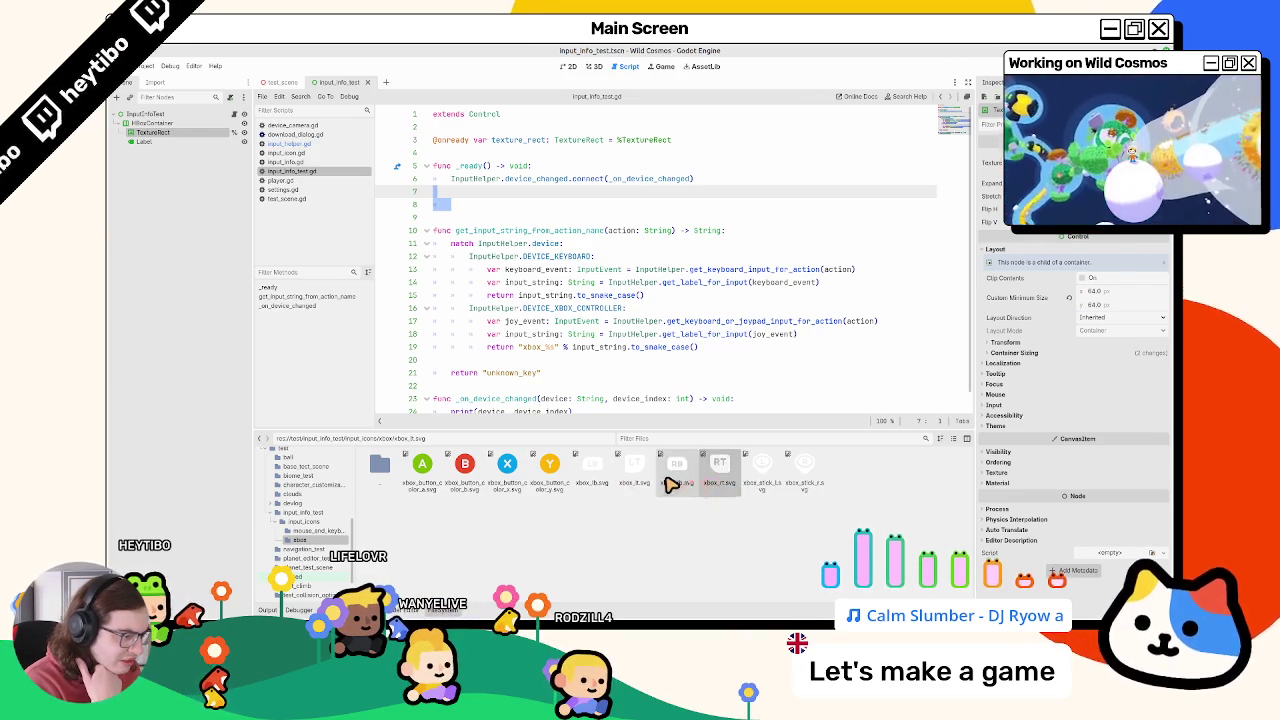
left_click(507, 476)
left_click(415, 485)
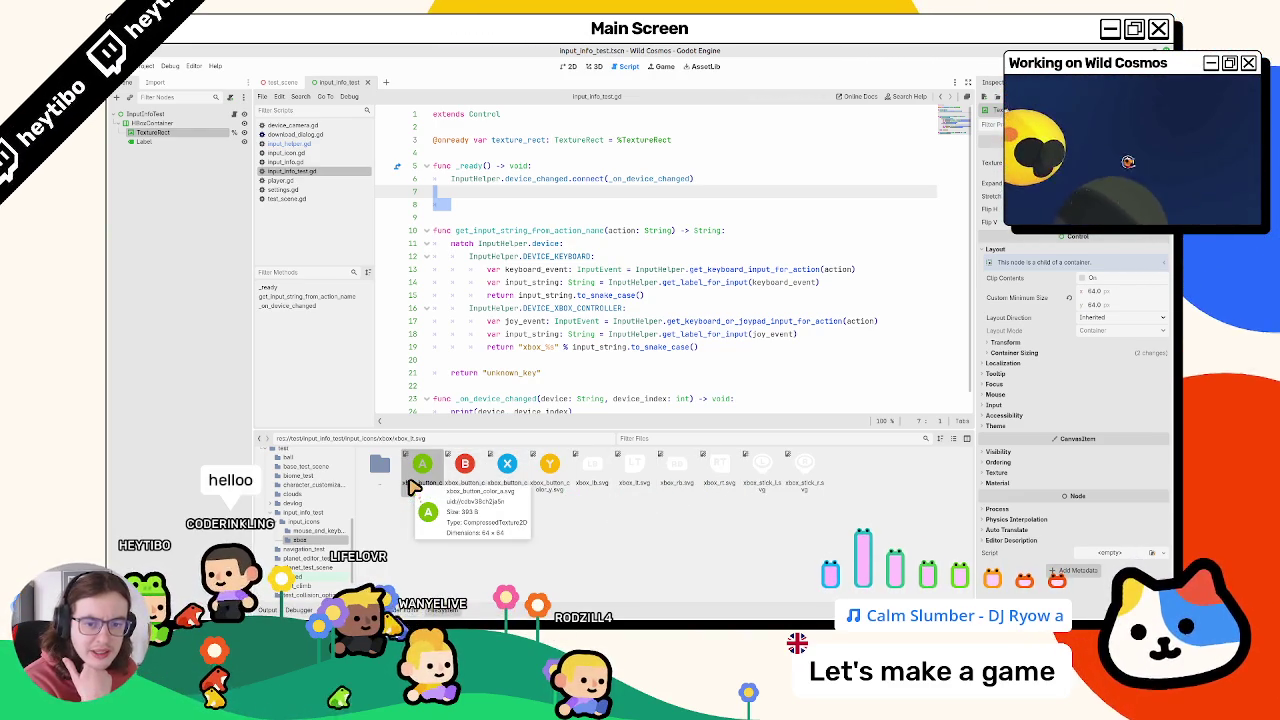
left_click(415, 485)
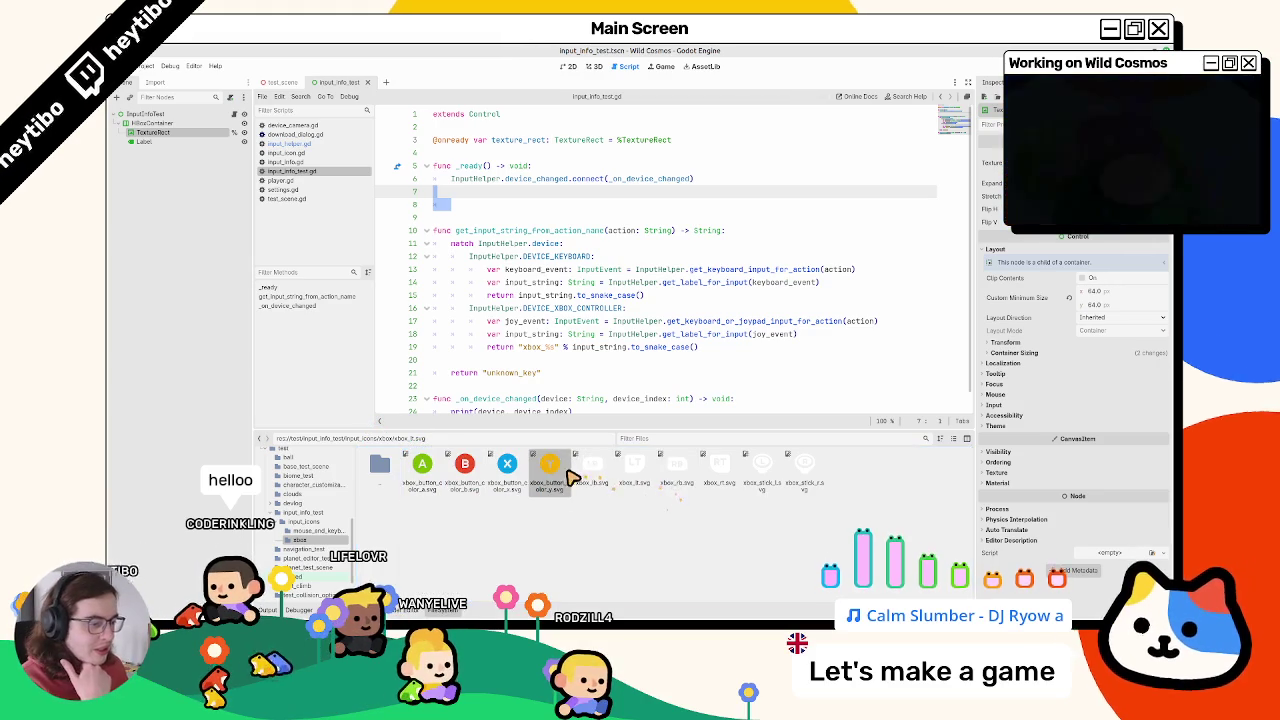
mouse_move(558, 480)
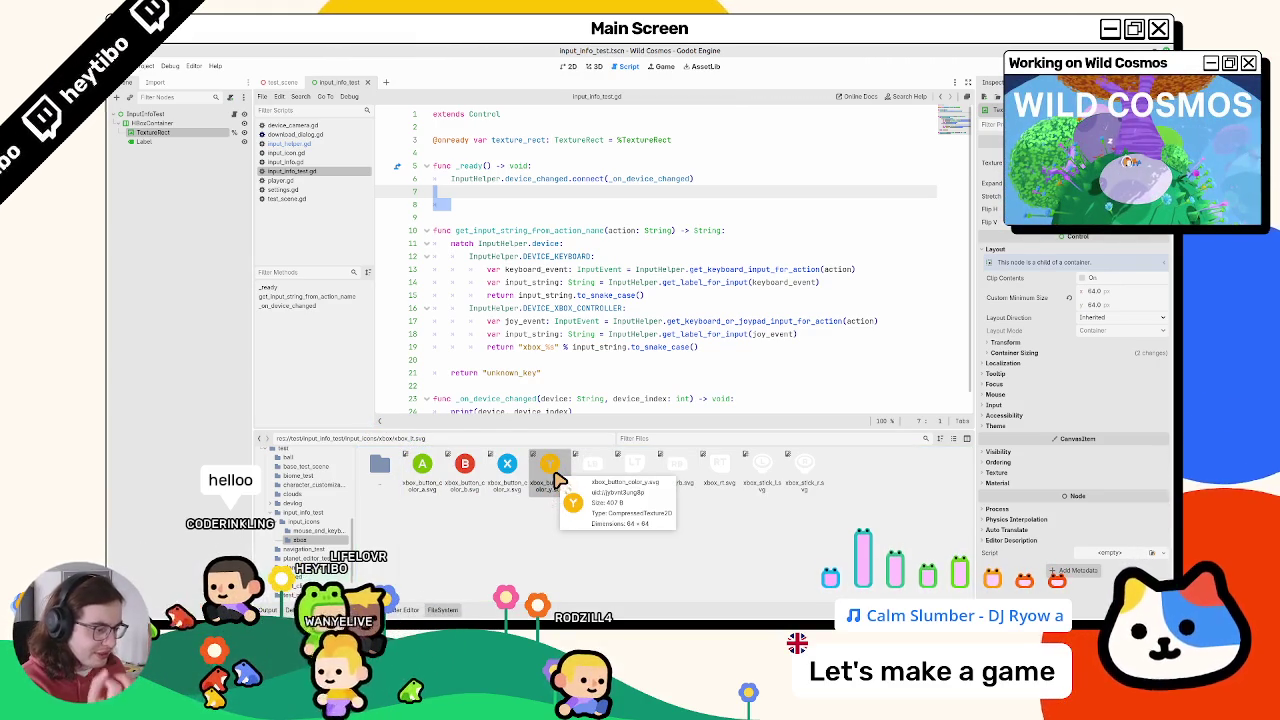
left_click(558, 480)
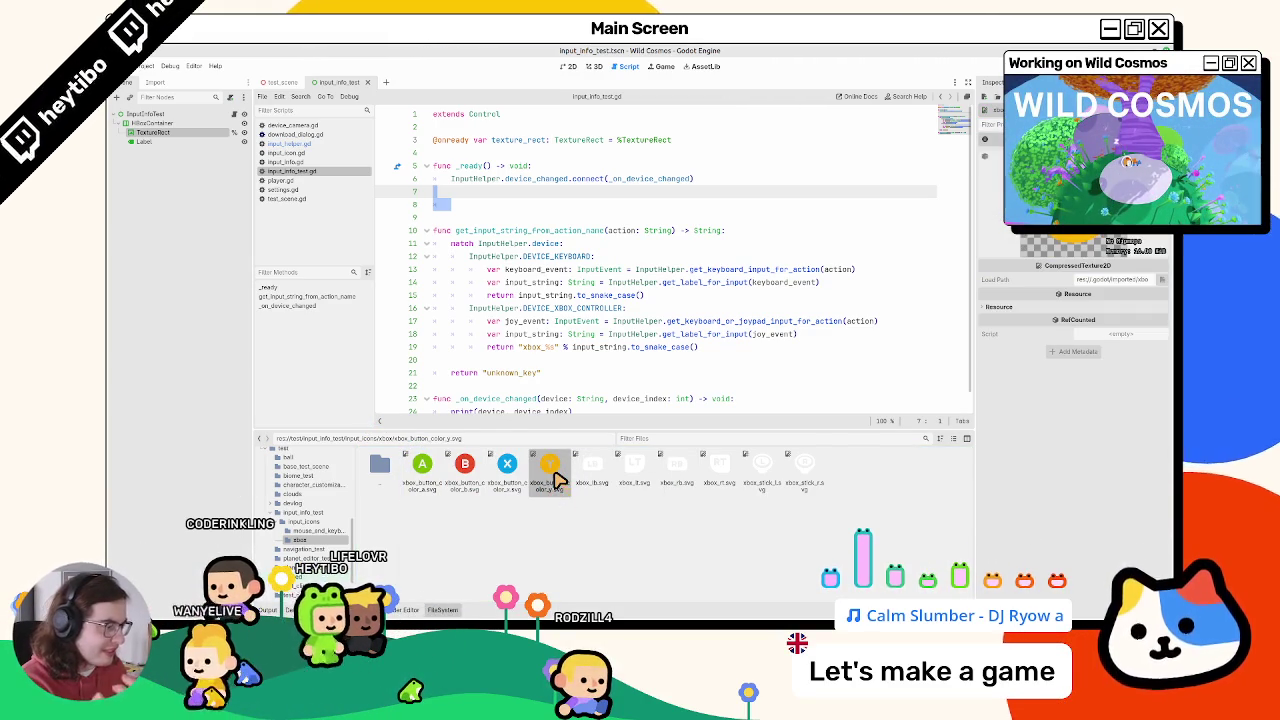
mouse_move(558, 480)
left_mouse_down()
mouse_move(478, 207)
mouse_move(457, 203)
mouse_move(580, 309)
mouse_move(543, 340)
left_mouse_up()
Step: Remove the blank lines in _ready and test-run the scene
key("BackSpace")
key("BackSpace")
double_click(598, 321)
left_click(660, 321)
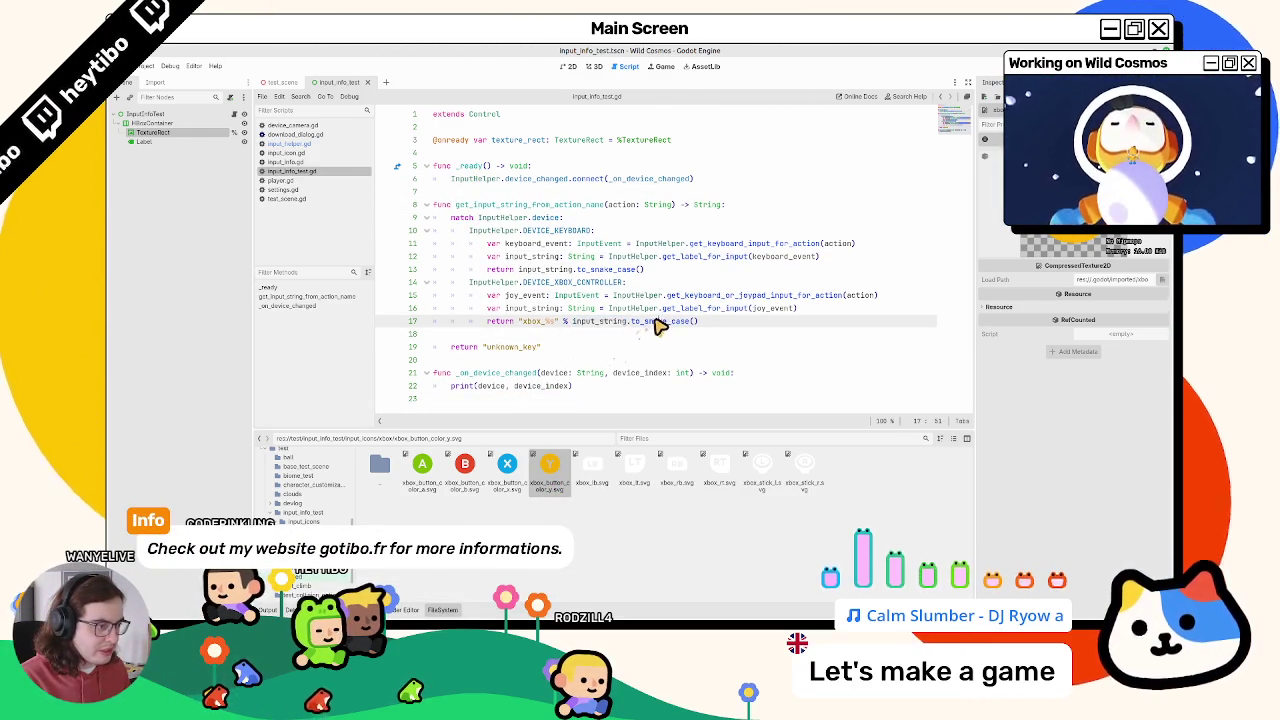
double_click(595, 321)
key("F6")
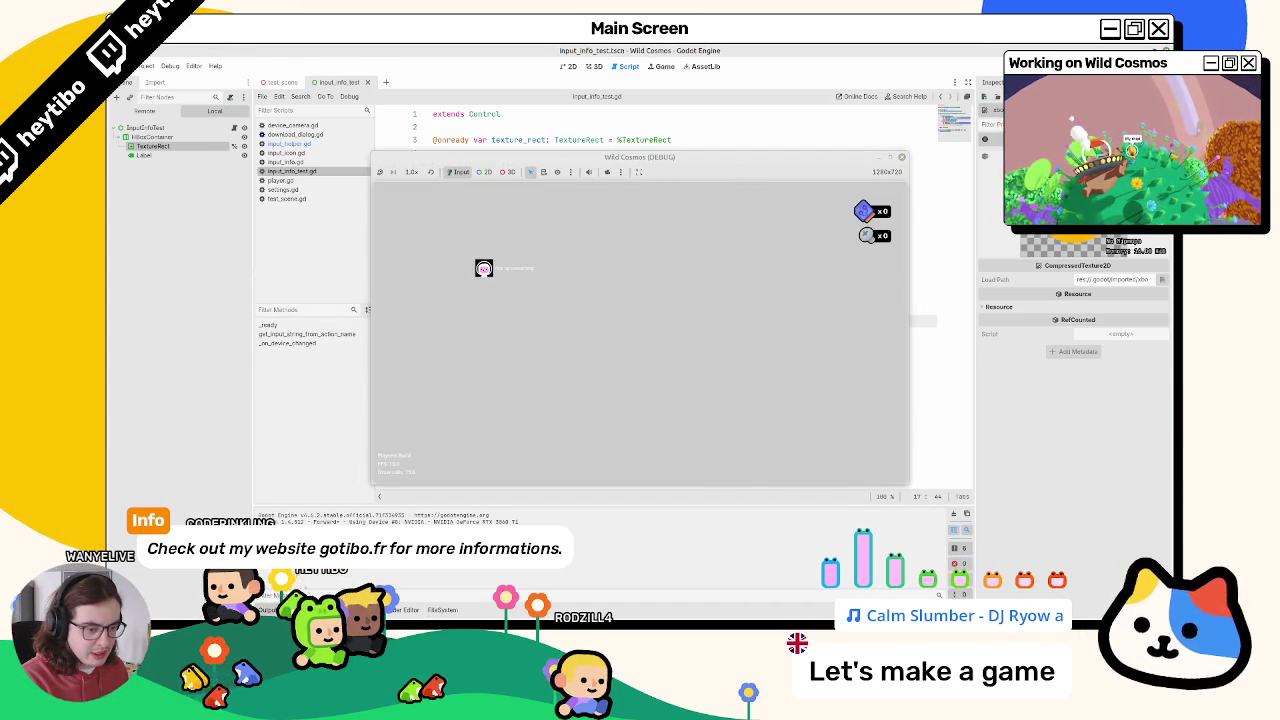
Step: Add print(get_input_string_from_action_name("action")) to _ready and run the scene
left_click(627, 50)
left_click(514, 192)
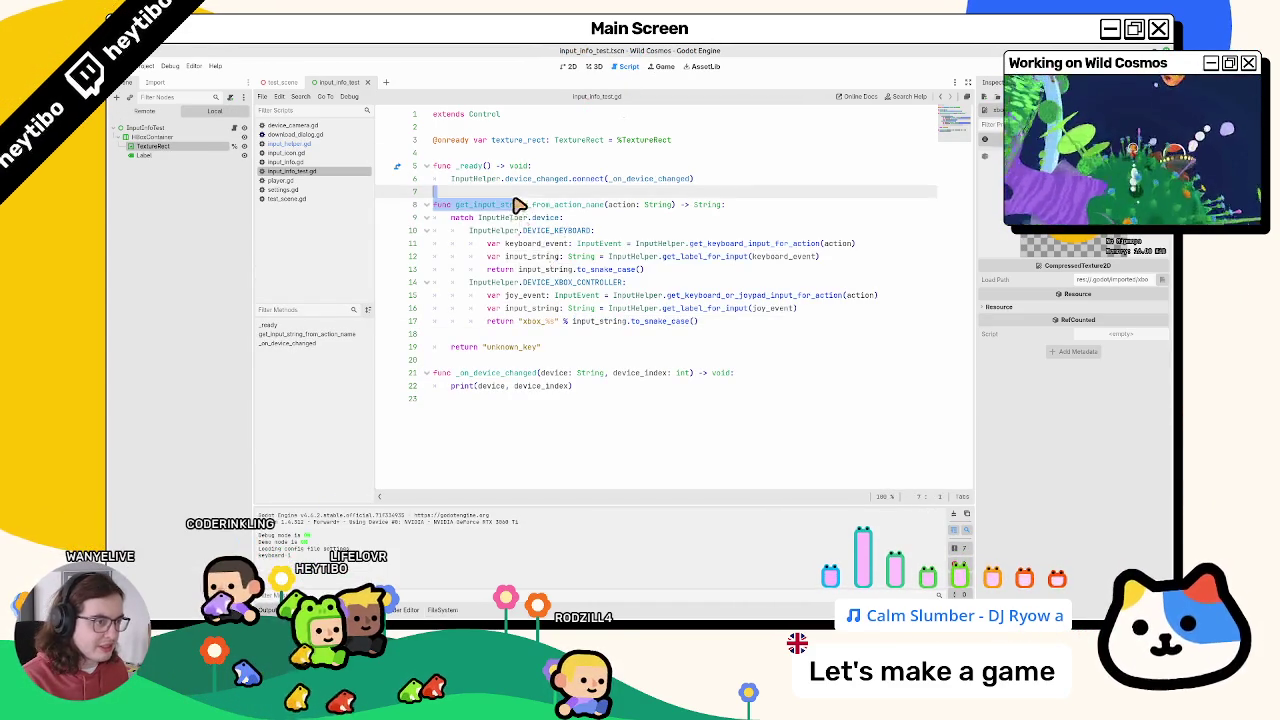
key("Return")
key("Return")
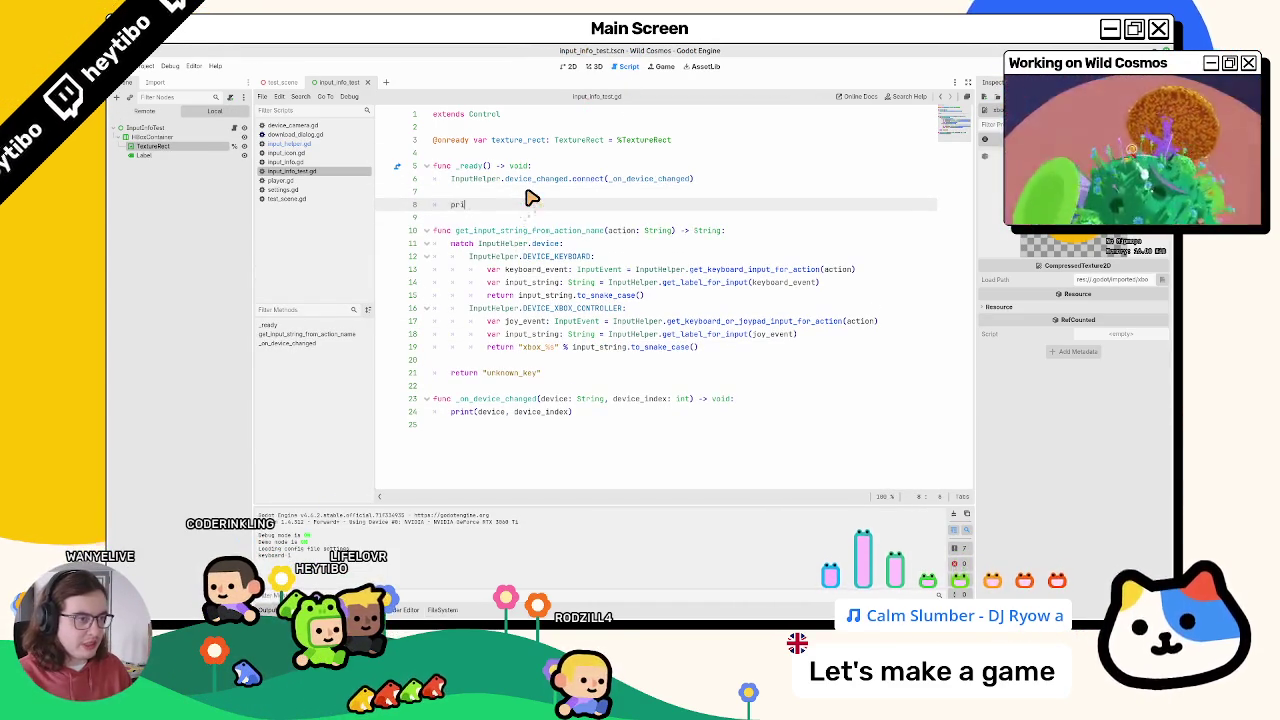
type("nt(get_input_string_from_action_name())")
type("\"actio\"))")
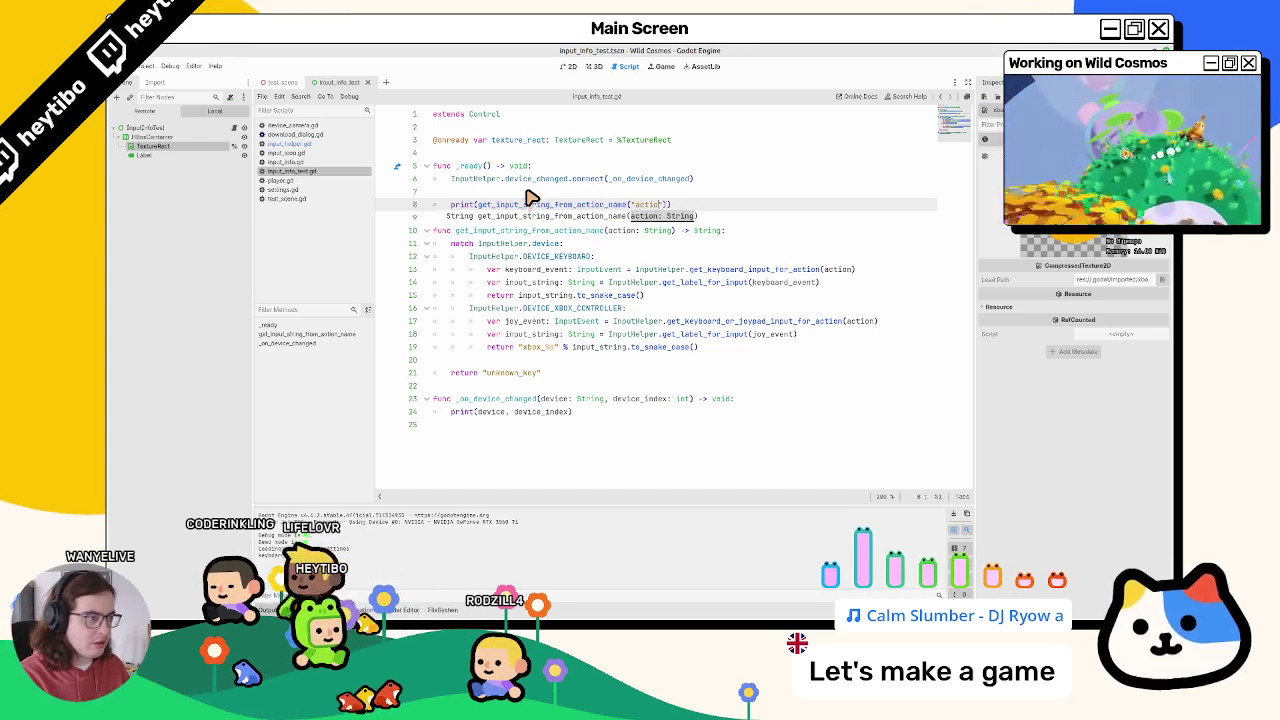
key("F6")
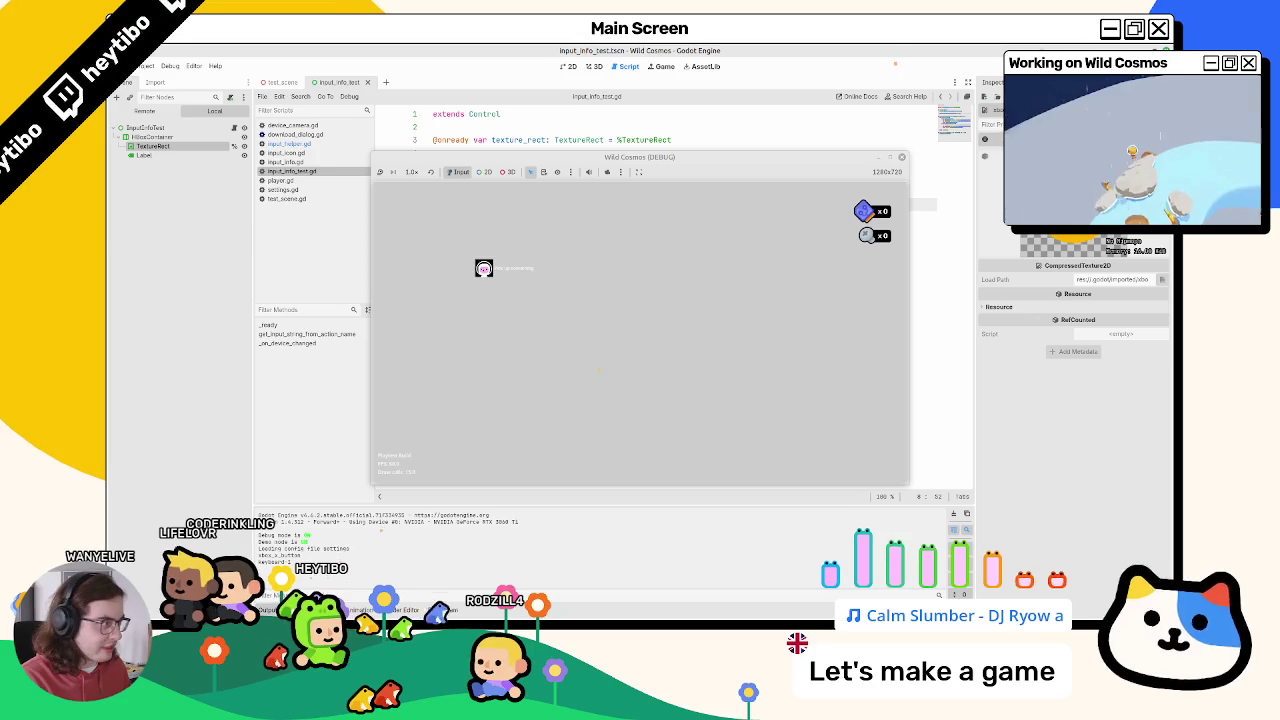
key("F8")
double_click(600, 347)
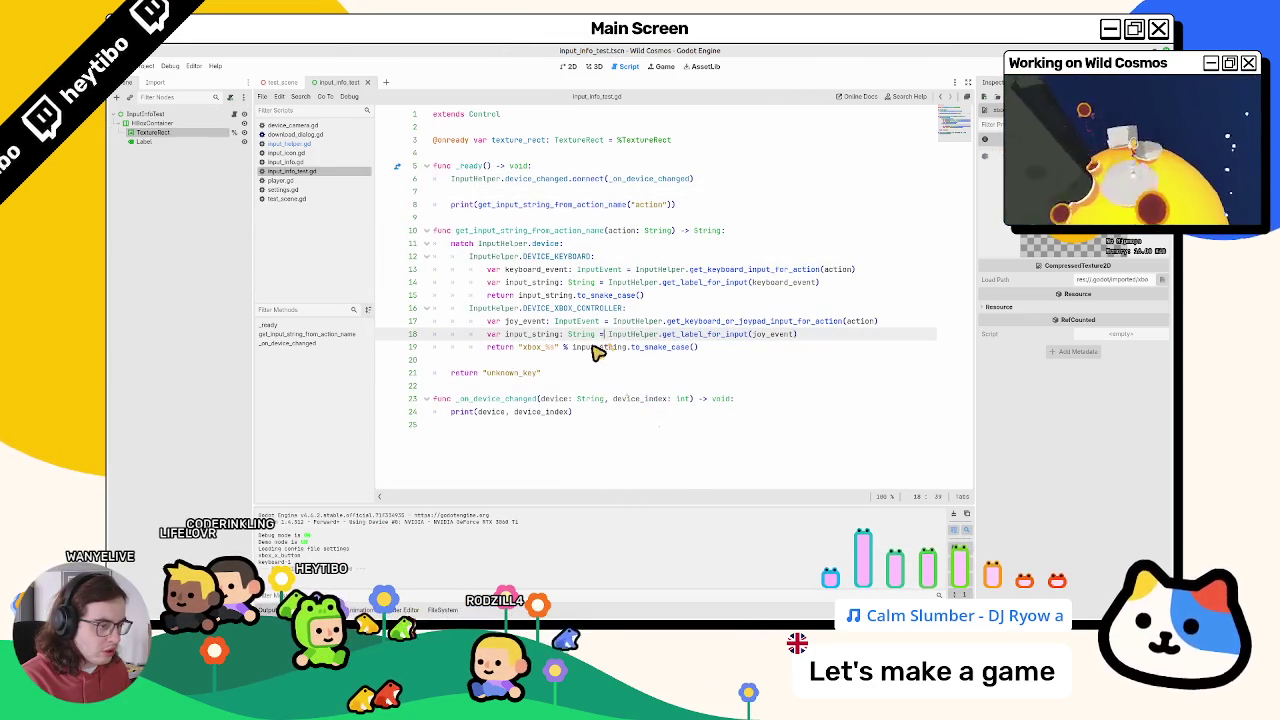
Step: Rename the X and Y button icons to x_button.svg and y_button.svg
left_click(414, 611)
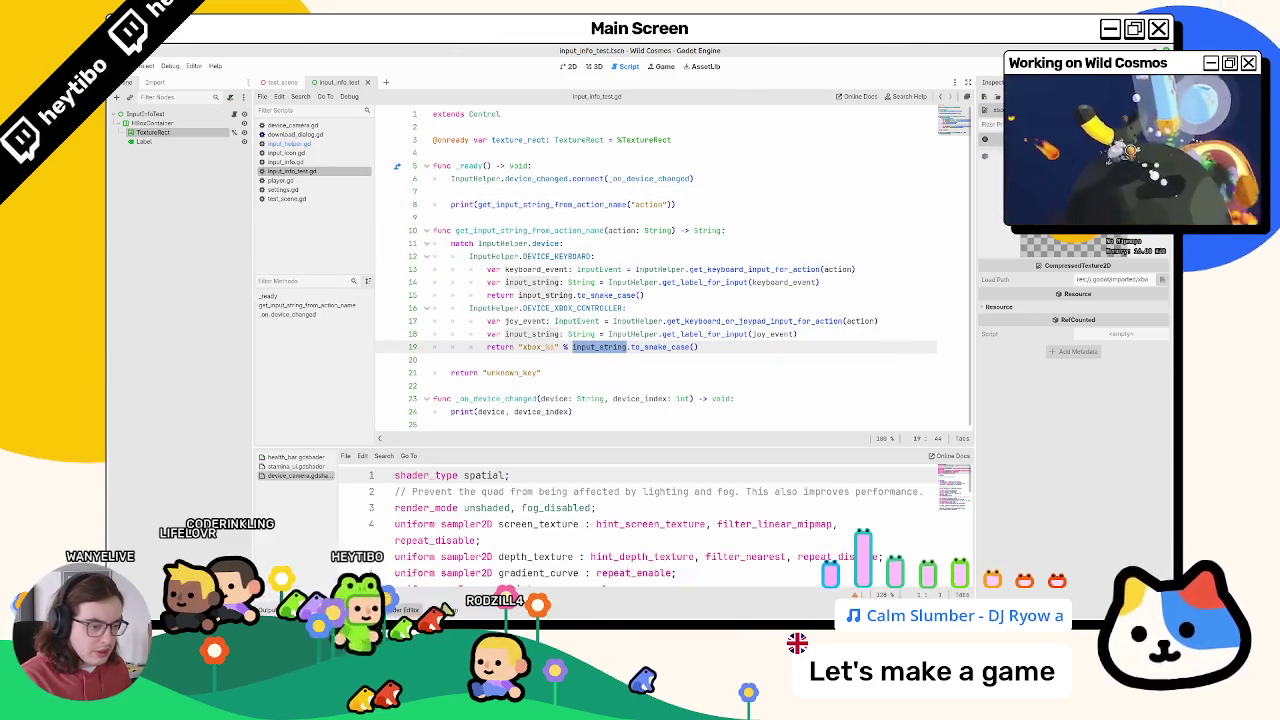
left_click(449, 611)
left_click(506, 485)
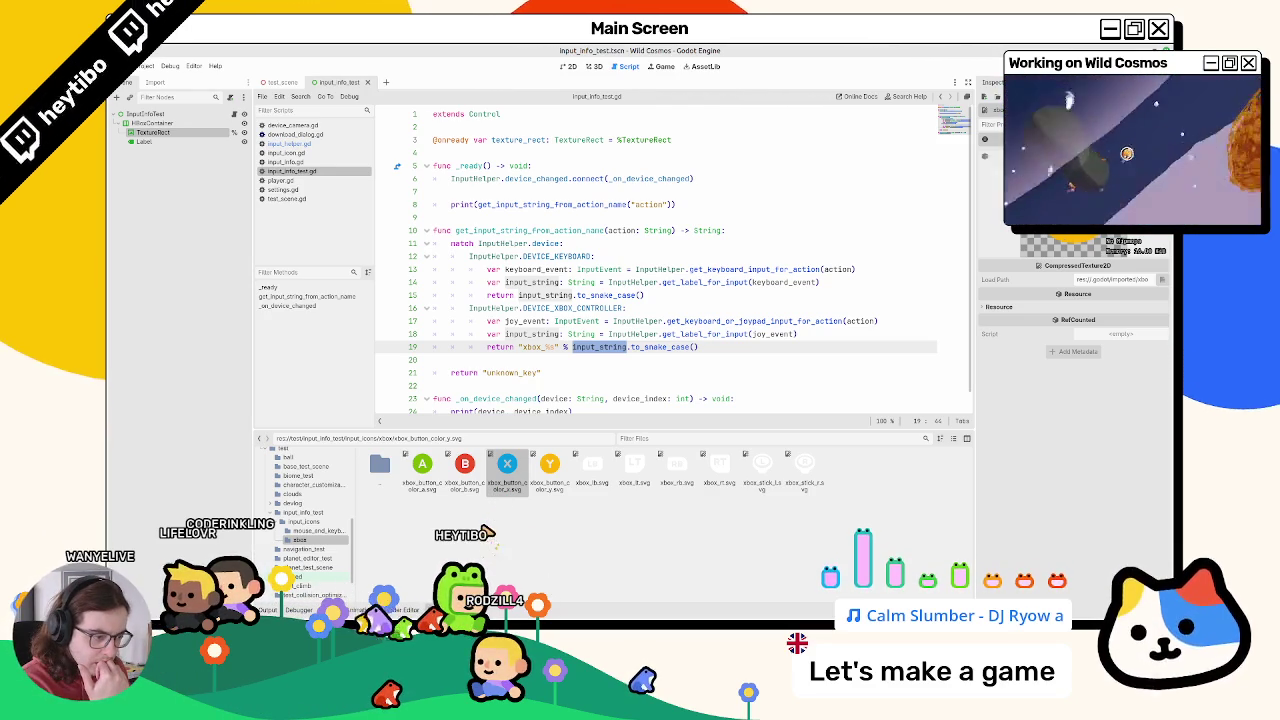
left_click(432, 484)
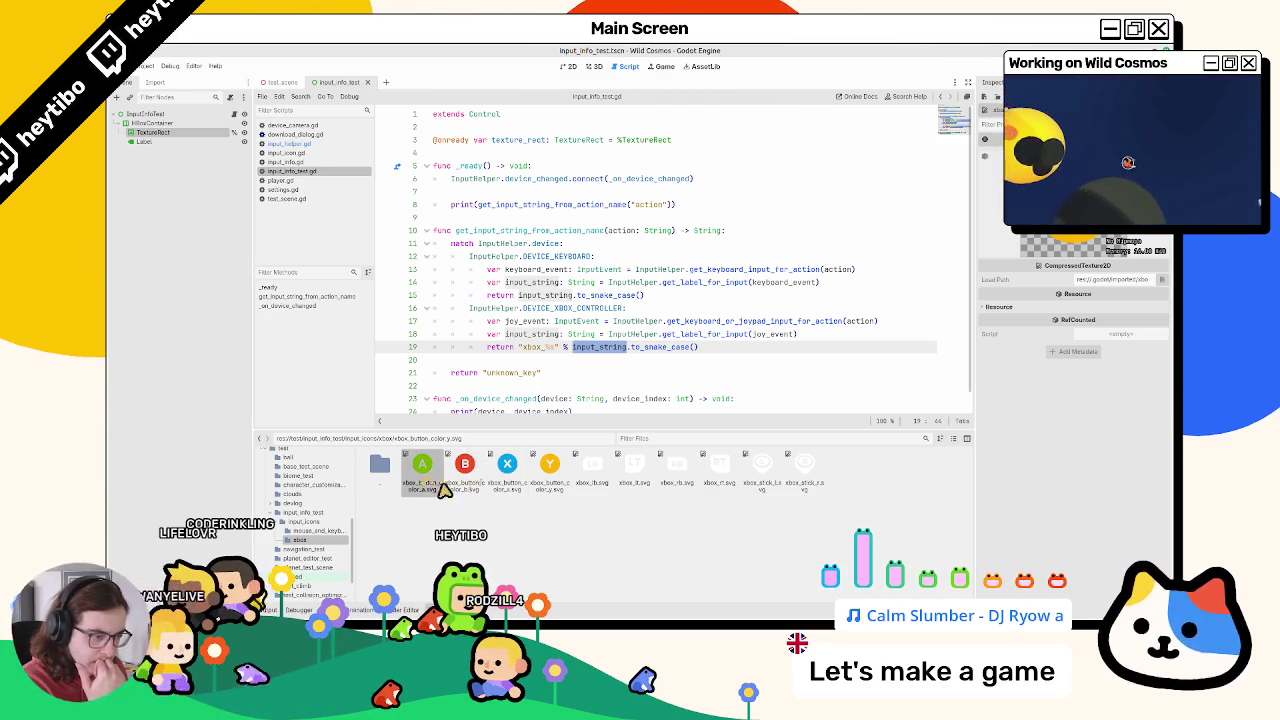
left_click(518, 482)
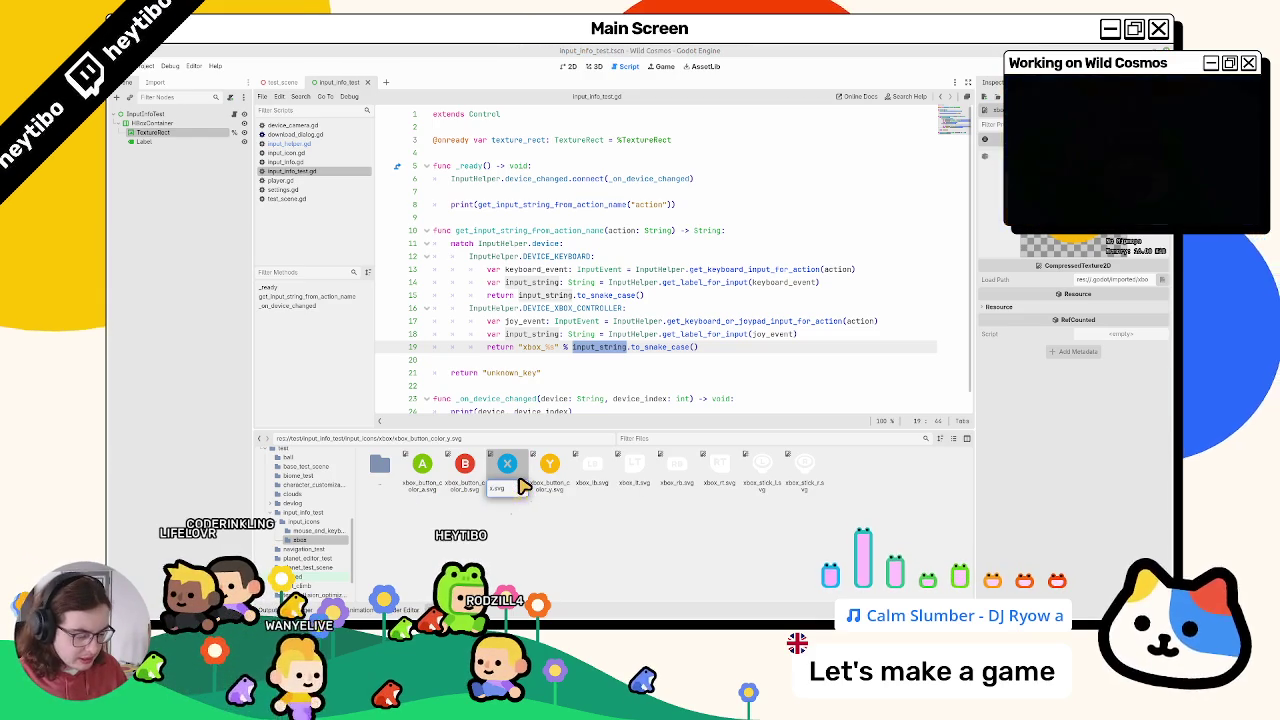
type("_button")
key("Return")
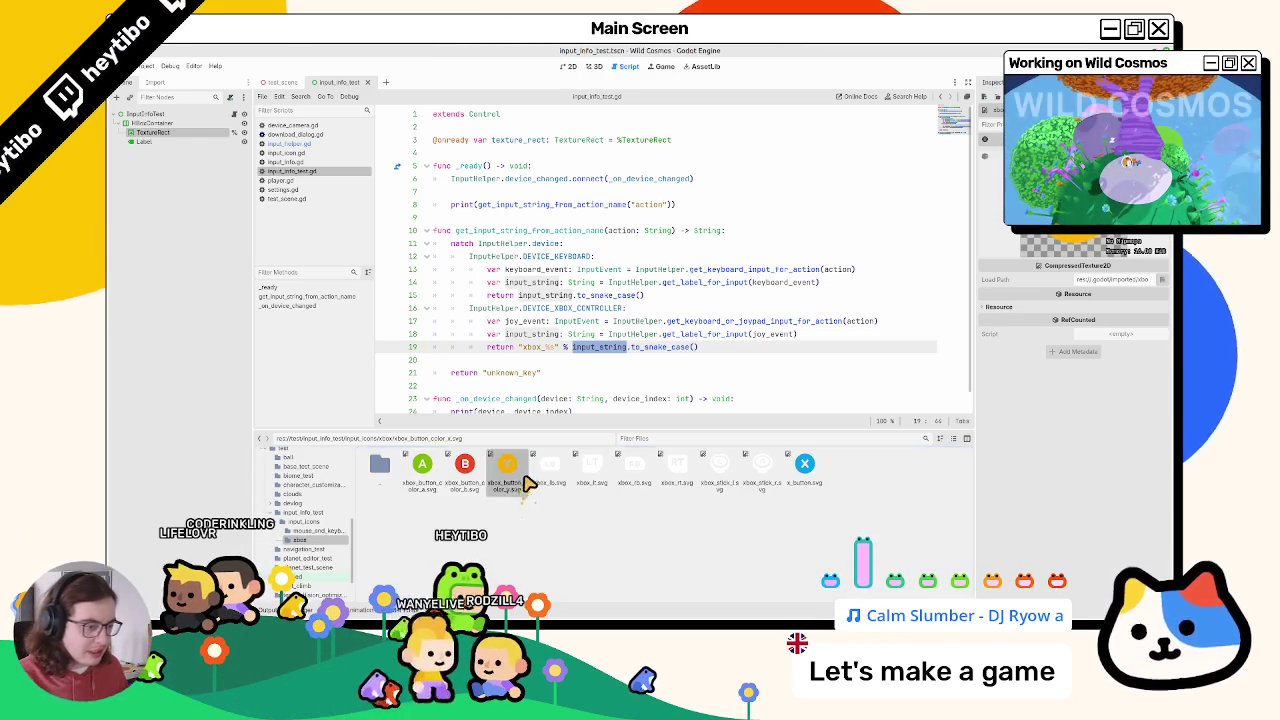
left_click(523, 478)
key("F2")
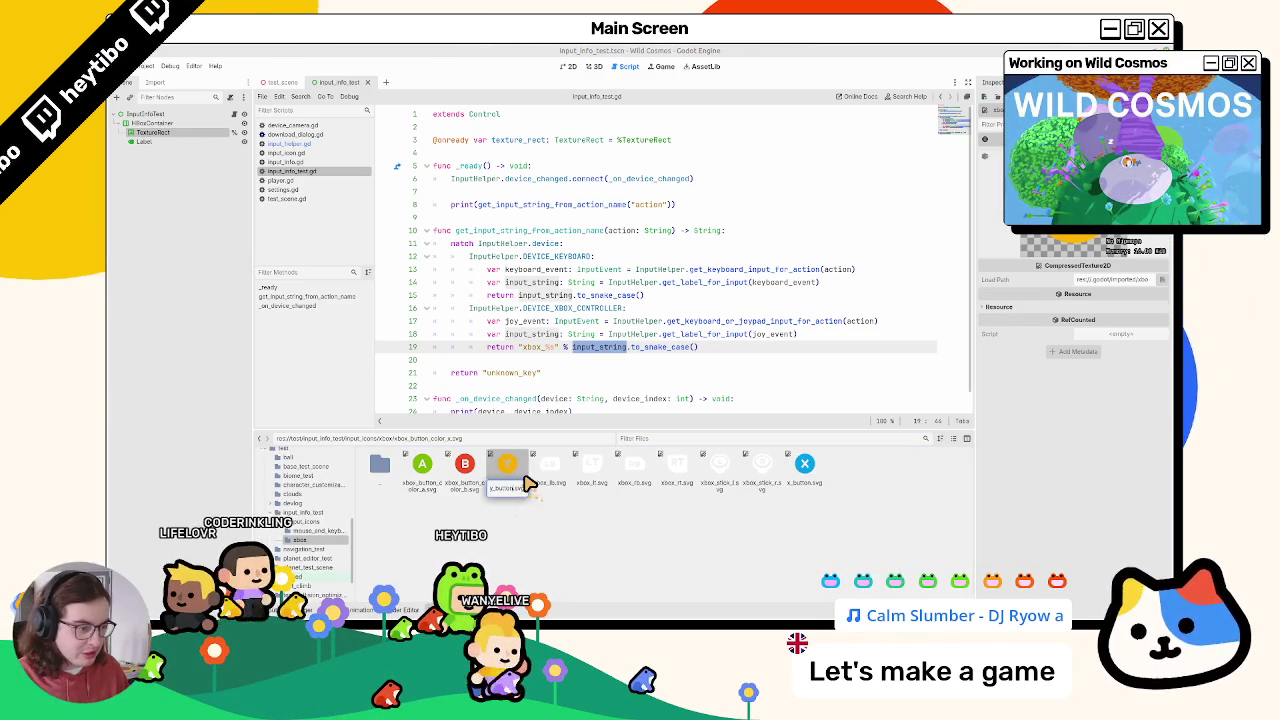
key("Return")
Step: Rename the B and A button icons to b_button.svg and a_button.svg
left_click(458, 472)
key("F2")
key("Right")
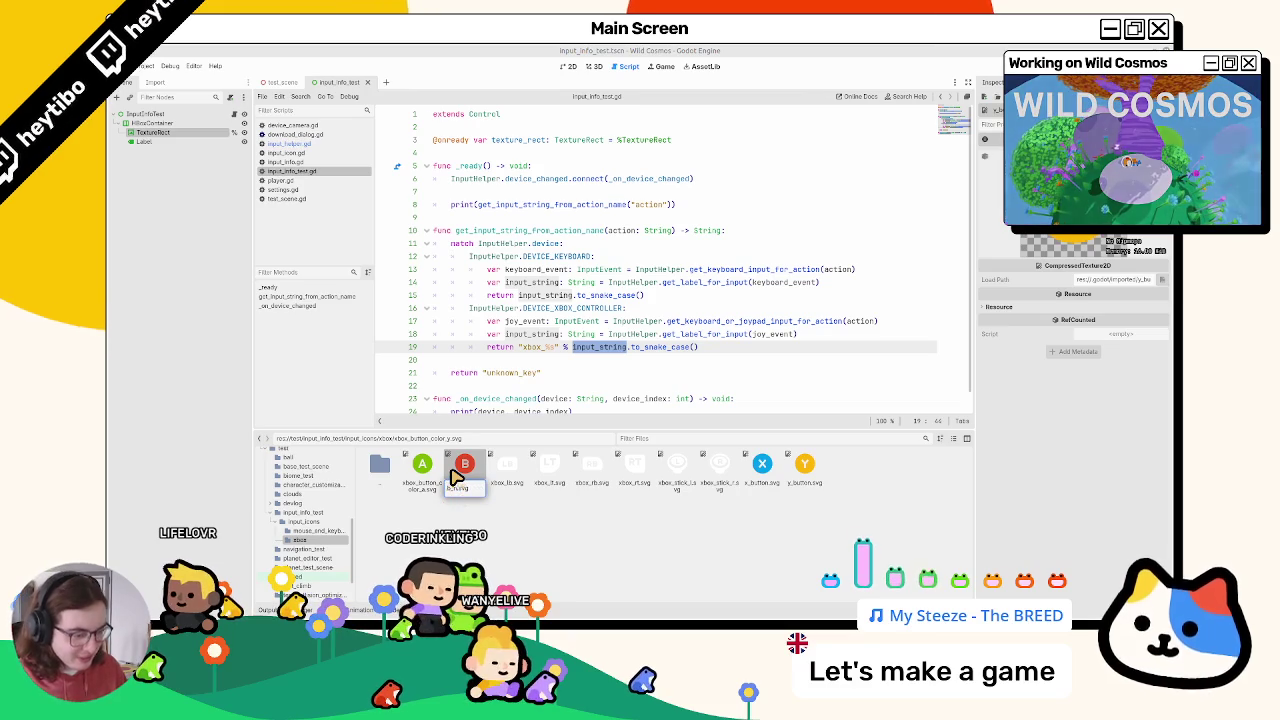
key("Return")
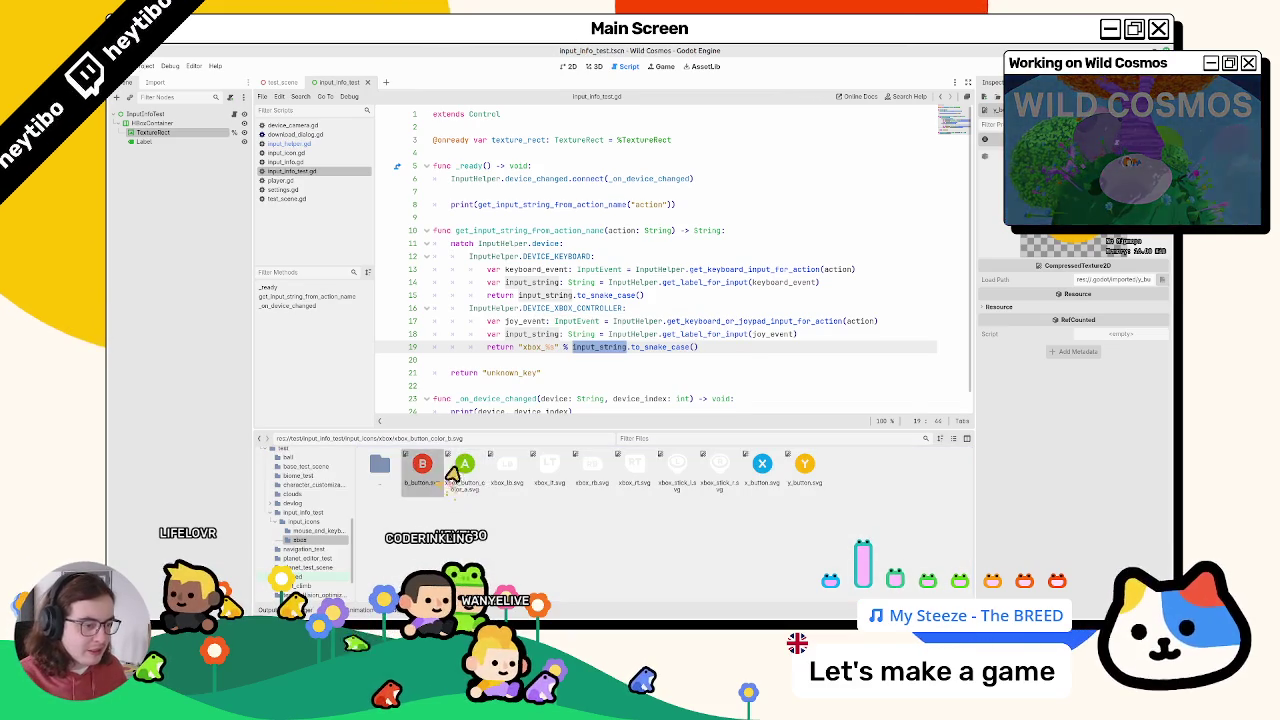
left_click(465, 468)
key("F2")
key("Right")
type("_button")
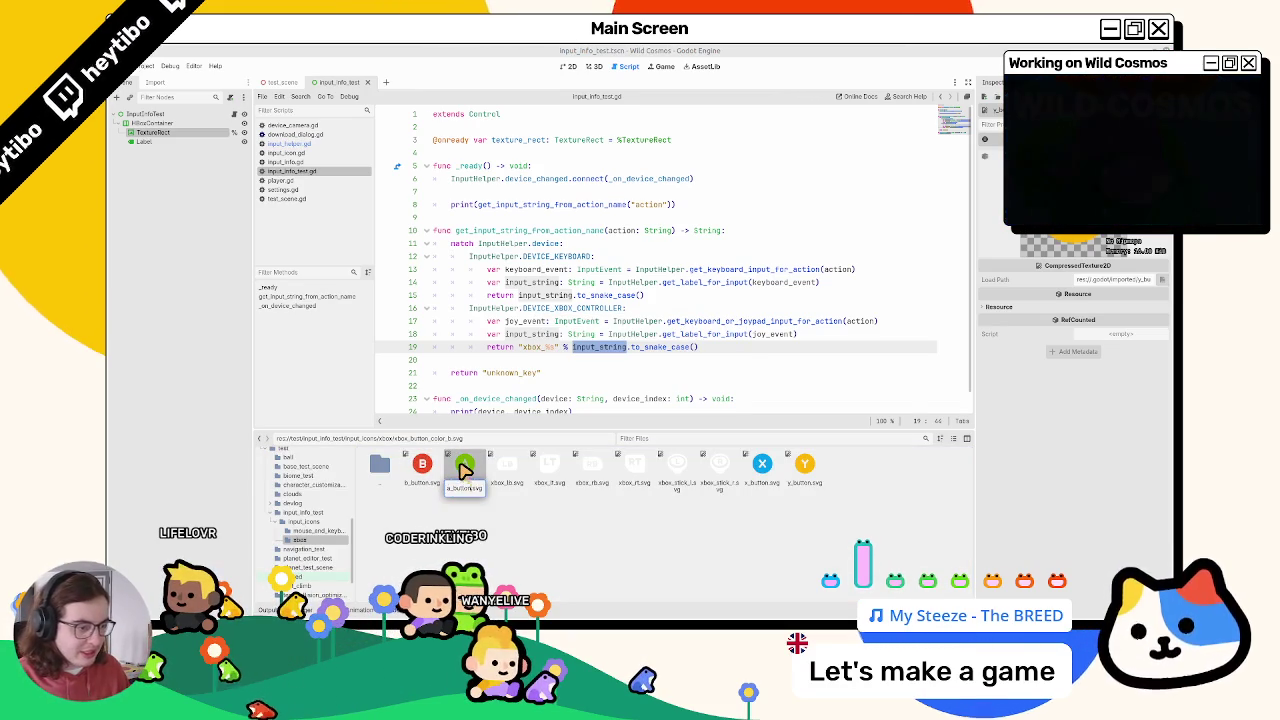
key("Return")
Step: Run the test scene to check the "climb" action's printed input string
left_click(506, 466)
left_click(590, 359)
key("F6")
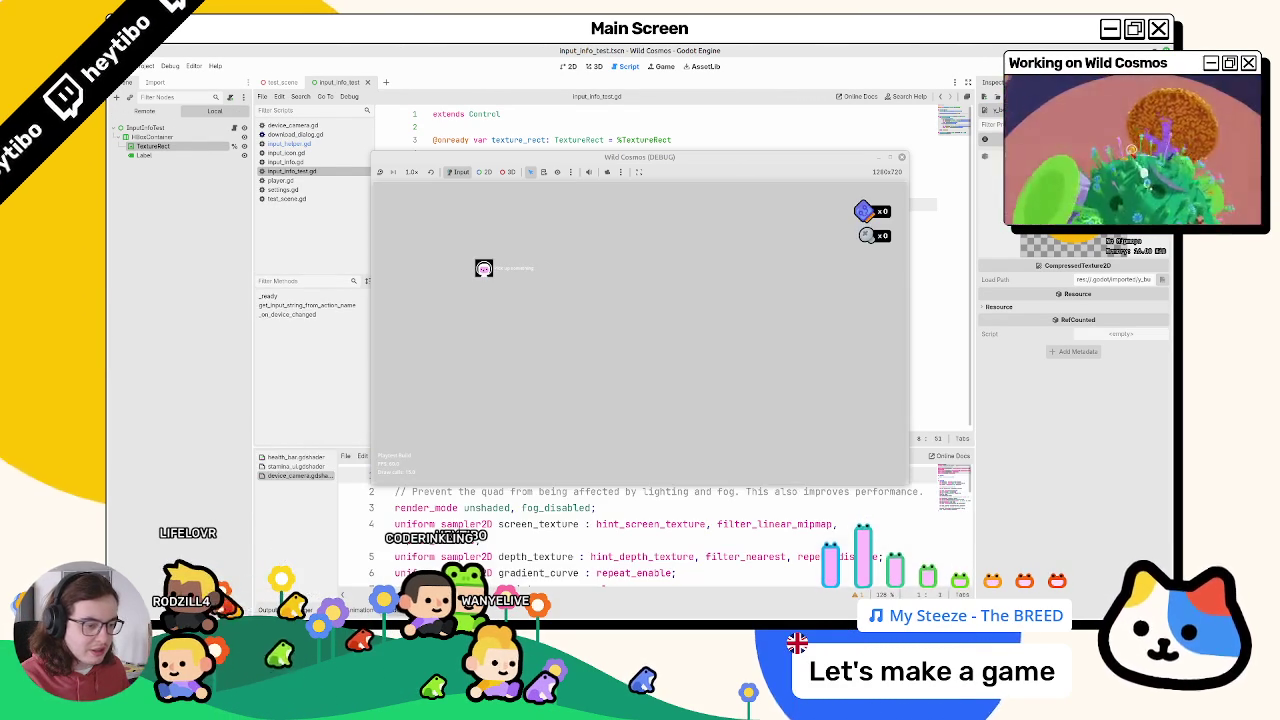
key("F8")
left_click(143, 66)
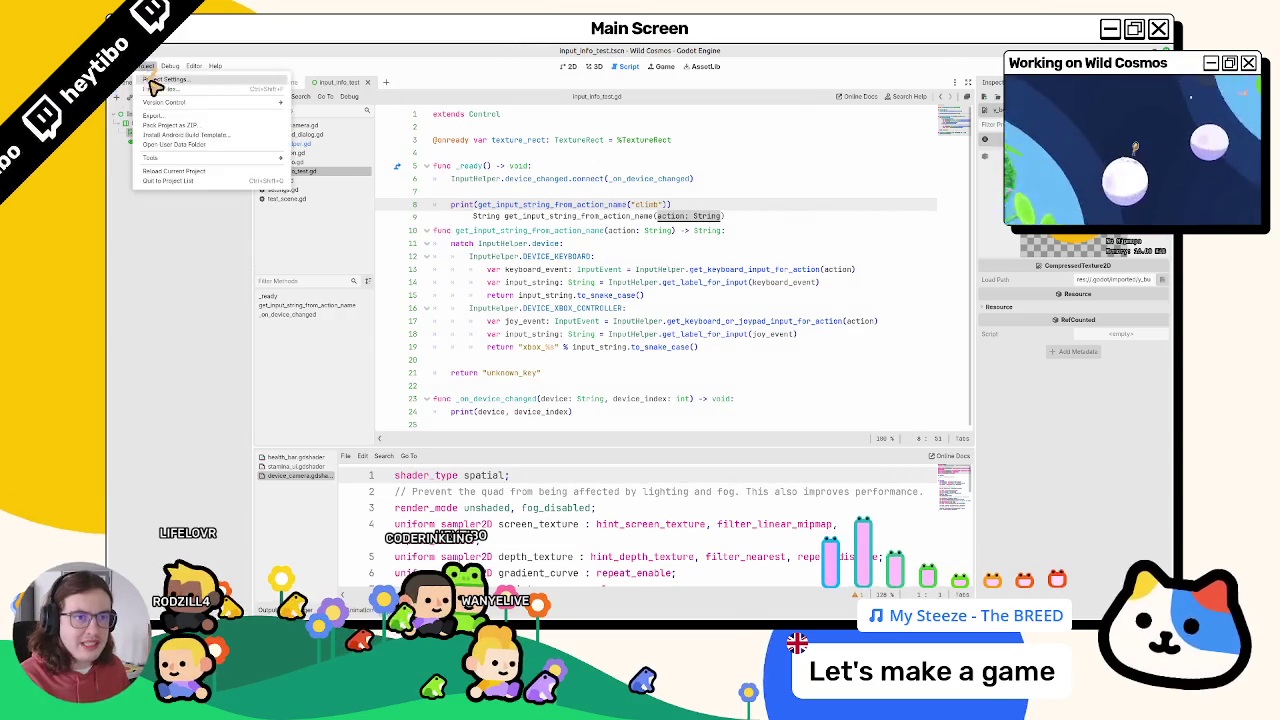
left_click(170, 82)
left_click(296, 211)
left_click(252, 211)
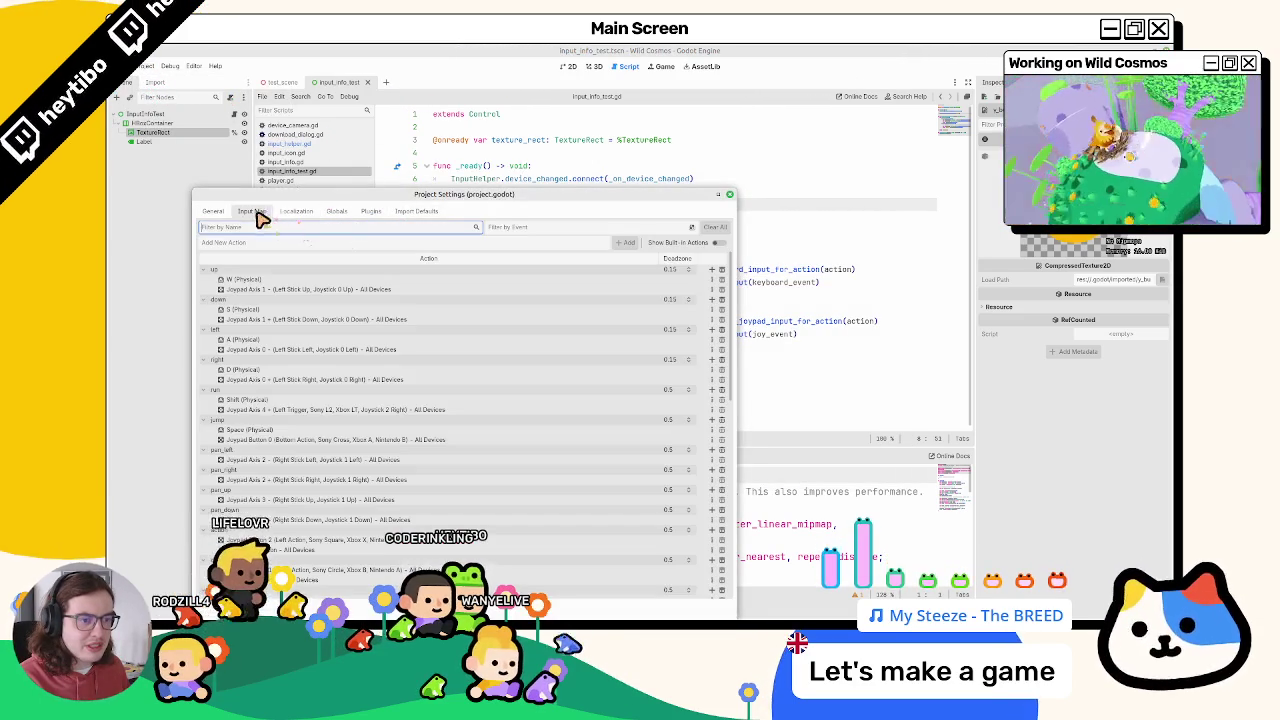
key("Escape")
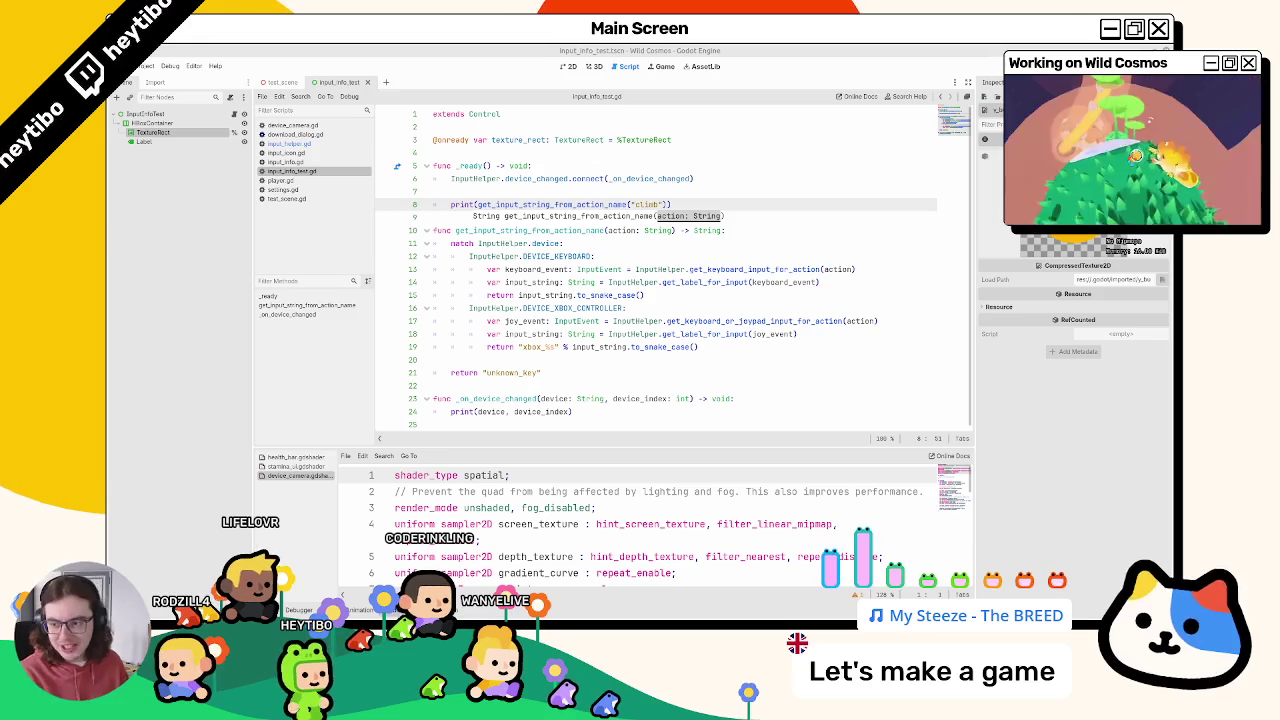
Step: Replace line 8's print with InputHelper.get_simplified_device_name()
left_click(617, 217)
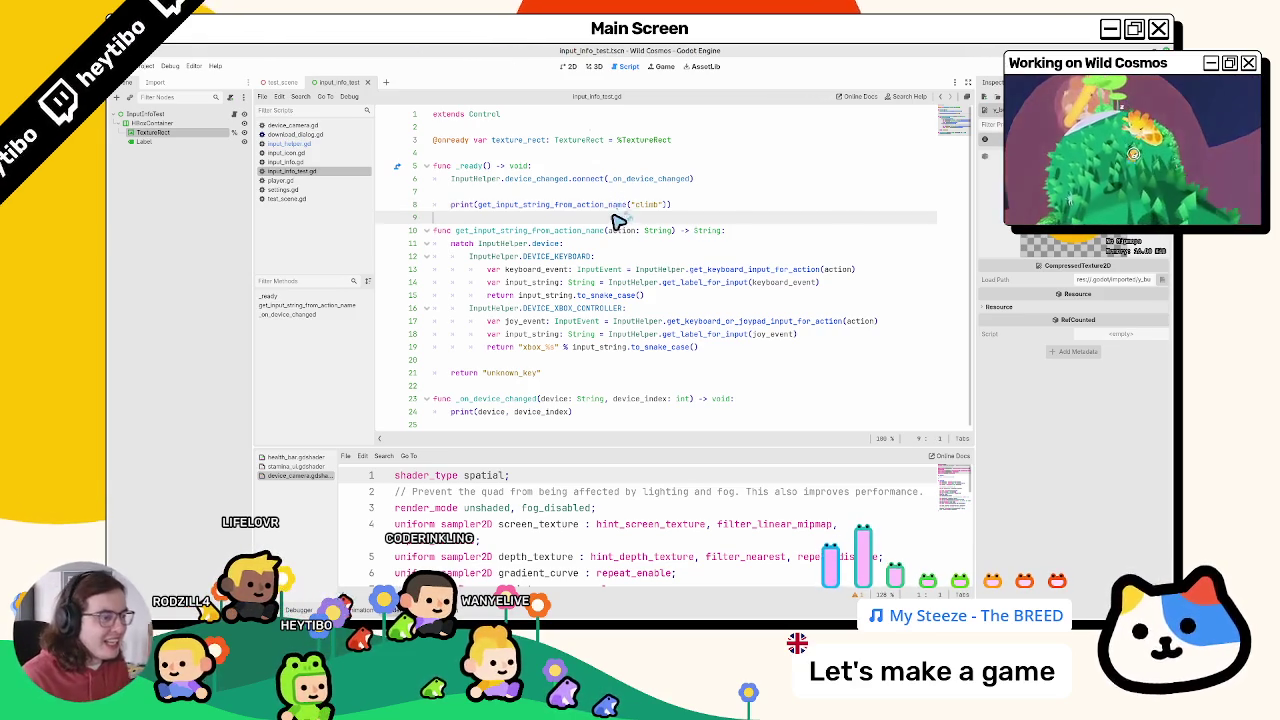
double_click(571, 206)
double_click(476, 178)
key("ctrl+c")
left_click_drag(450, 205, 757, 208)
key("ctrl+v")
type("get_")
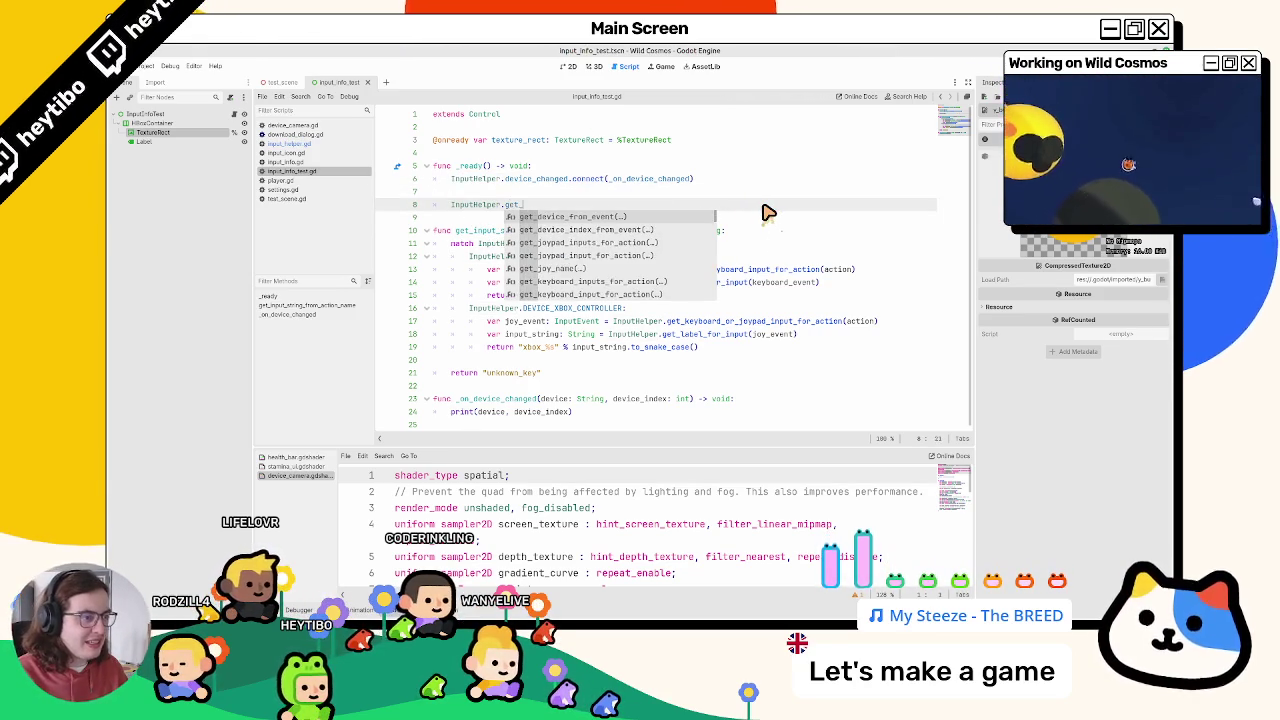
type("device_")
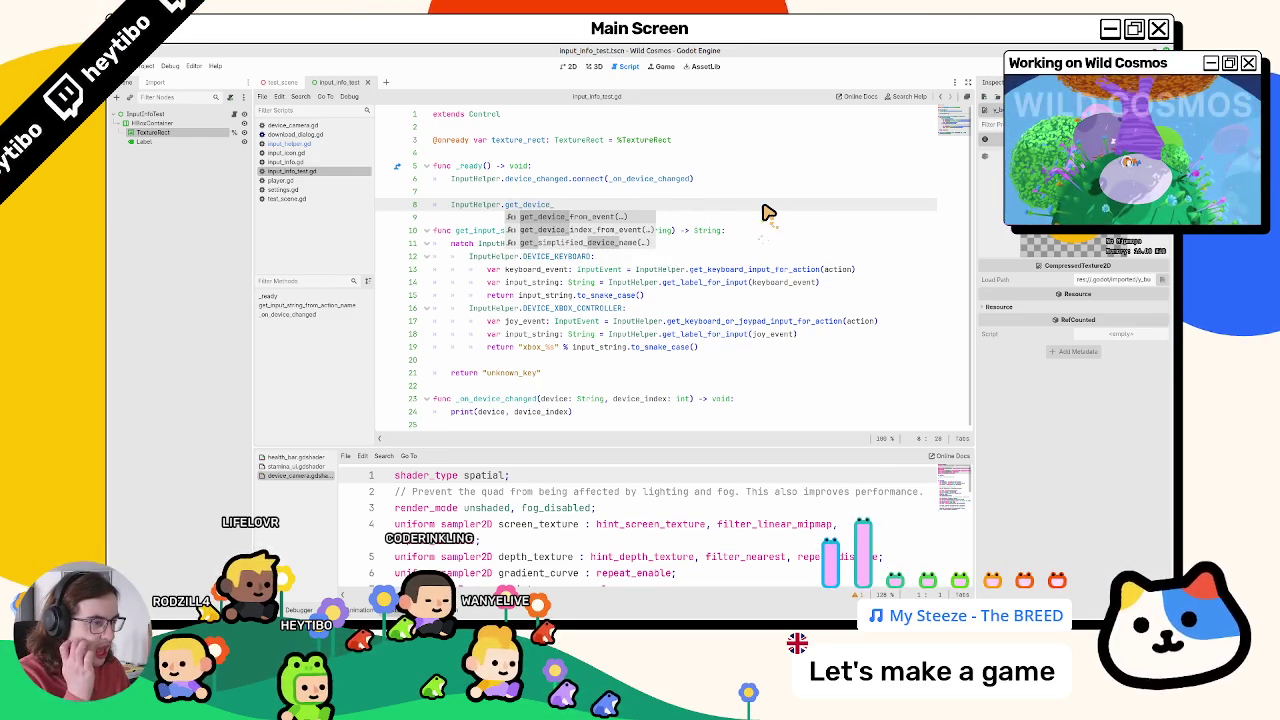
key("Down")
key("Down")
key("Return")
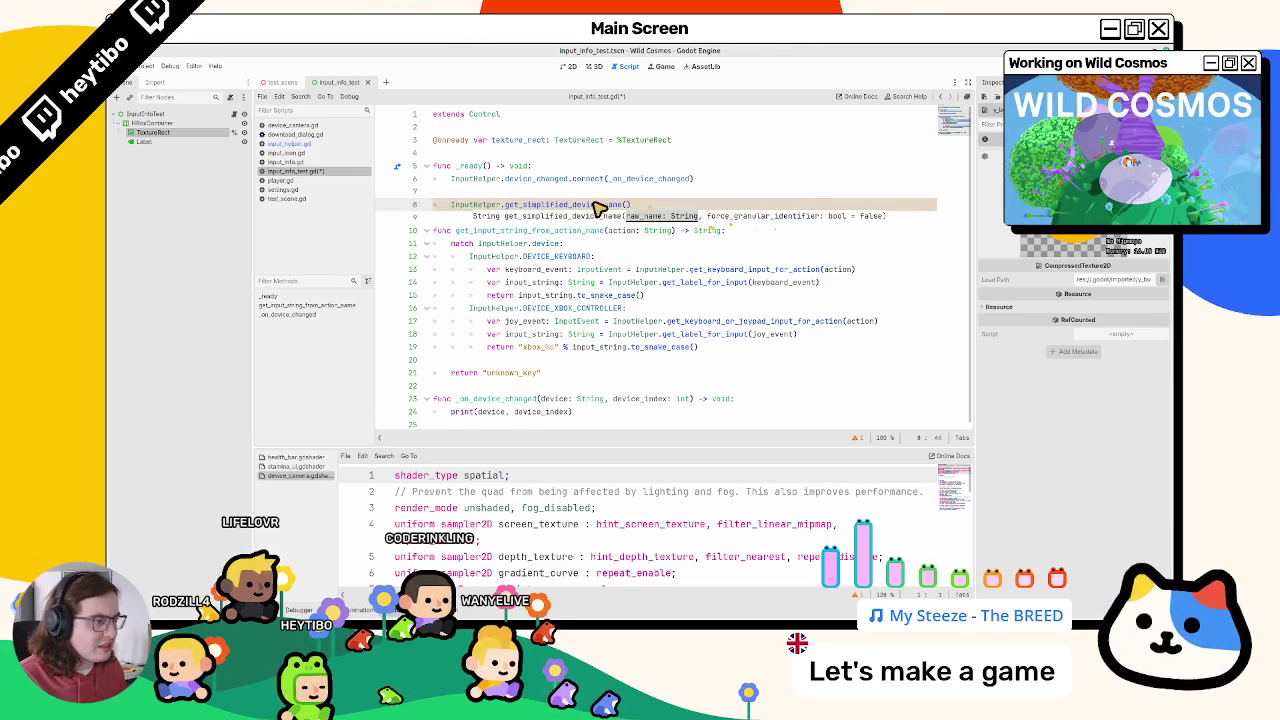
Step: View get_simplified_device_name's definition in input_helper.gd, then return to input_info_test.gd
left_click(597, 205, "ctrl")
scroll(597, 209, "down", 2)
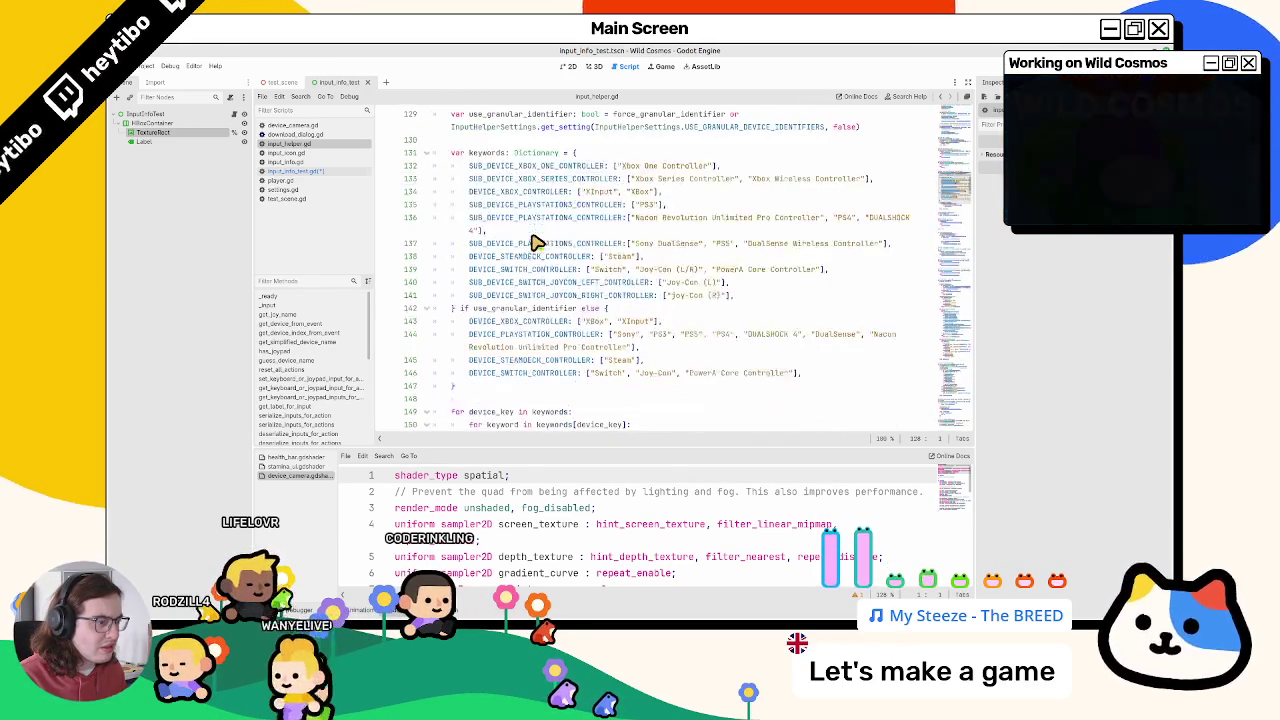
scroll(535, 243, "down", 3)
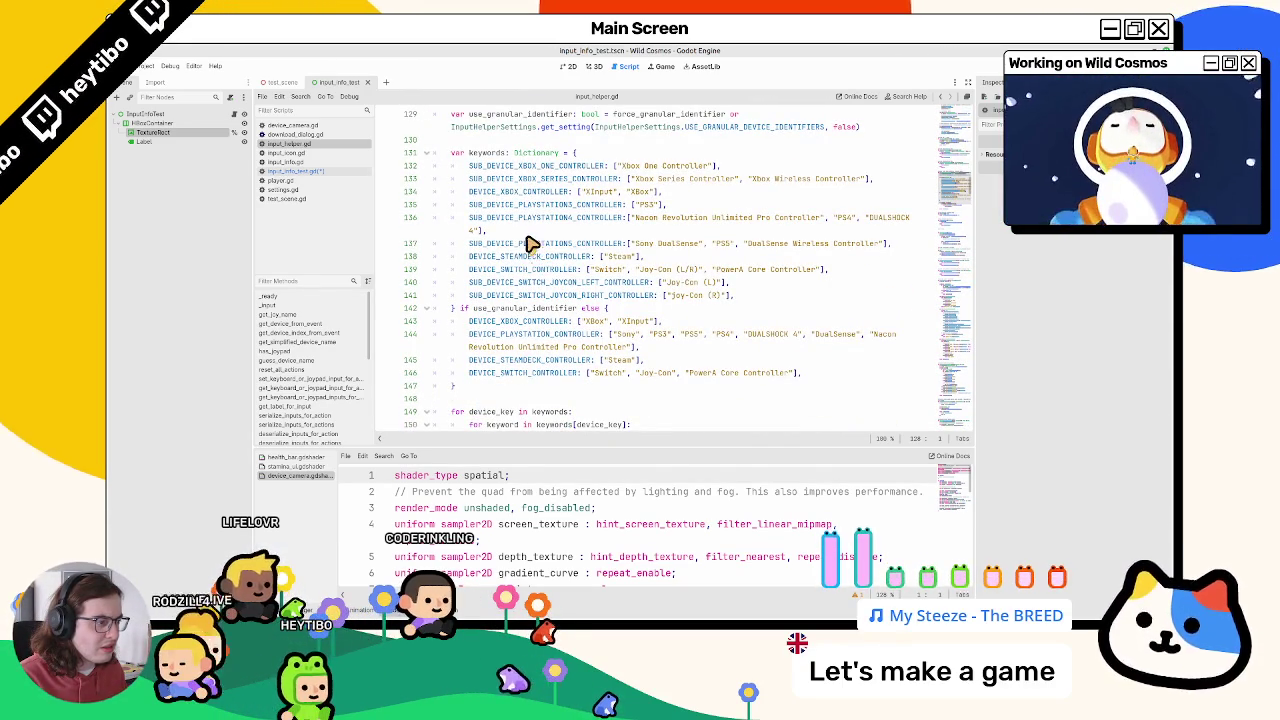
left_click(320, 173)
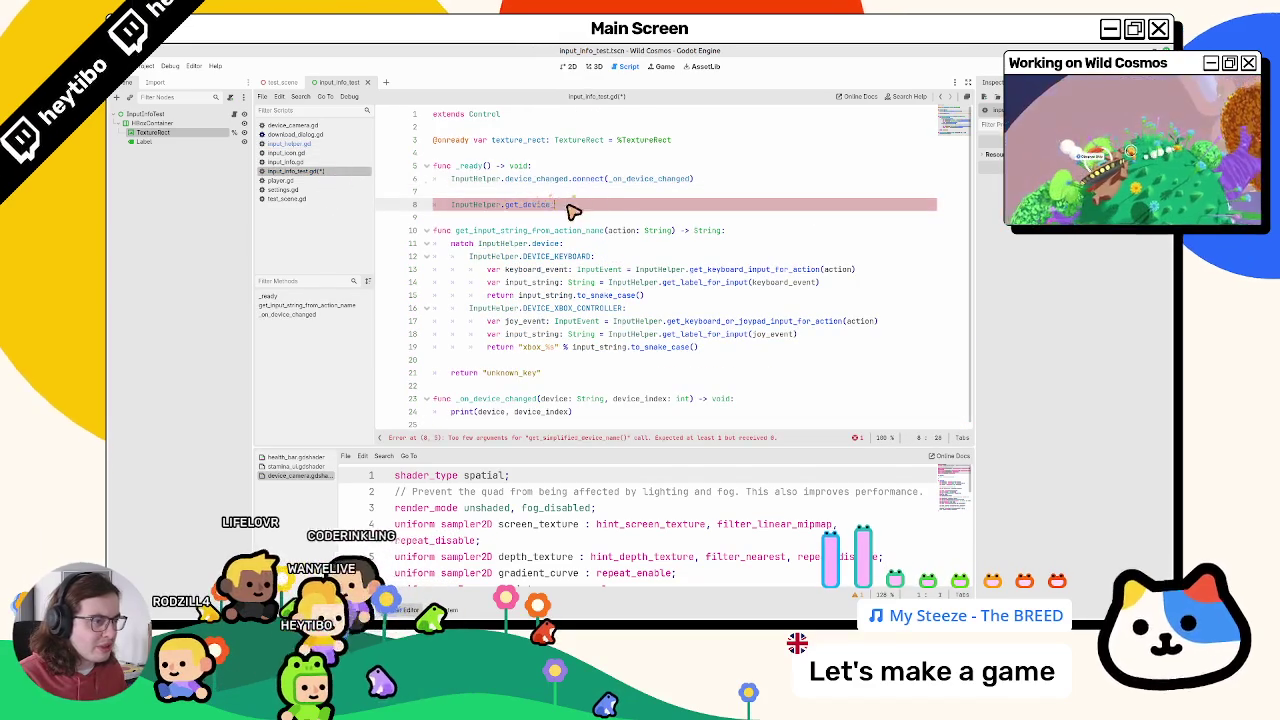
Step: Browse InputHelper's get_ function suggestions on line 8
type("get_name")
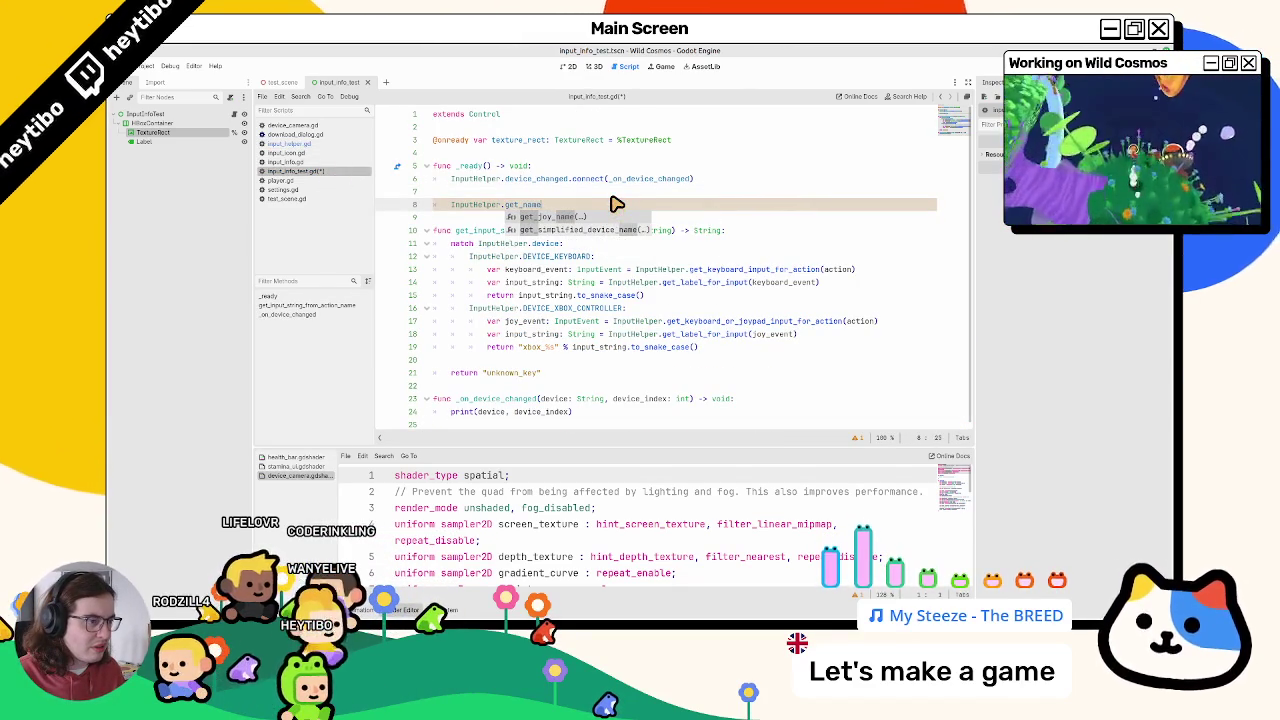
key("BackSpace")
key("BackSpace")
key("BackSpace")
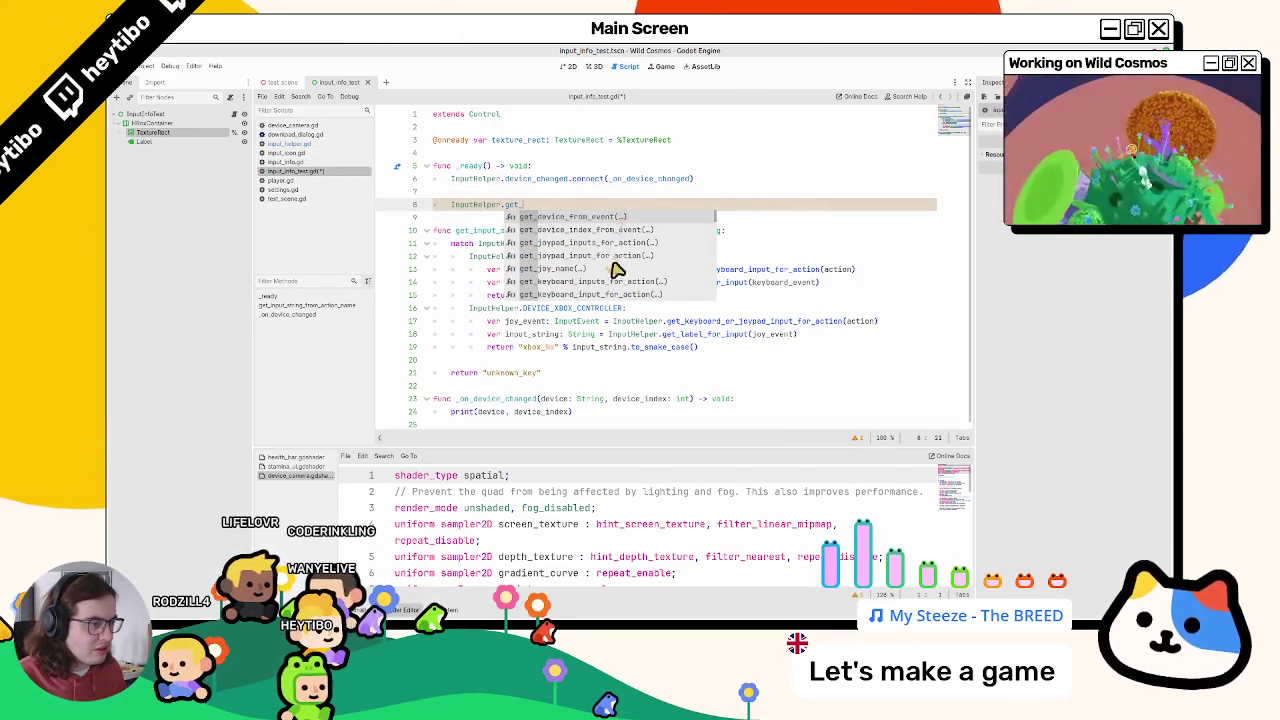
scroll(628, 273, "down", 10)
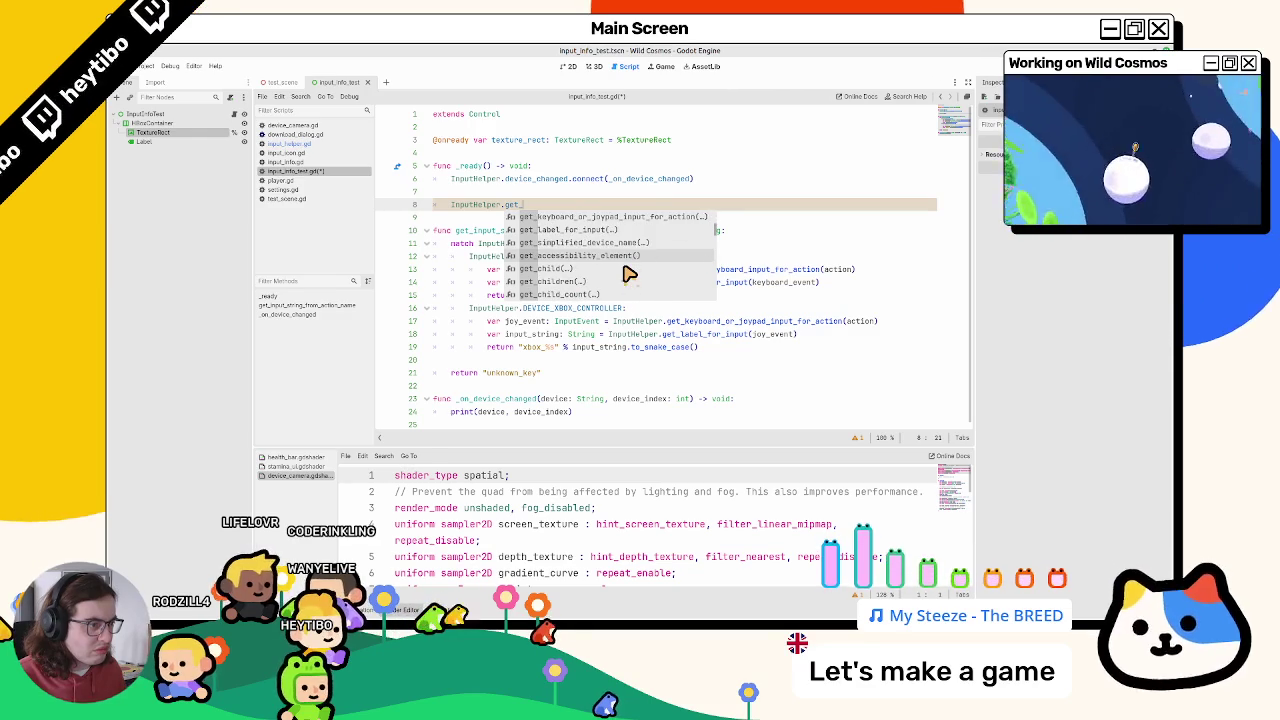
key("BackSpace")
key("BackSpace")
key("BackSpace")
type("nam")
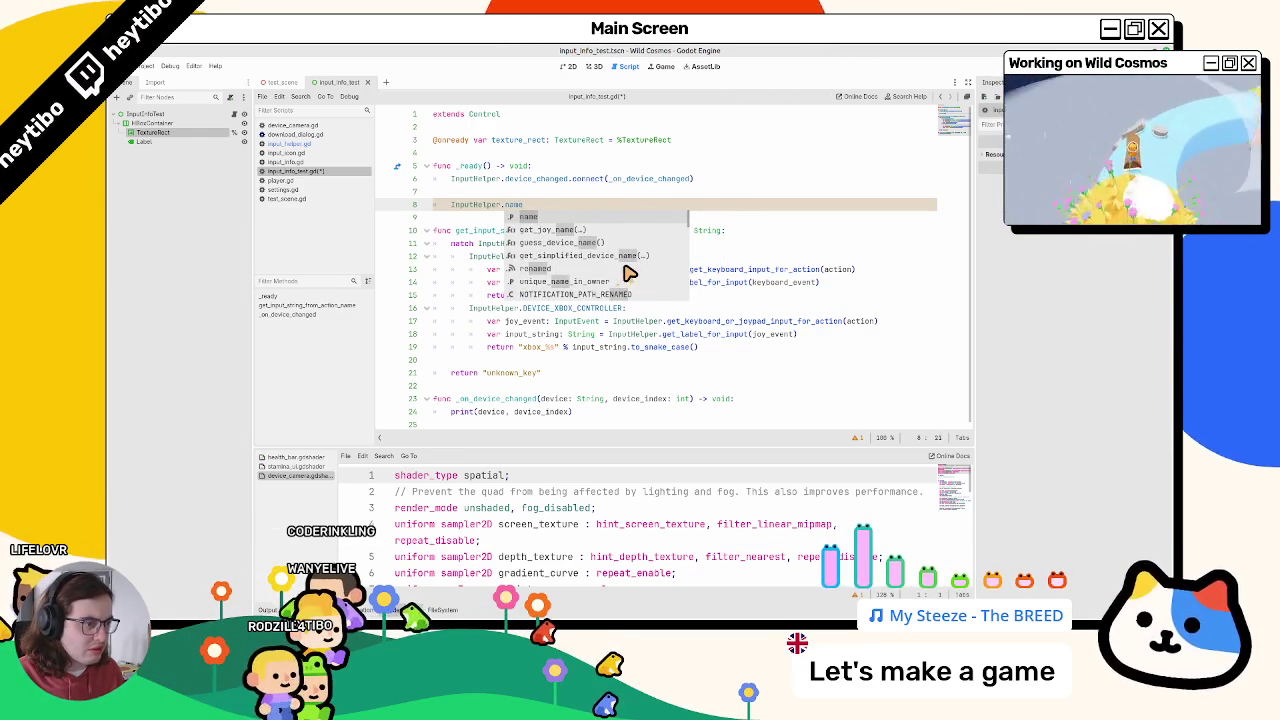
scroll(628, 273, "down", 15)
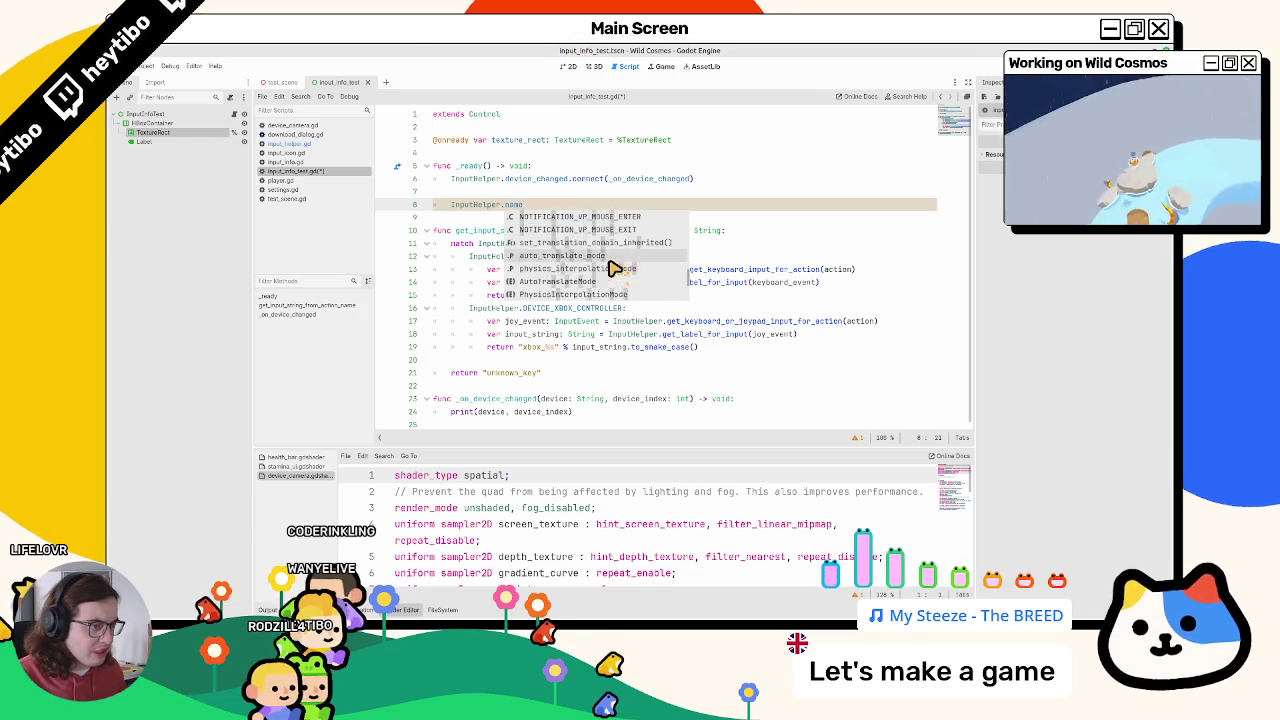
scroll(610, 275, "up", 15)
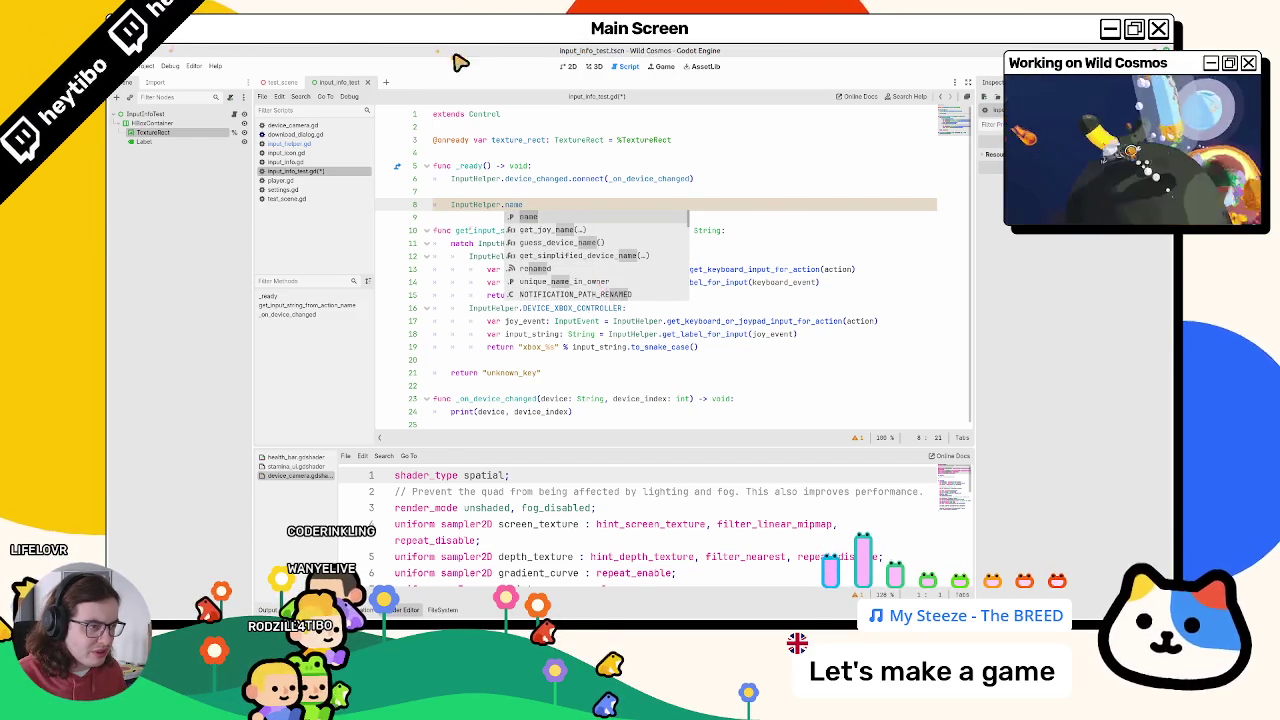
key("BackSpace")
key("BackSpace")
key("BackSpace")
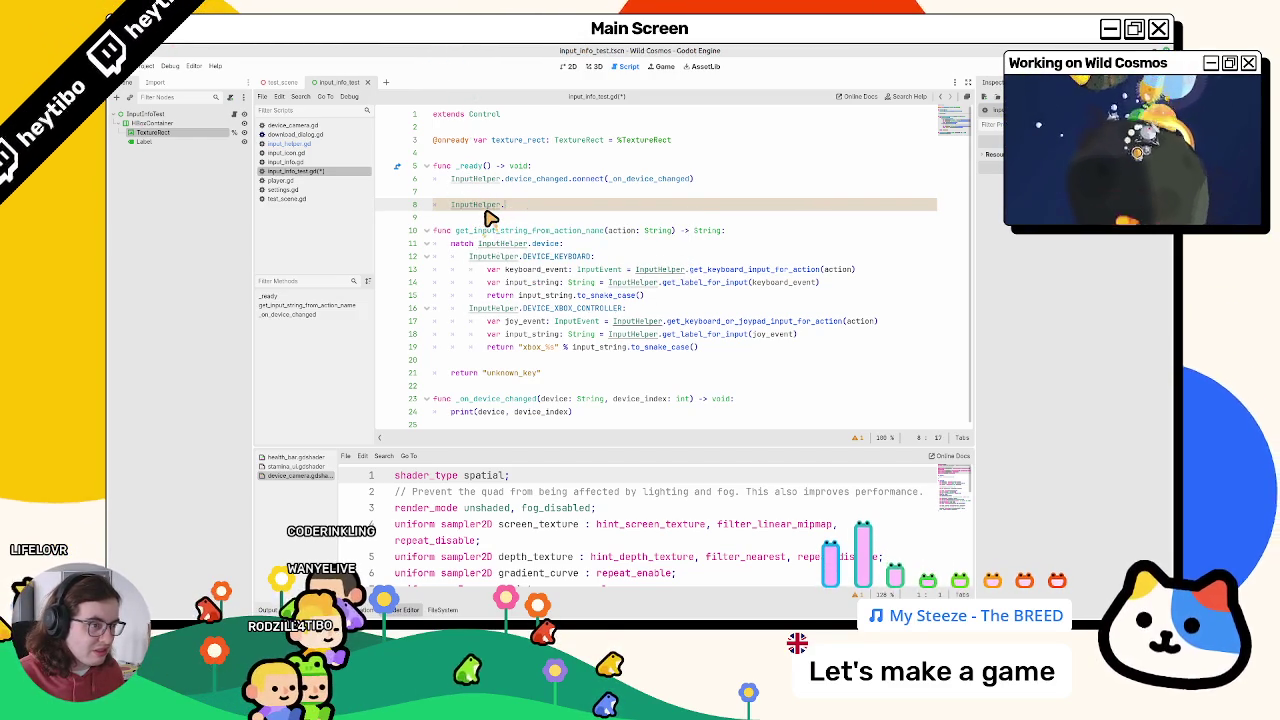
type("get_n")
Step: Undo line 8 back to the get_input_string_from_action_name print and glance at the Project menu
key("ctrl+z")
key("ctrl+z")
type("inpu")
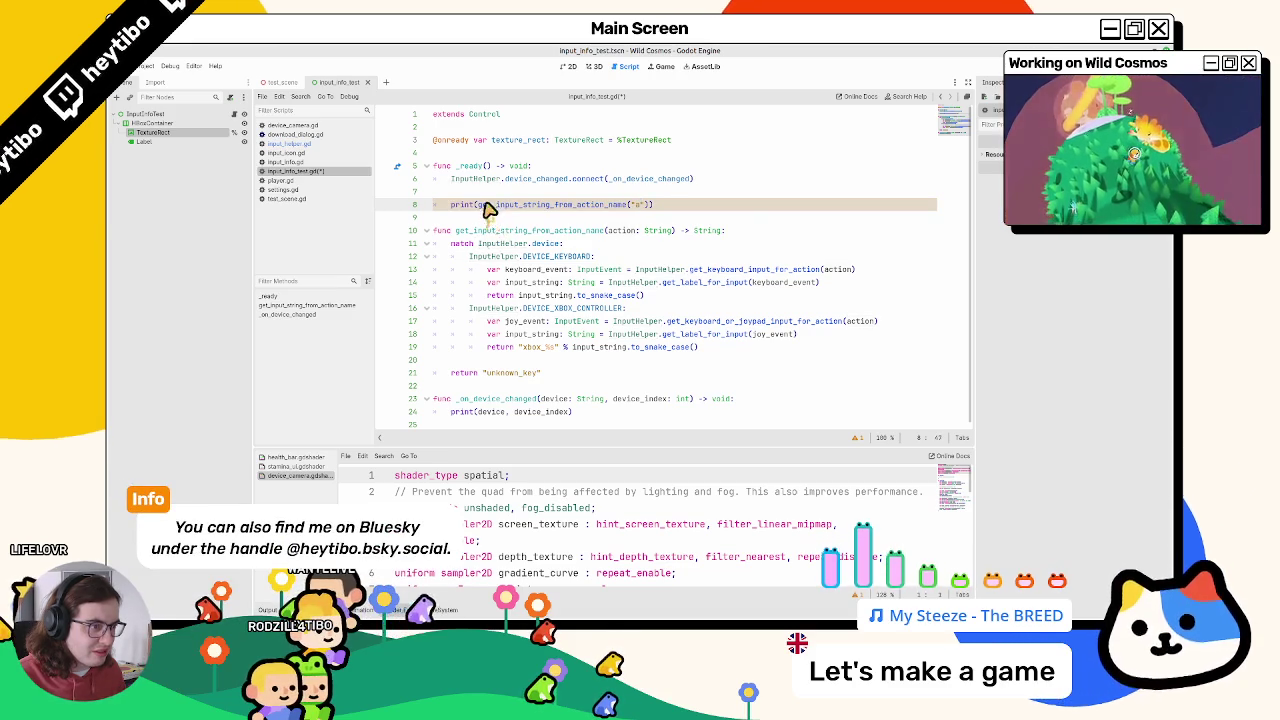
double_click(490, 206)
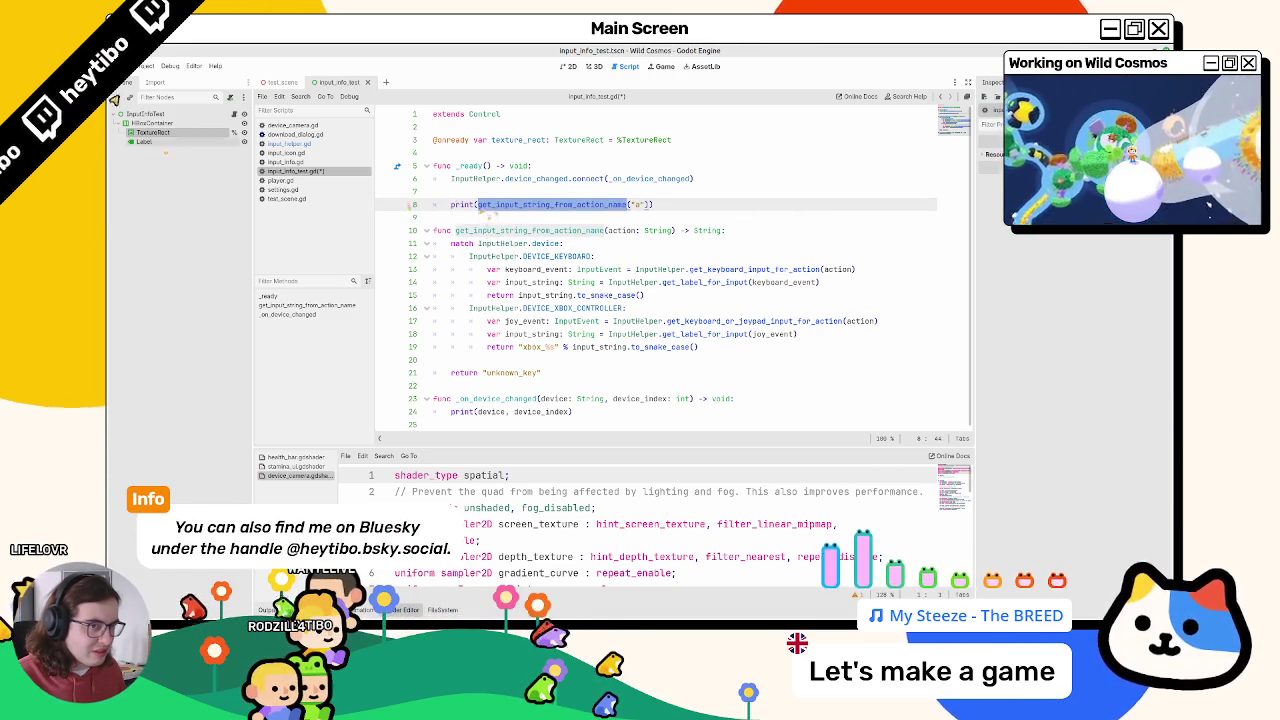
left_click(145, 66)
left_click(147, 80)
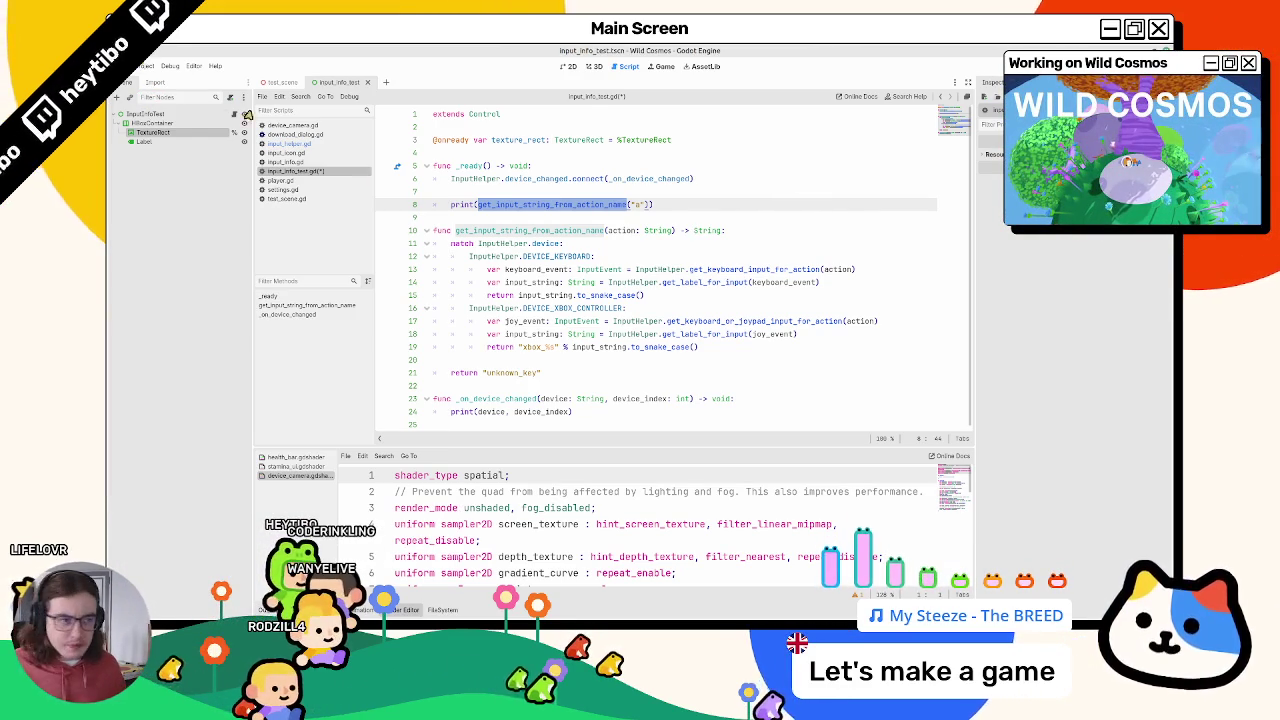
Step: Test-run the scene, set line 8's action to "move", and switch to the Input Helper README
key("BackSpace")
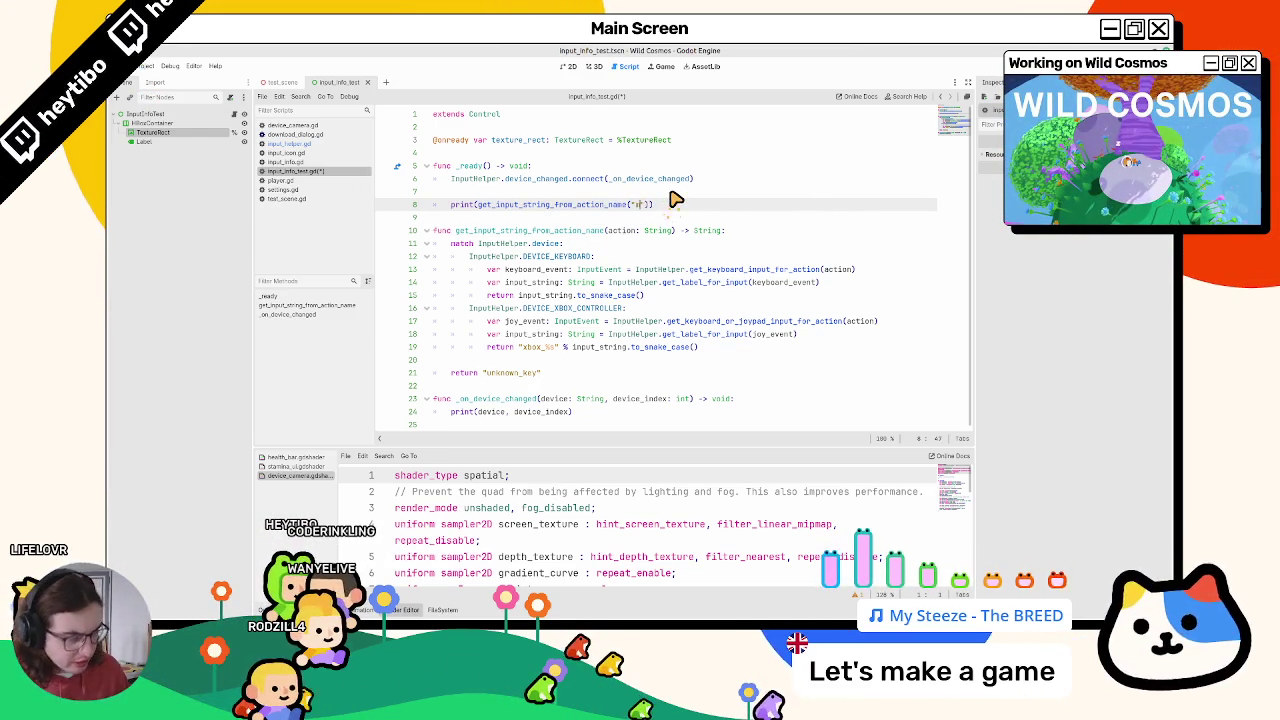
type("move")
key("F6")
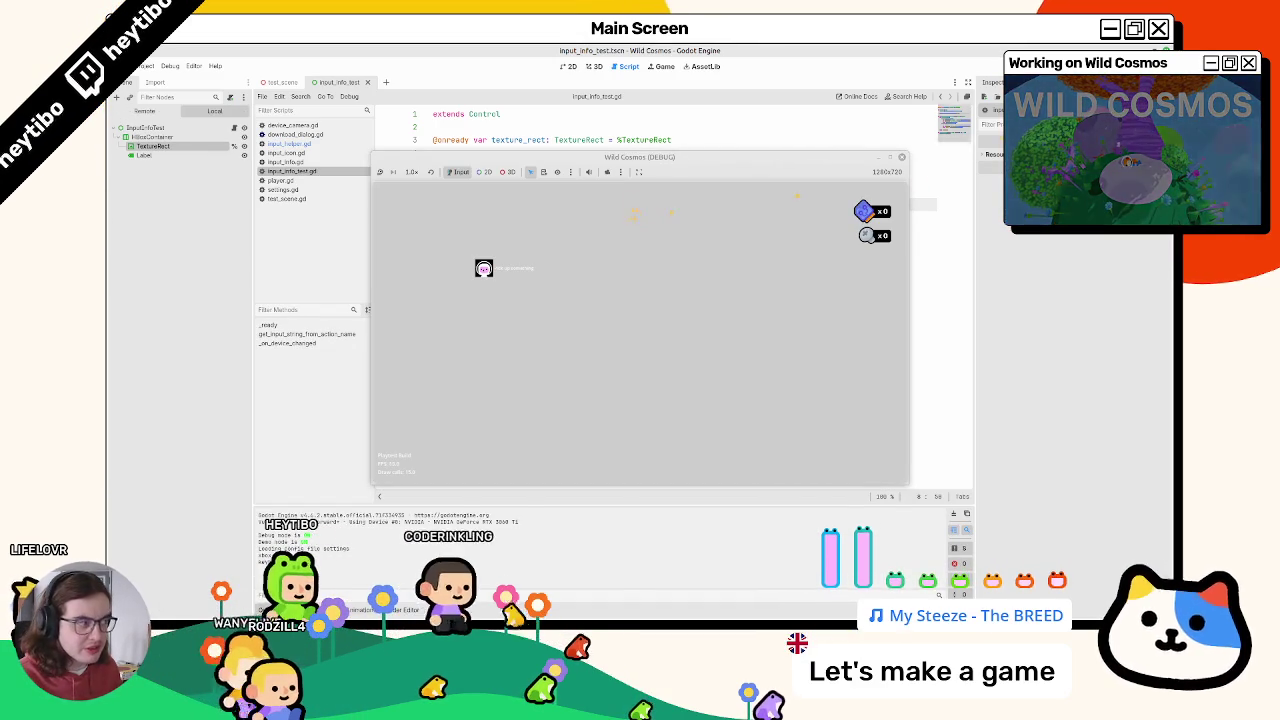
key("F8")
type("move")
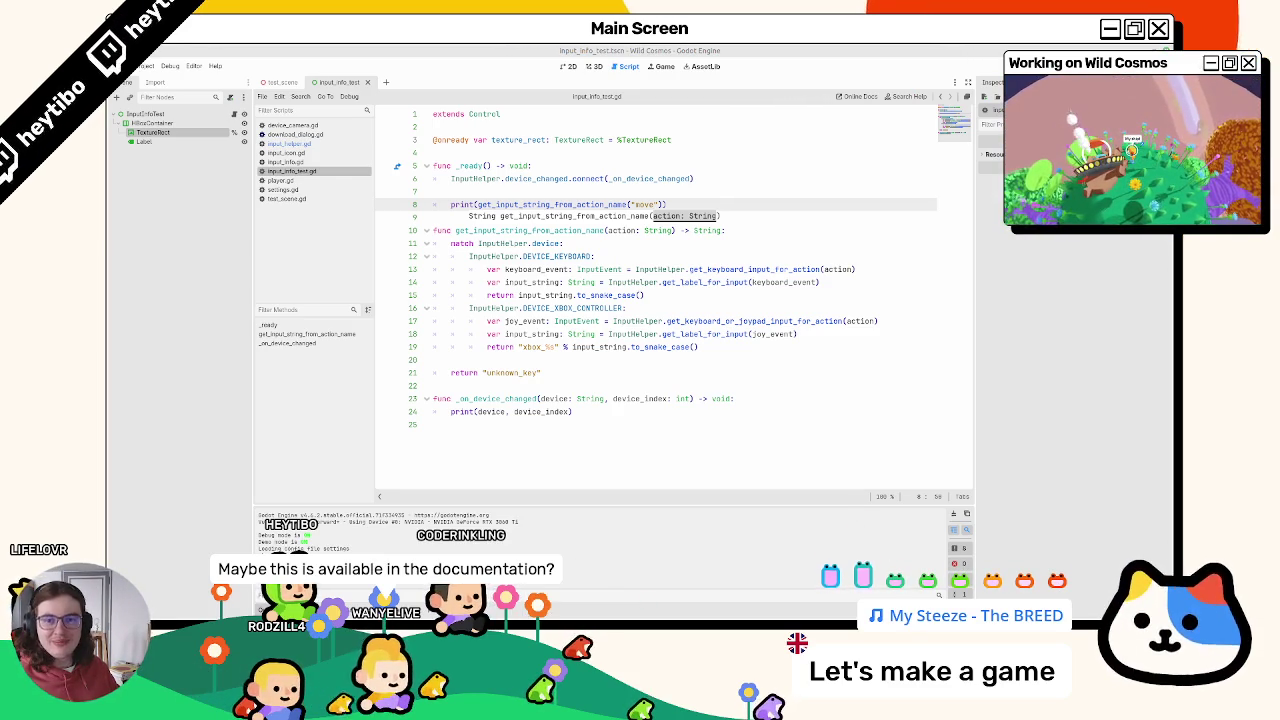
key("alt+Tab")
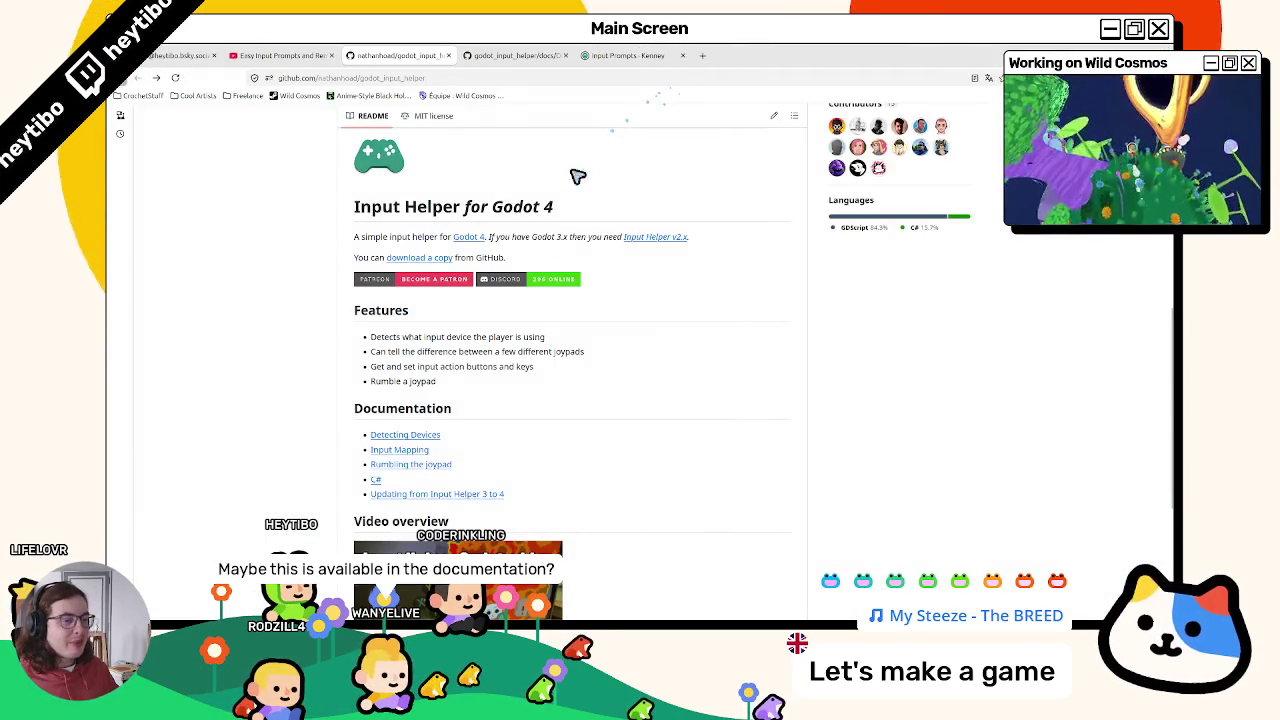
Step: Watch part of the Godot input prompts tutorial full screen, pausing on its code
left_click(510, 55)
left_click(275, 55)
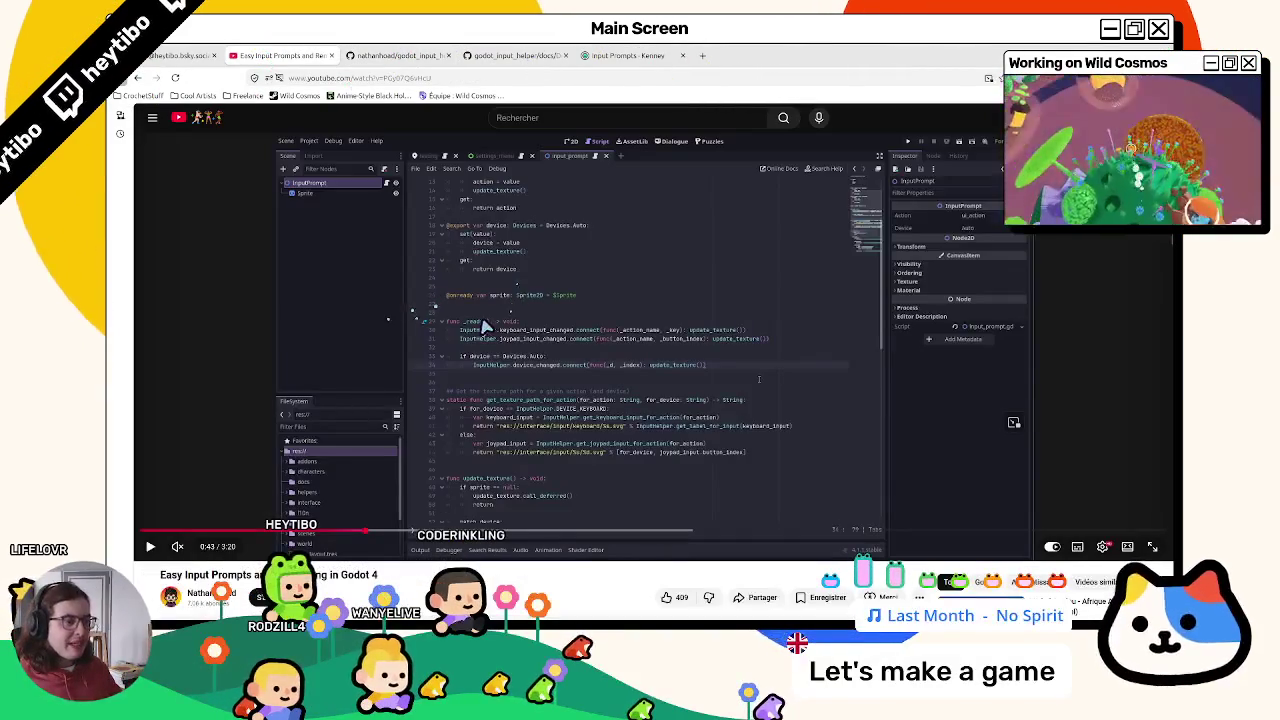
double_click(350, 456)
left_click(320, 490)
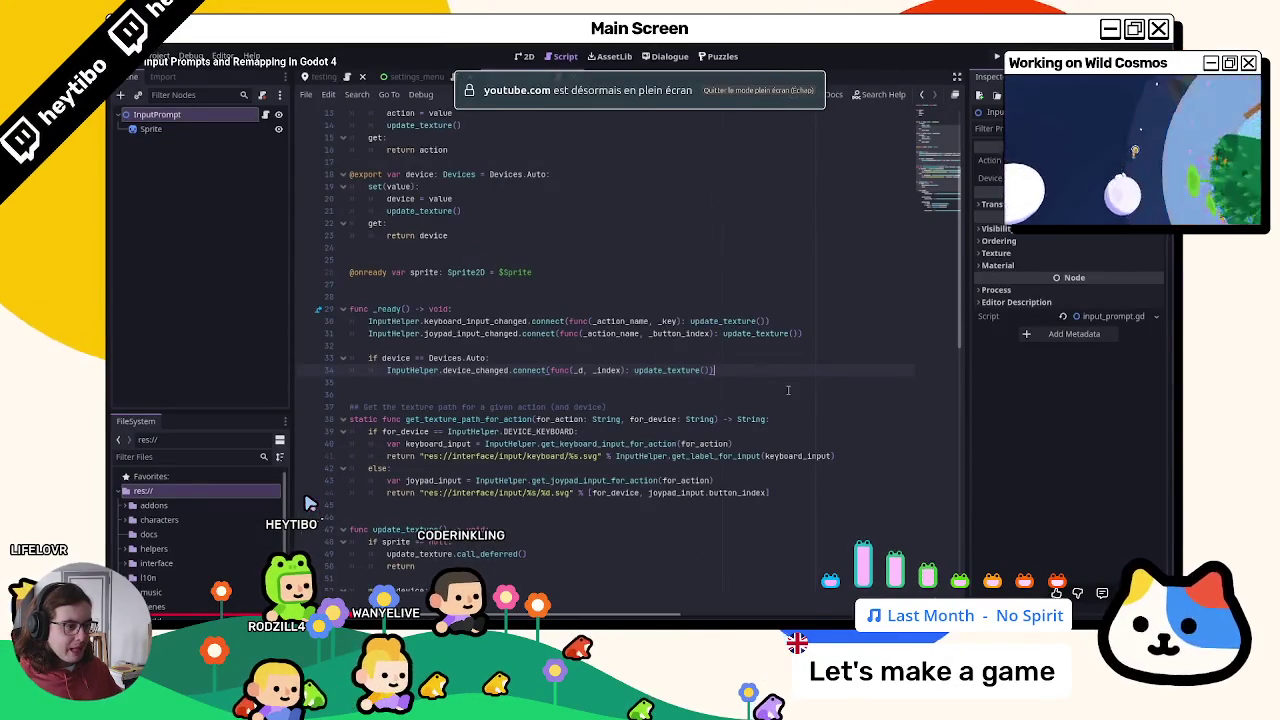
left_click(307, 503)
left_click(308, 502)
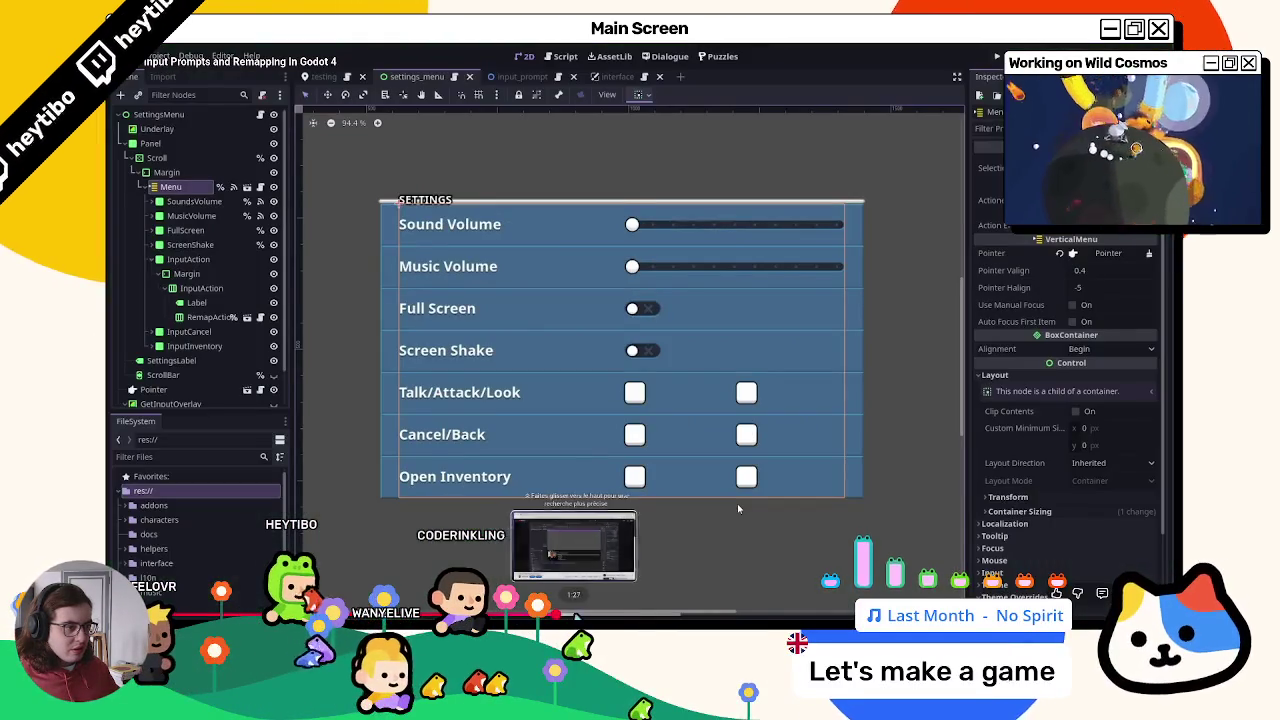
double_click(737, 503)
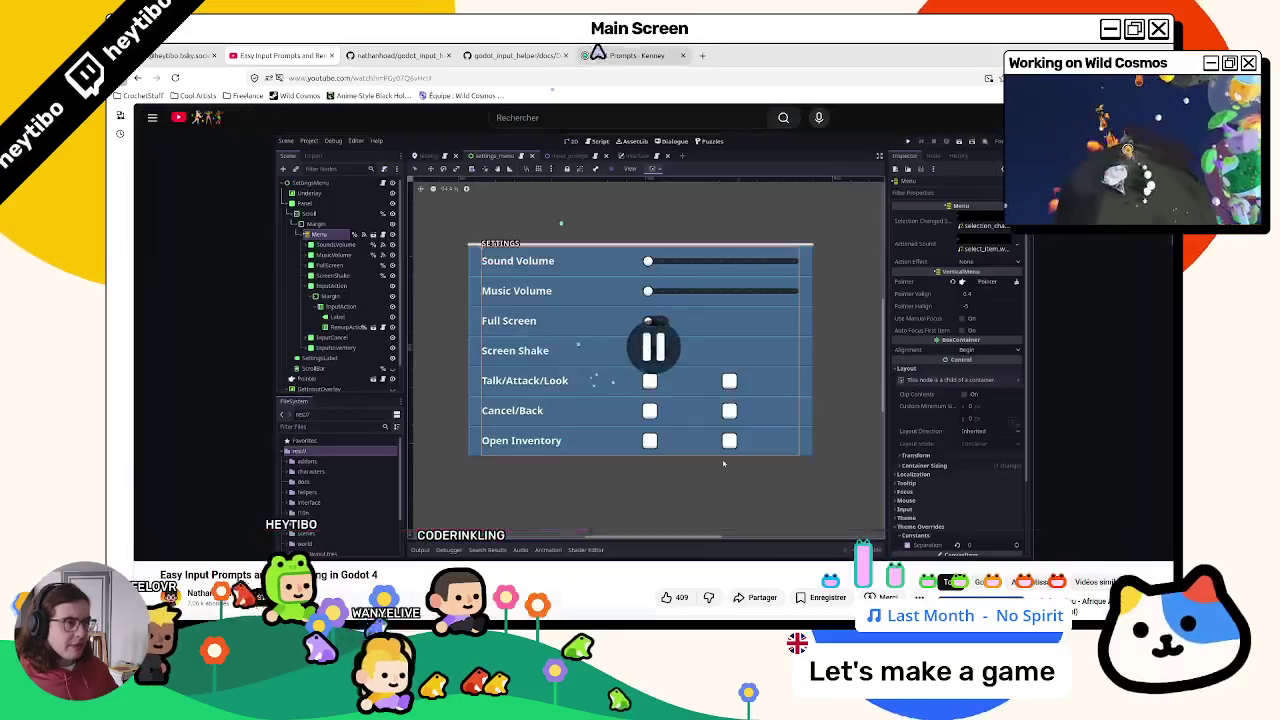
Step: Skim Kenney's Input Prompts page, then return to the Input Helper Devices.md docs
left_click(592, 52)
scroll(503, 226, "down", 10)
left_click(515, 55)
scroll(463, 323, "down", 2)
Step: Browse the Input Mapping docs and the repository's examples folder, then return to the README
scroll(451, 337, "up", 2)
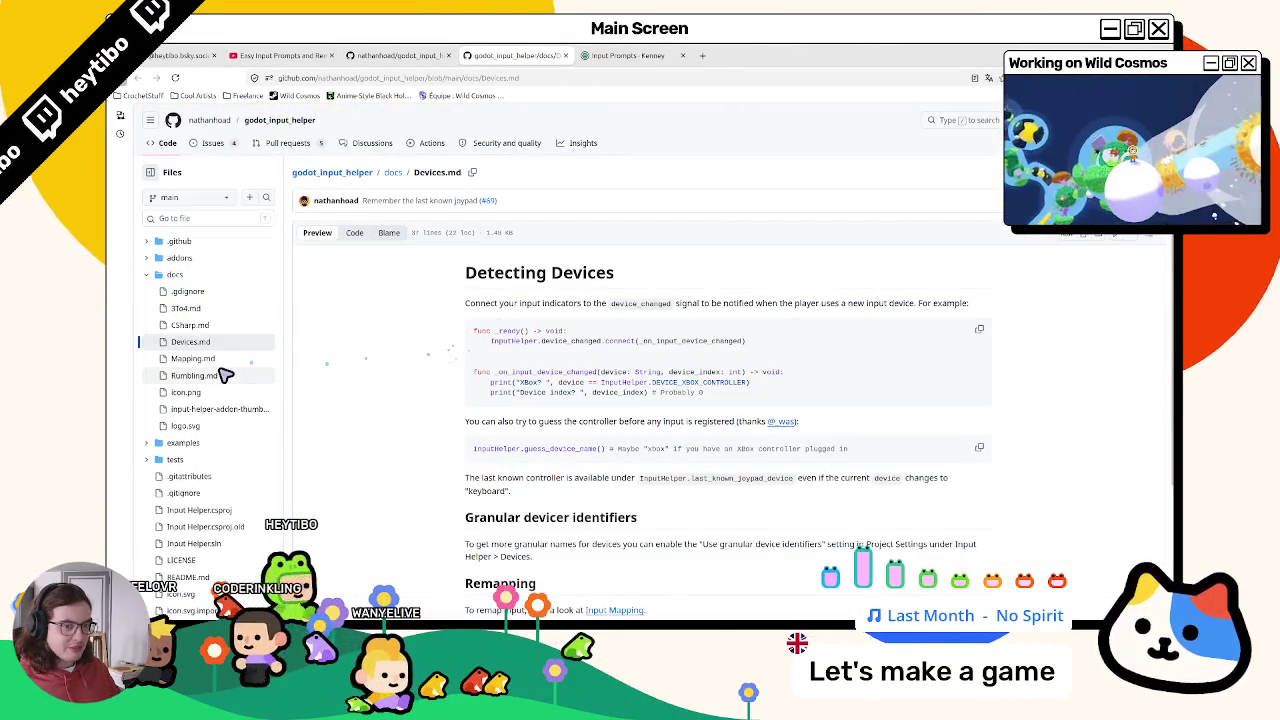
left_click(200, 359)
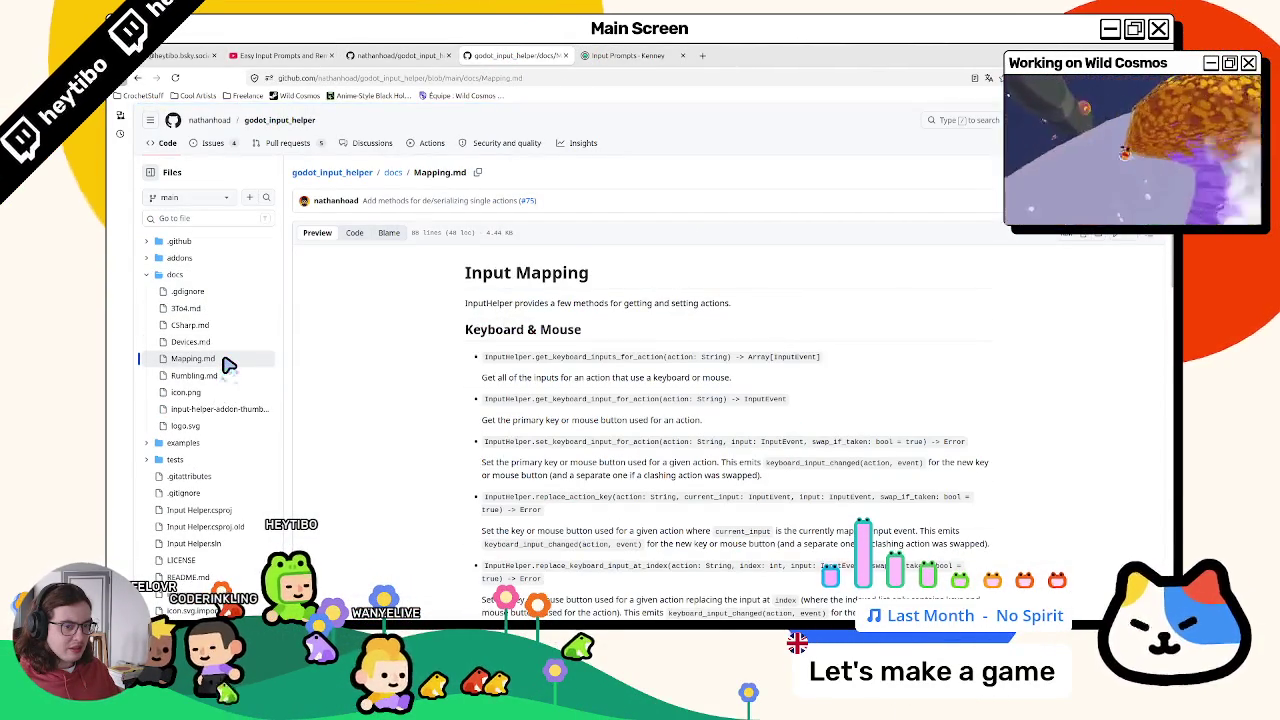
left_click(183, 443)
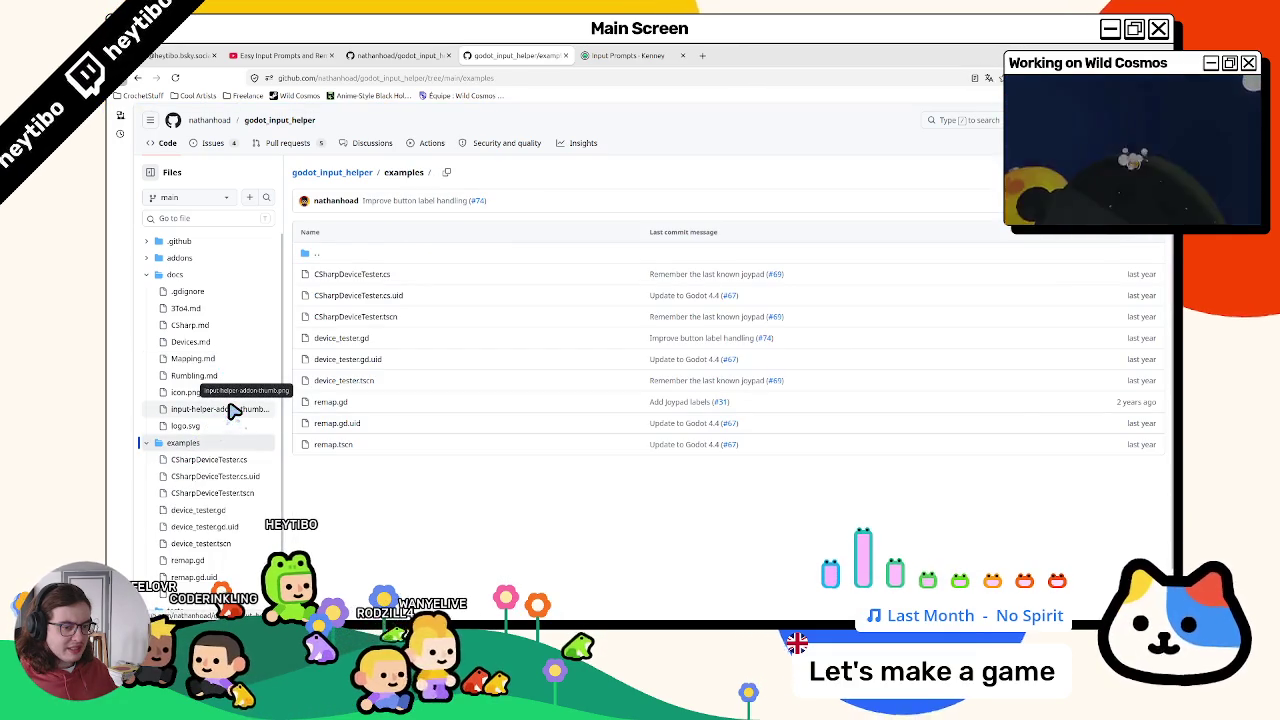
scroll(230, 410, "down", 2)
scroll(214, 438, "down", 1)
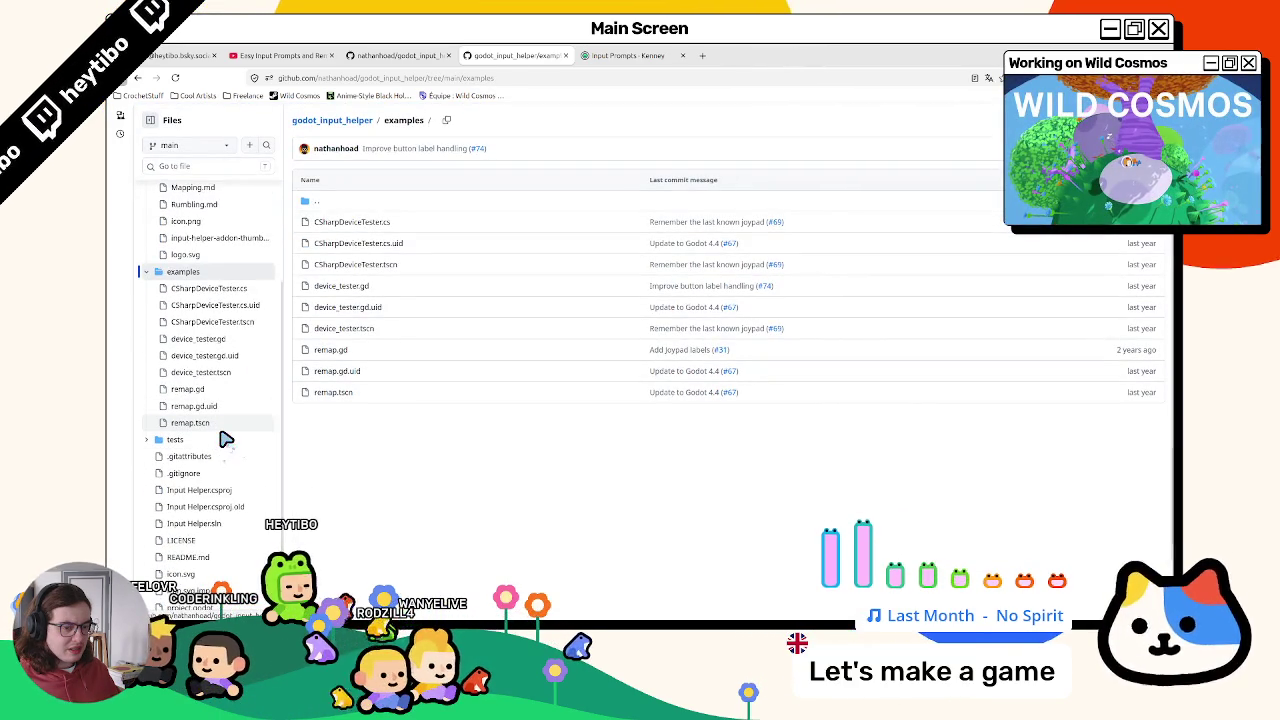
left_click(395, 55)
scroll(412, 286, "down", 1)
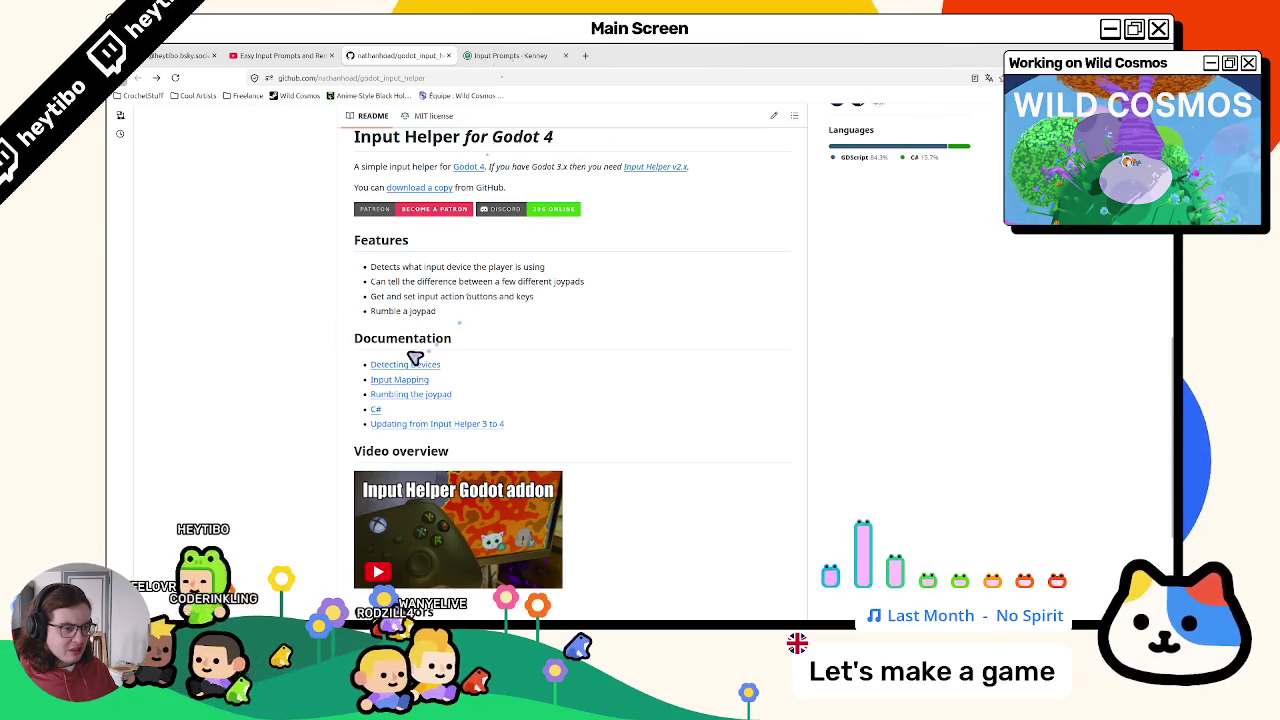
middle_click(500, 55)
scroll(410, 364, "up", 1)
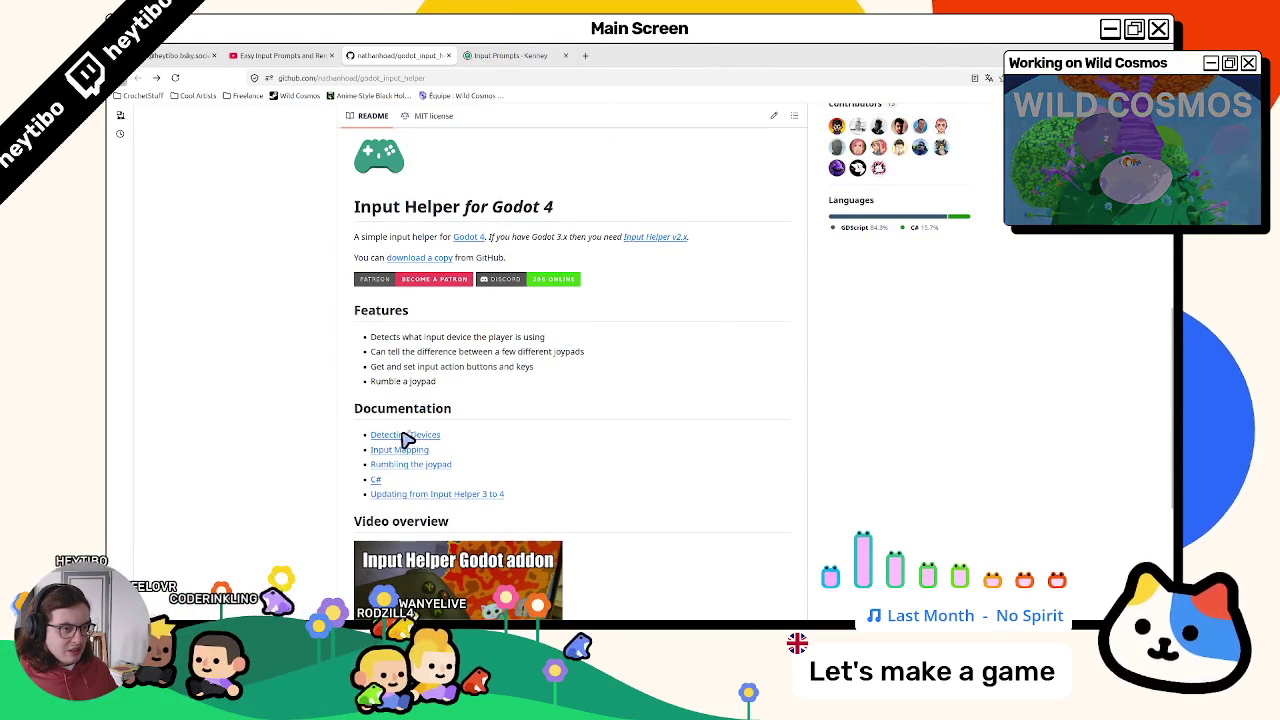
Step: Open the Detecting Devices doc in a new tab and highlight its Device Tester paragraph
middle_click(406, 436)
left_click(515, 55)
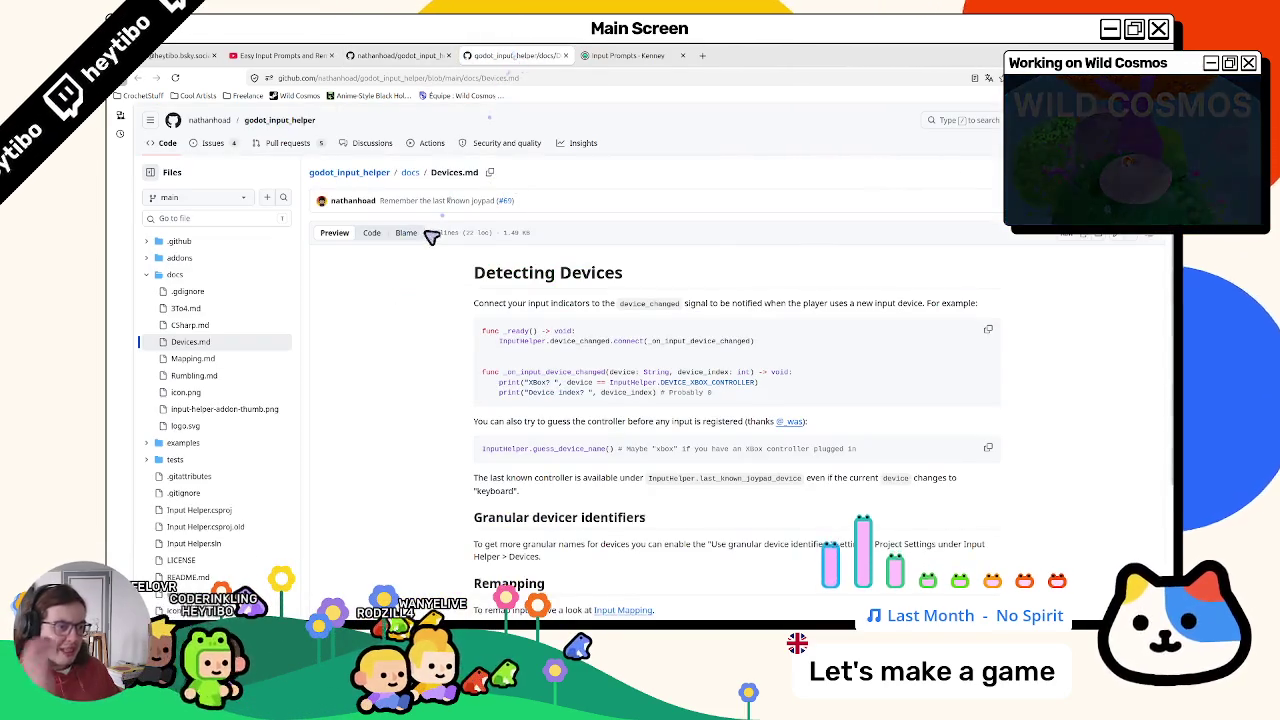
scroll(425, 238, "down", 2)
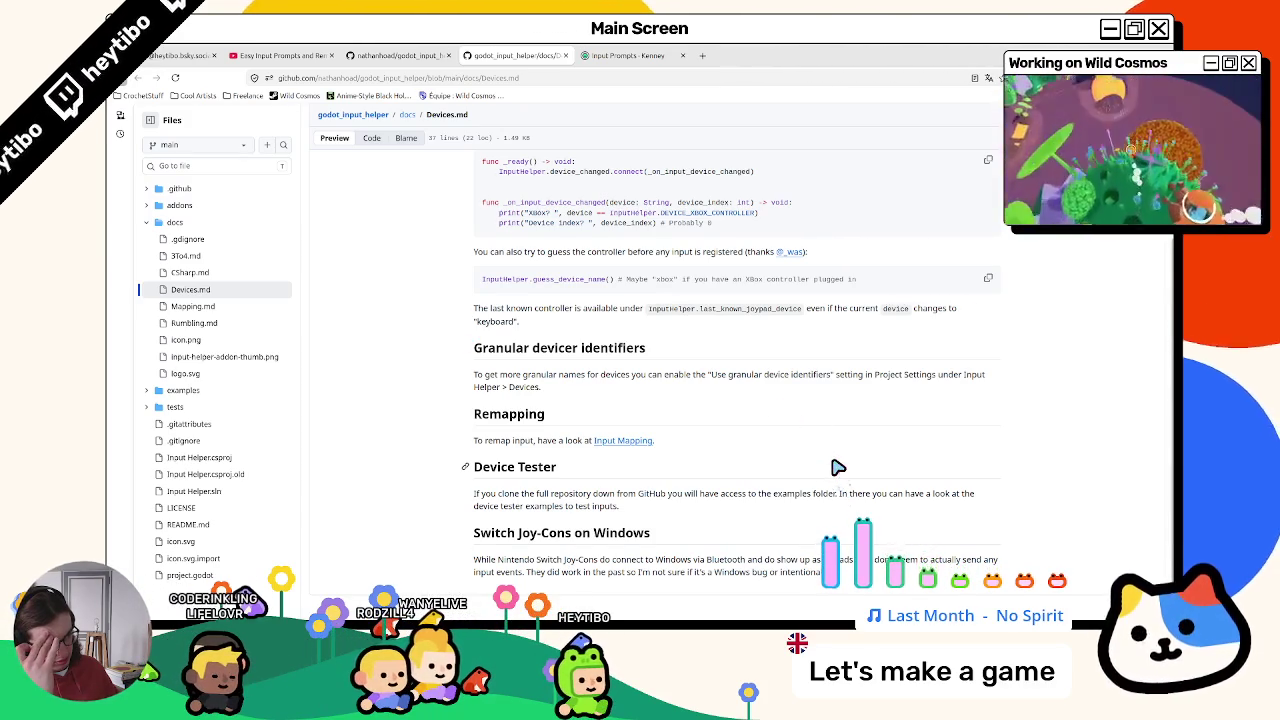
triple_click(622, 507)
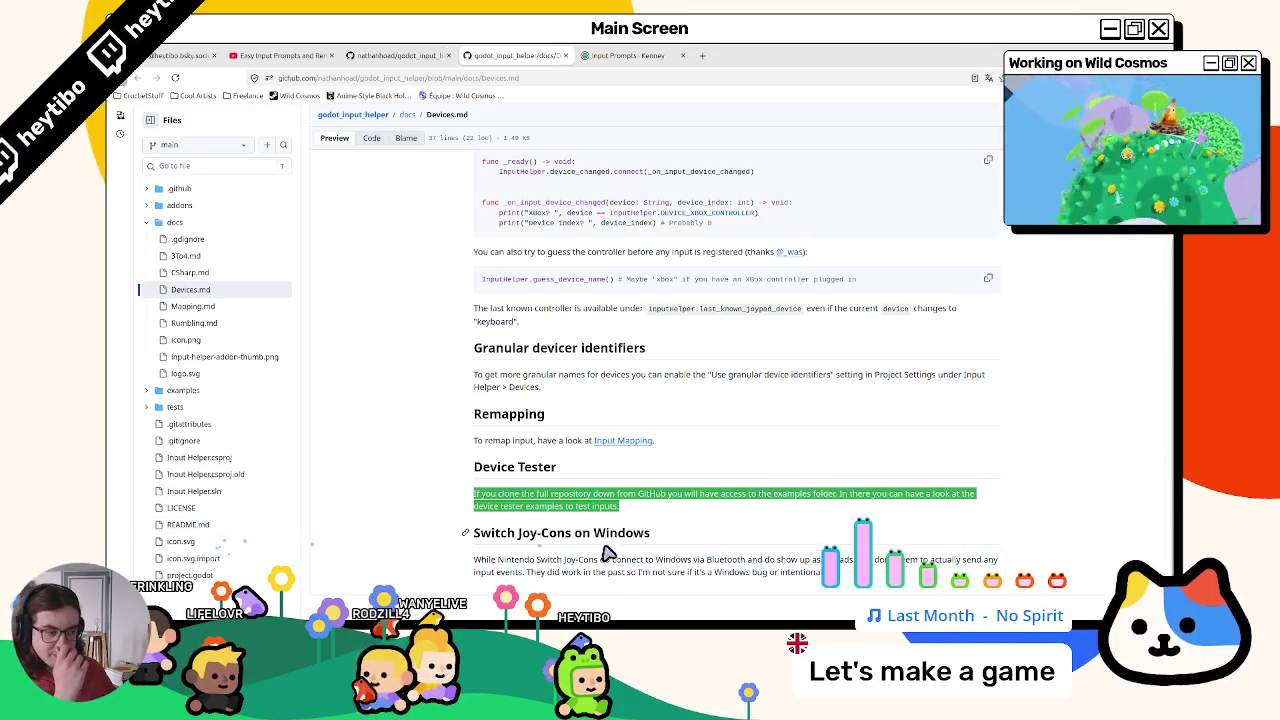
key("alt+Tab")
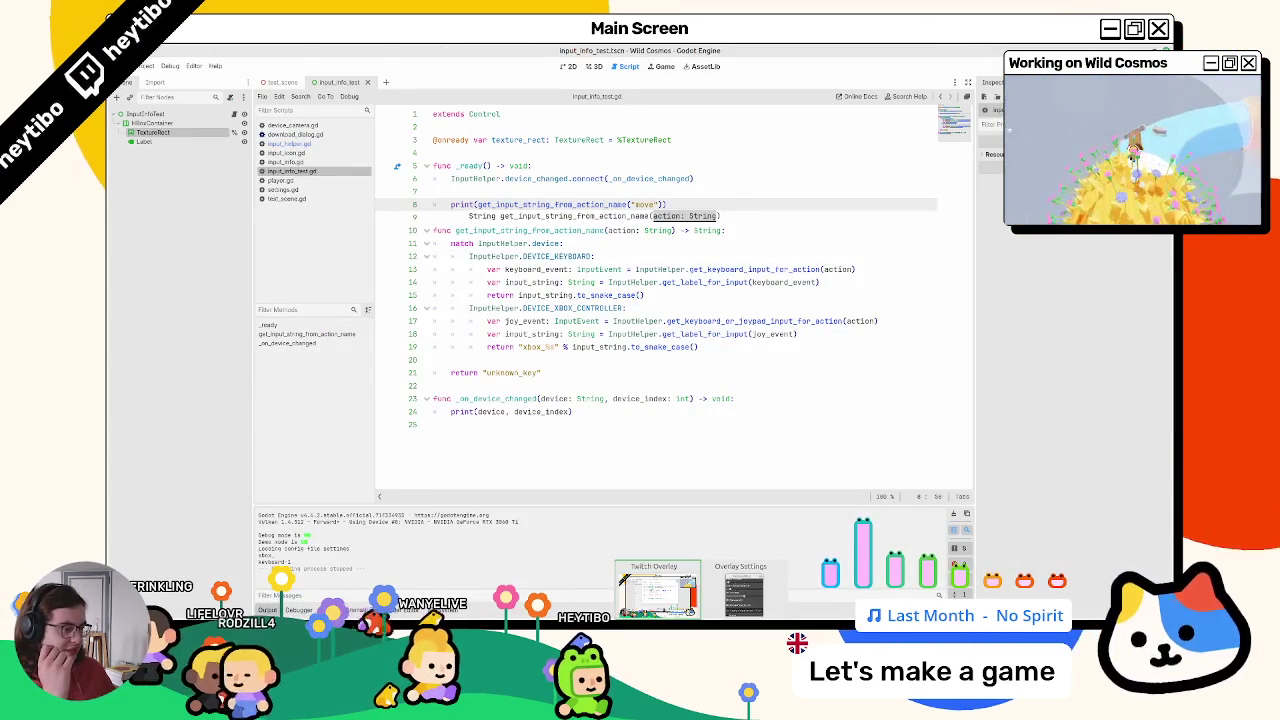
Step: Open the Input Helper project from the project list and its device_tester scene to test Xbox buttons
left_click(762, 618)
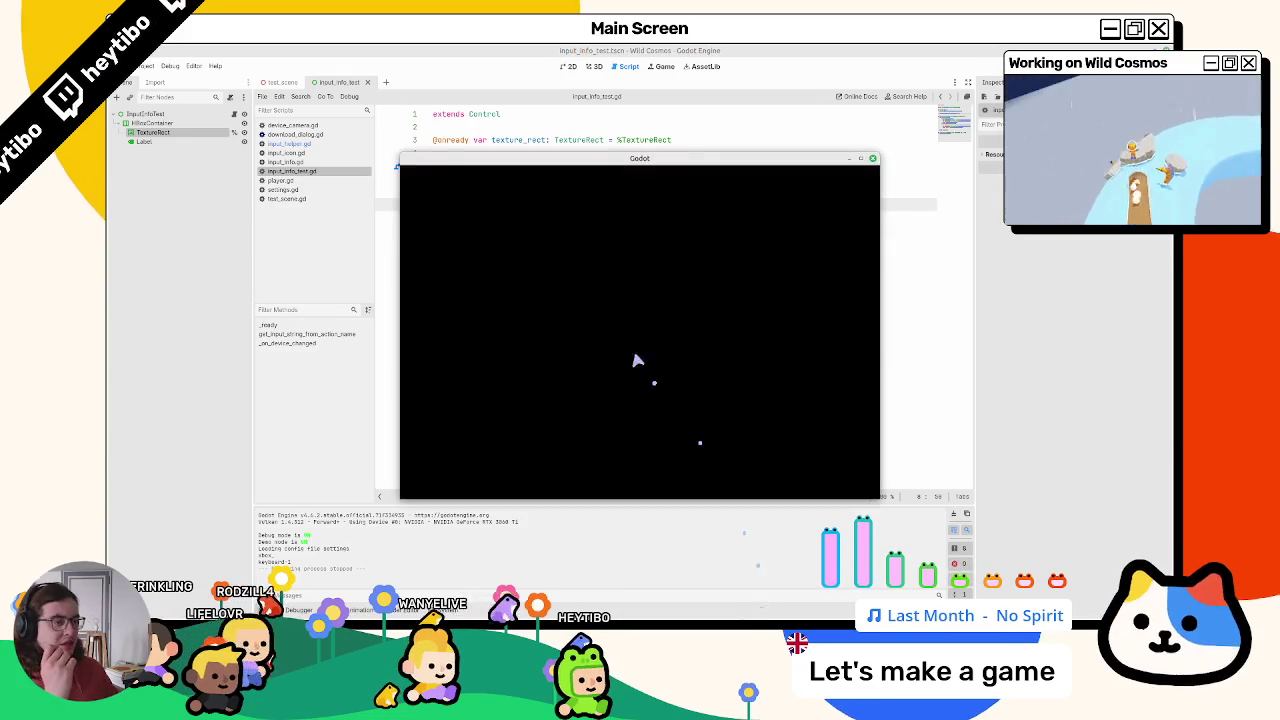
double_click(551, 350)
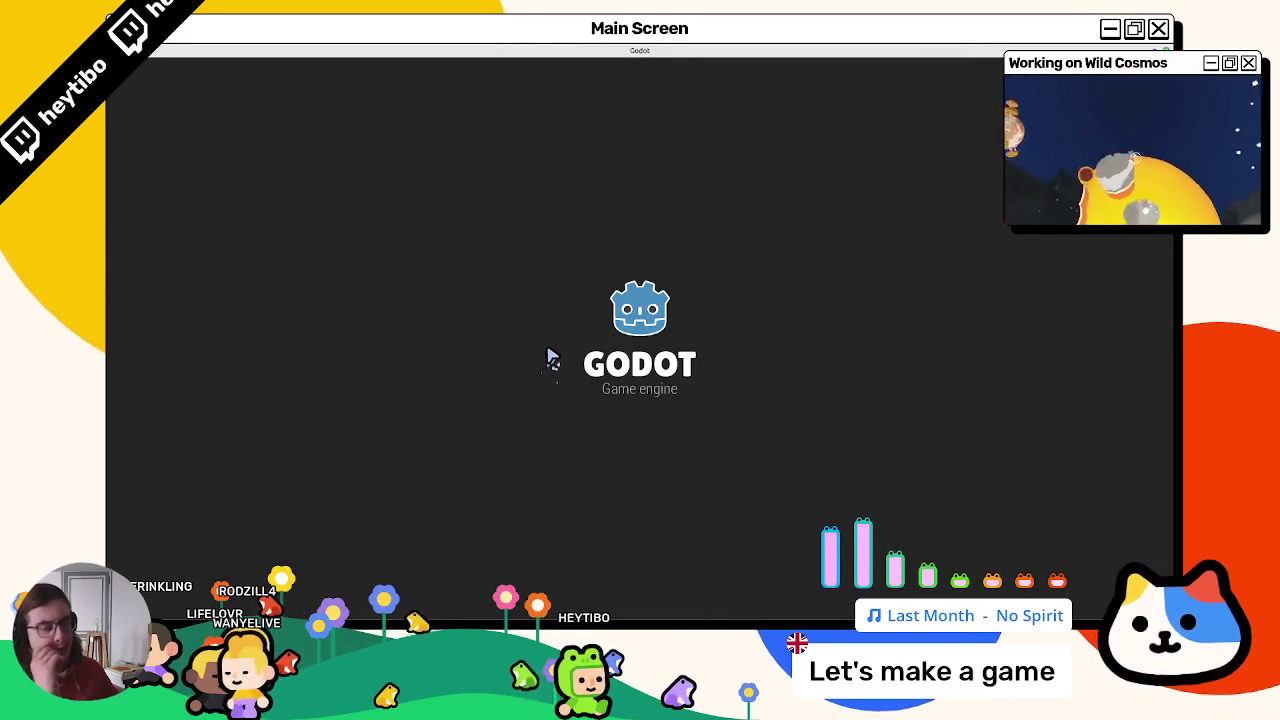
scroll(213, 510, "down", 2)
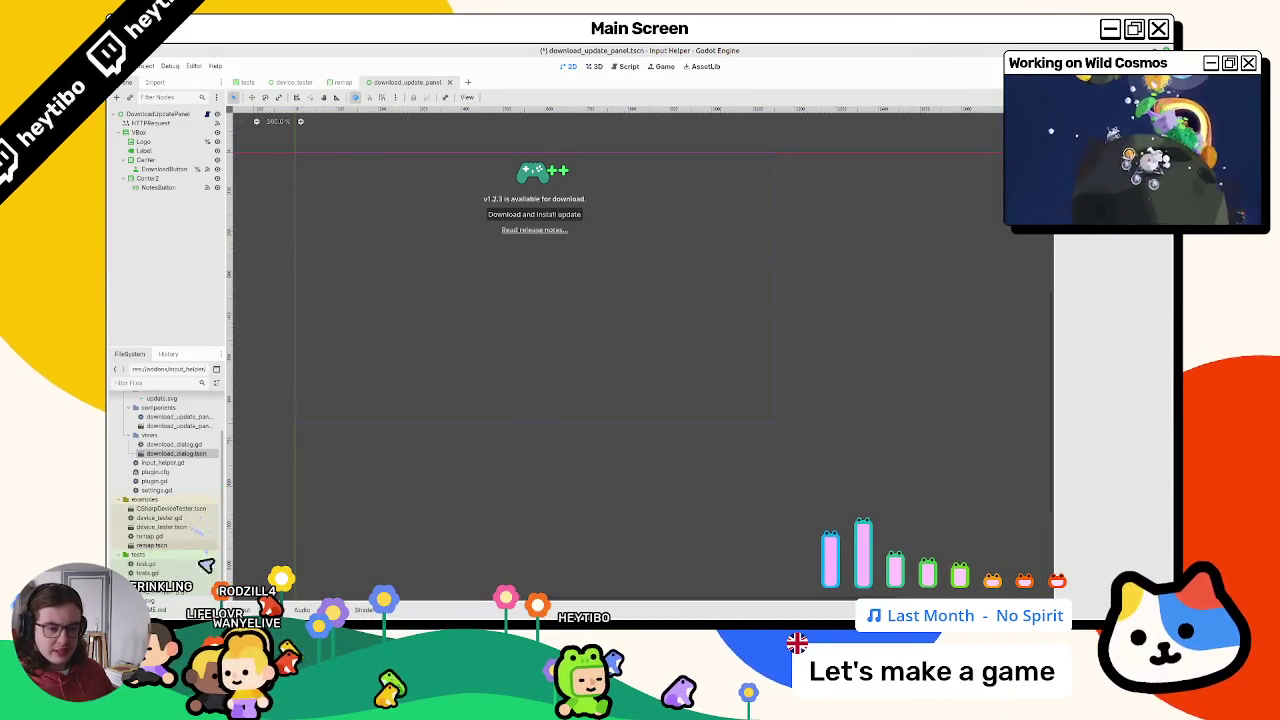
double_click(190, 519)
double_click(190, 527)
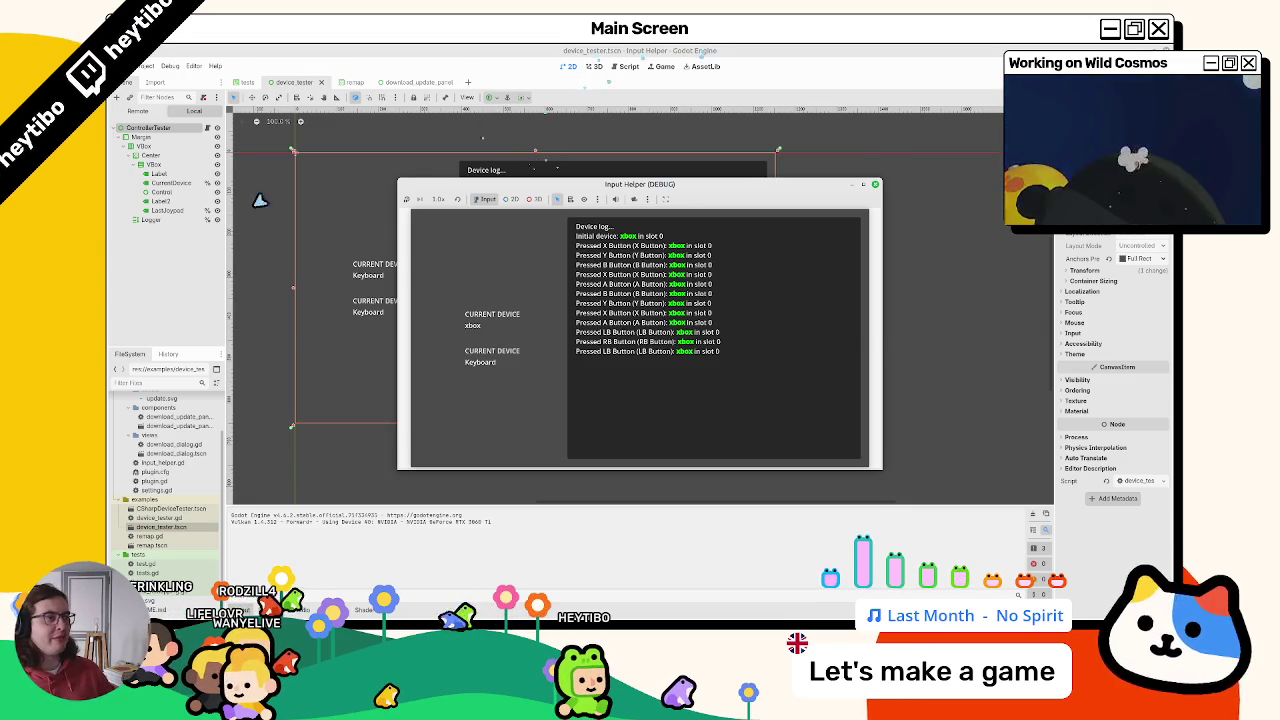
key("alt+Tab")
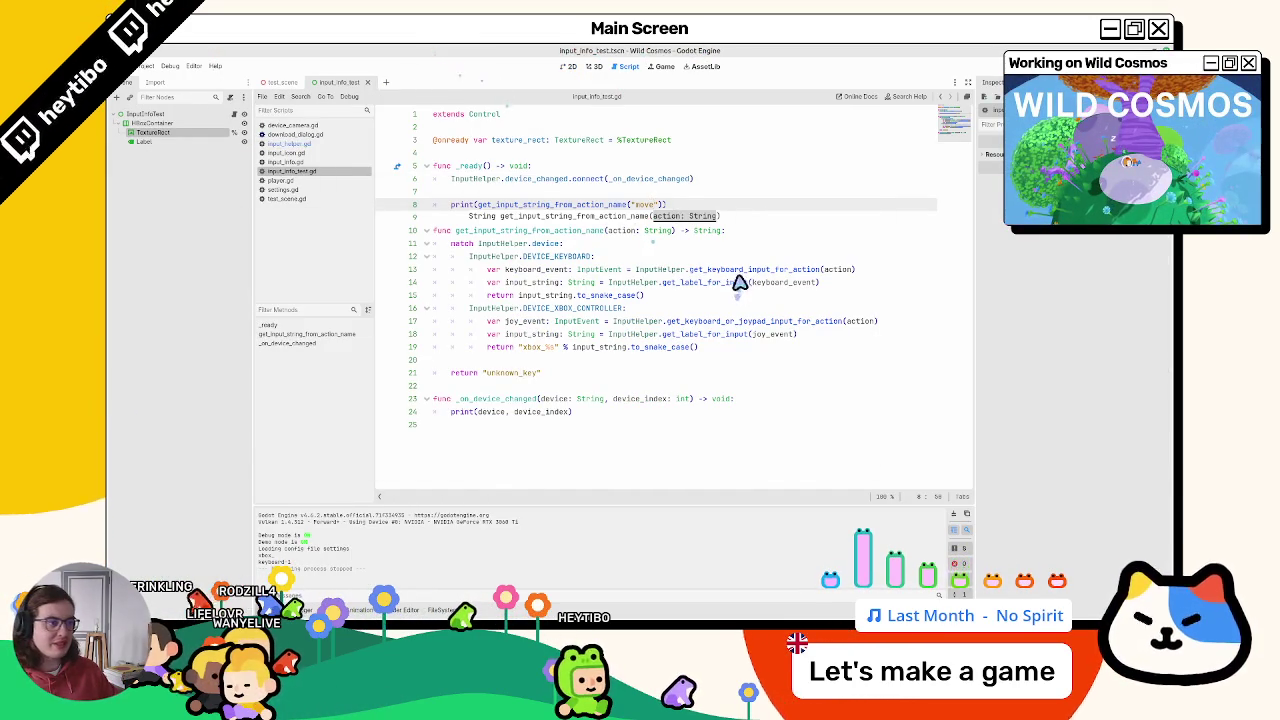
Step: In the xbox icon folder, rename lt_button.svg to left_trigger.svg
key("End")
left_click(441, 610)
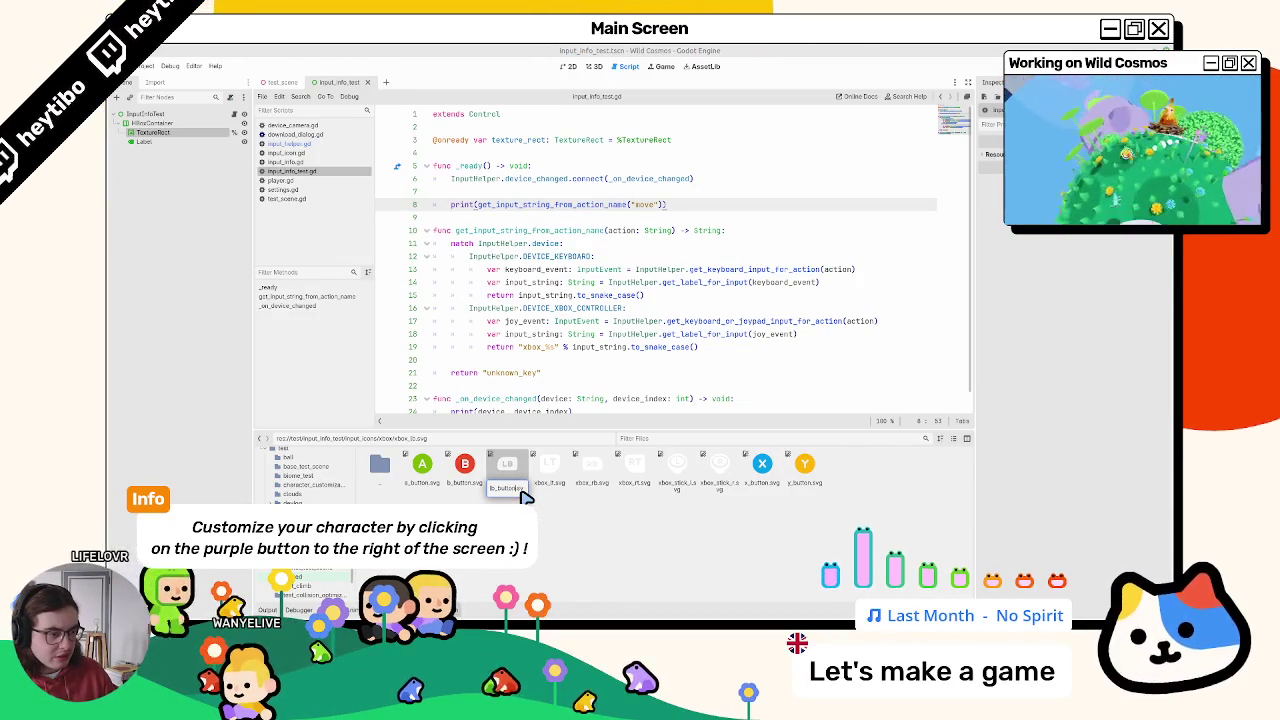
left_click(527, 495)
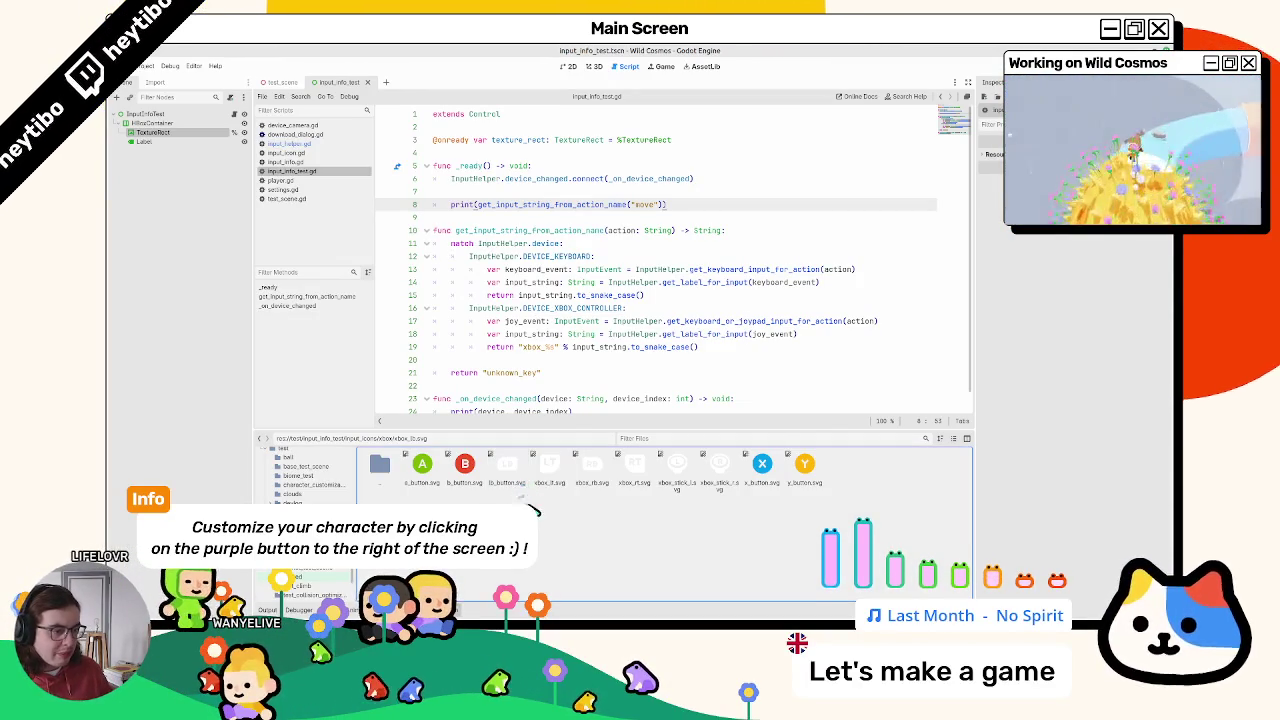
left_click(550, 475)
key("F2")
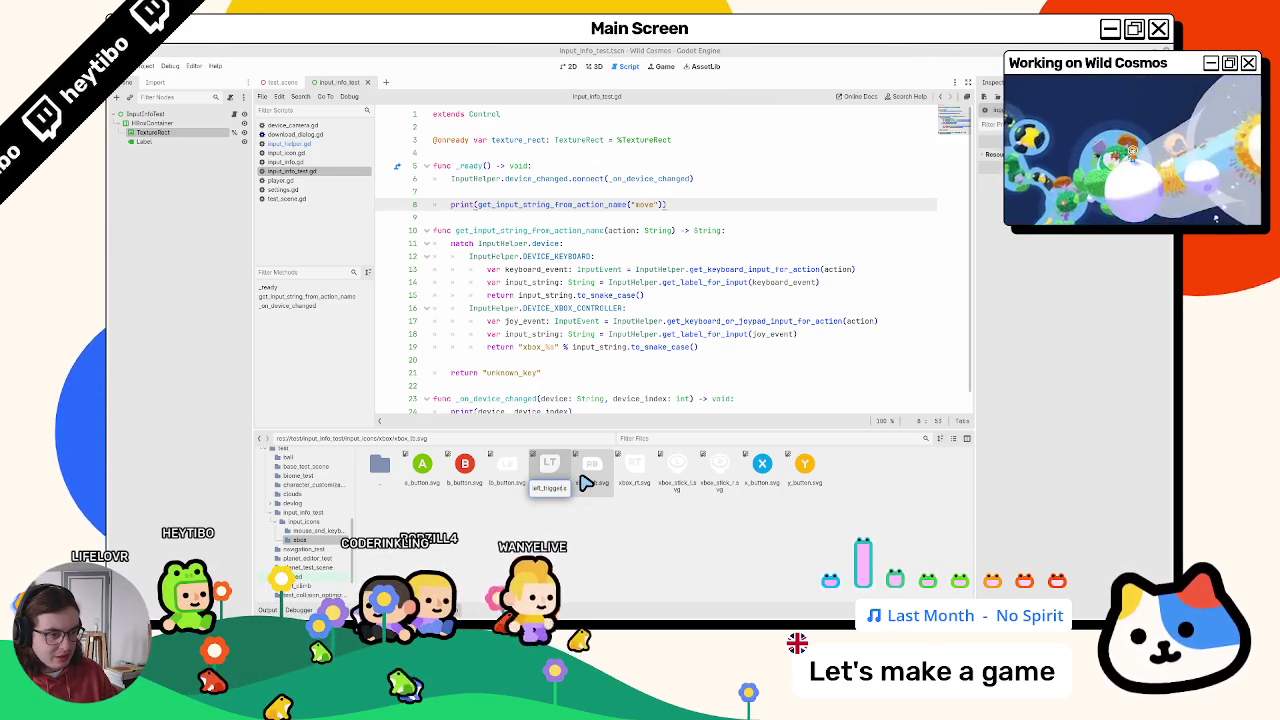
key("Return")
Step: Rename the RT trigger icon to right.svg, leaving xbox_rb.svg unchanged
left_click(593, 466)
key("F2")
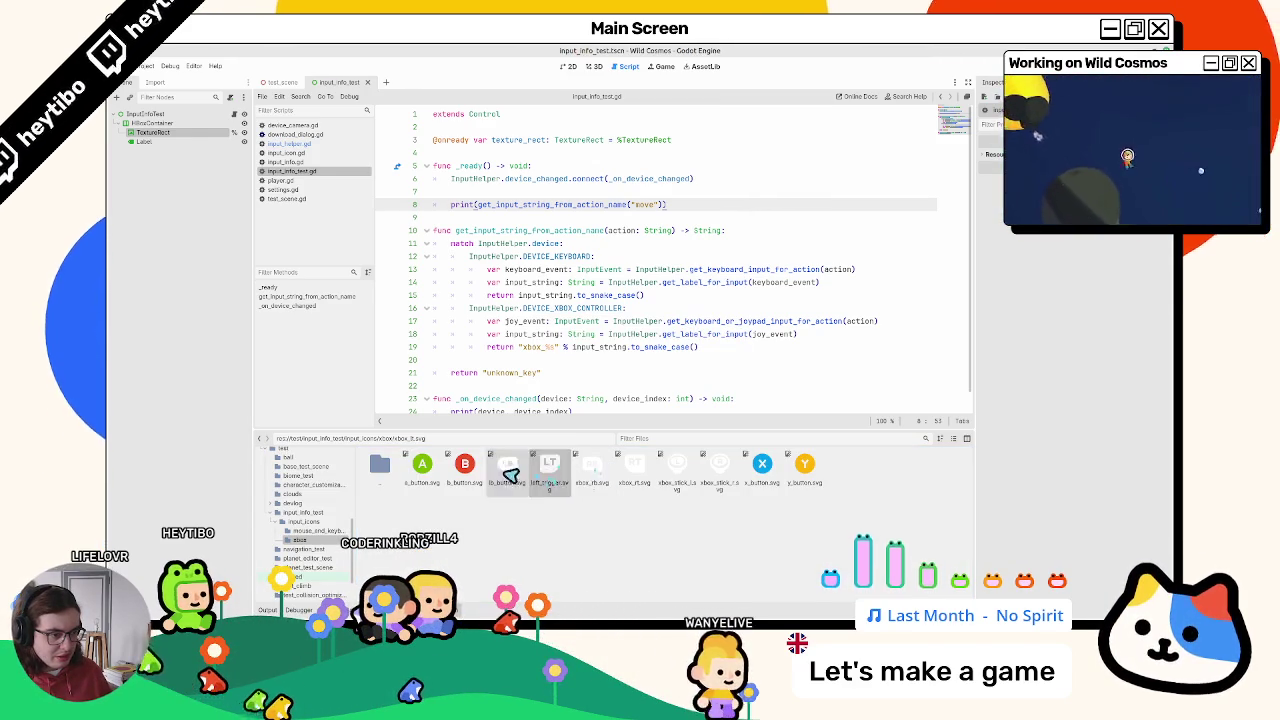
left_click(422, 466)
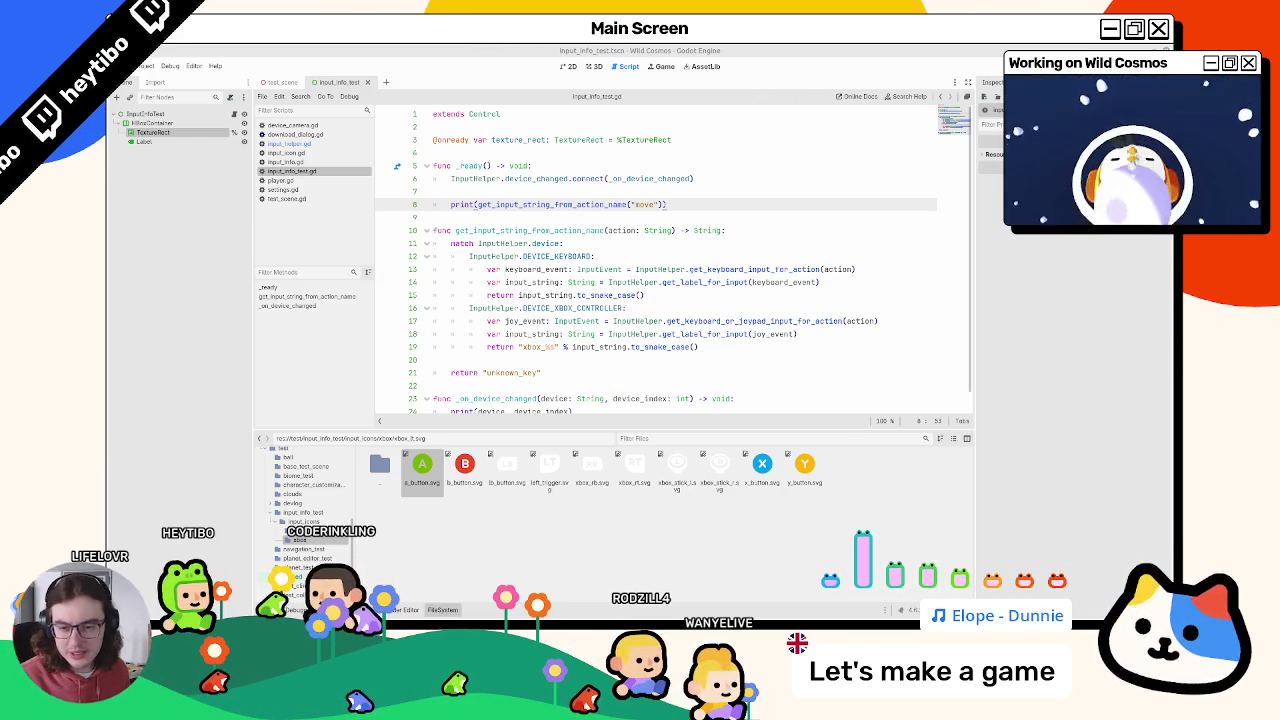
left_click(636, 468)
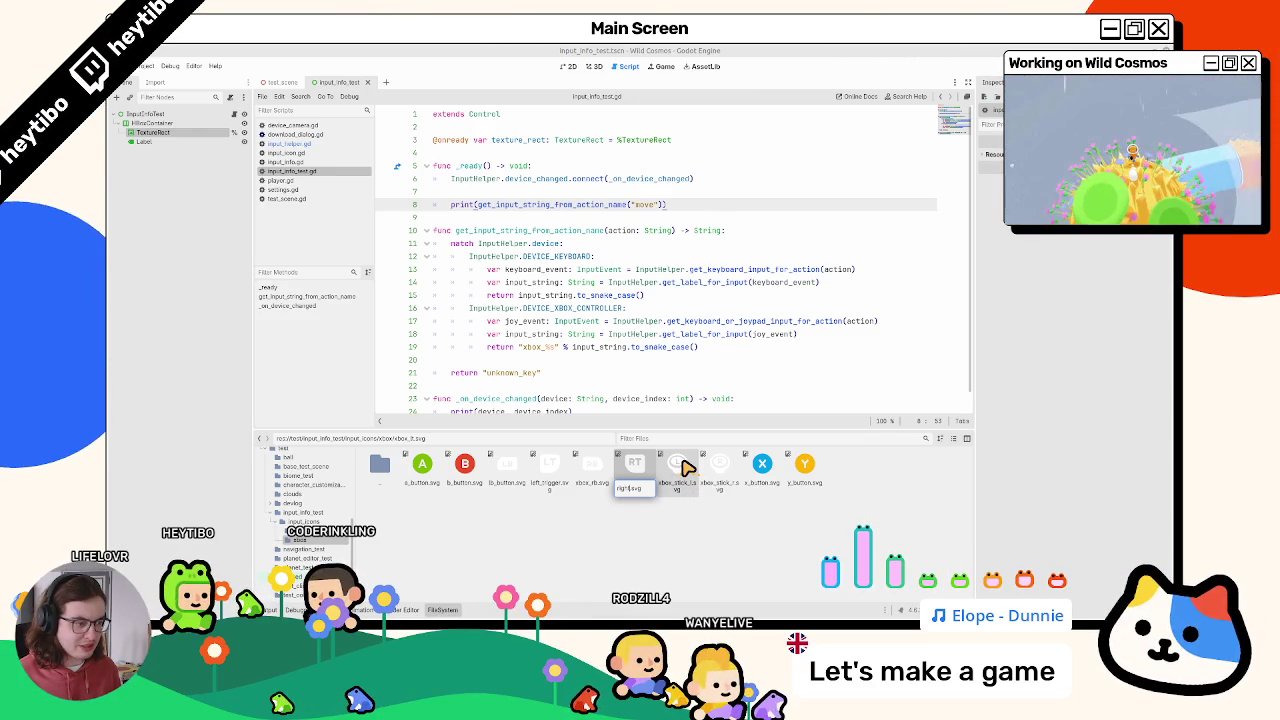
key("Return")
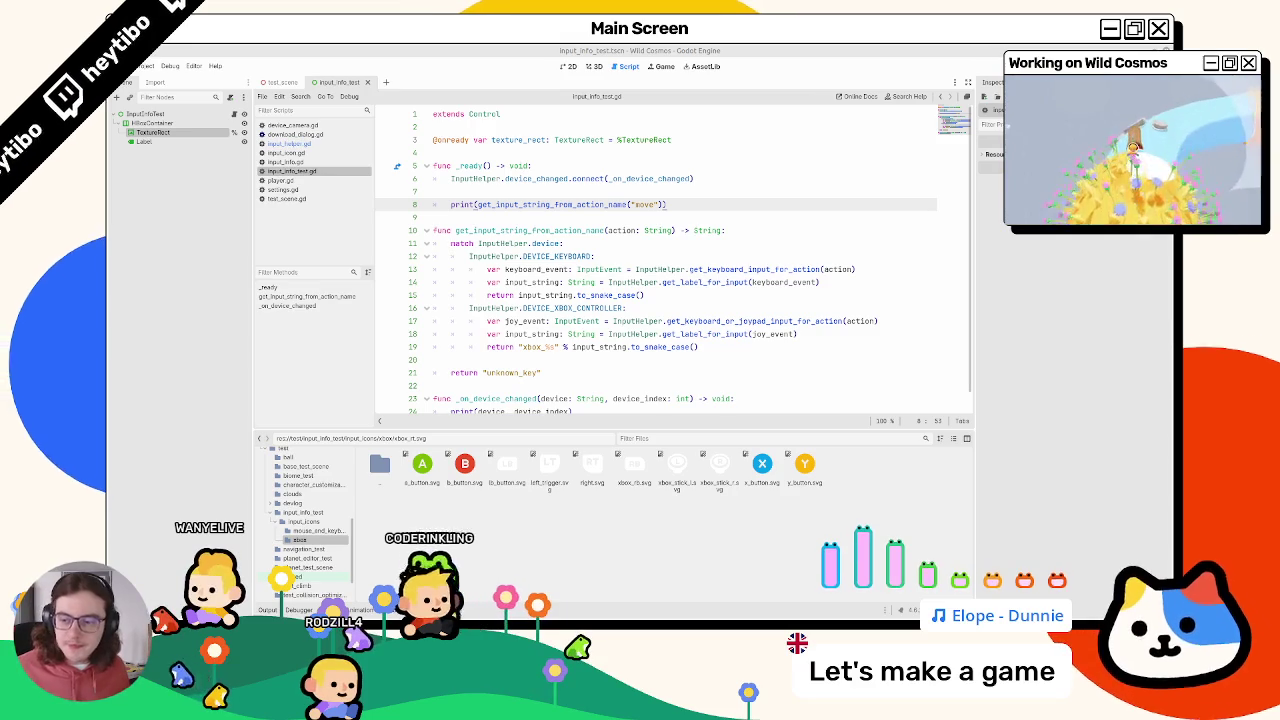
mouse_move(560, 612)
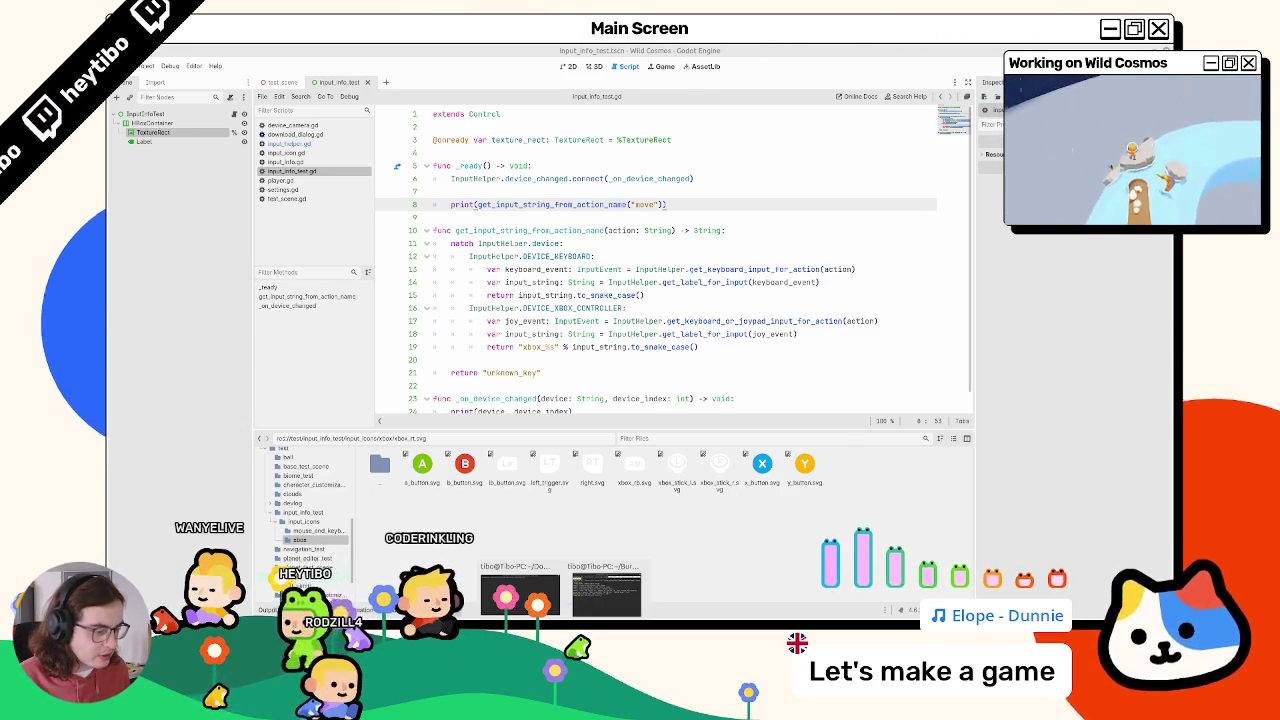
mouse_move(760, 612)
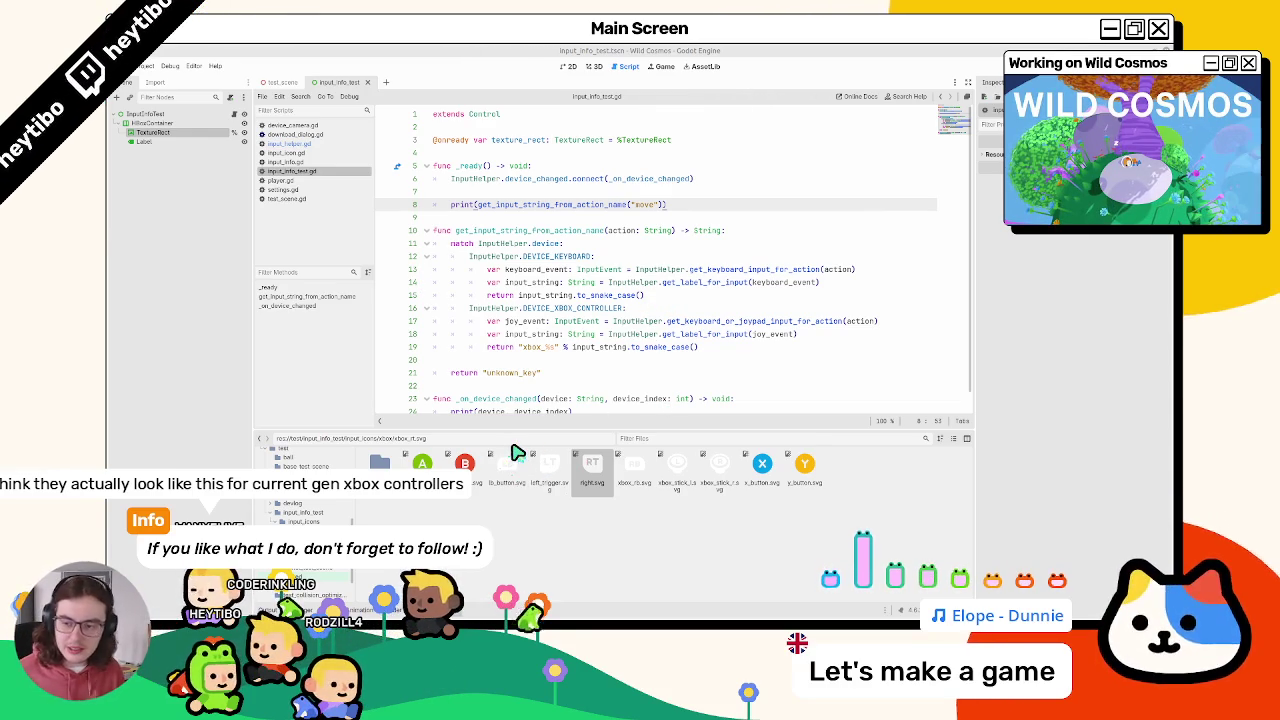
Step: Rename xbox_rb.svg to rb_button.svg and right.svg to right_trigger.svg
left_click(645, 497)
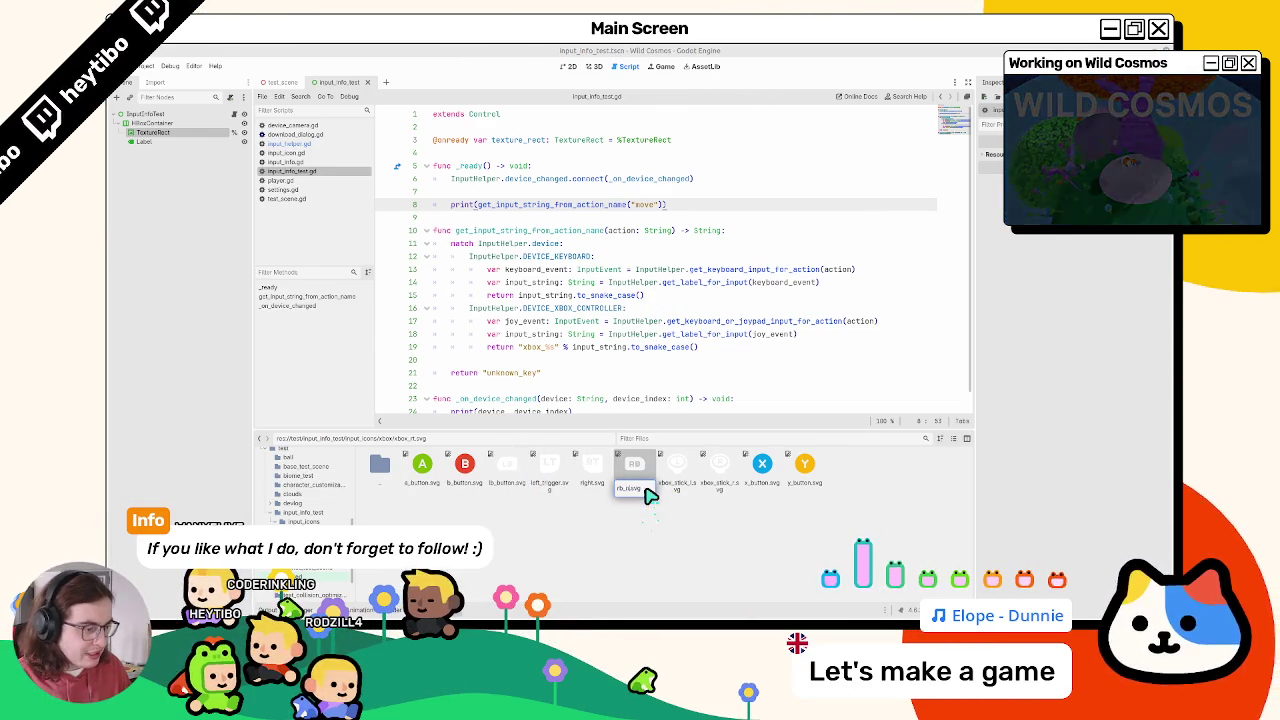
key("Return")
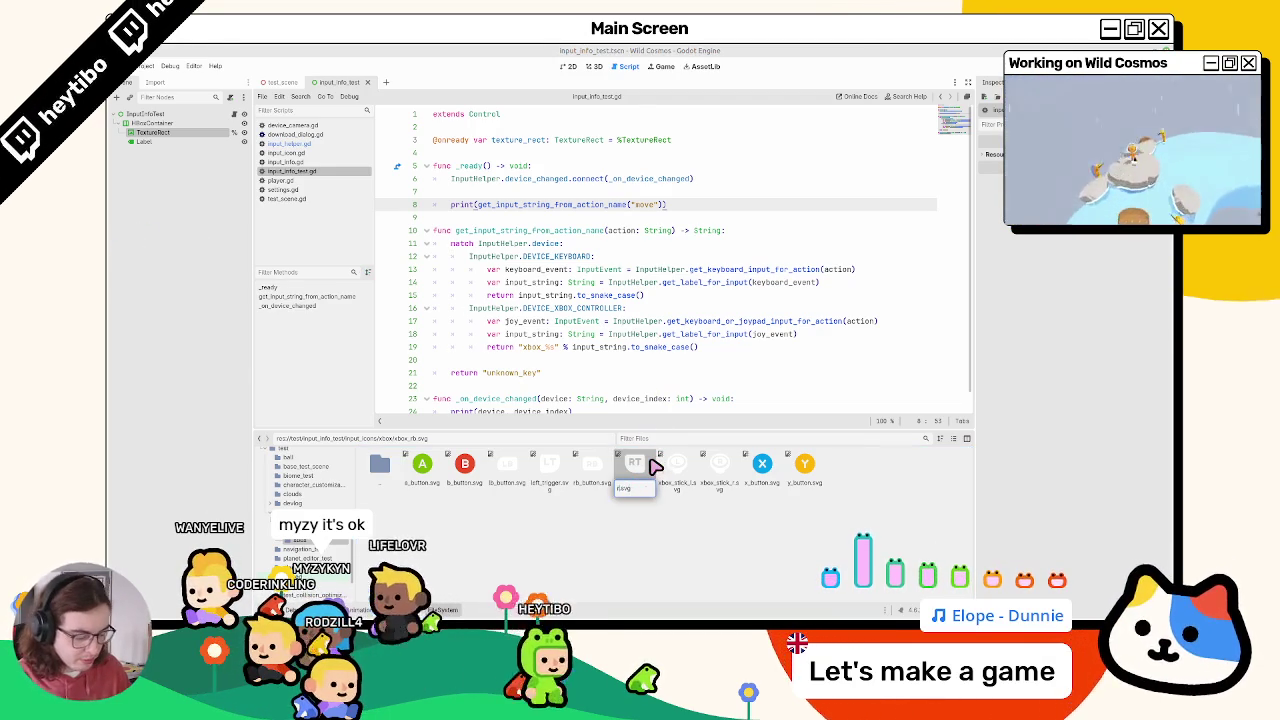
type("right_trigger")
key("Return")
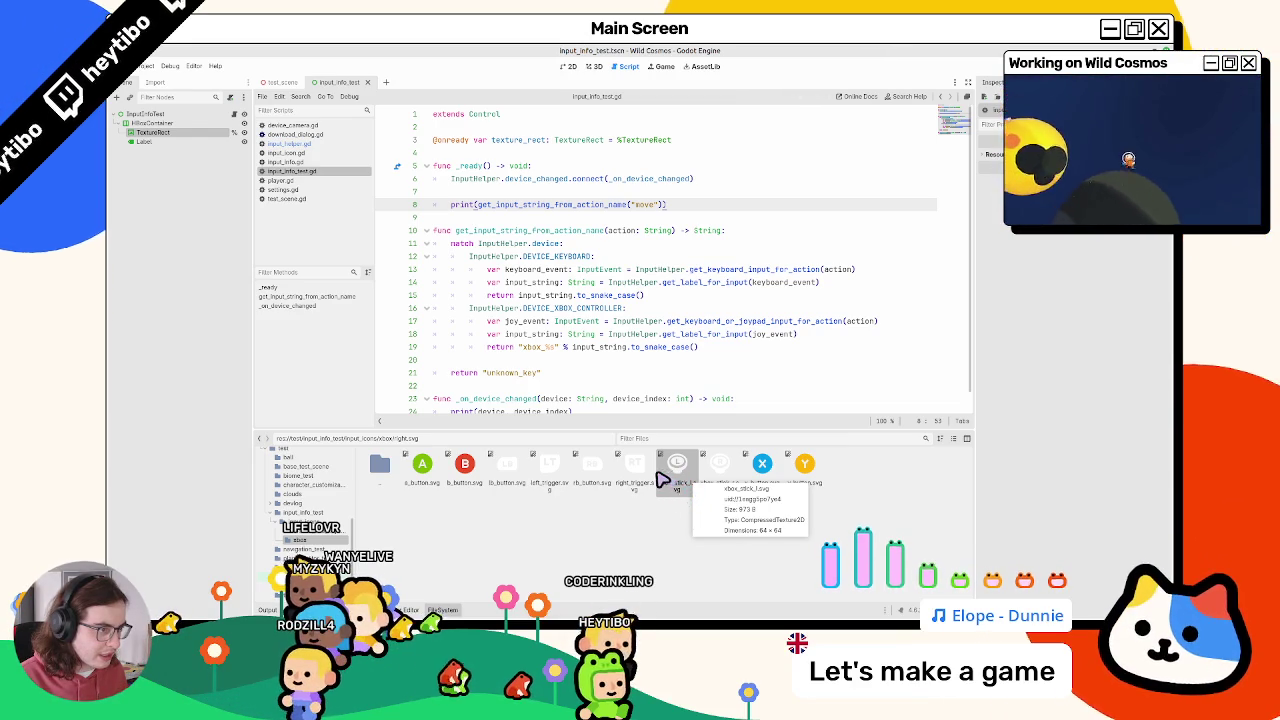
left_click(150, 77)
left_click(150, 77)
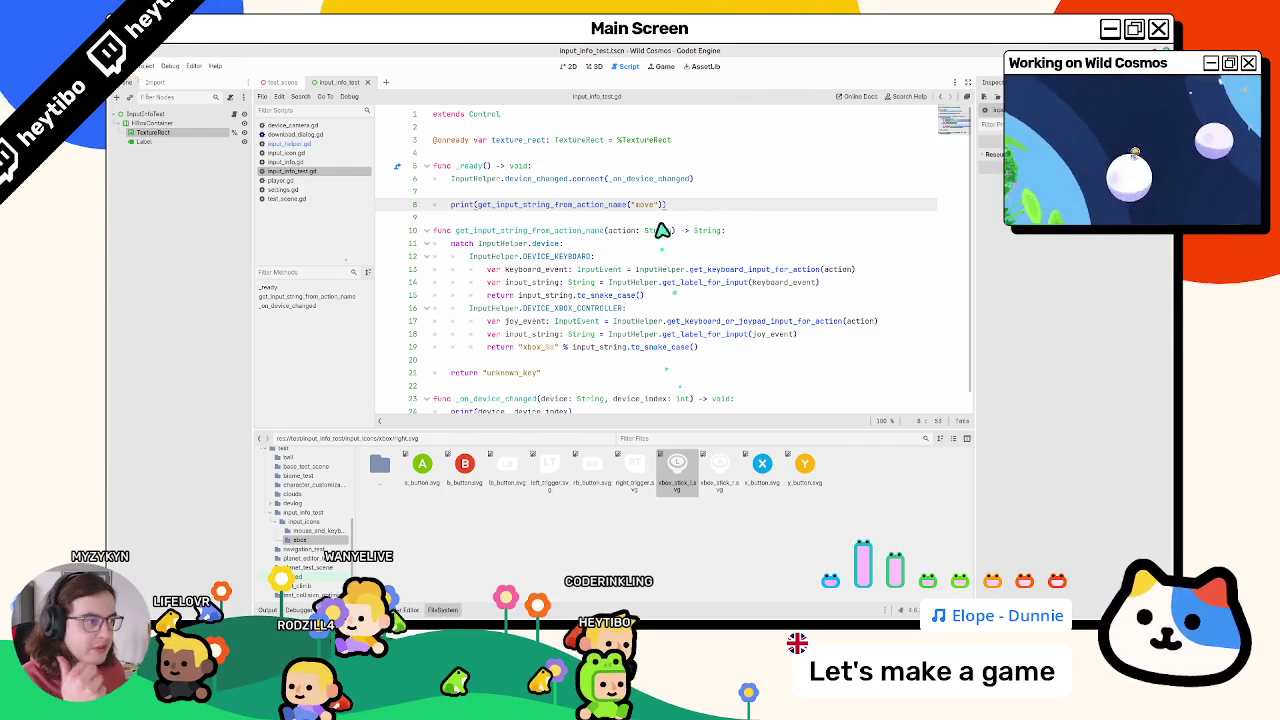
Step: Change line 8's action argument to "up", then run and stop the scene to check the printed output
type("up")
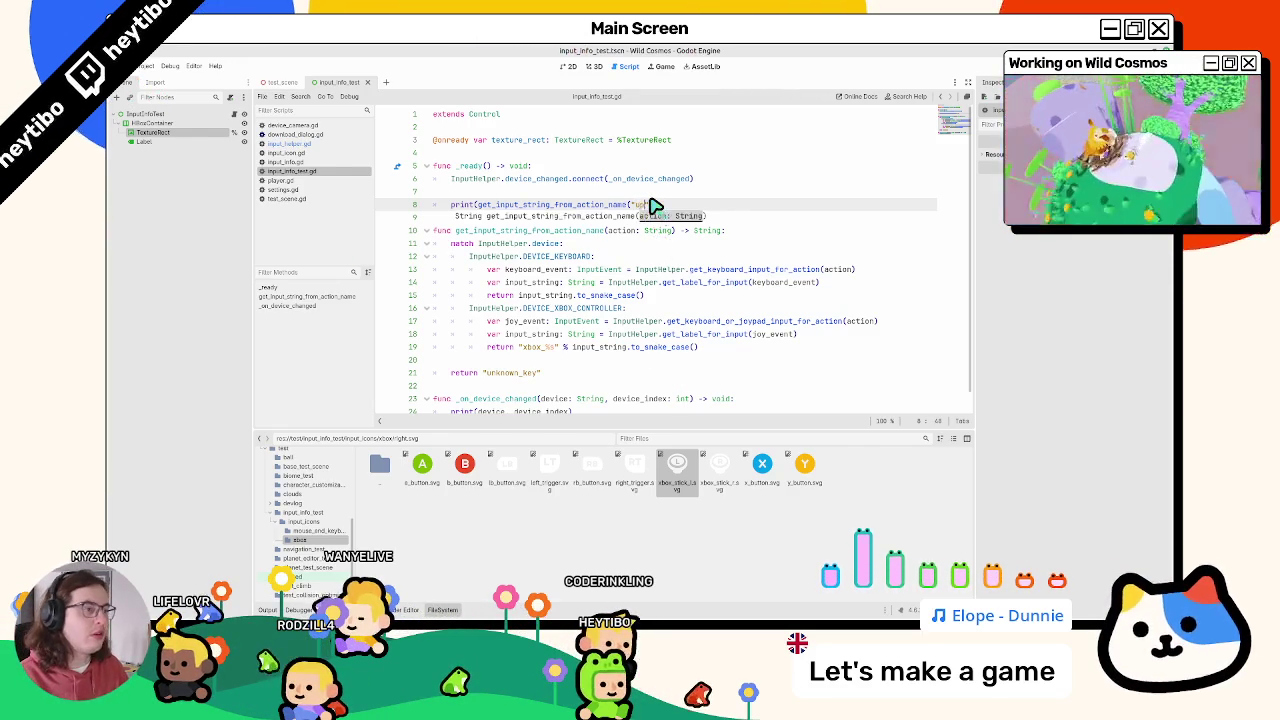
key("F6")
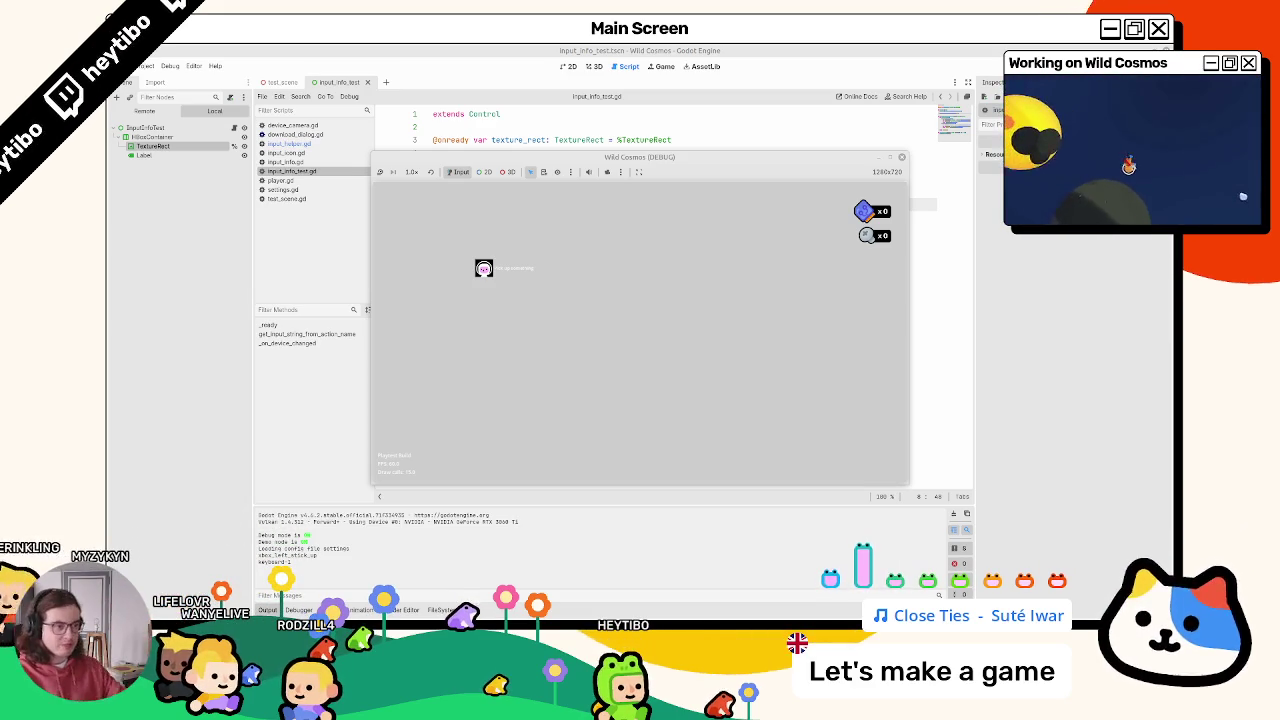
key("F8")
left_click_drag(820, 269, 636, 270)
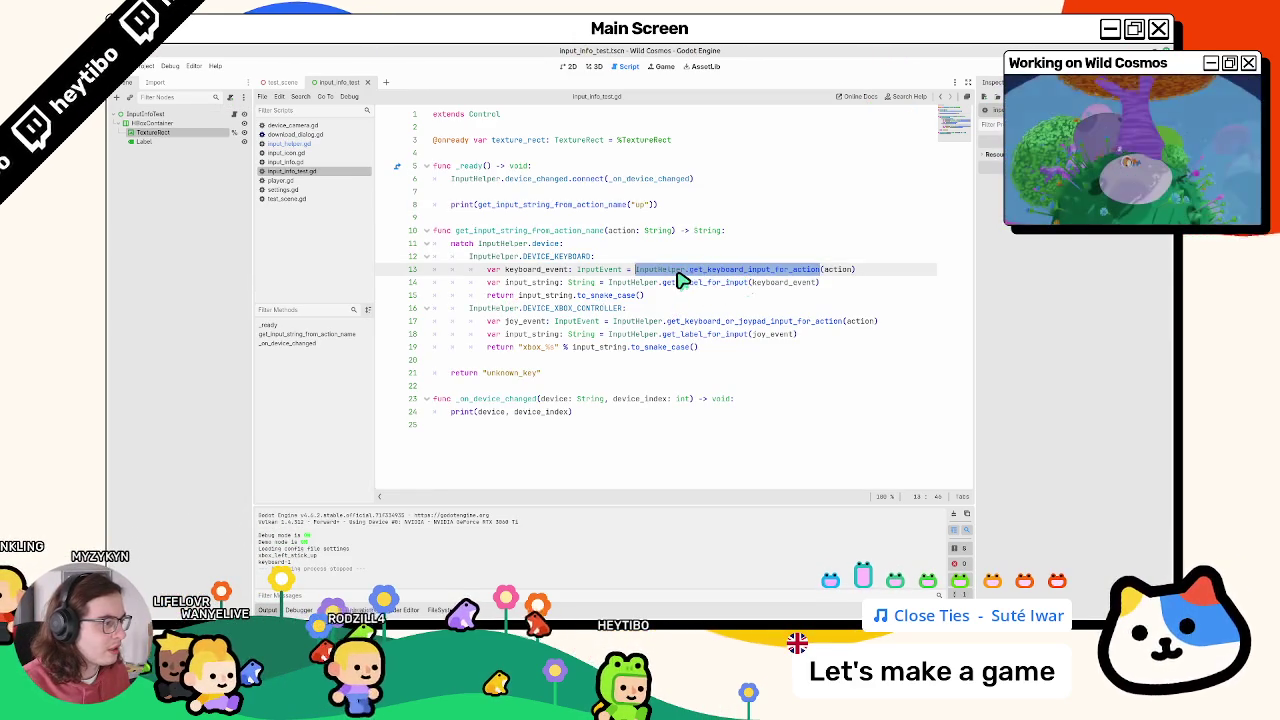
Step: Jump to the get_keyboard_input_for_action definition, then return to input_info_test.gd
left_click(779, 269, "ctrl")
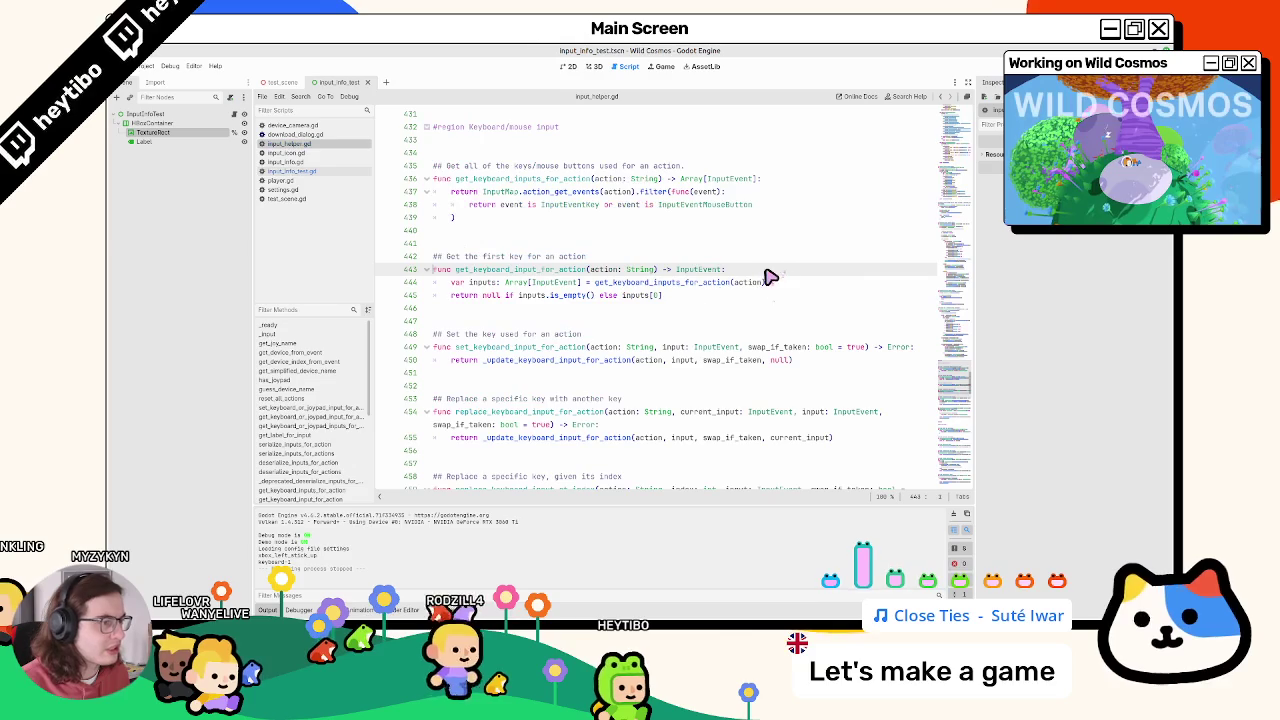
left_click(320, 127)
left_click(306, 153)
left_click(295, 172)
Step: Replace line 8's call with InputHelper.get_ and browse the suggested get_ methods
left_click(580, 206)
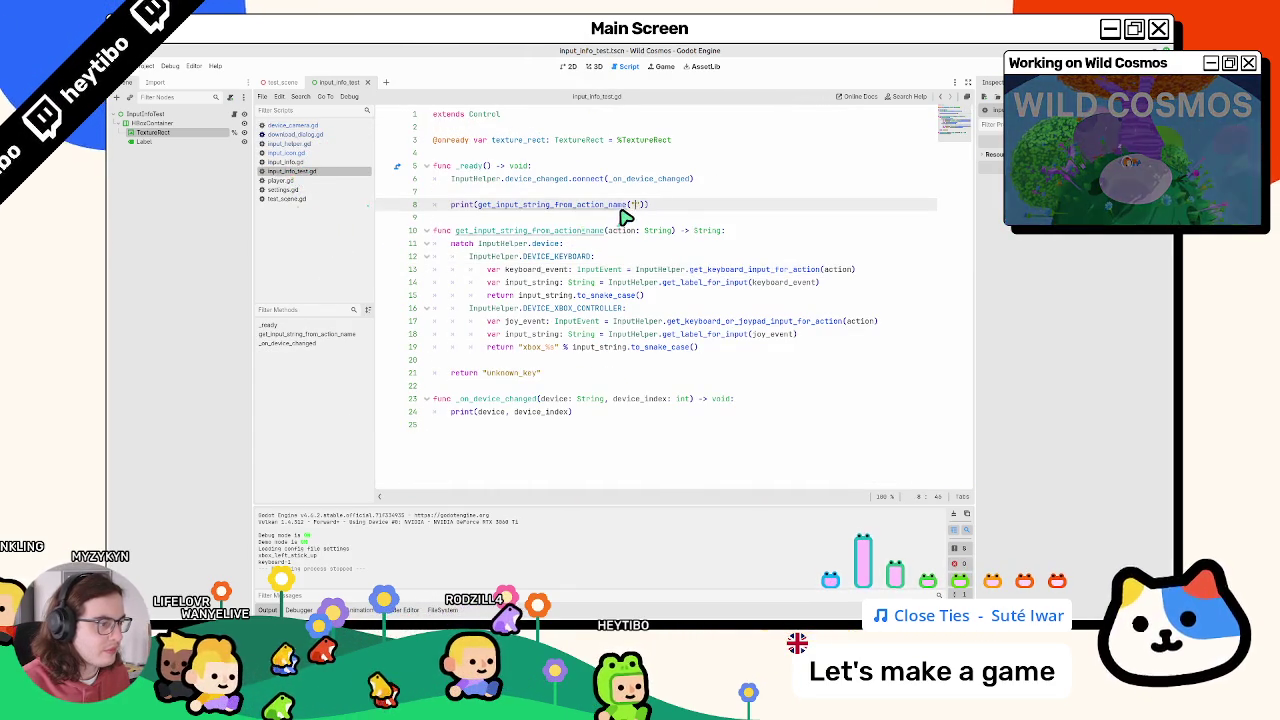
left_click_drag(478, 205, 655, 207)
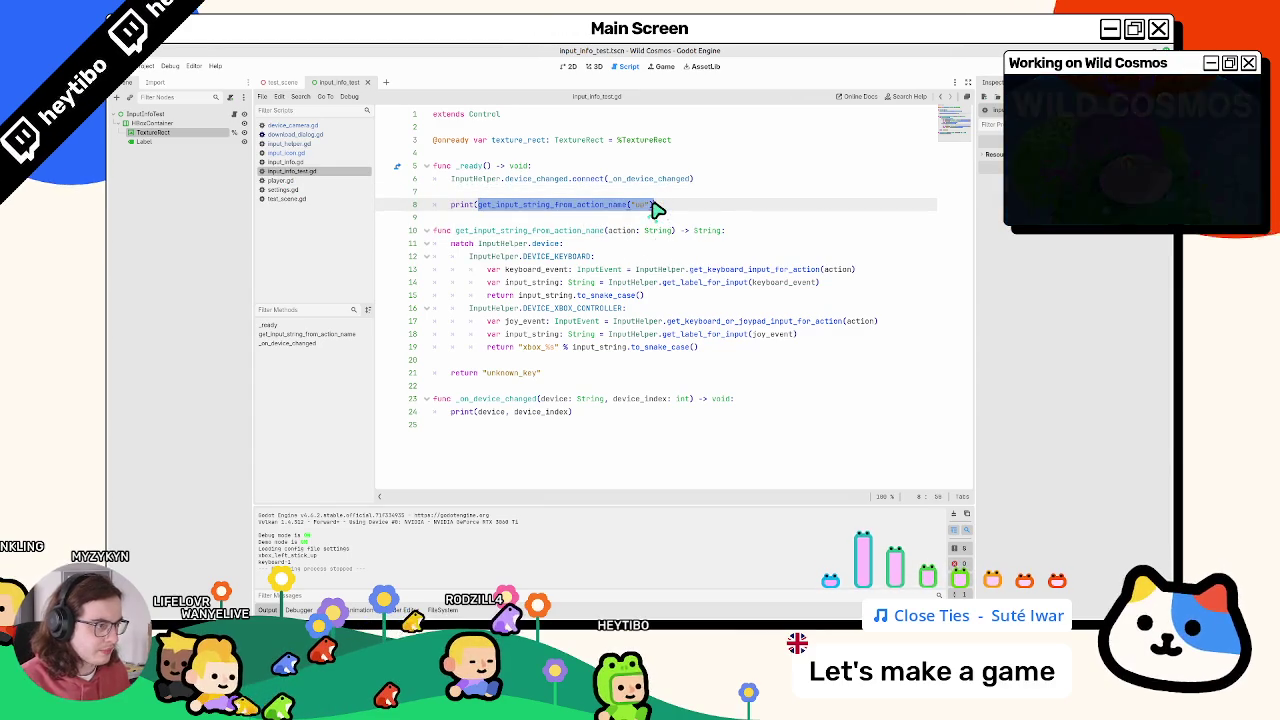
key("BackSpace")
type("InputHelp")
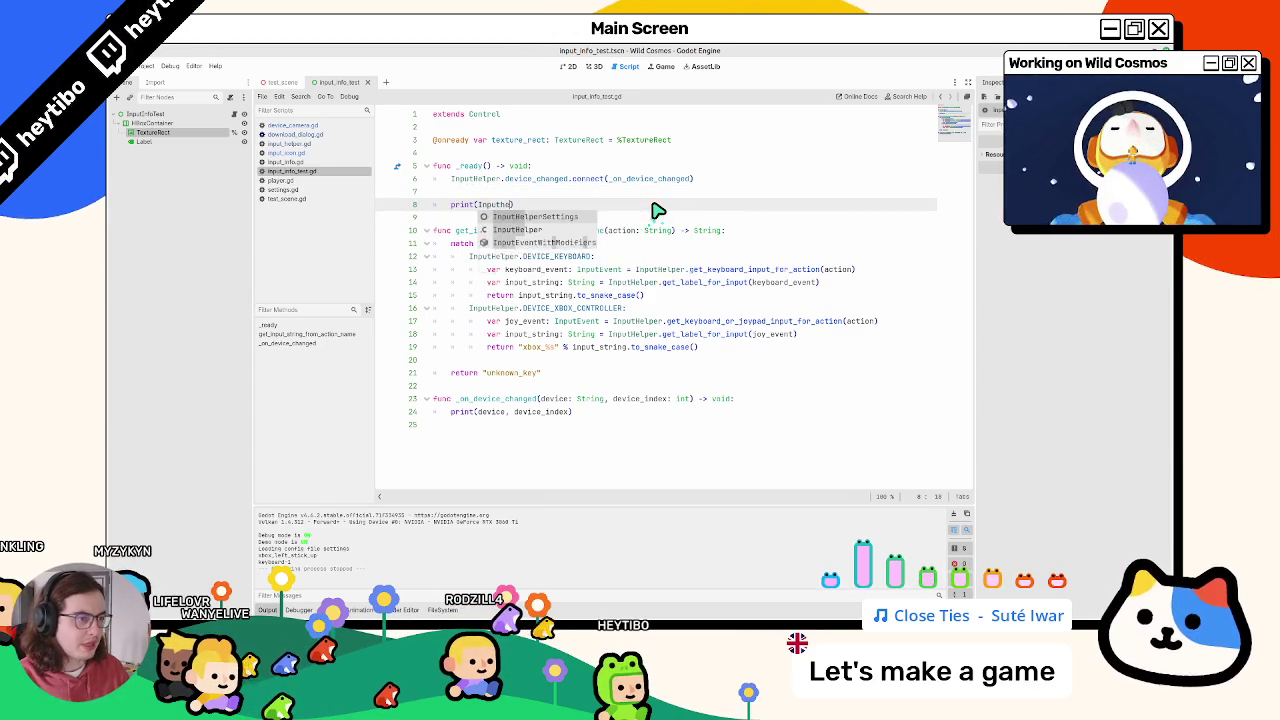
key("Return")
type(".get_")
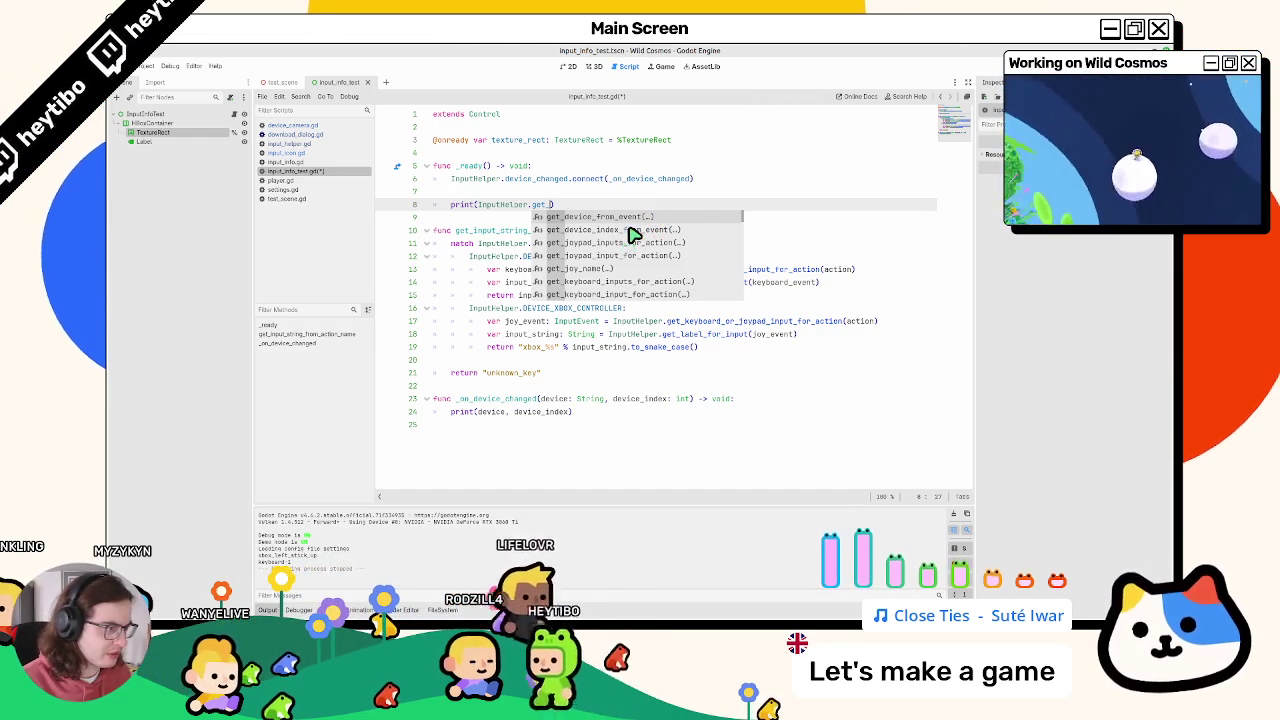
scroll(633, 234, "down", 2)
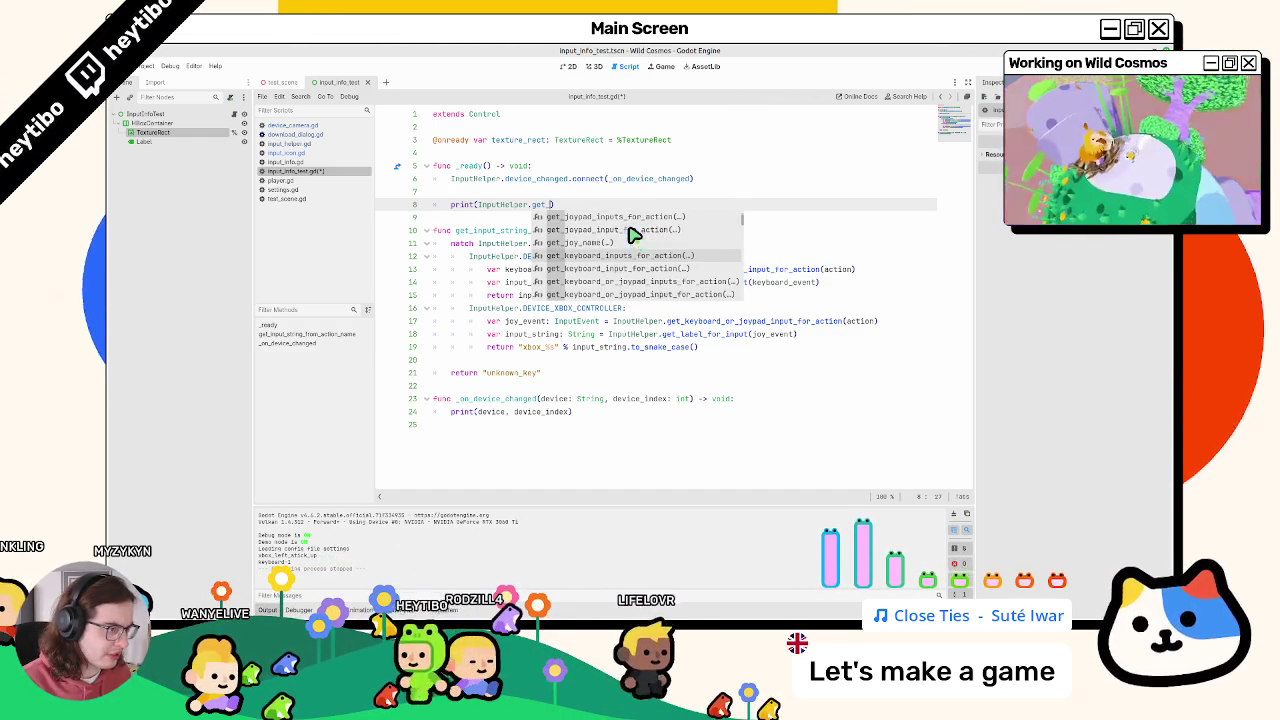
scroll(633, 234, "down", 2)
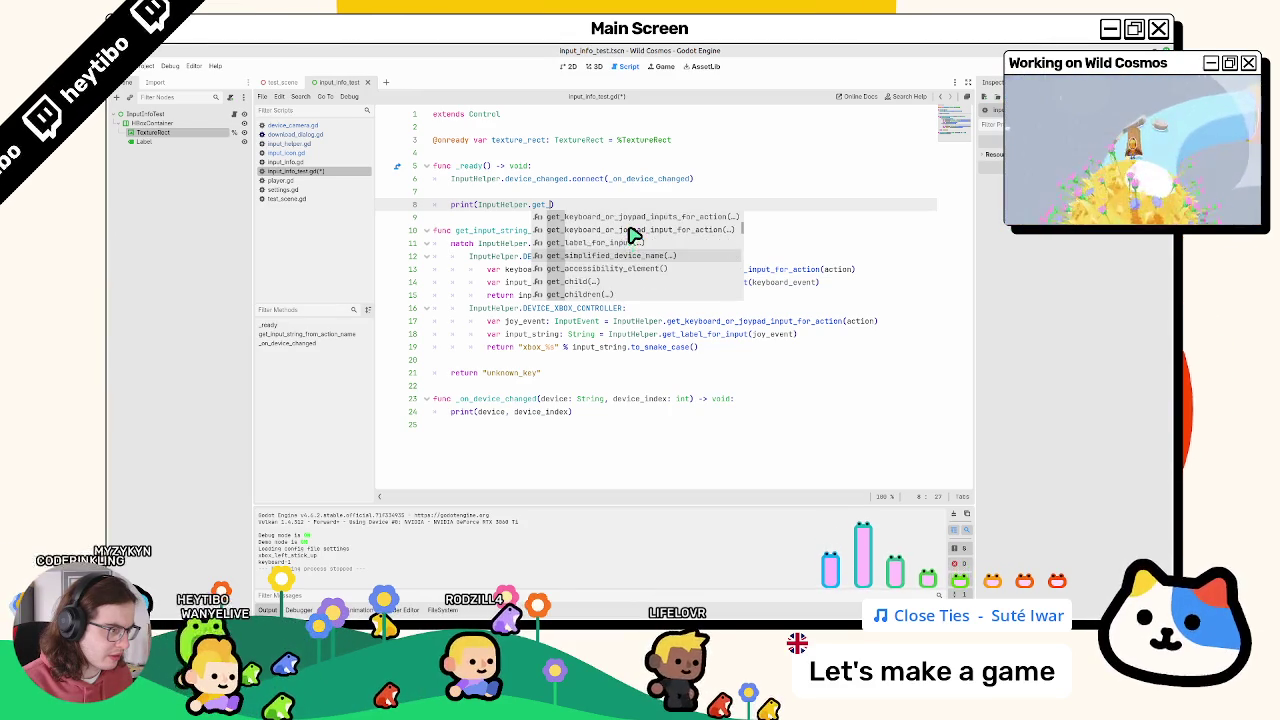
scroll(633, 234, "down", 3)
scroll(633, 234, "down", 8)
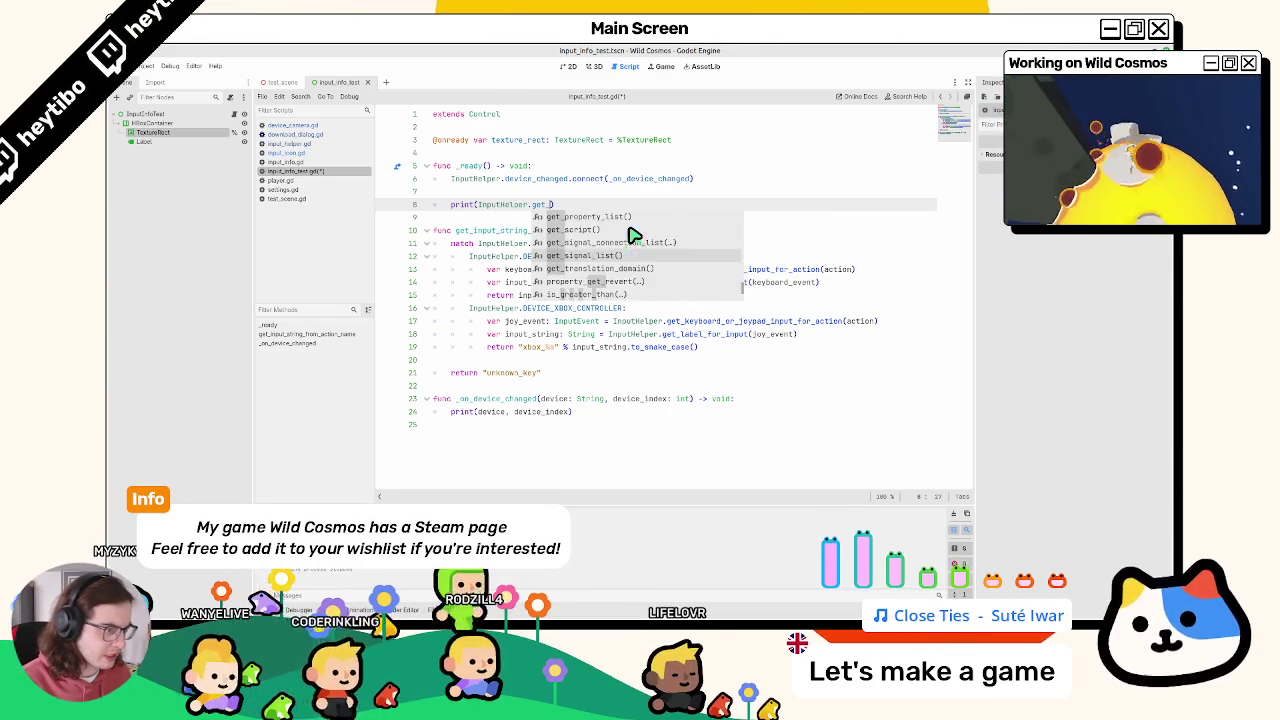
key("Escape")
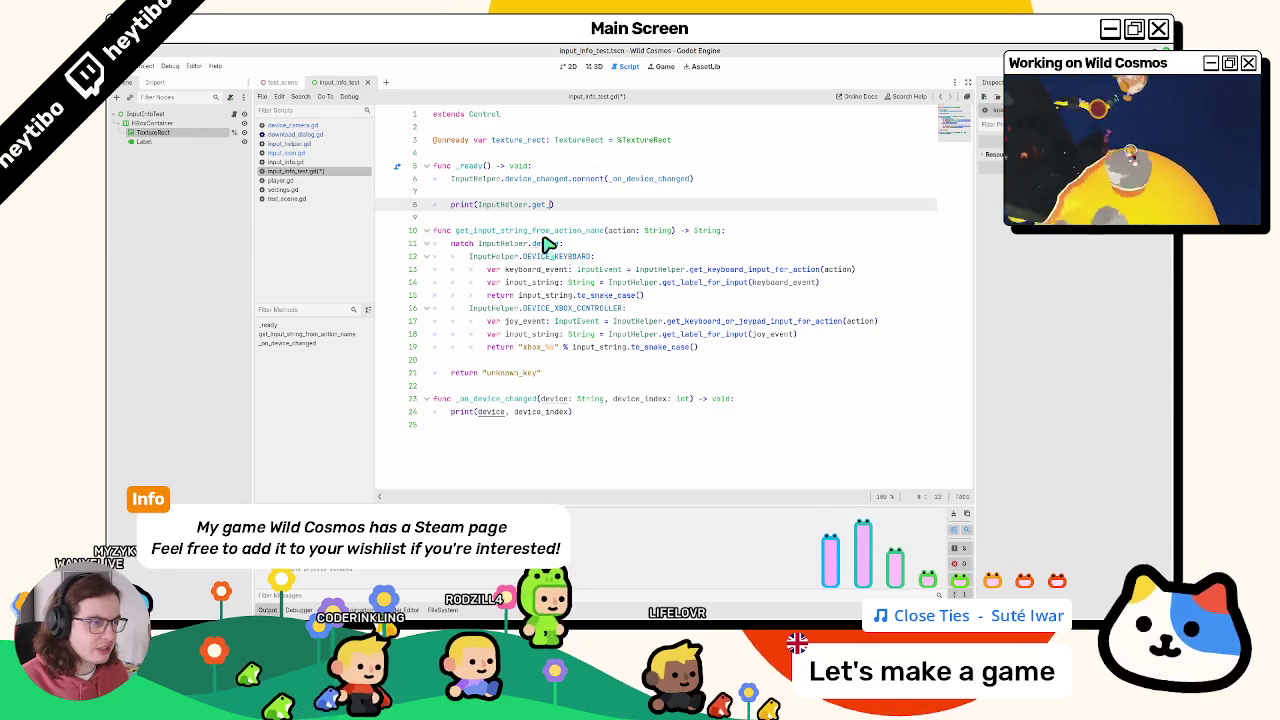
Step: Undo back to the original line 8 call and save input_info_test.gd
key("ctrl+z")
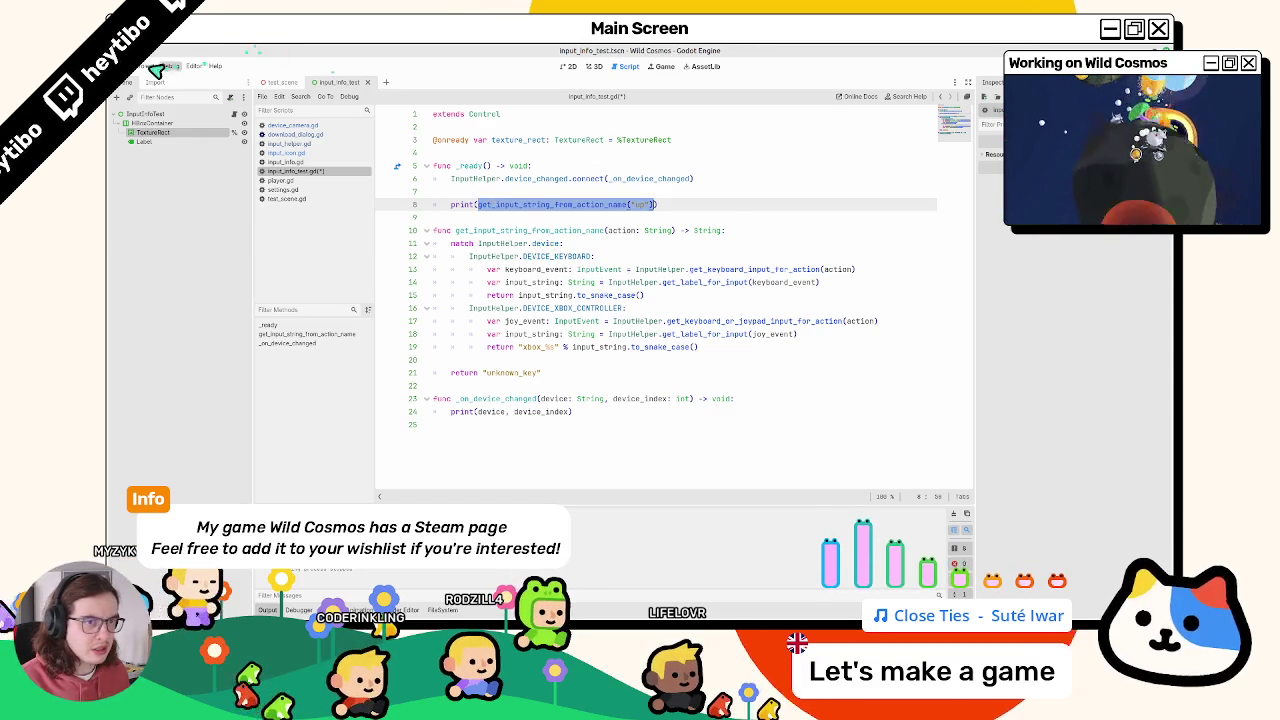
left_click(160, 68)
key("Escape")
key("ctrl+s")
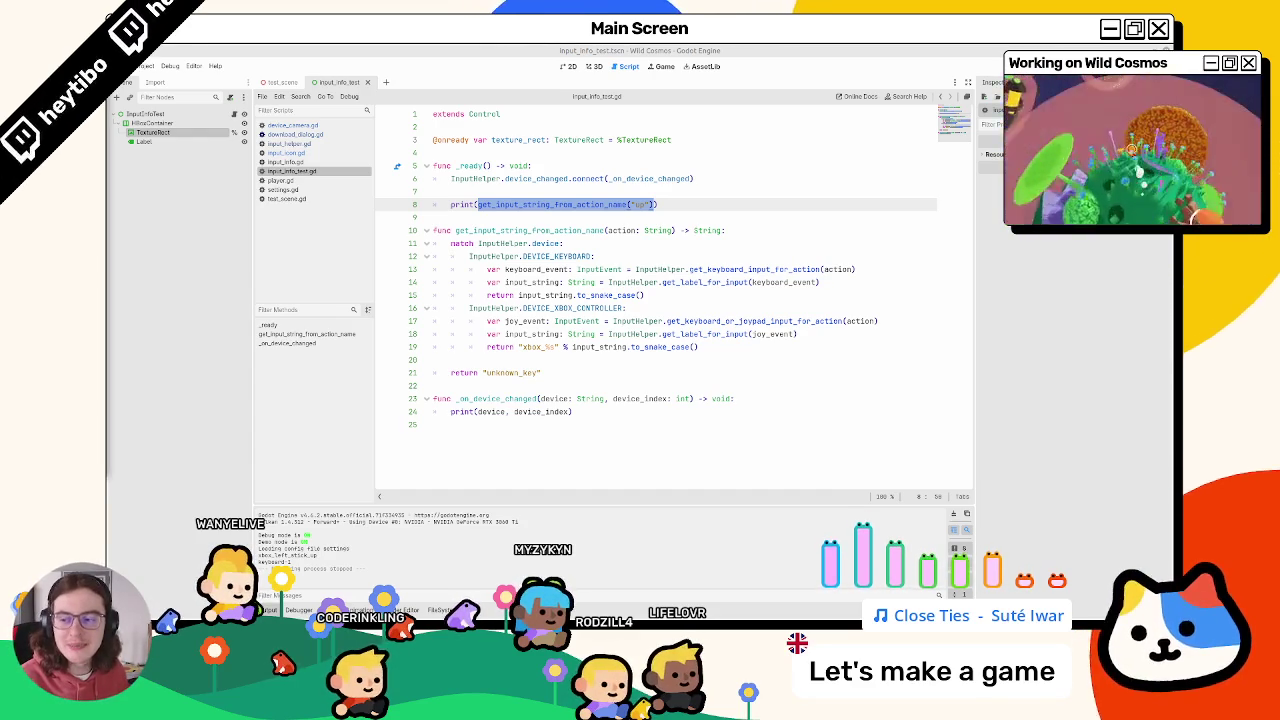
key("alt+Tab")
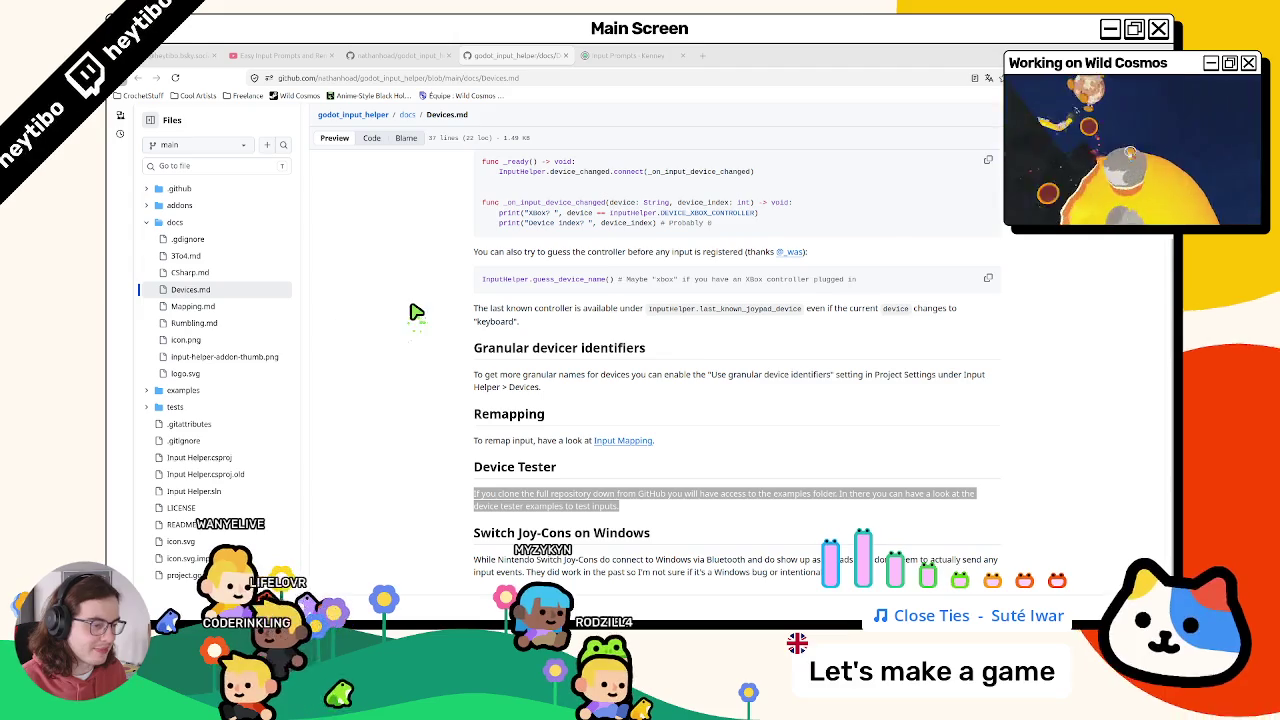
Step: Shrink the browser window and return to line 8 of input_info_test.gd in Godot
key("super+Down")
key("super+Down")
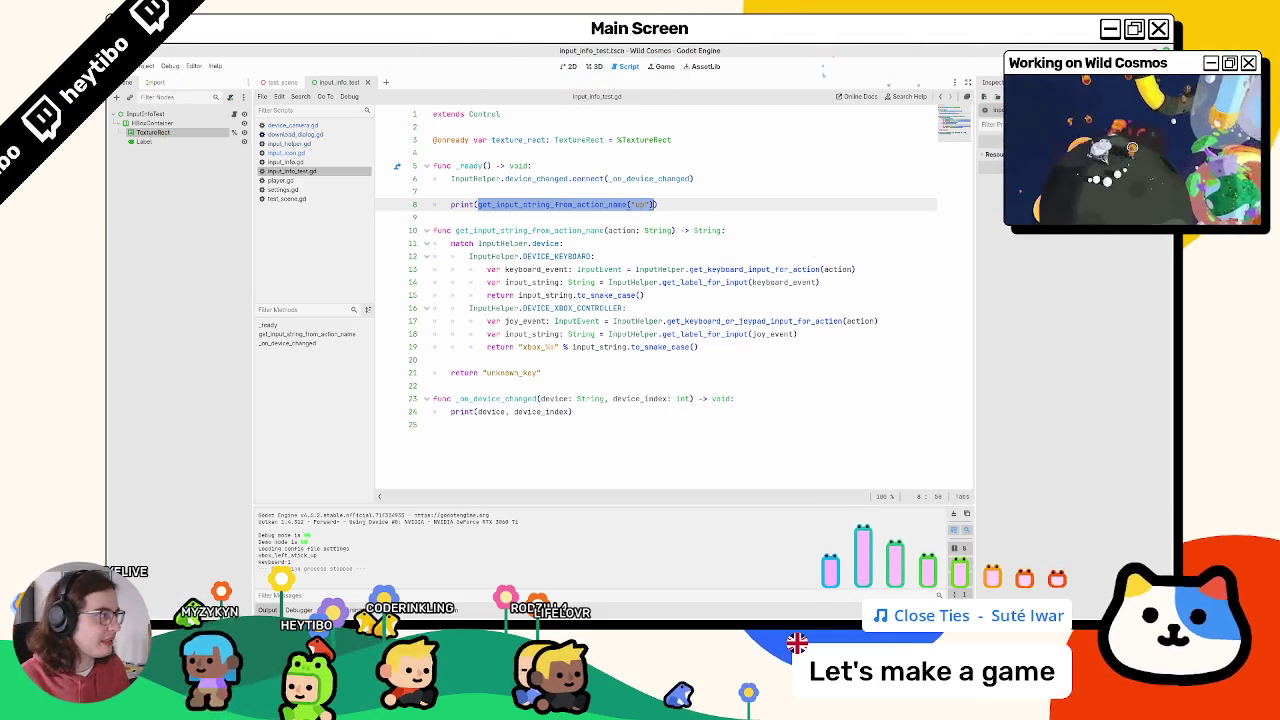
left_click(634, 232)
left_click(634, 204)
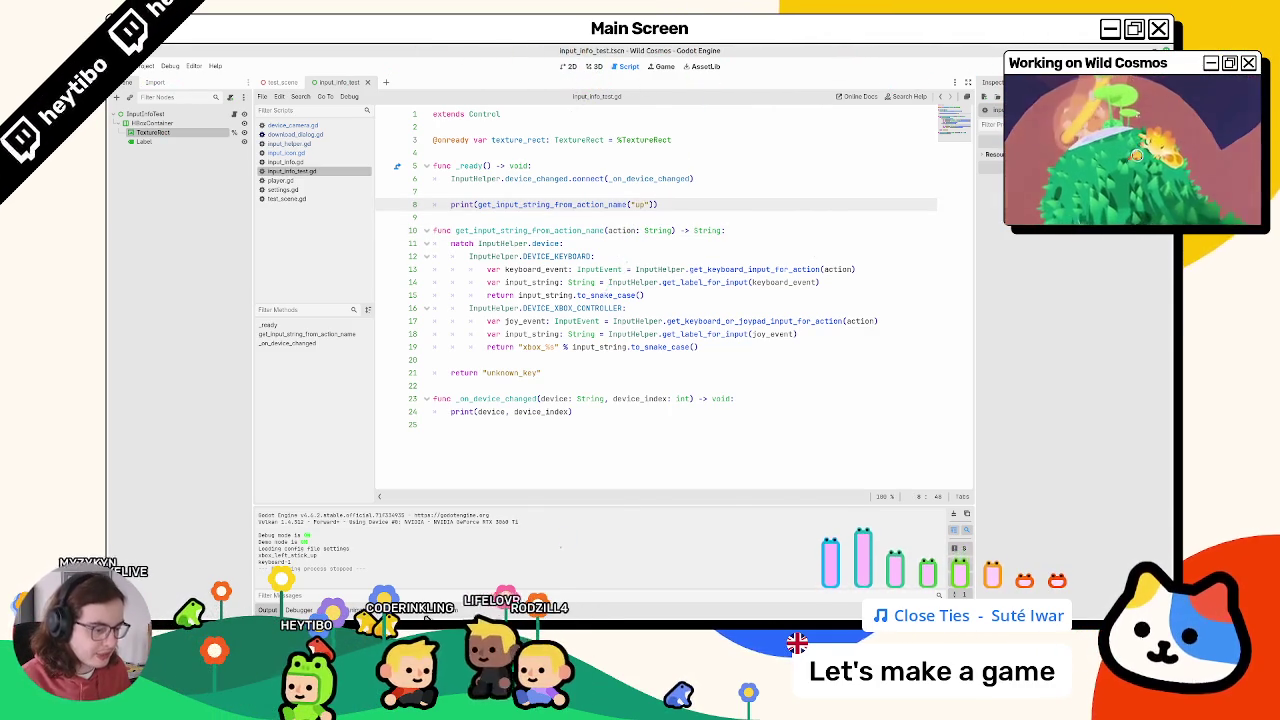
key("alt+f")
left_click(722, 466)
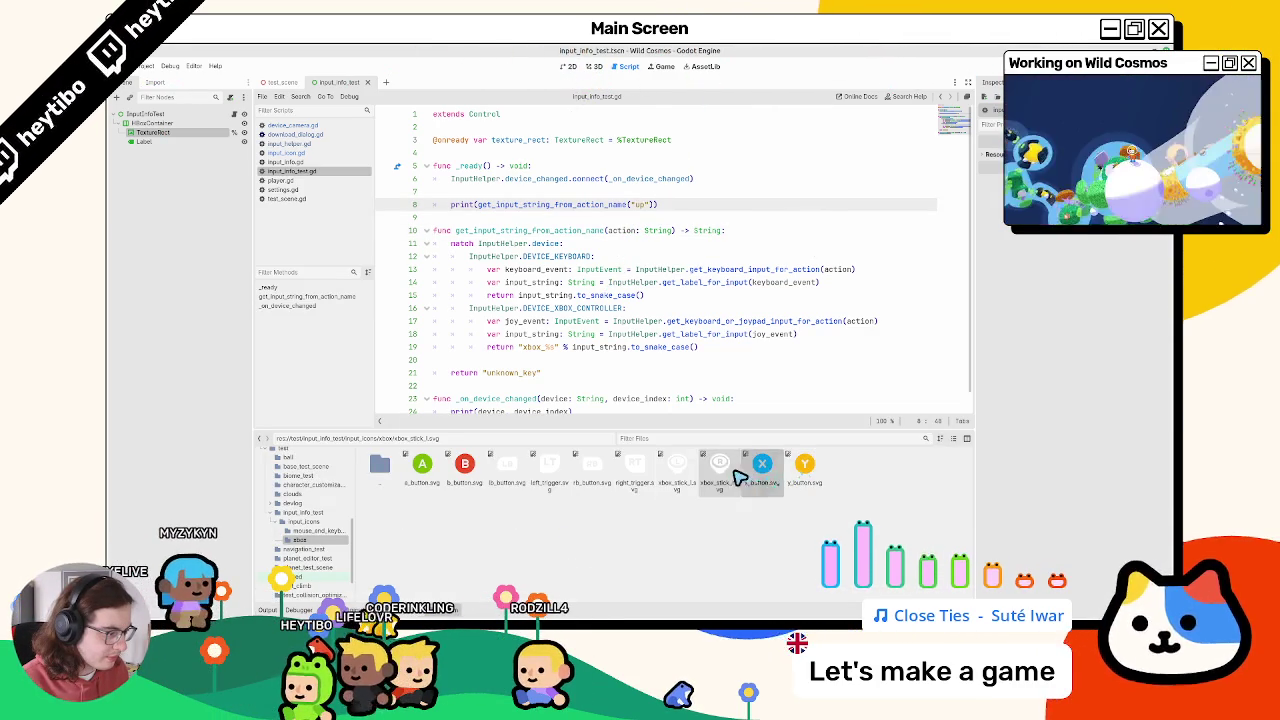
left_click(679, 469)
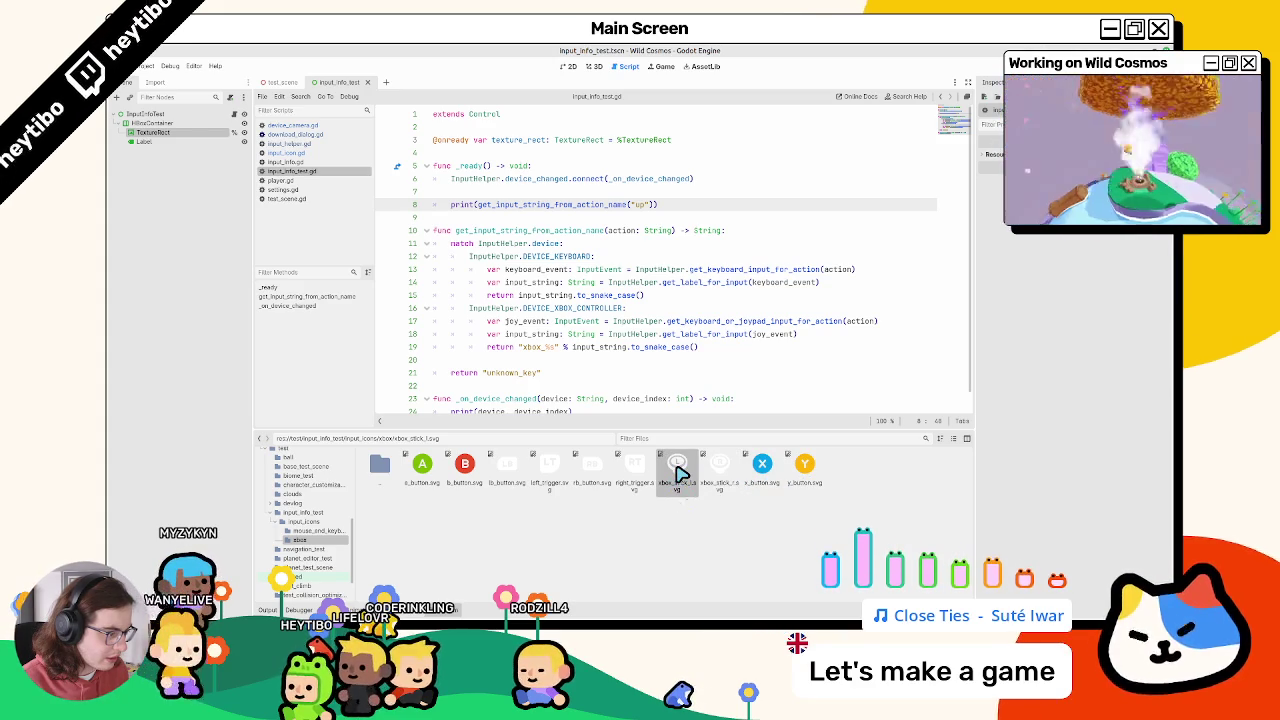
left_click(632, 360)
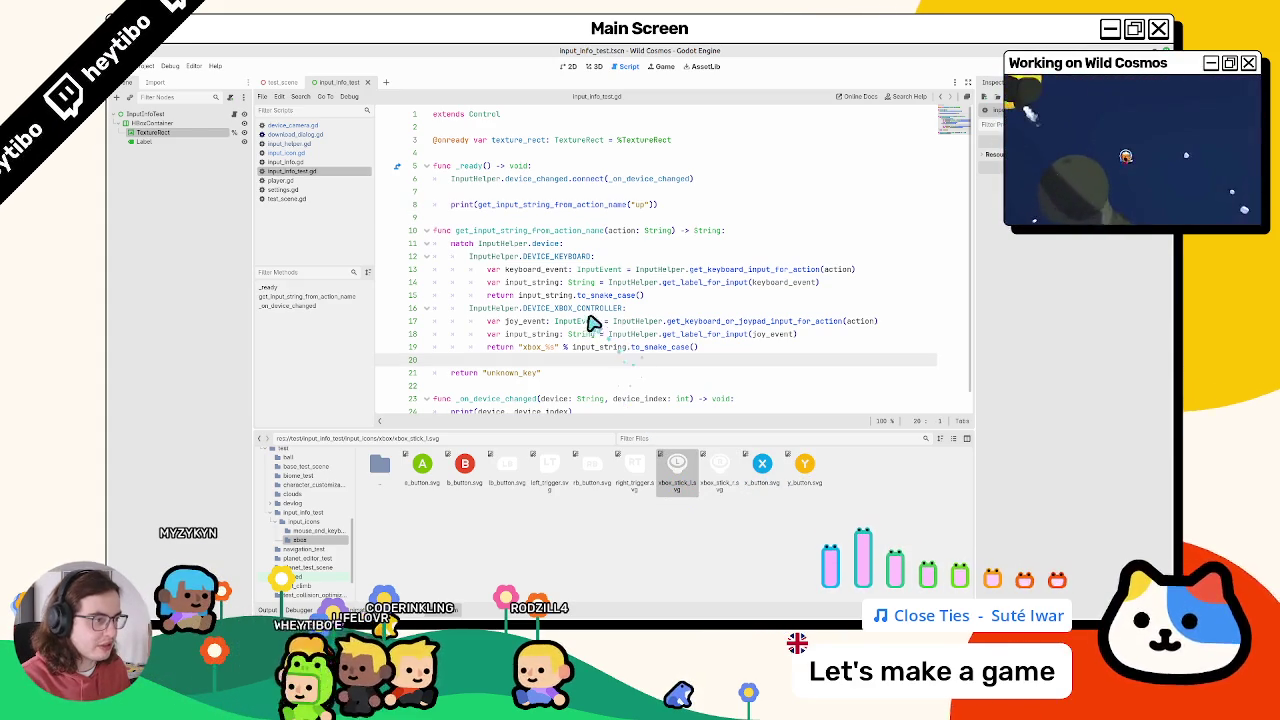
key("F6")
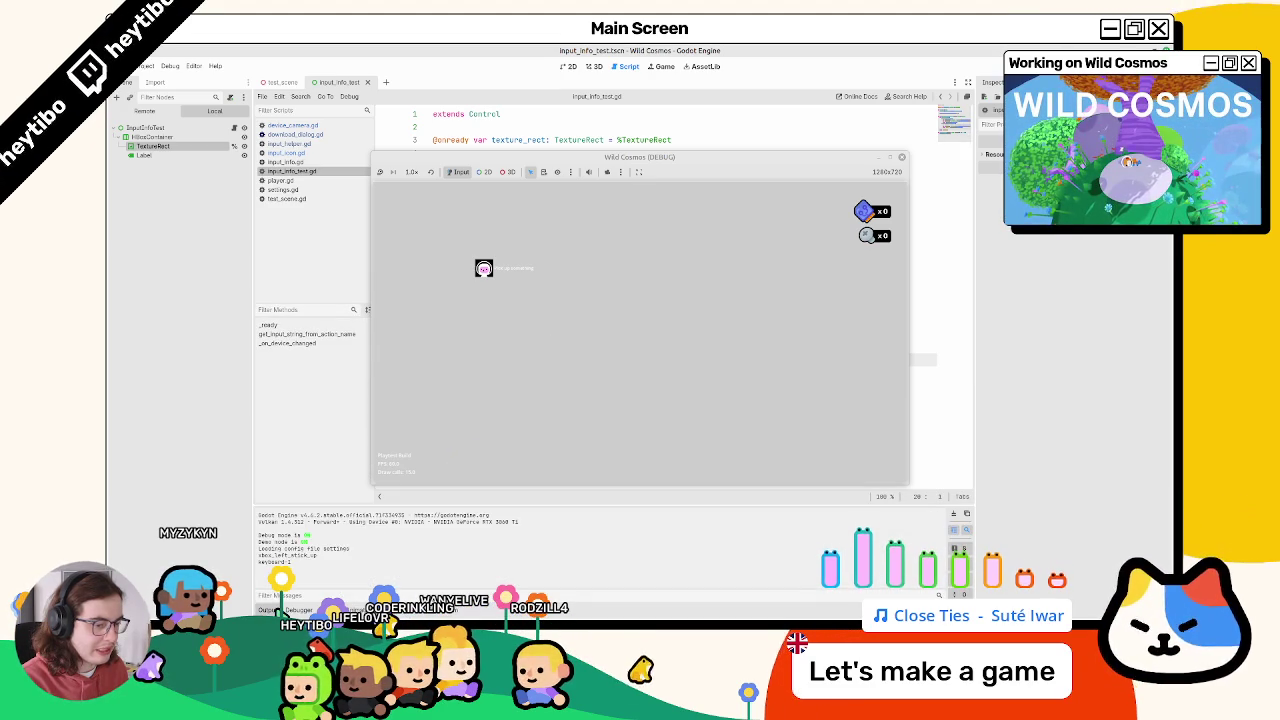
left_click(290, 611)
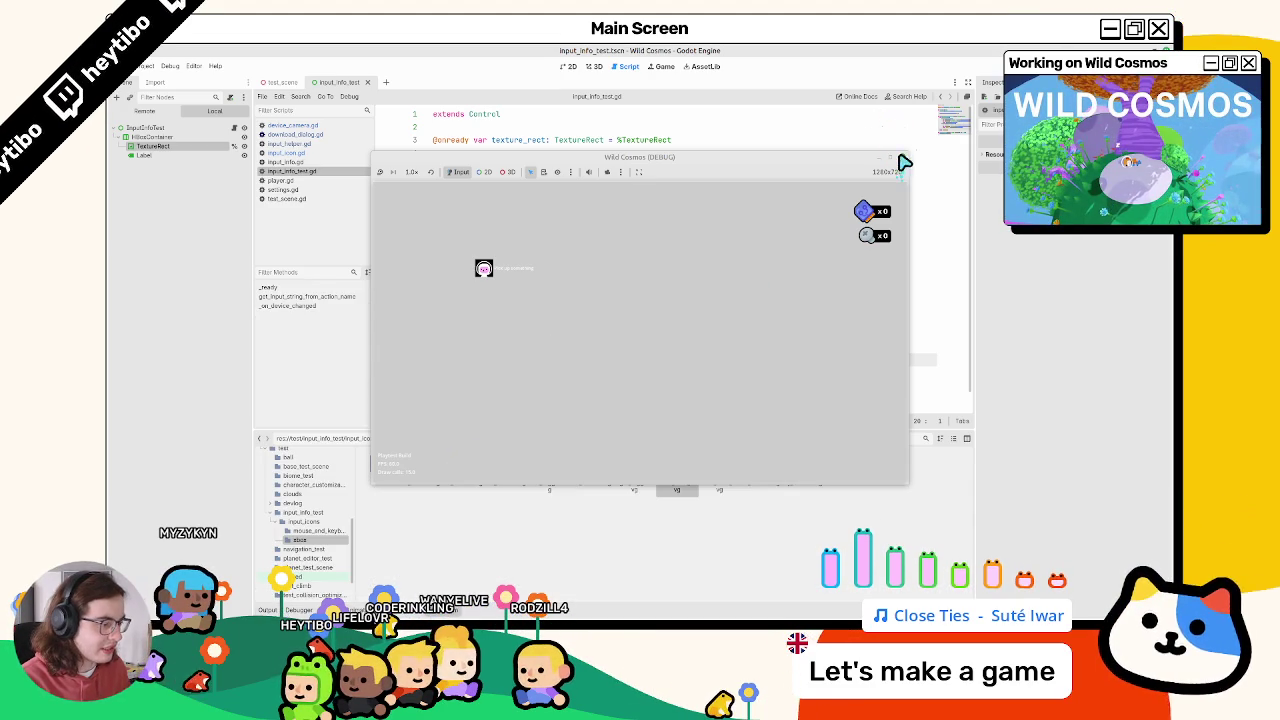
left_click(900, 158)
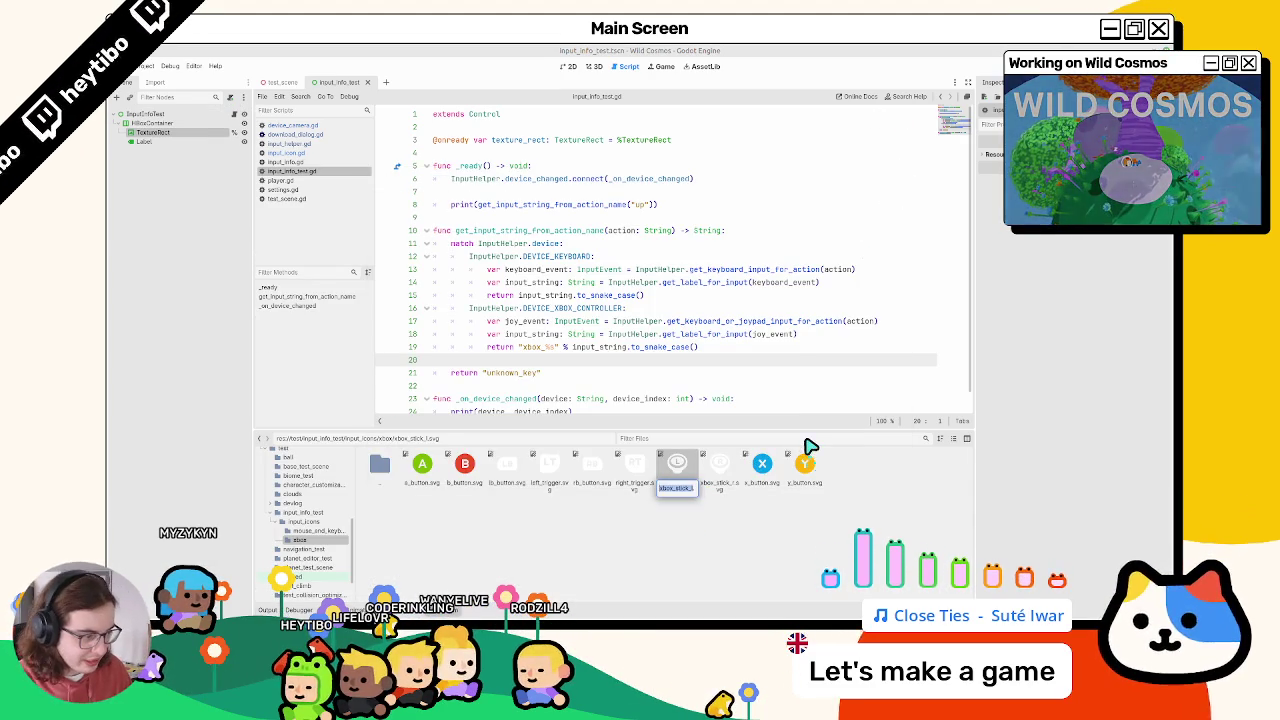
Step: Name the two Xbox stick icons left_stick.svg and right_stick.svg
type("left_stick")
key("Return")
left_click(720, 468)
key("F2")
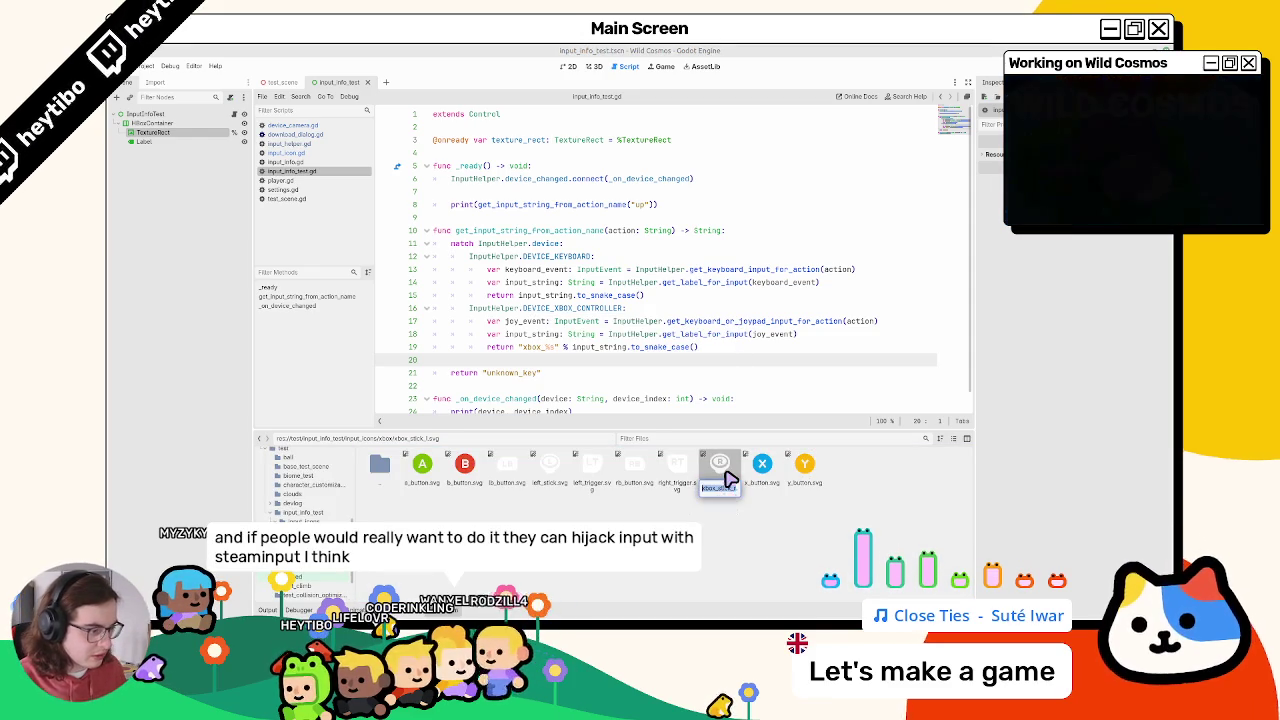
type("right_stick")
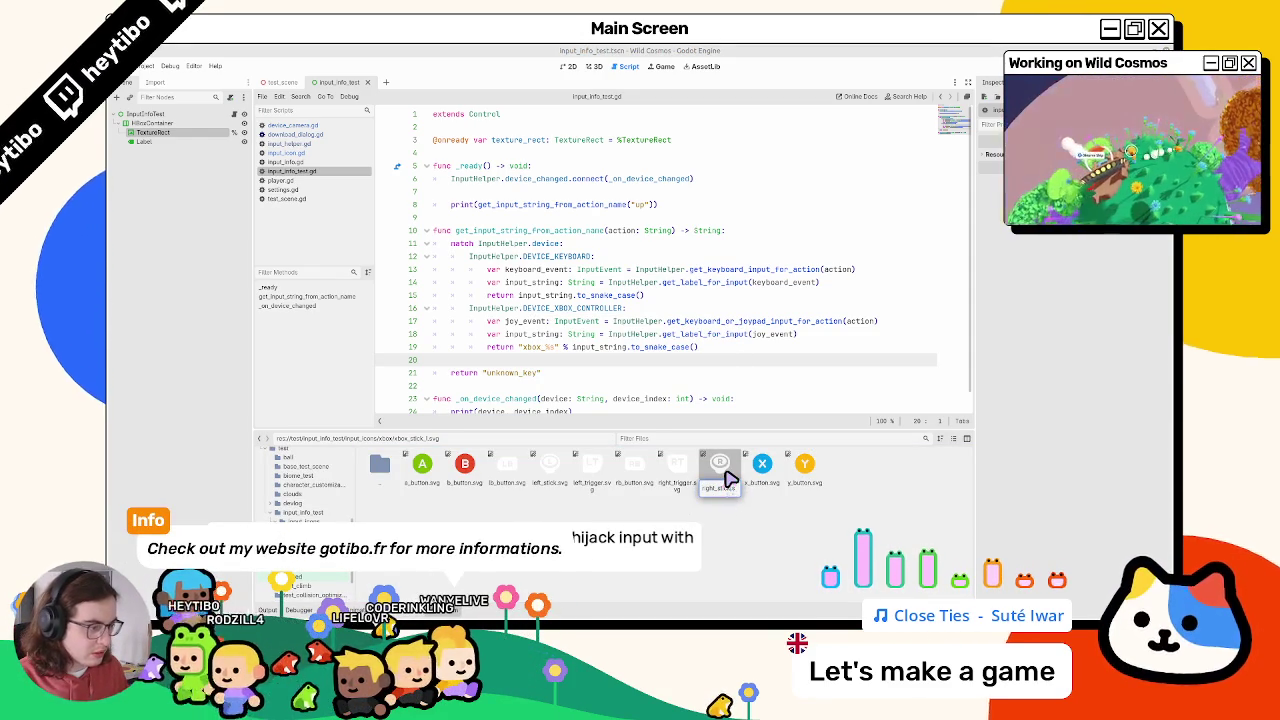
key("Return")
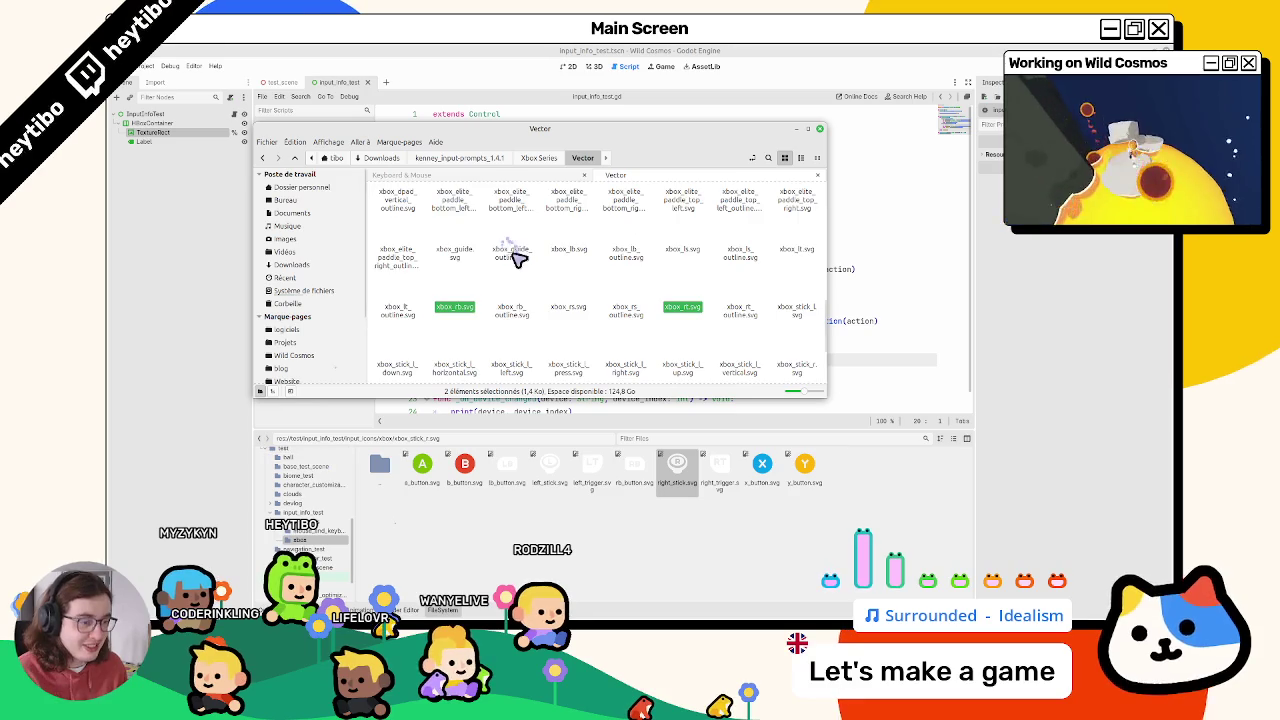
Step: Browse Kenney's Xbox Series Vector icon folder and maximize the file manager window
scroll(512, 275, "down", 2)
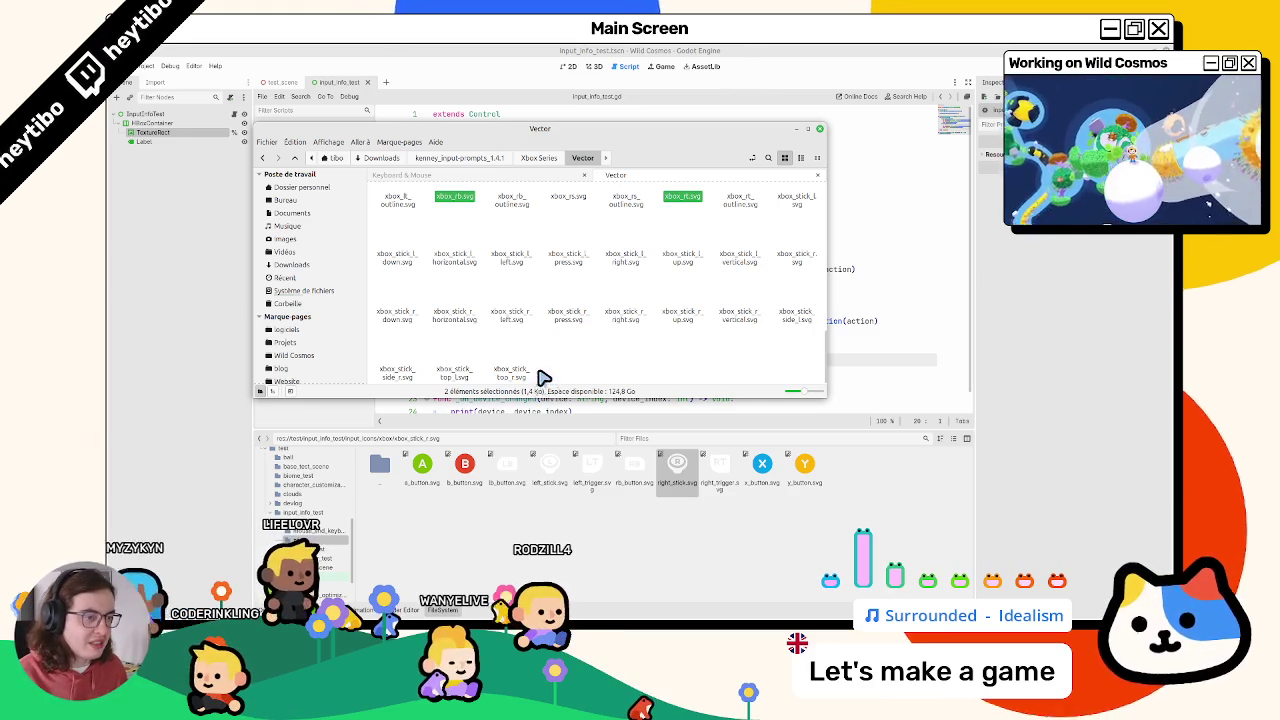
scroll(540, 378, "up", 8)
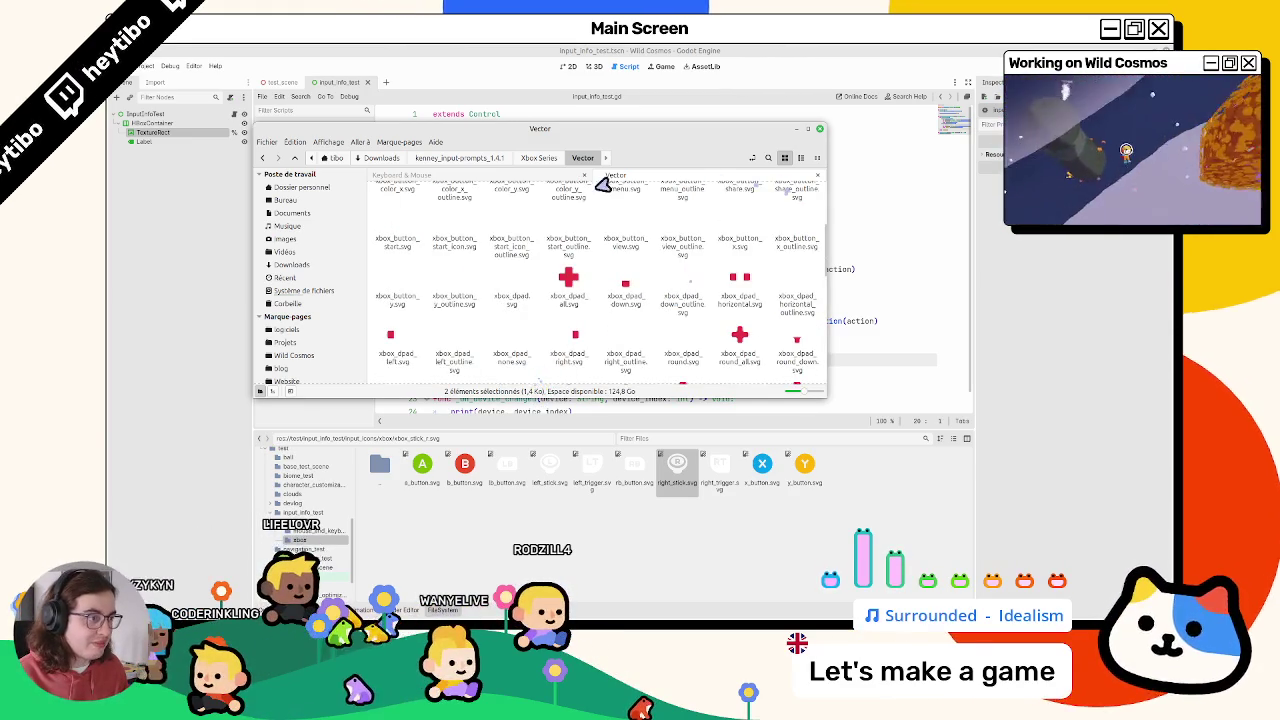
scroll(603, 180, "up", 1)
left_click(614, 178)
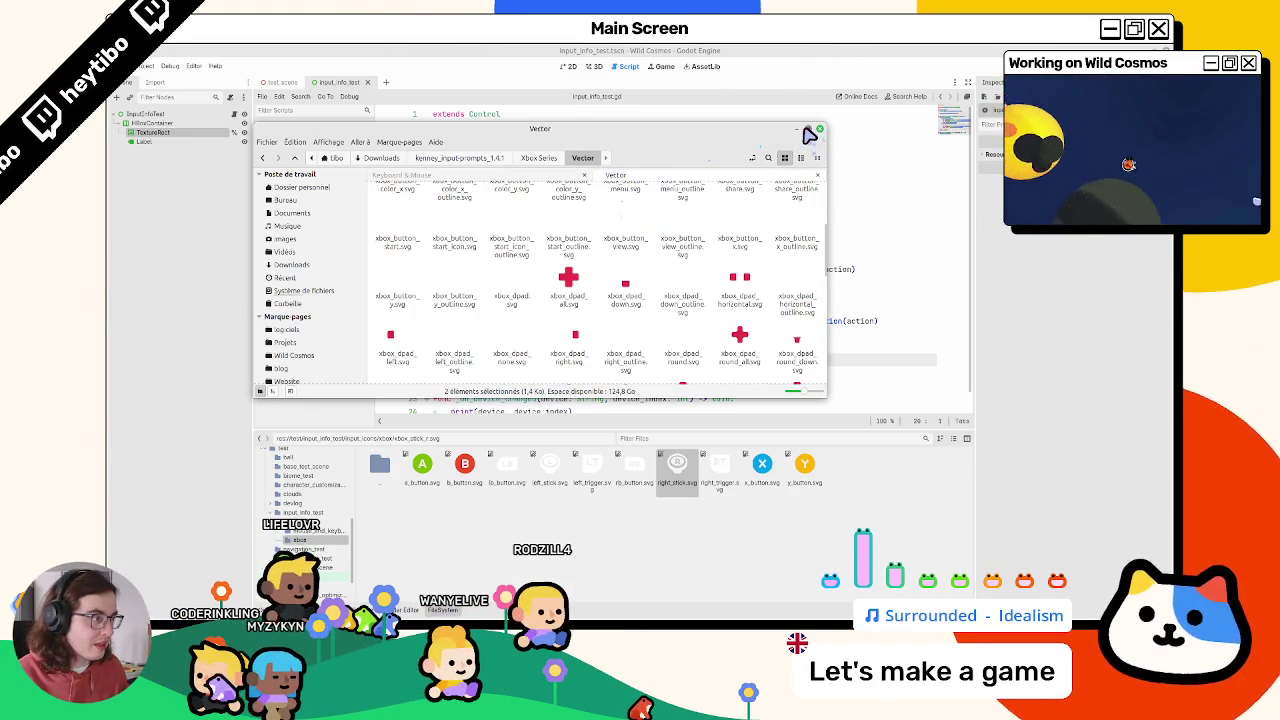
left_click(808, 135)
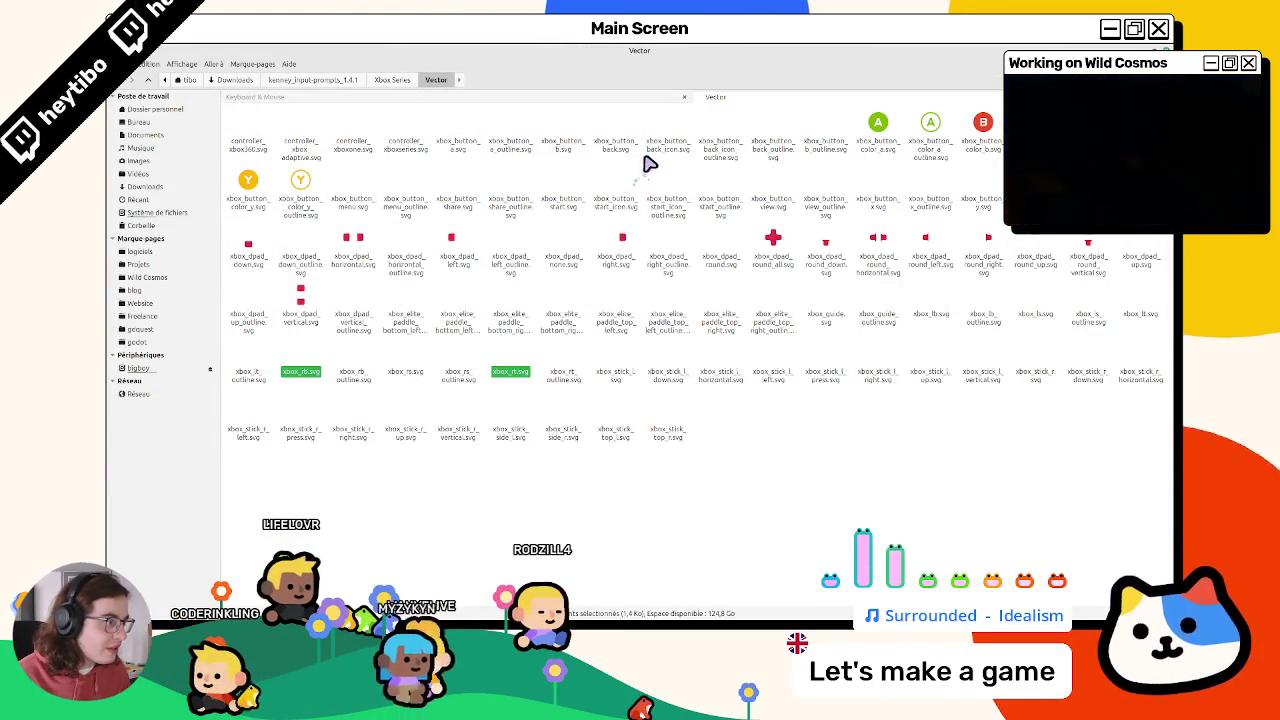
Step: Preview the Xbox start button outline icon and step left through neighbours to the menu button icon
double_click(725, 207)
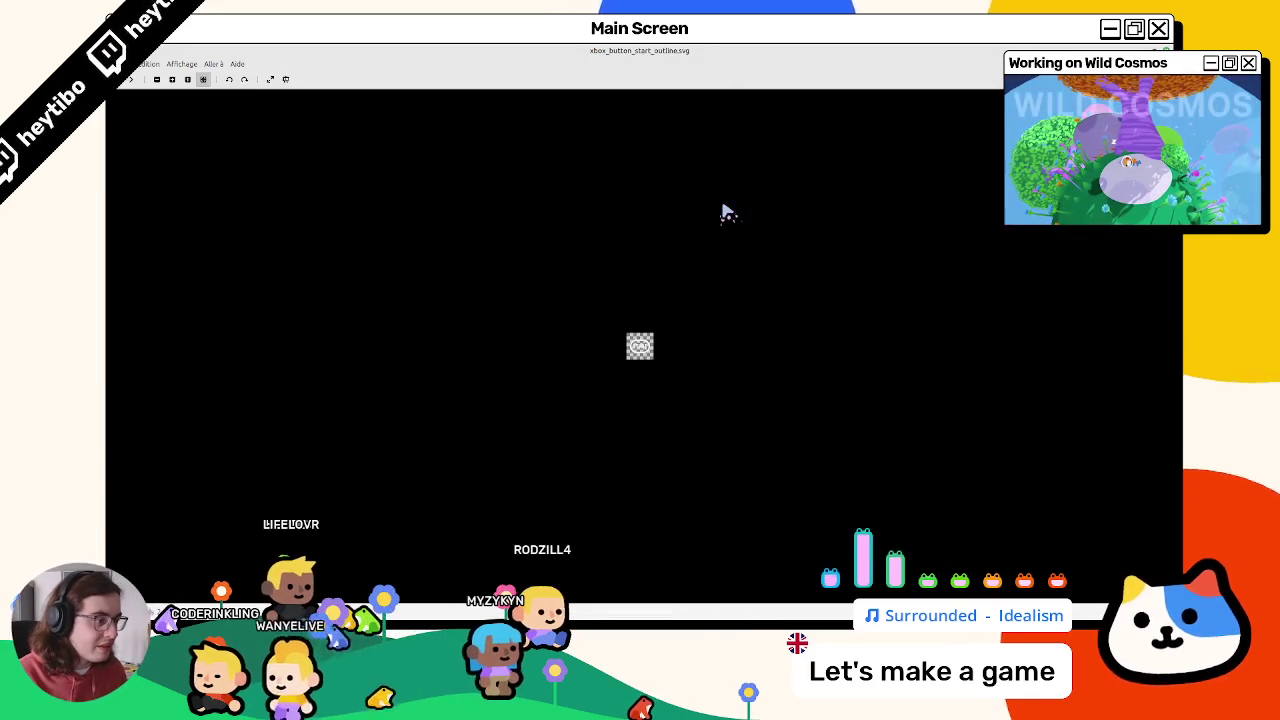
key("Left")
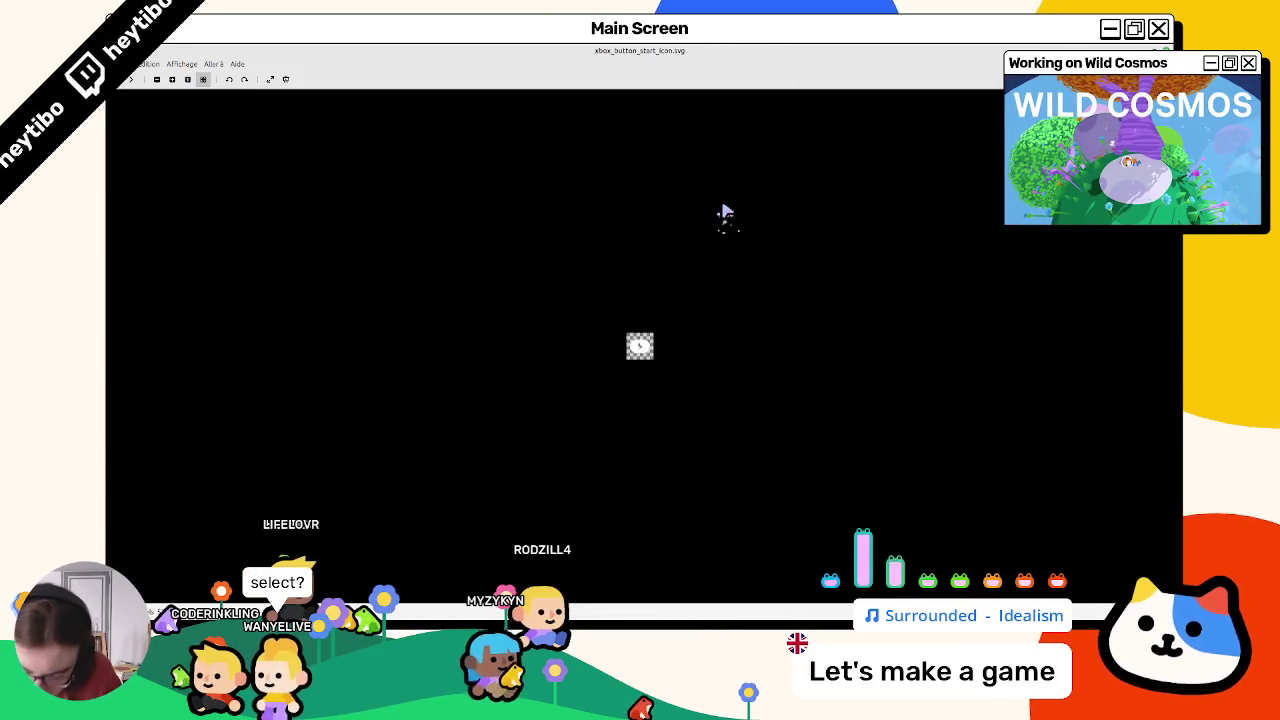
key("Left")
key("Left")
key("Left")
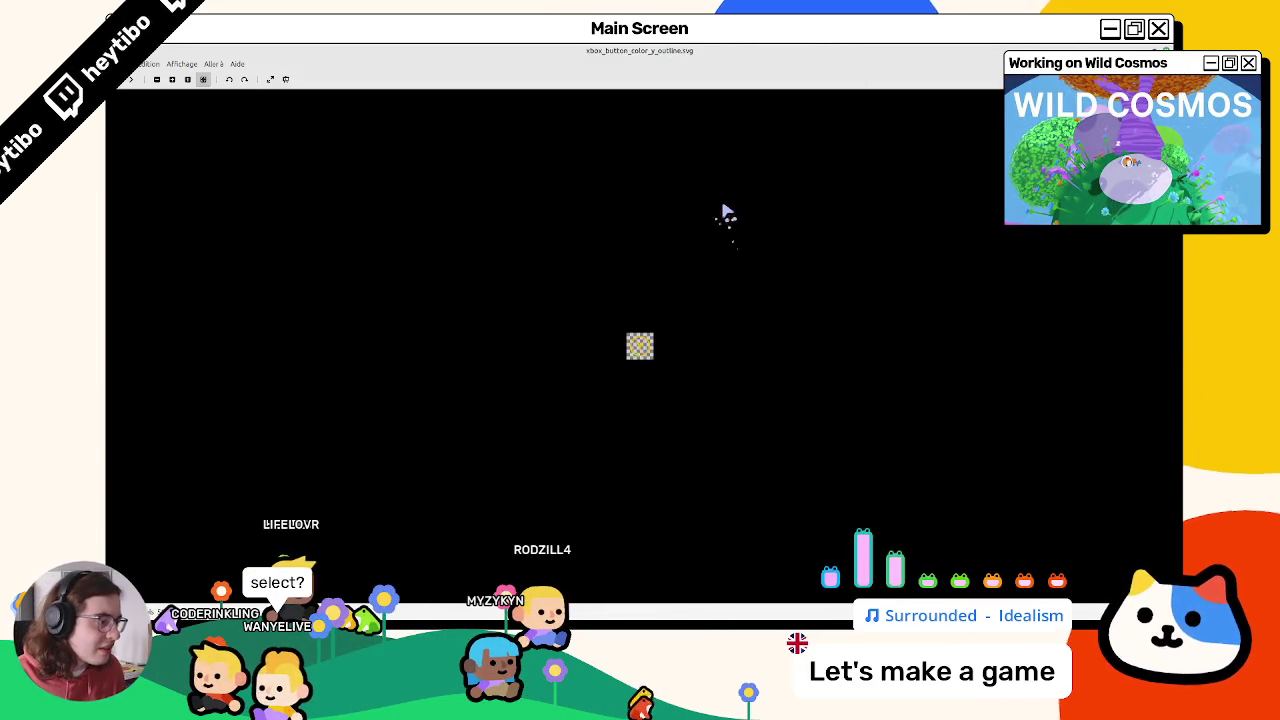
key("Left")
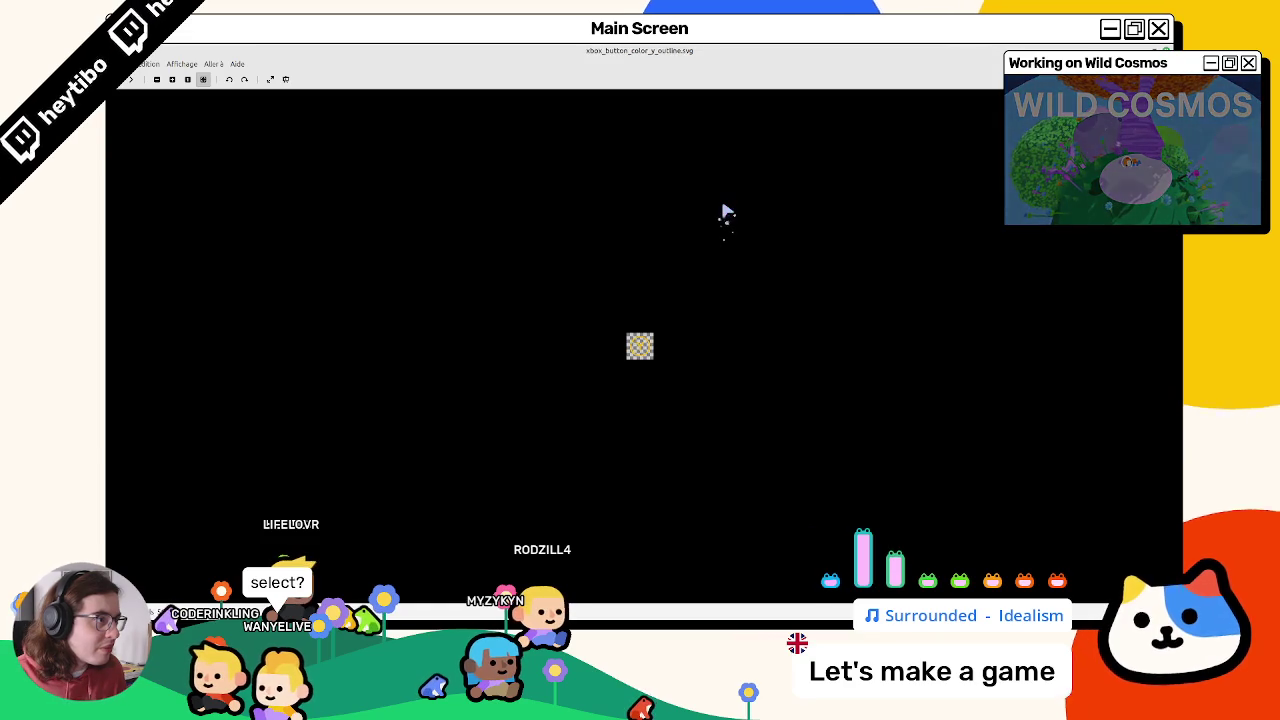
key("Escape")
Step: Preview the share button icon and compare it with the menu and Y button outline icons
left_click(565, 208)
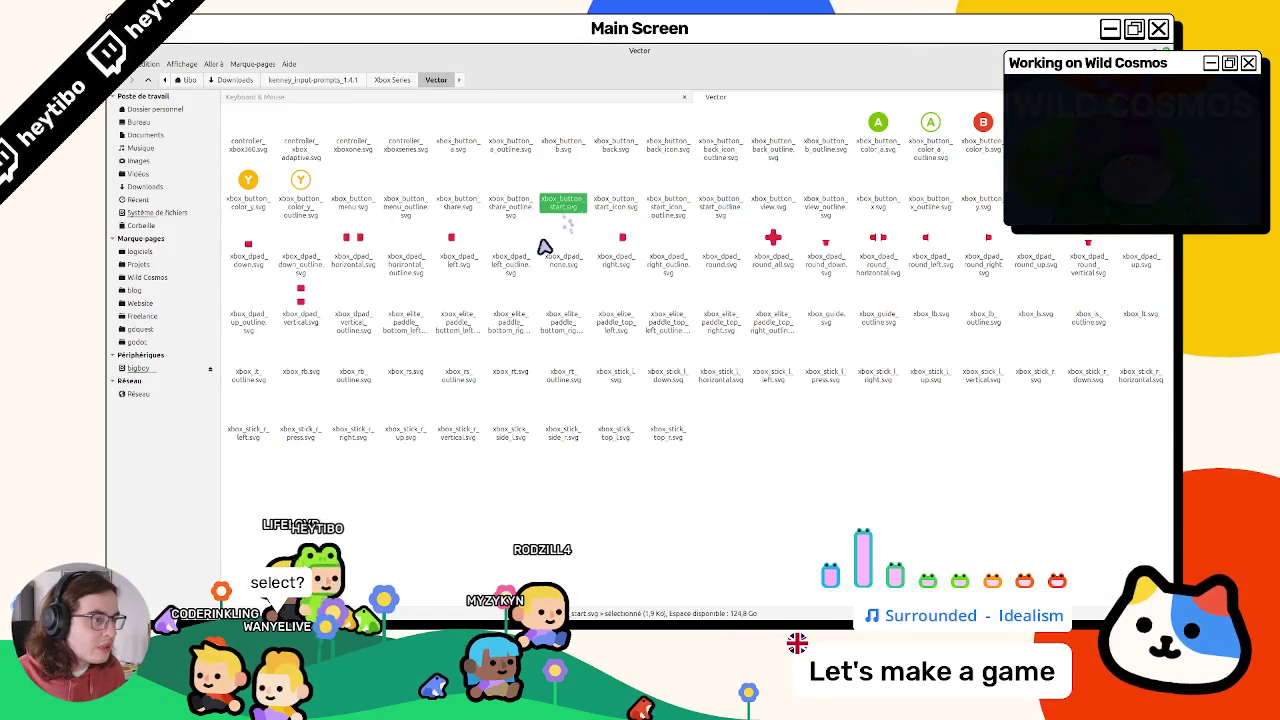
double_click(458, 212)
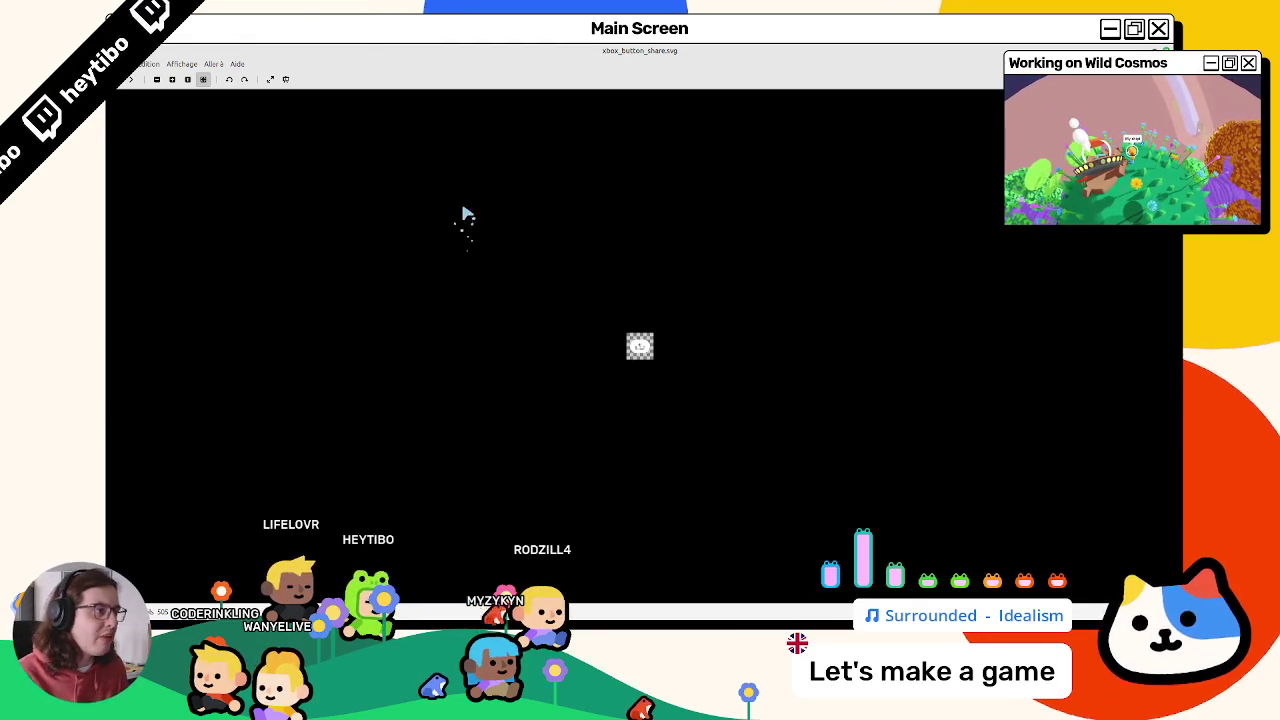
key("Left")
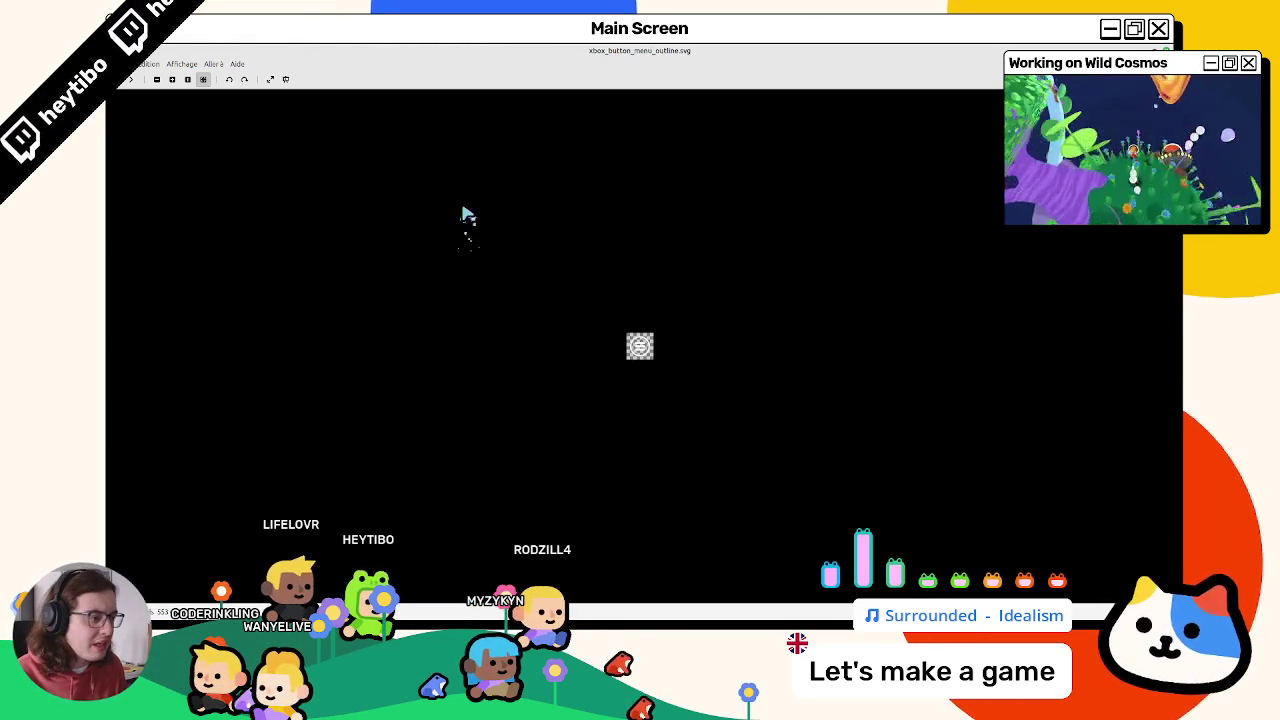
key("Left")
key("Left")
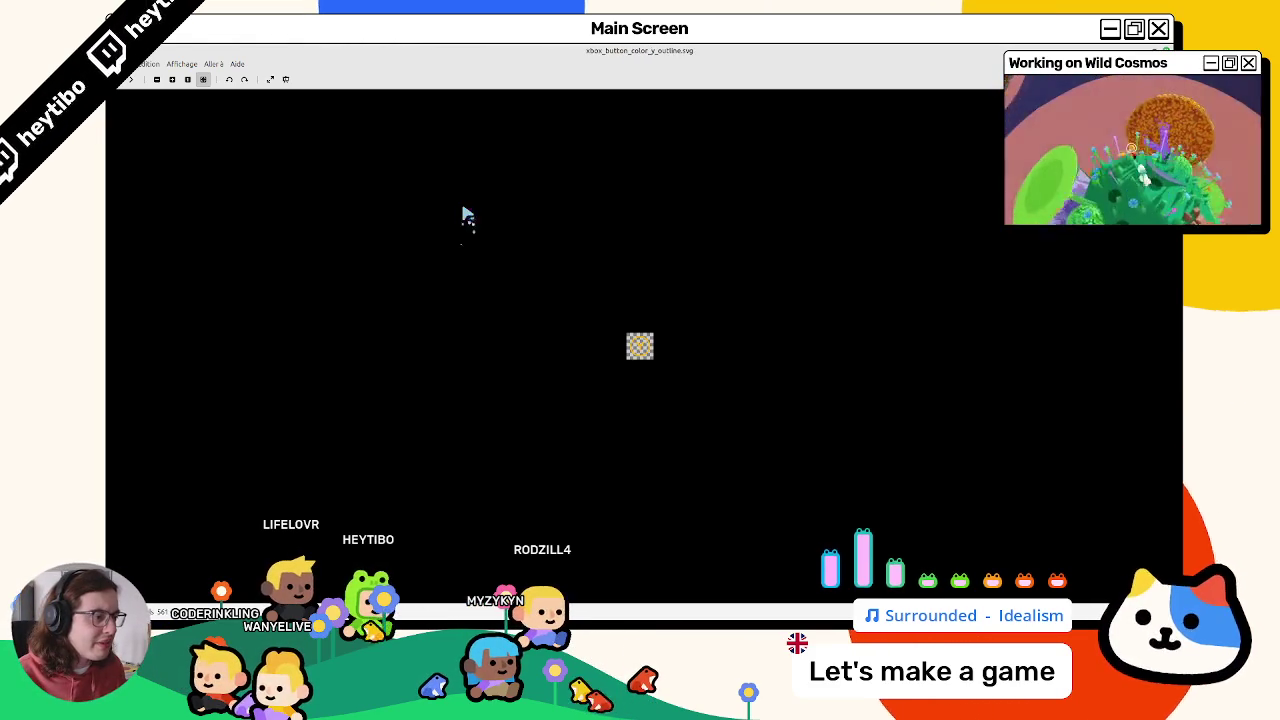
key("Right")
key("Right")
key("Escape")
Step: Preview the menu button icon once more, then shrink the folder window and bring Godot forward
key("Left")
key("Left")
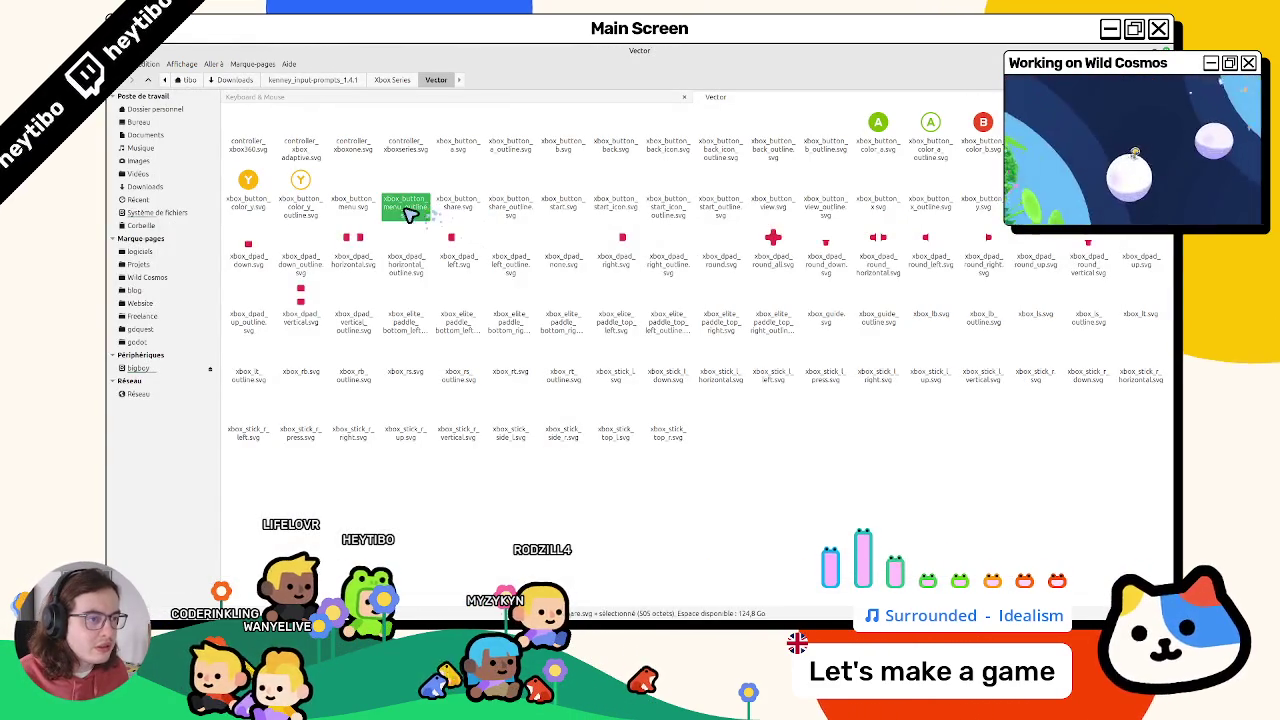
key("Return")
key("Escape")
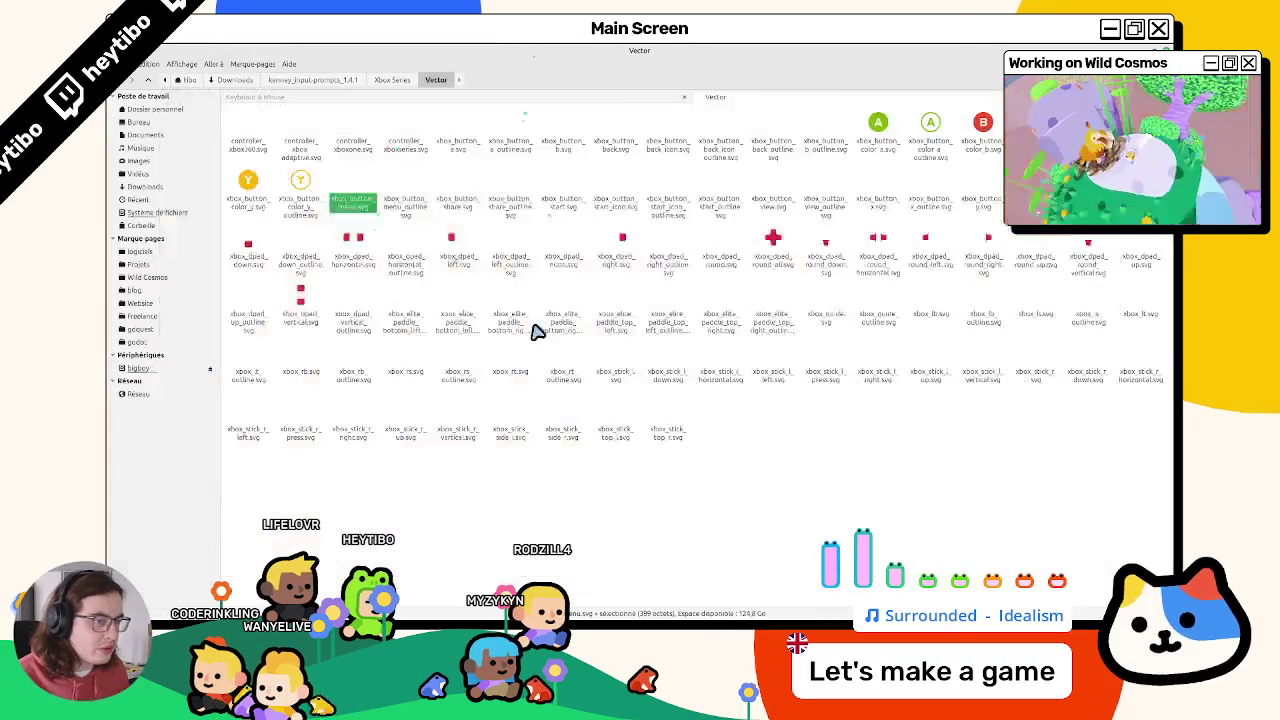
key("super+Down")
left_click(903, 534)
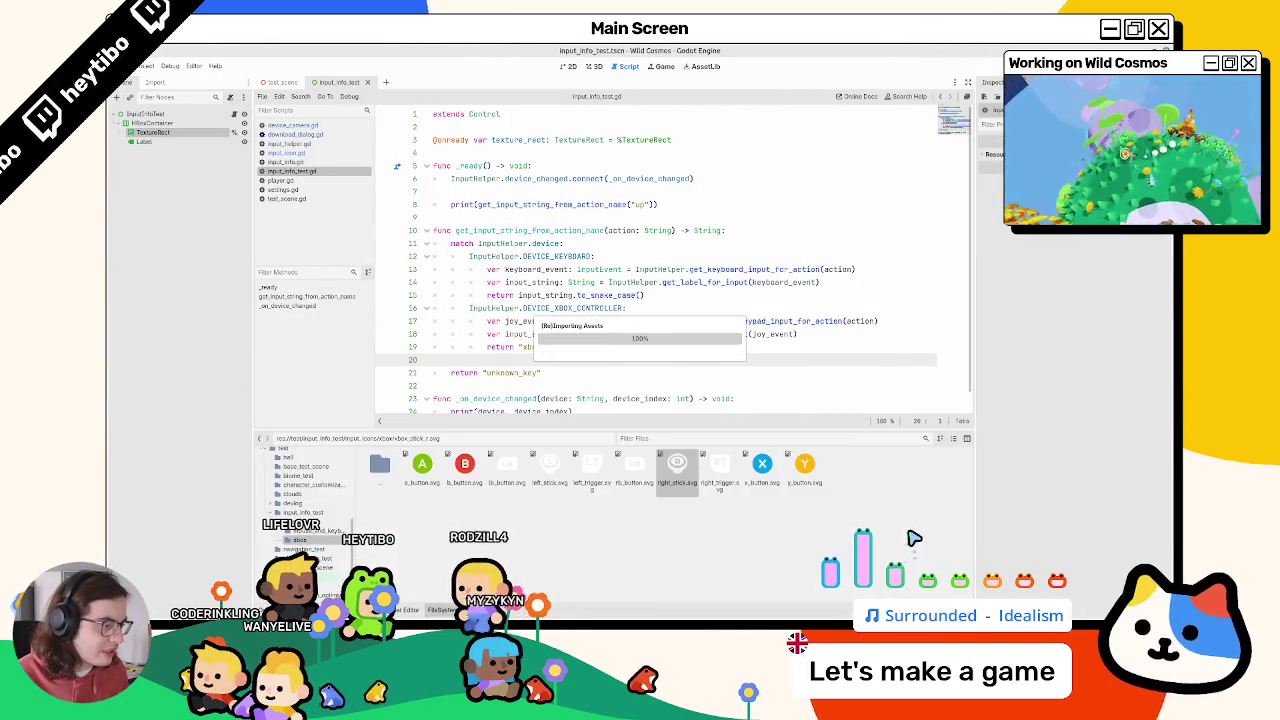
Step: Raise the Xbox Vector icon folder window again and maximize it over Godot
left_click(878, 515)
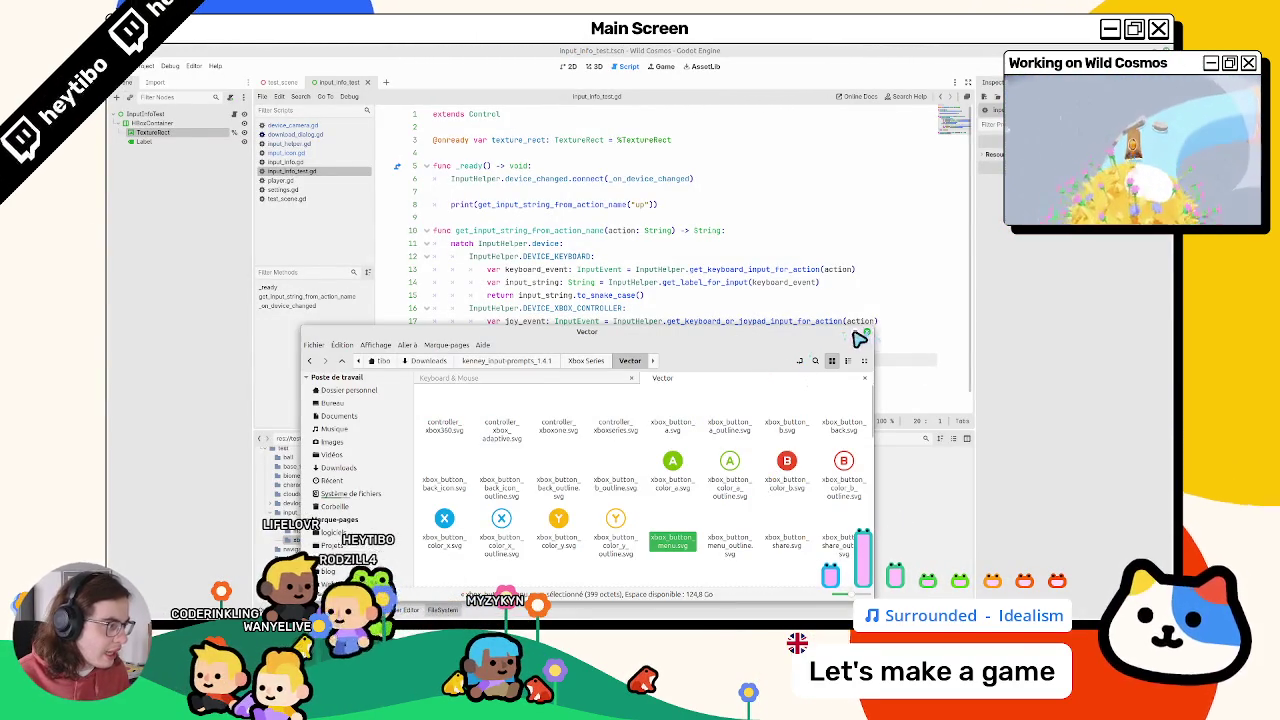
double_click(860, 336)
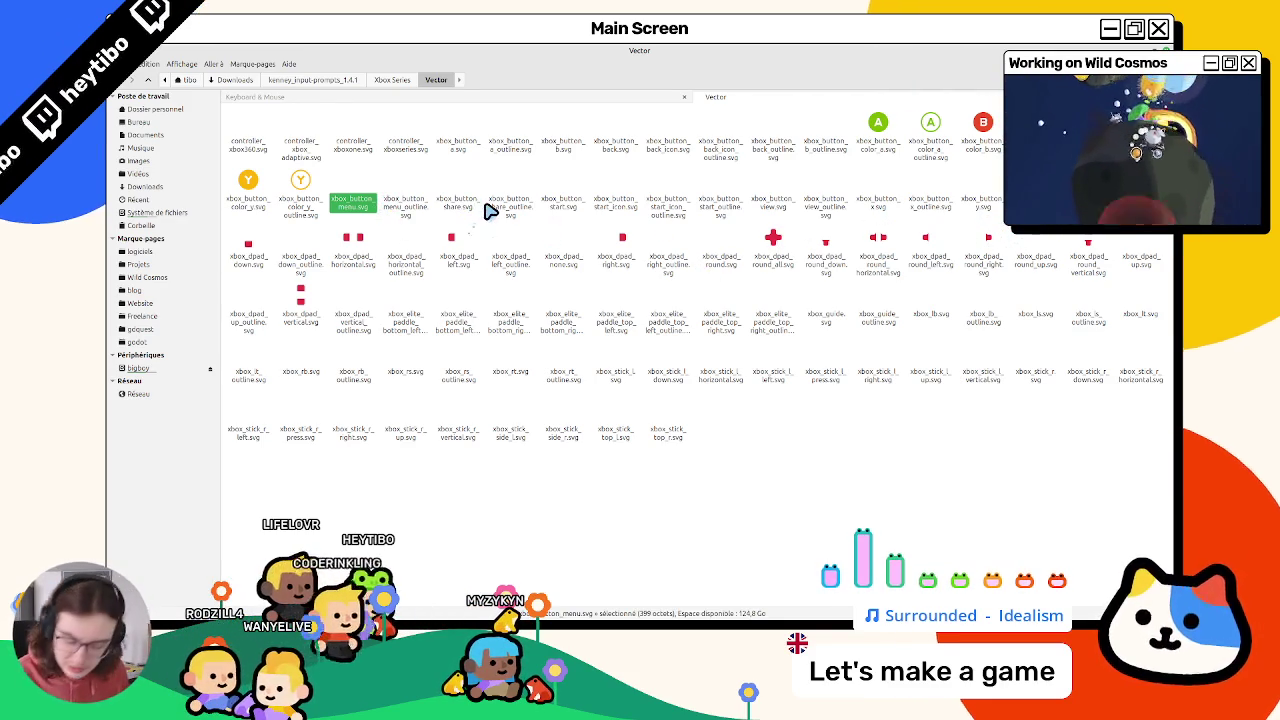
Step: Preview an Xbox icon and step right through the X outline and start icons to the view button
left_click(458, 220)
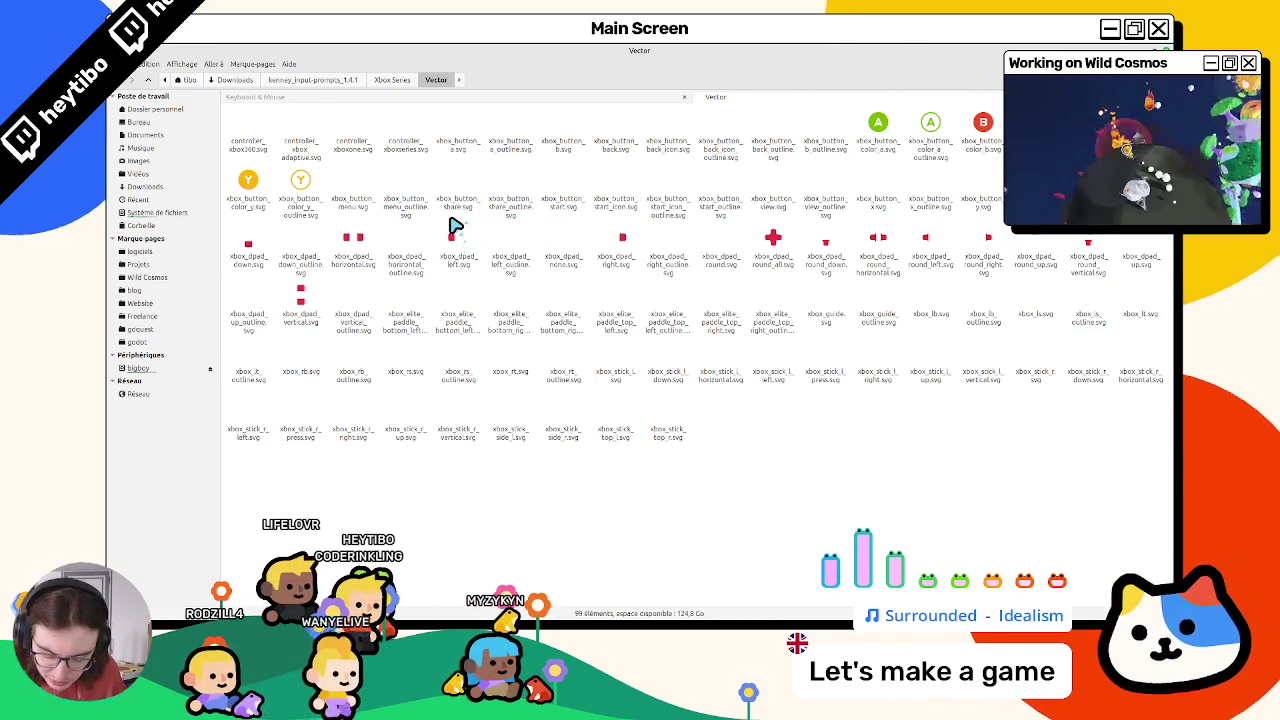
double_click(300, 150)
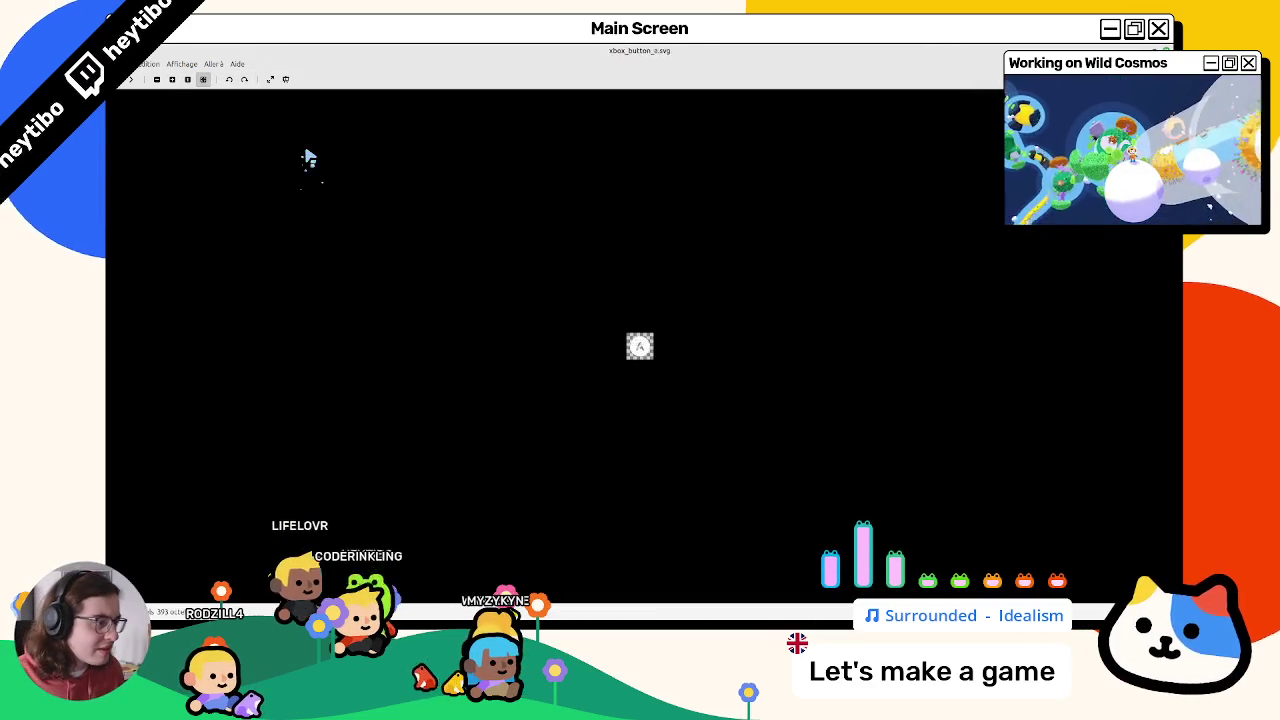
key("Right")
key("Right")
key("Right")
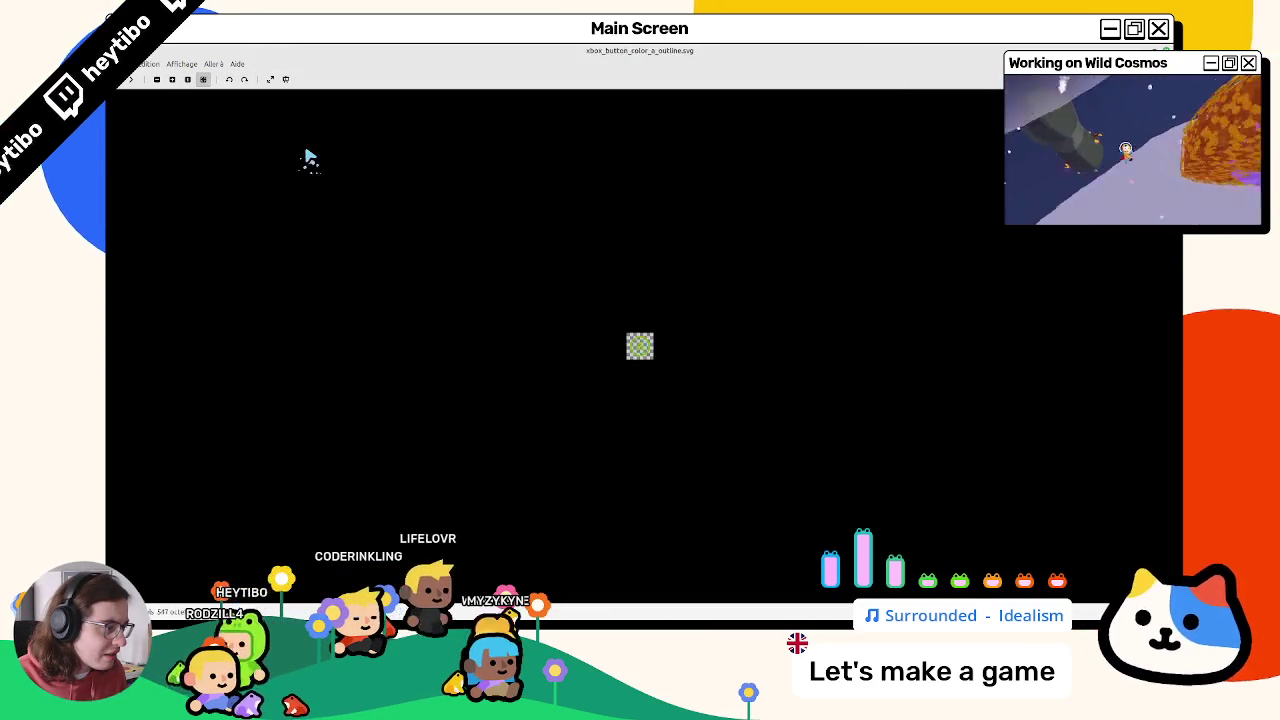
key("Right")
key("Right")
key("Right")
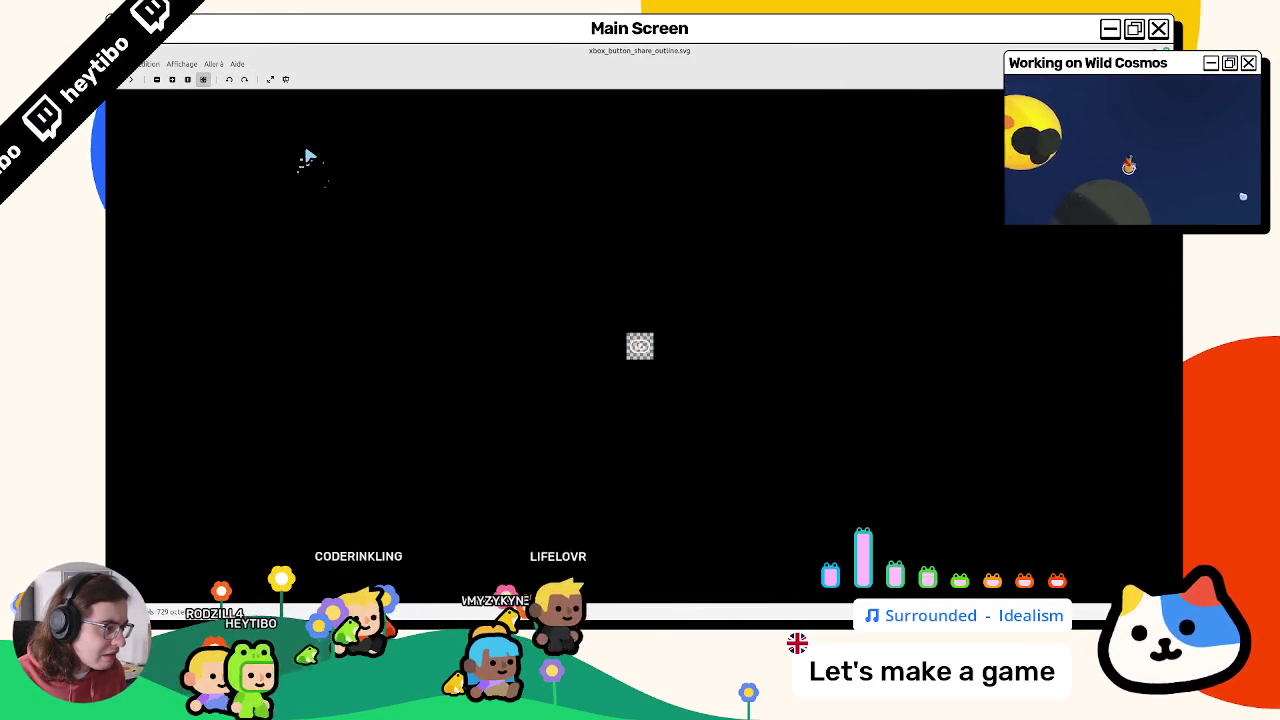
key("Right")
key("Right")
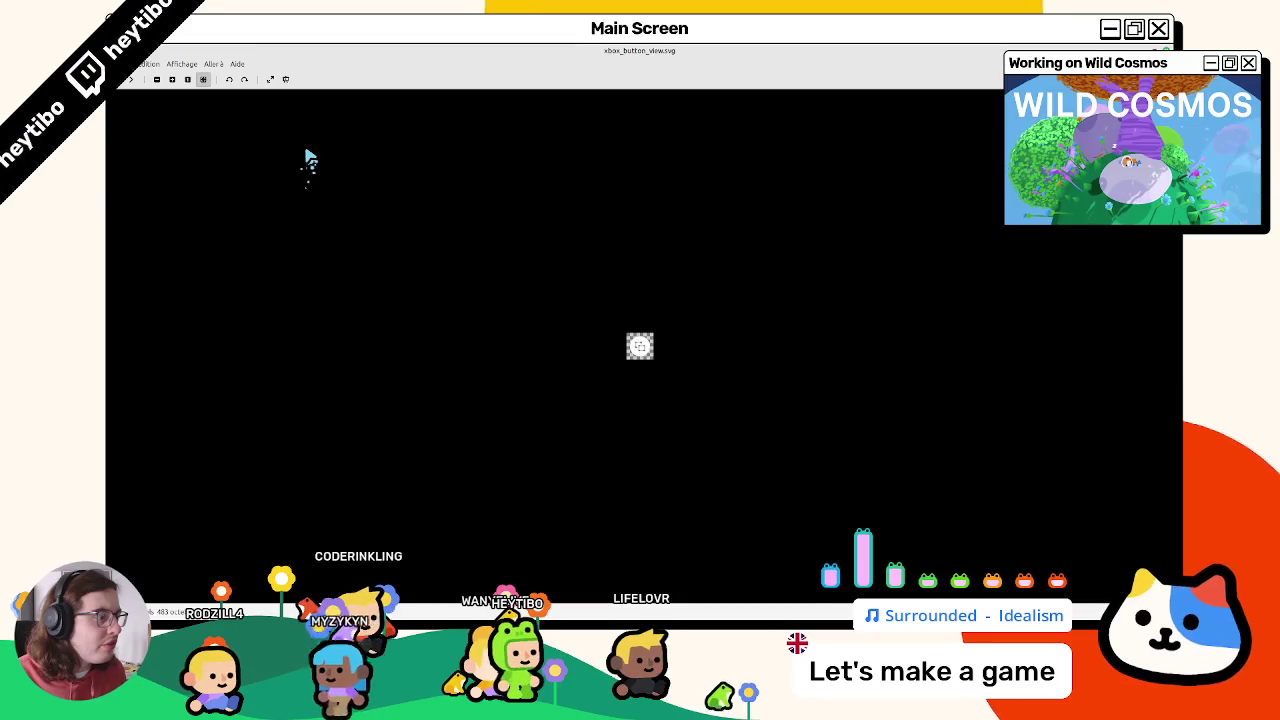
key("Escape")
Step: Preview xbox_button_view.svg directly, then shrink the icon folder window over Godot
left_click(770, 206)
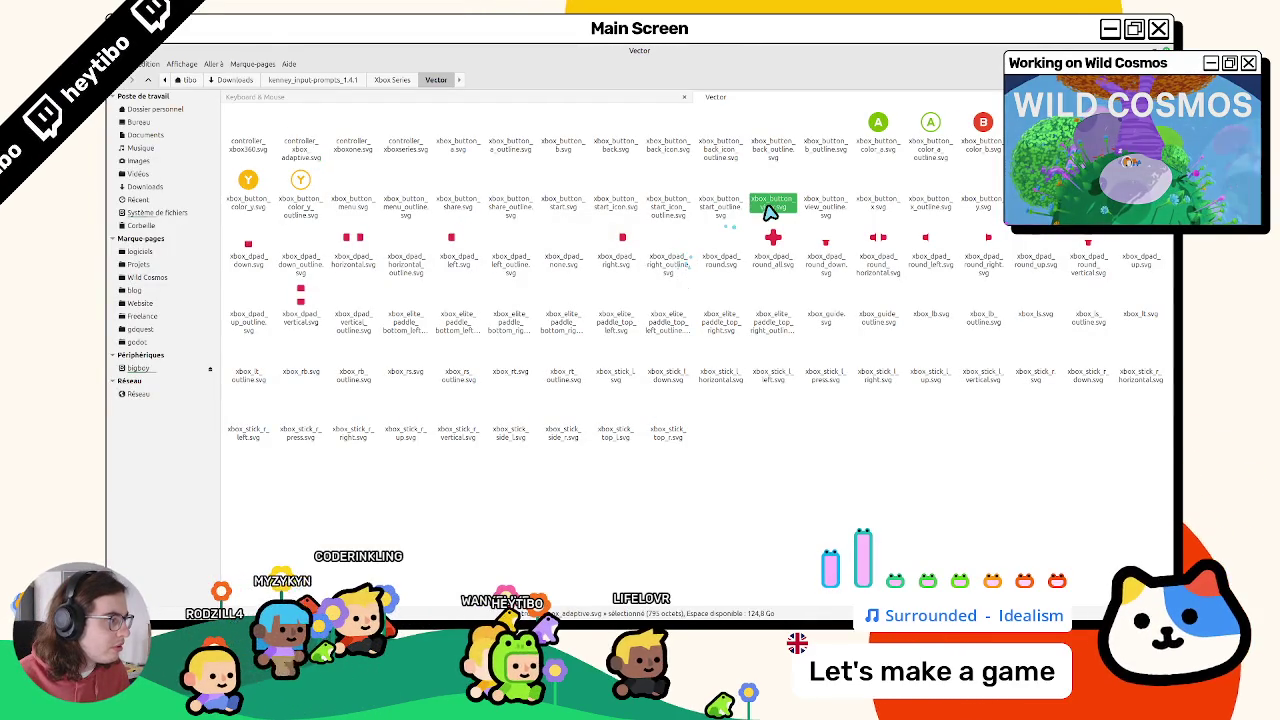
double_click(770, 210)
key("Escape")
left_click_drag(730, 52, 591, 206)
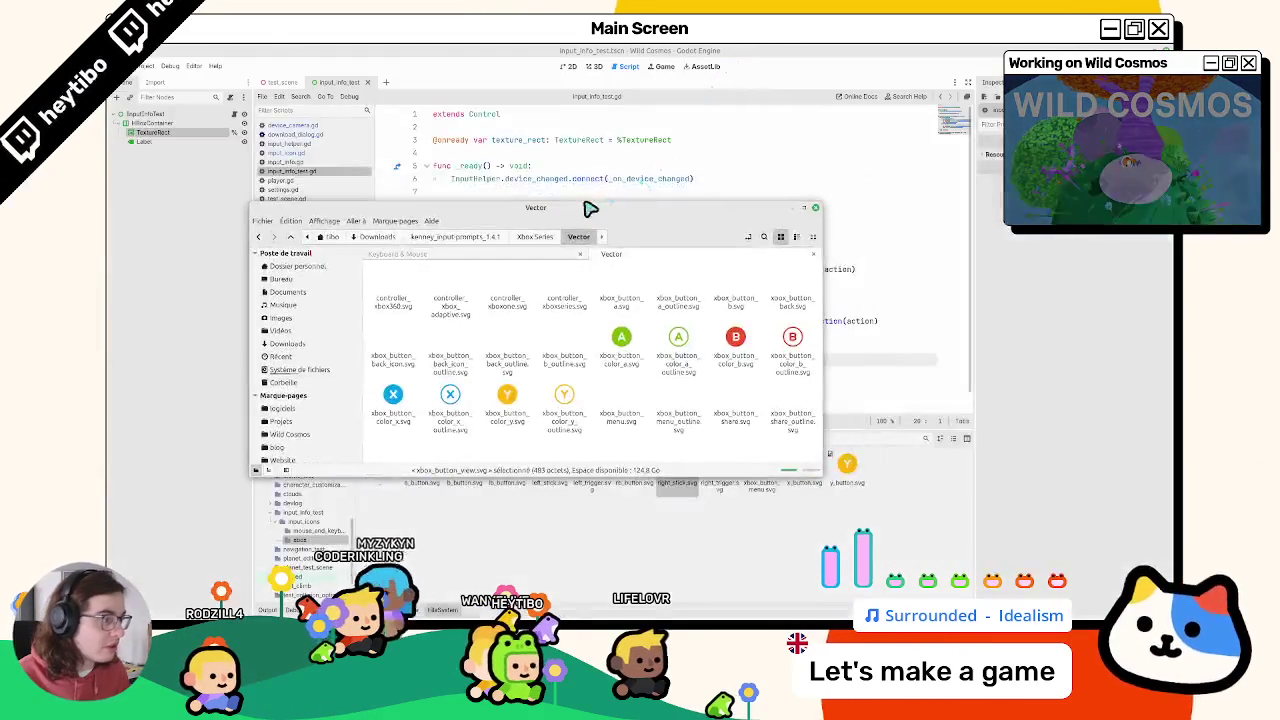
scroll(600, 350, "down", 1)
left_click(720, 508)
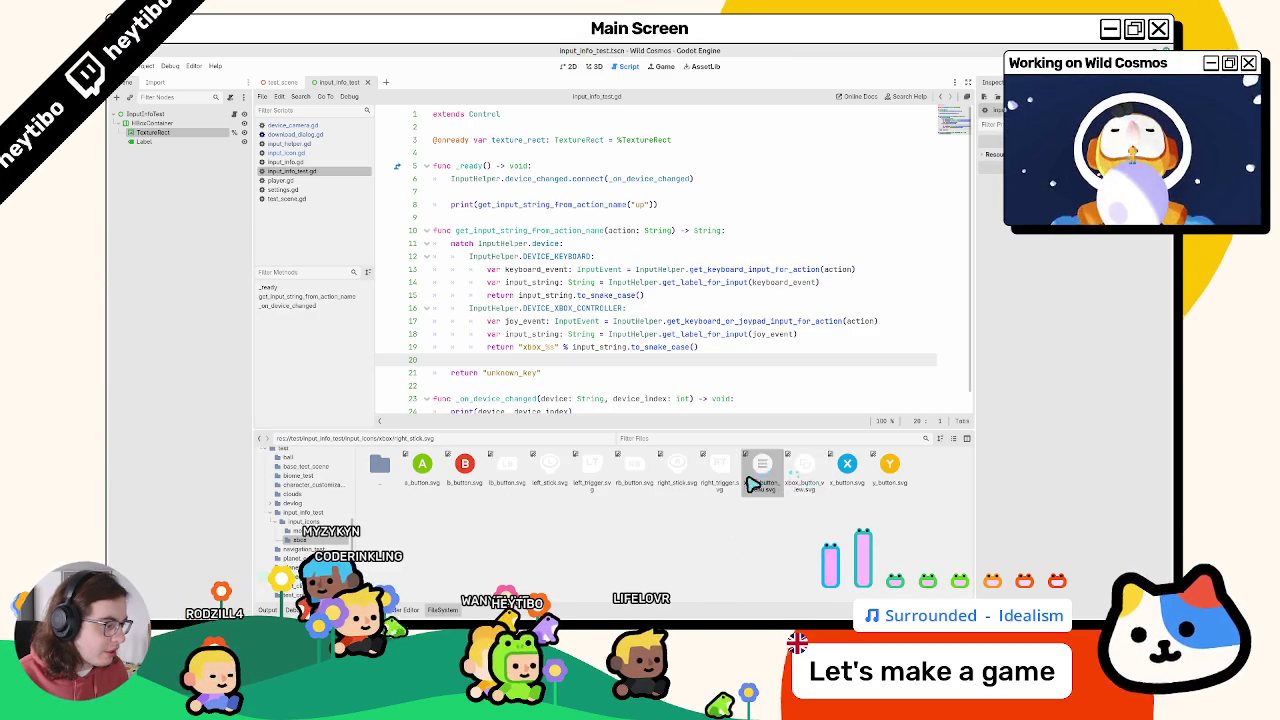
left_click(147, 66)
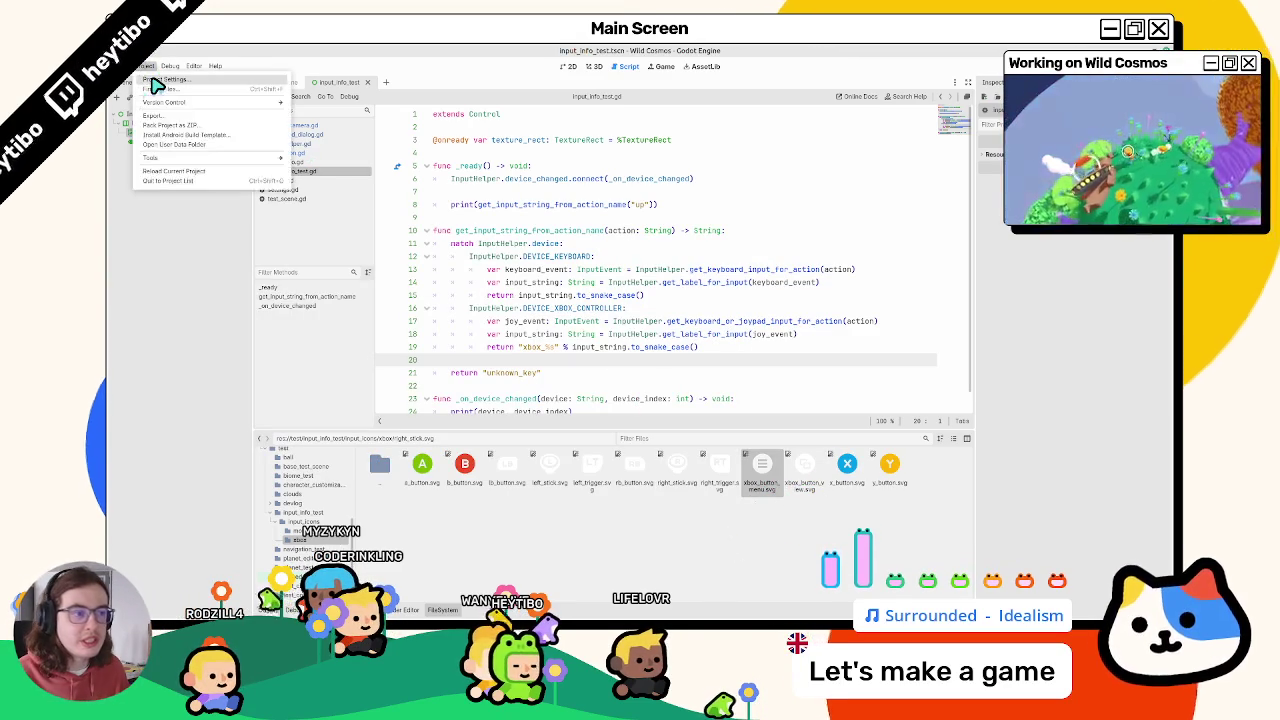
left_click(246, 113)
left_click(147, 66)
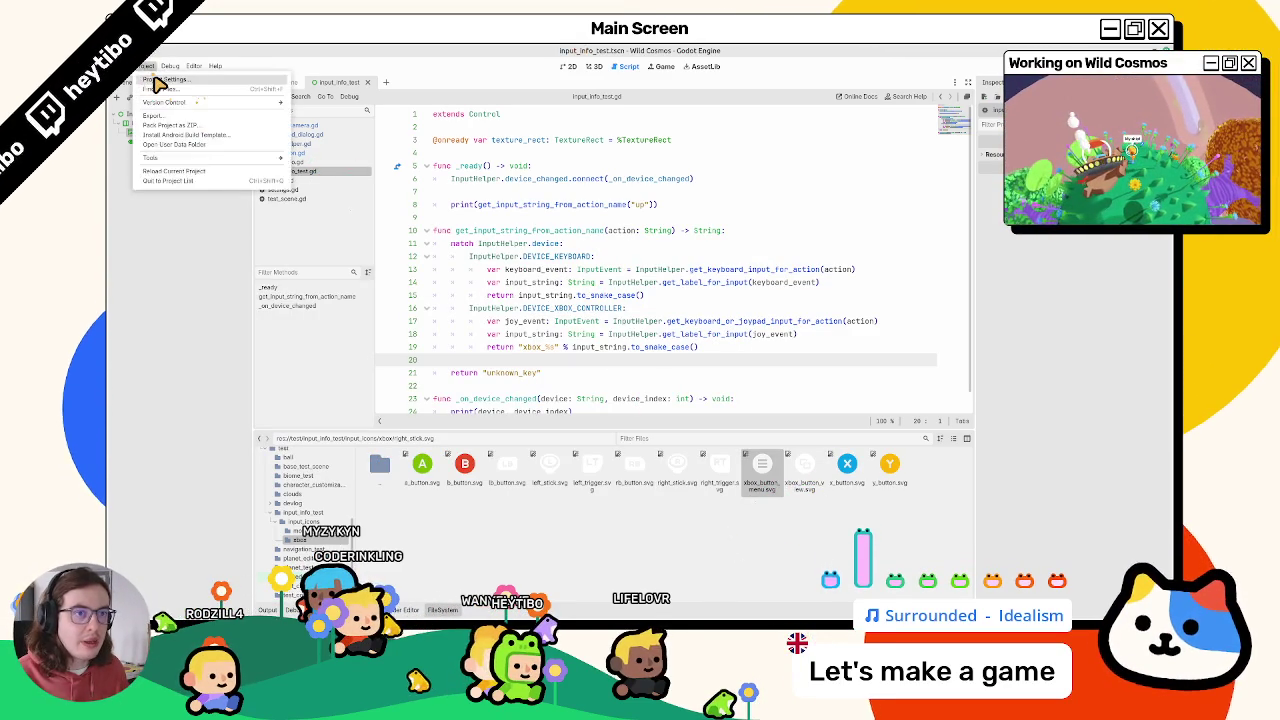
left_click(246, 113)
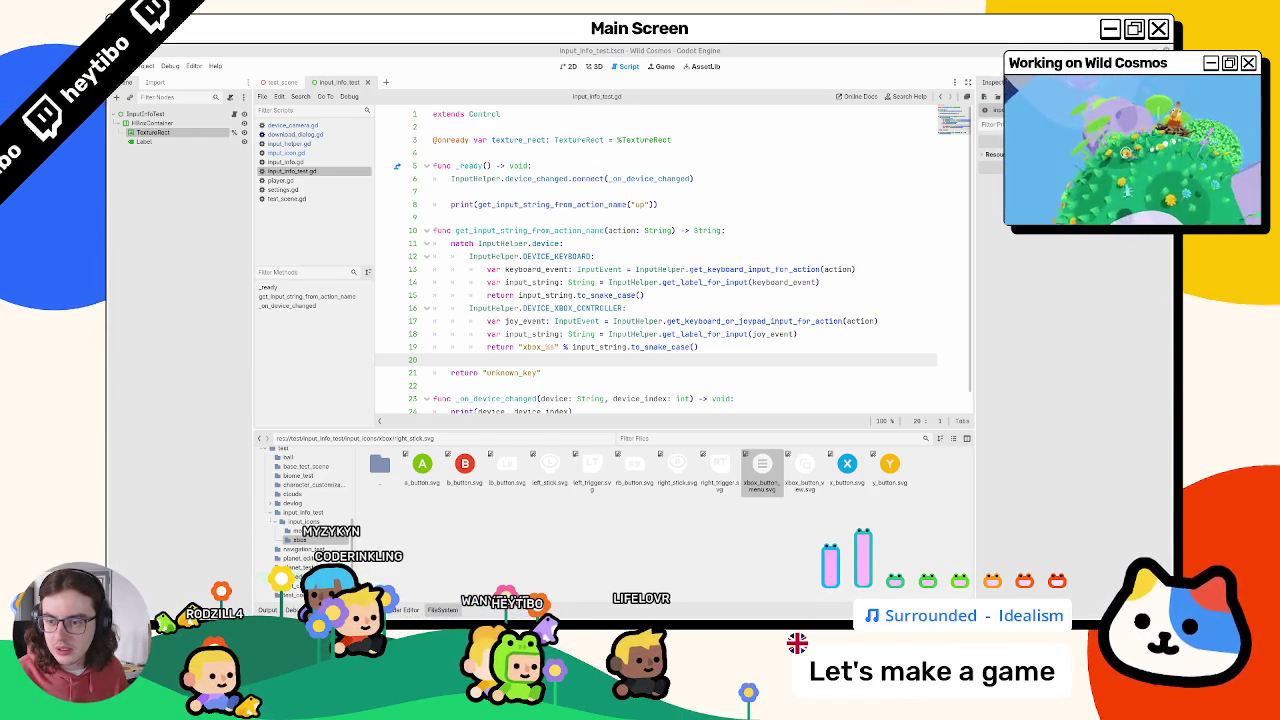
Step: Change the action name on line 8 to "pause" and run the scene to check the printed input
left_click(645, 205)
type("\"p")
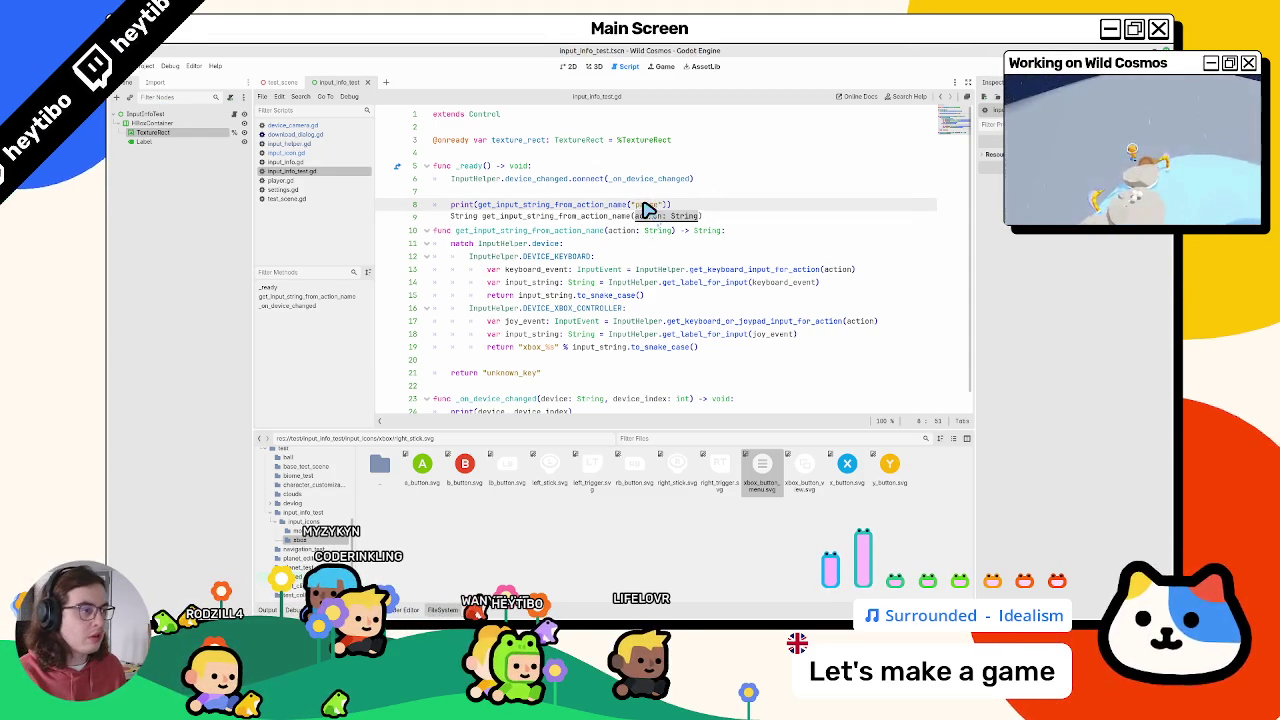
key("F6")
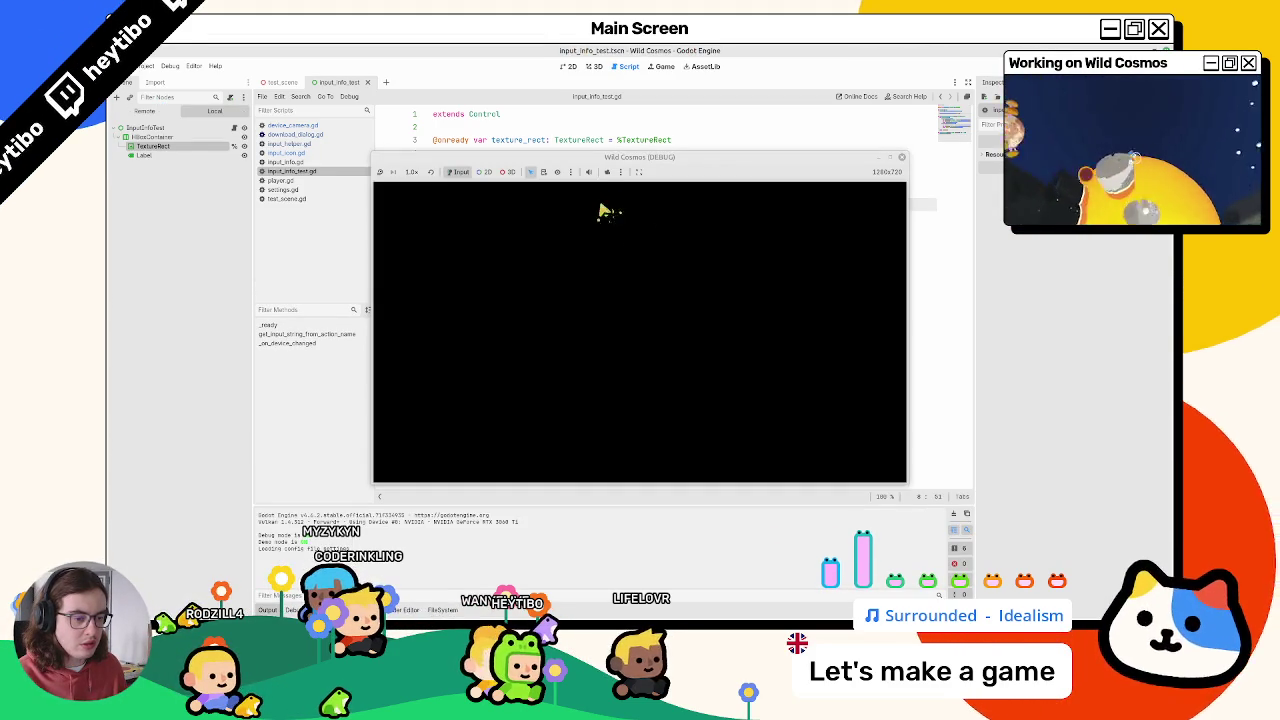
left_click(650, 50)
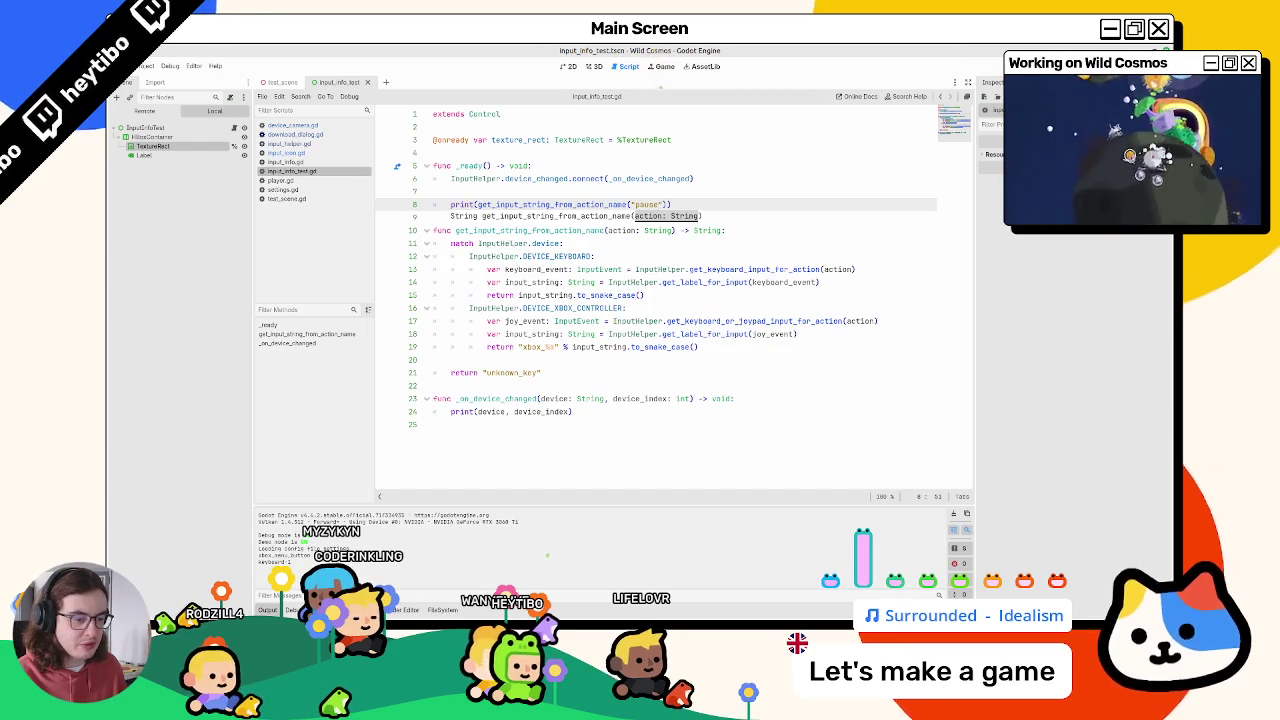
Step: Select the Xbox view icon in the project files, then rerun the scene and trigger pause with Escape
left_click(440, 610)
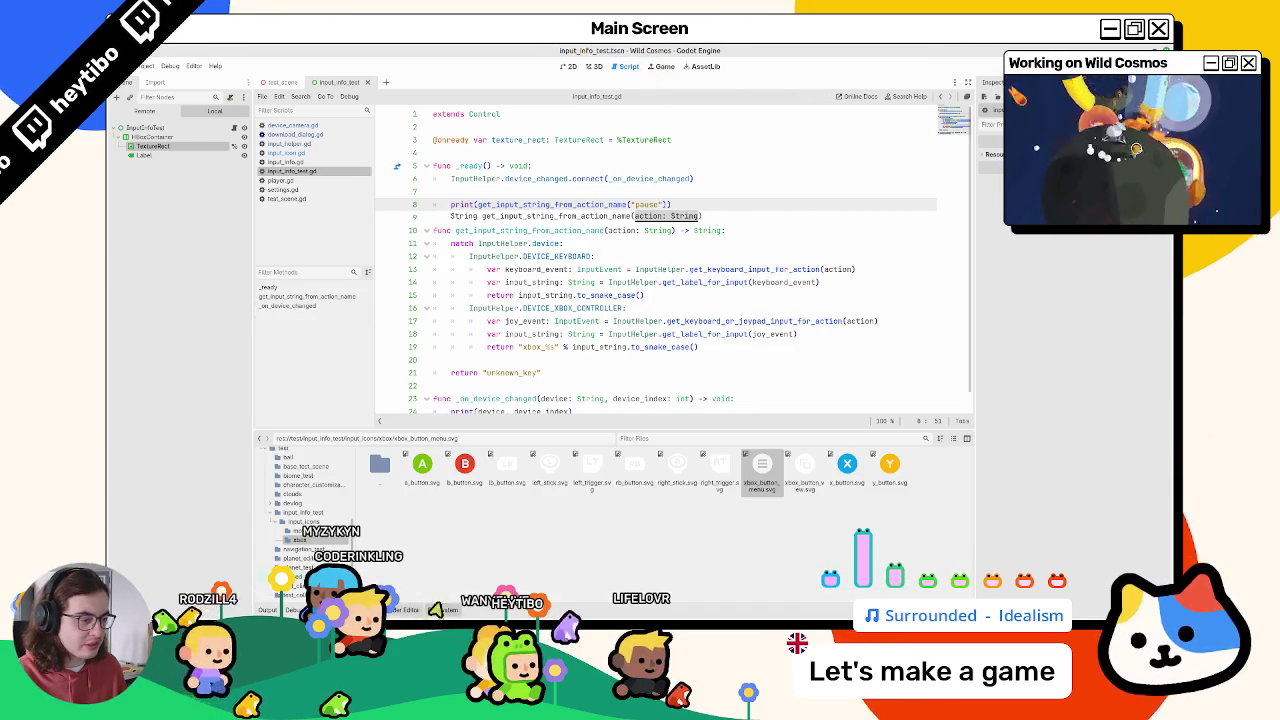
left_click(806, 475)
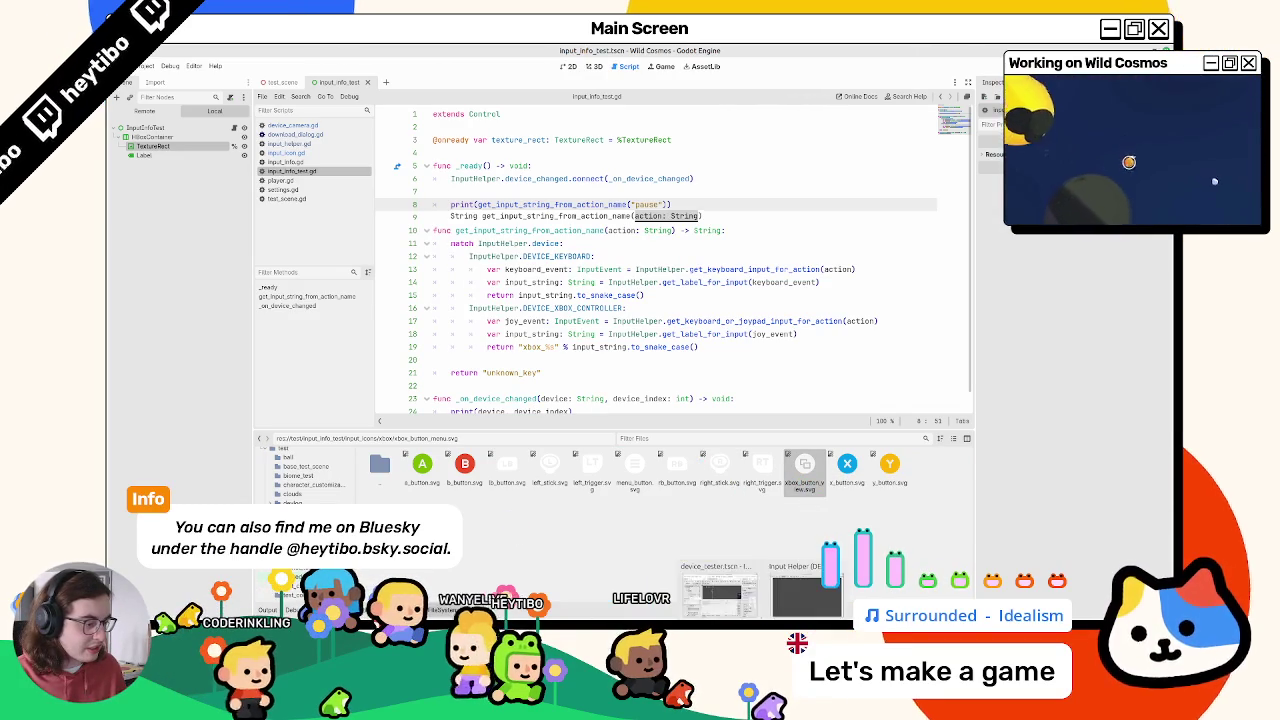
key("F6")
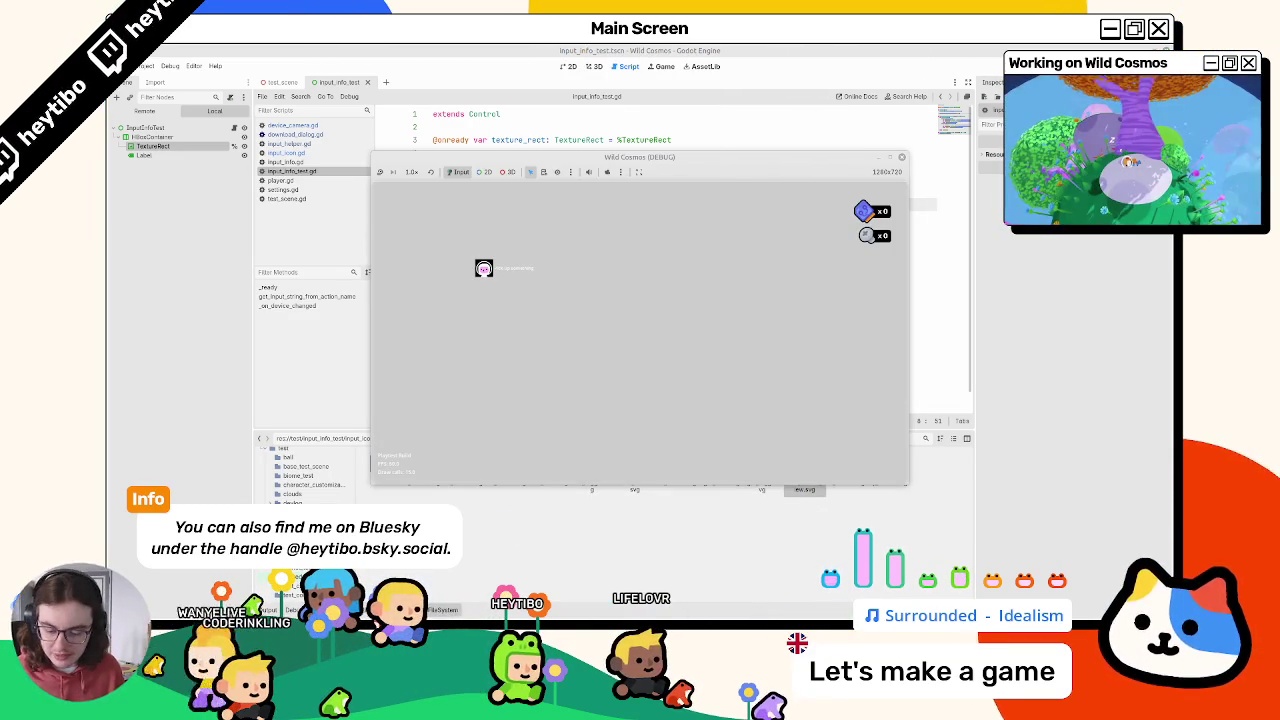
key("Escape")
key("Escape")
key("Escape")
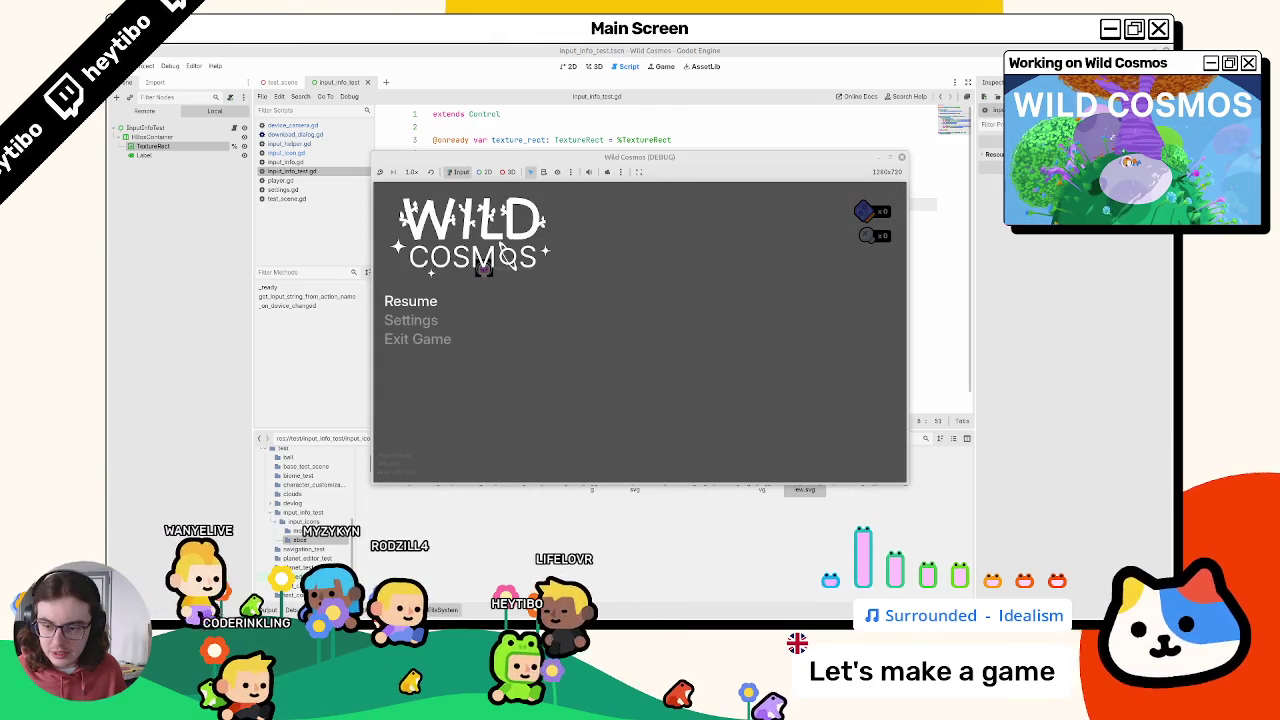
key("F8")
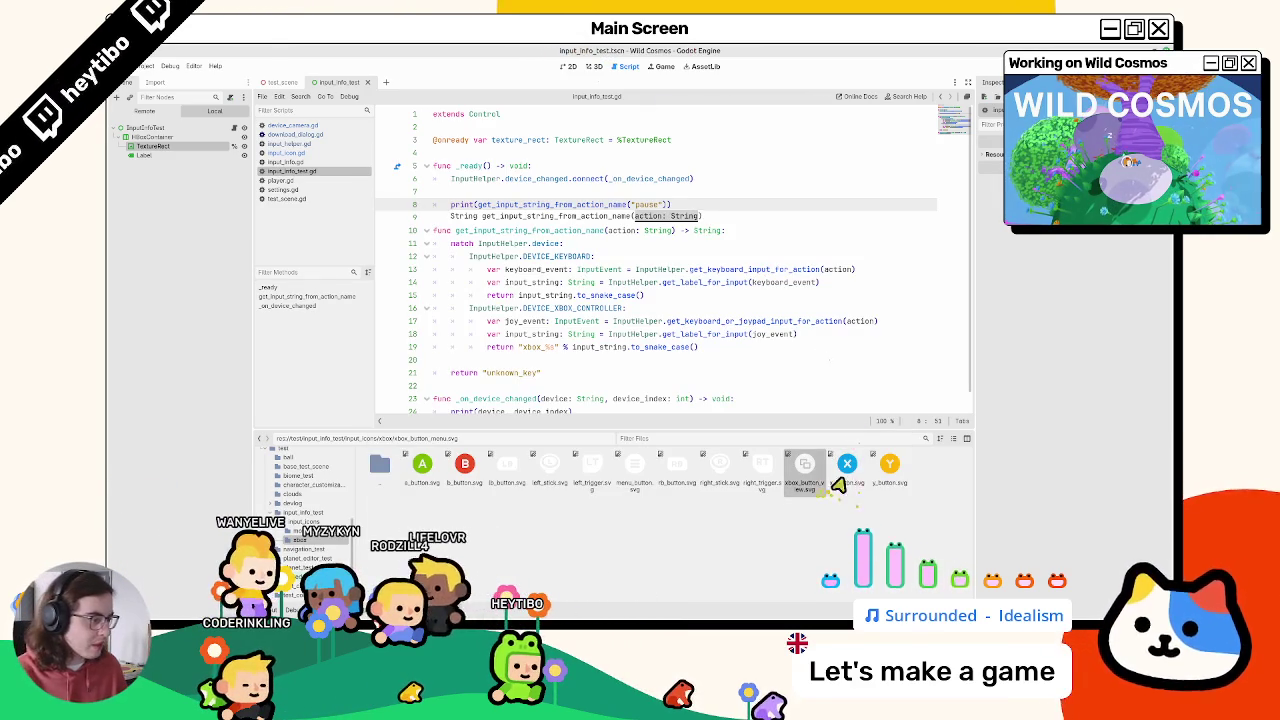
Step: Rename the Xbox view icon to view_button.svg and return to line 8
type("x")
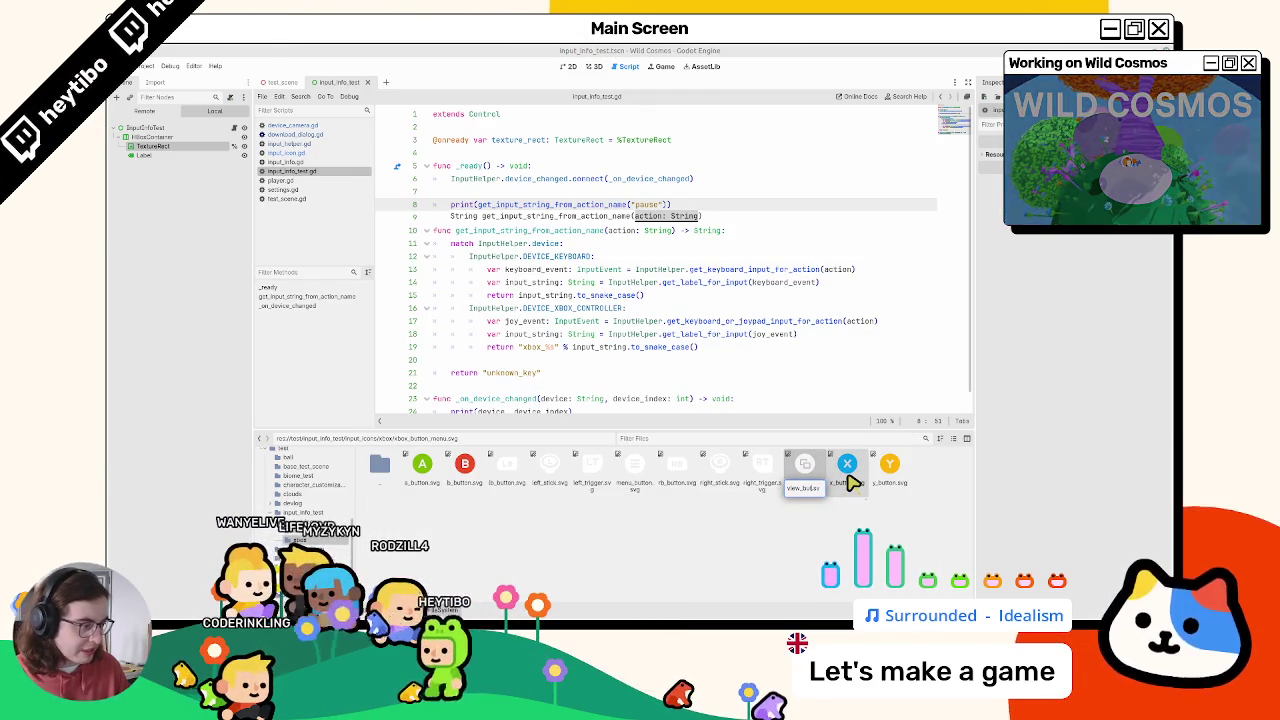
key("Return")
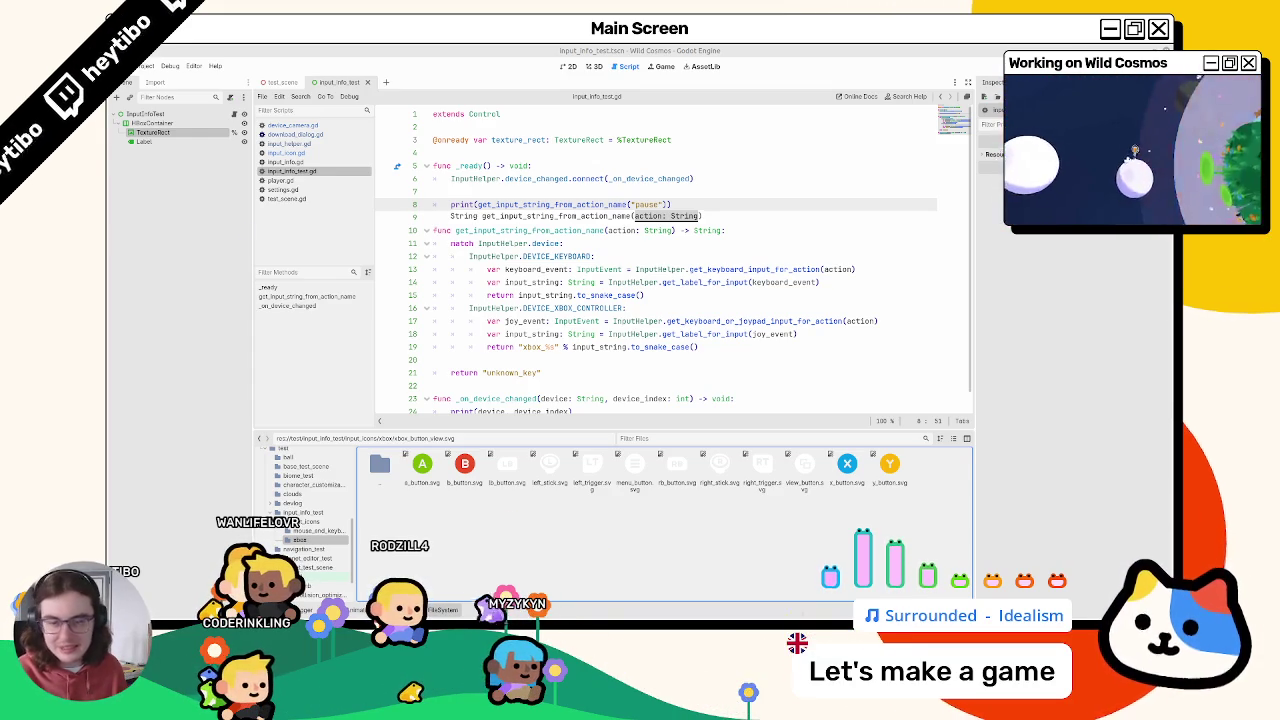
left_click(566, 204)
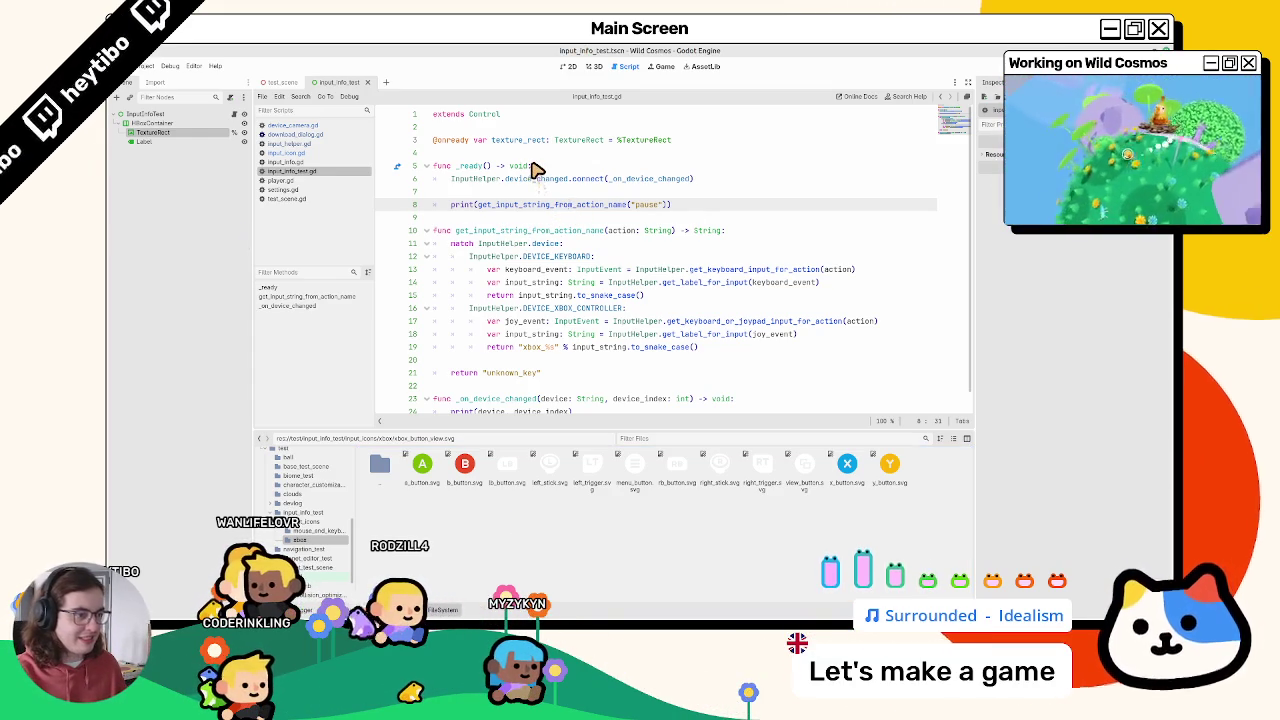
Step: Replace "pause" on line 8 with another action name and run the scene to test it
double_click(648, 206)
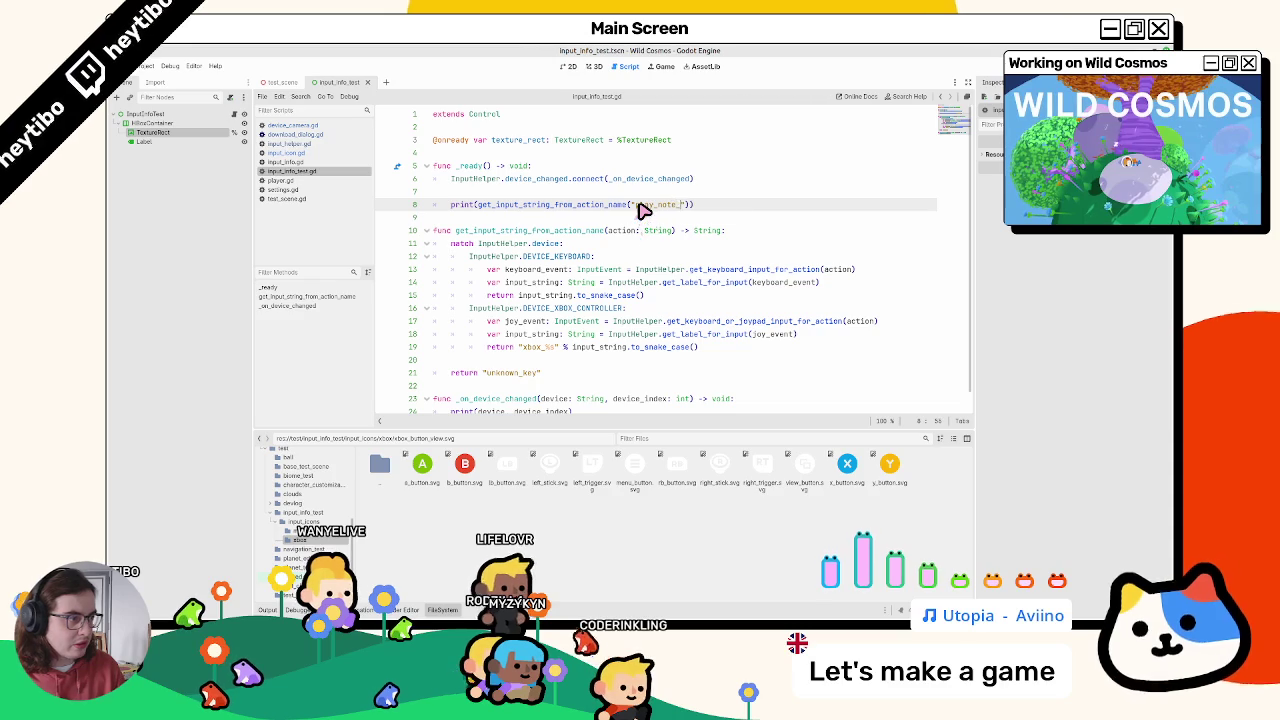
type("y")
key("F6")
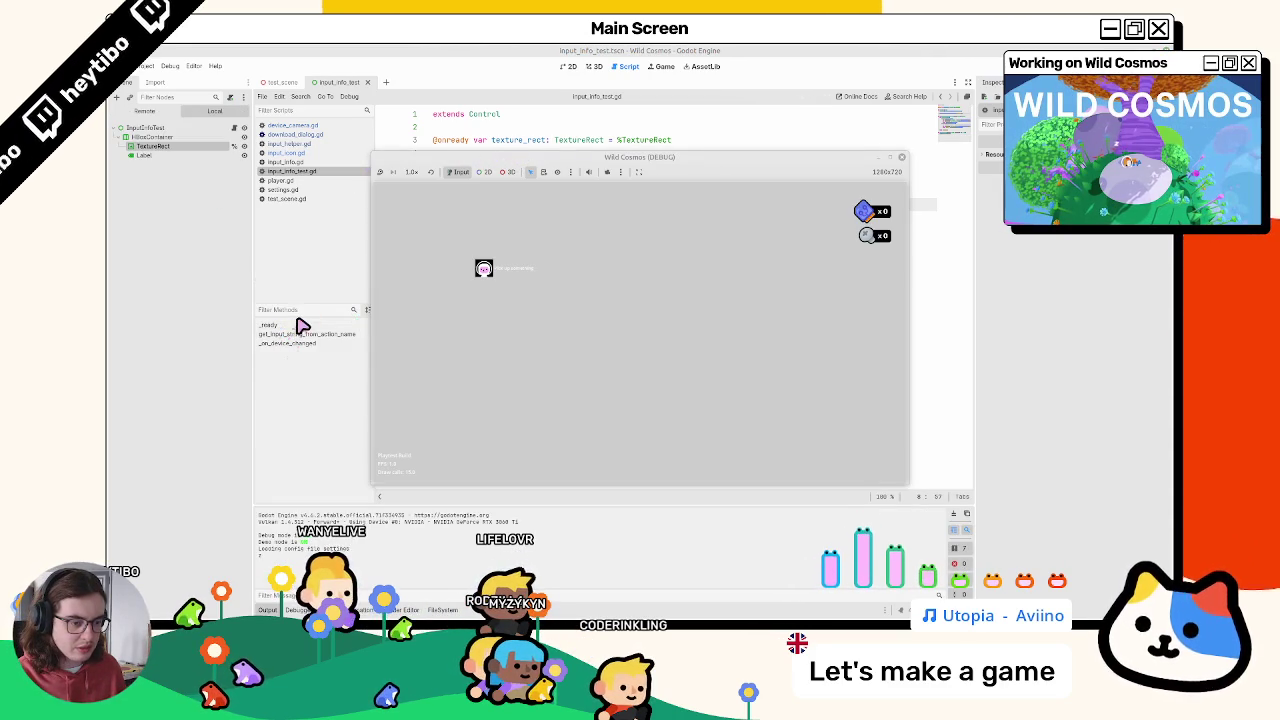
key("F8")
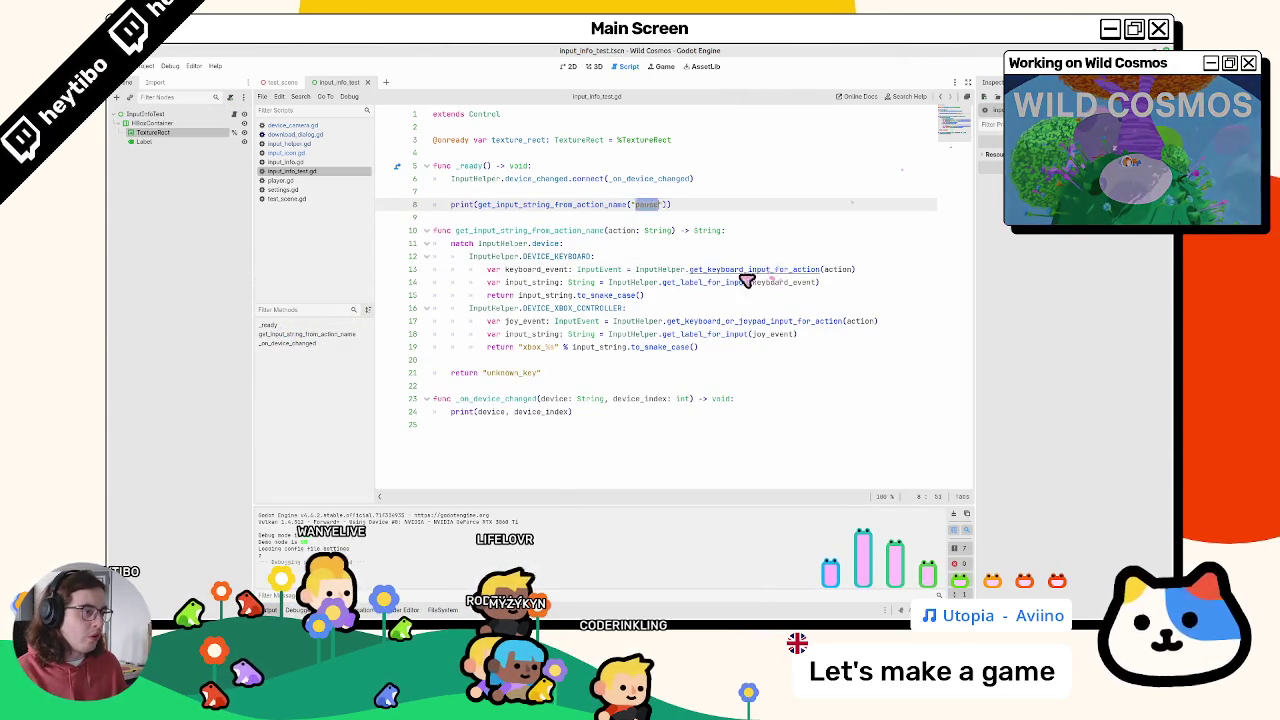
Step: Delete the print test line from _ready, leaving only the device_changed connect
type("at")
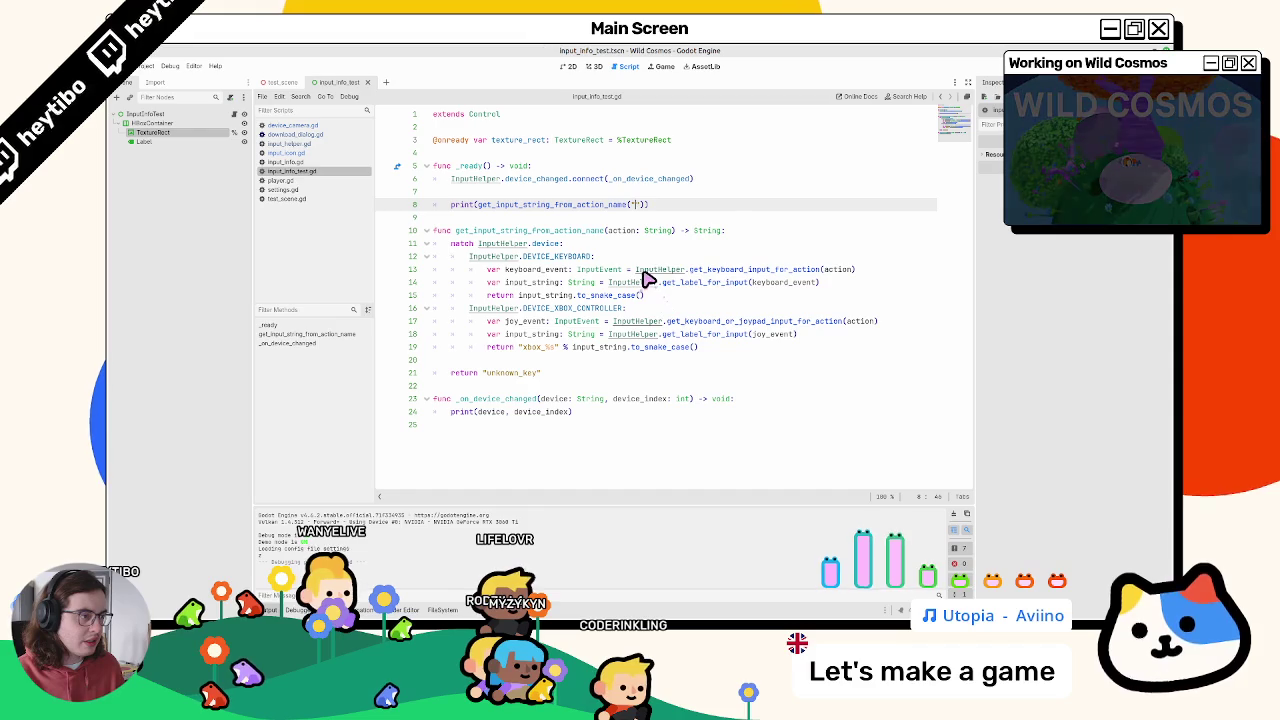
key("End")
key("shift+Home")
key("shift+Home")
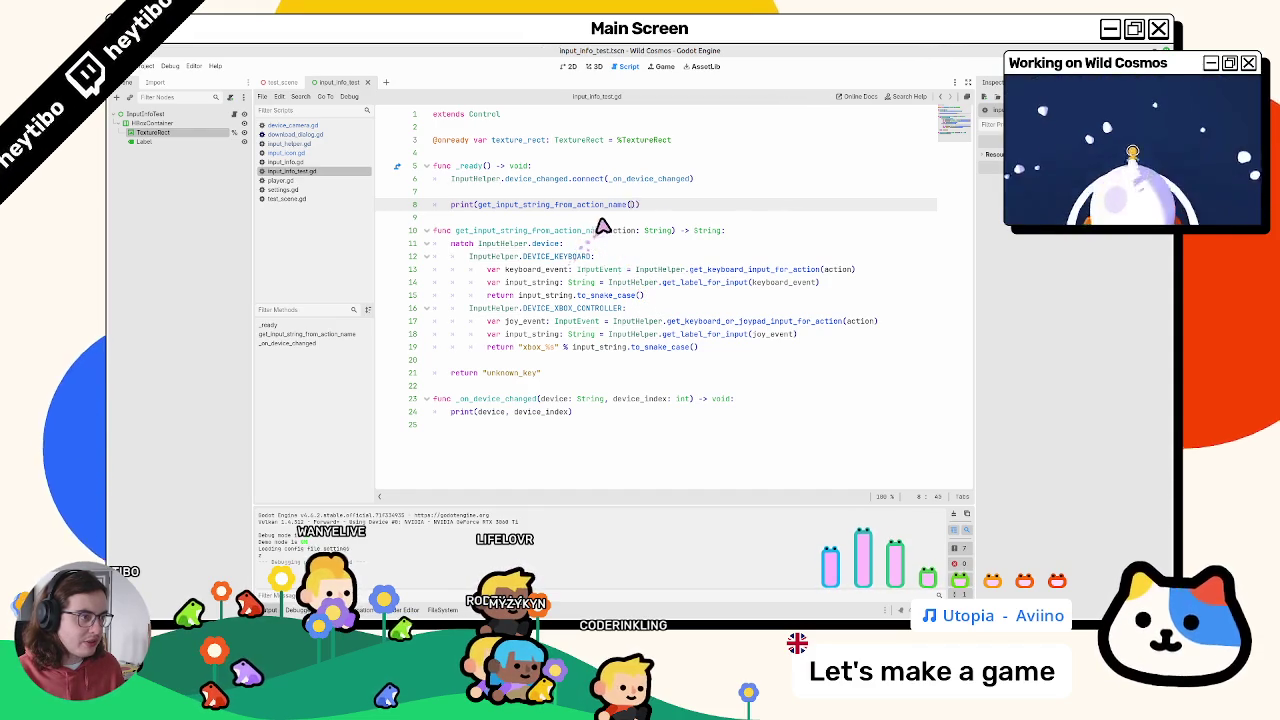
key("BackSpace")
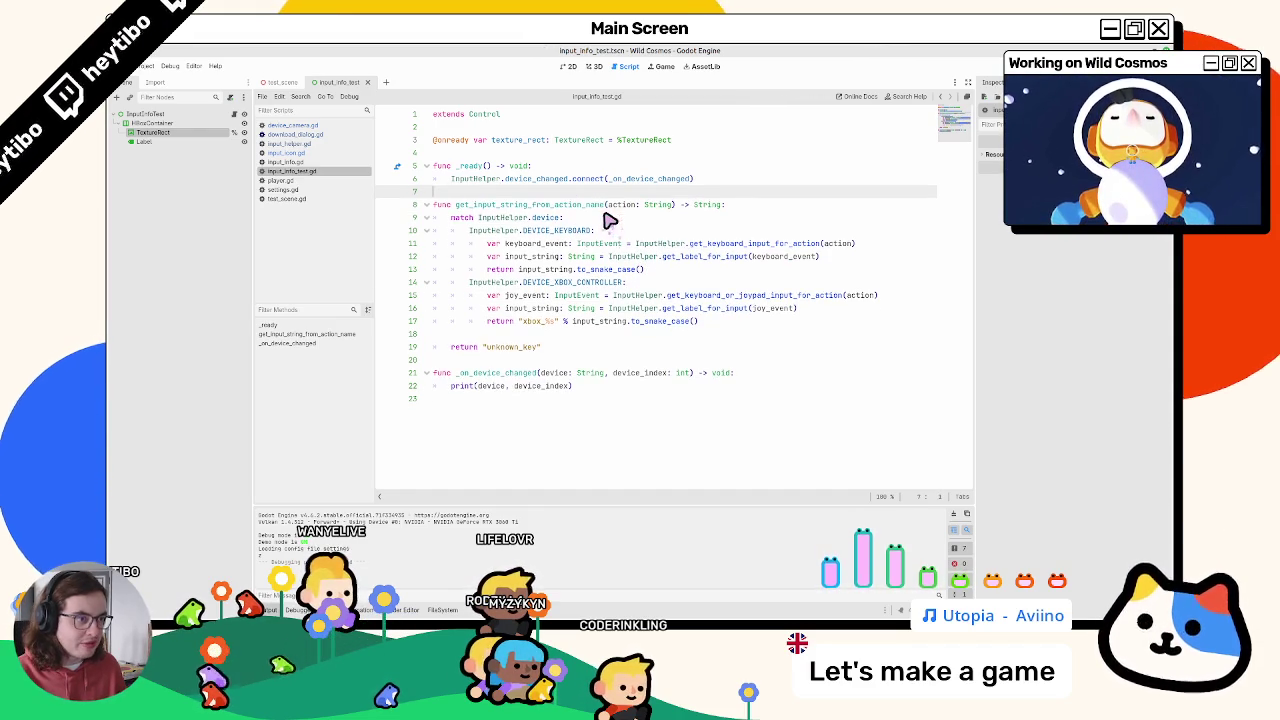
left_click(594, 66)
Step: Open the input_info_test script and add a get_input_string_from_action_name("") call in _ready
left_click(316, 86)
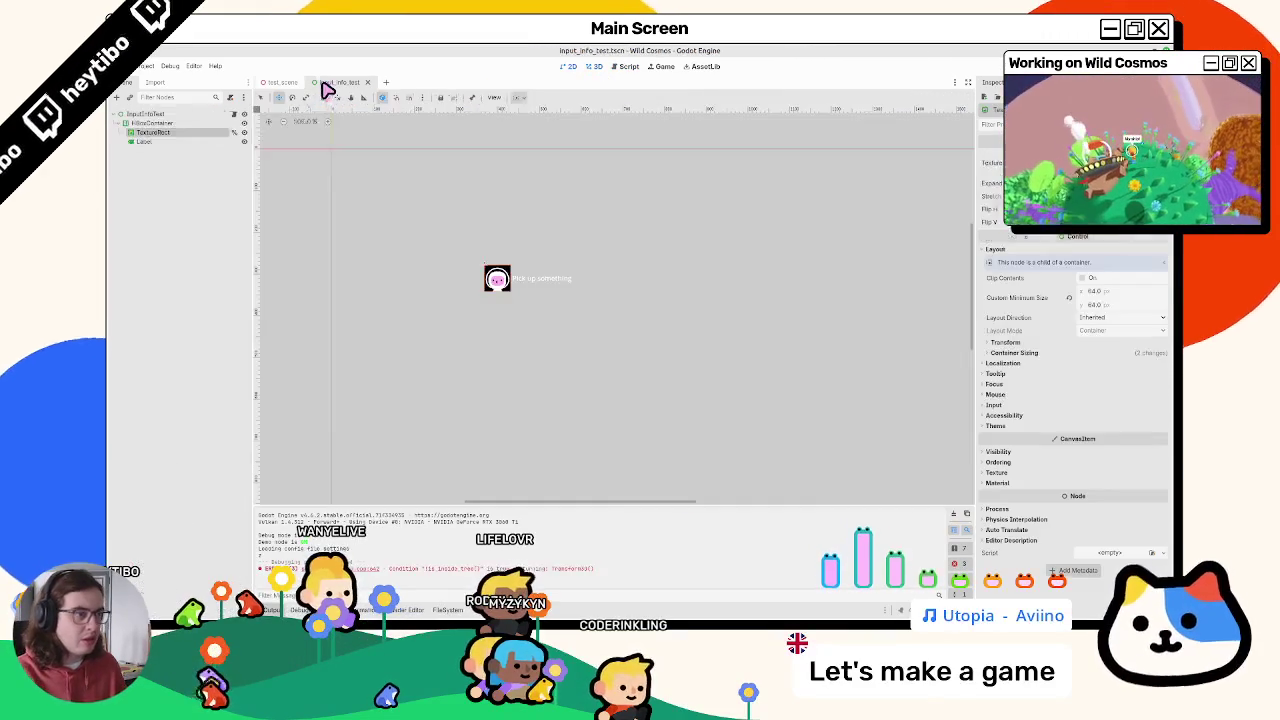
left_click(245, 122)
left_click(200, 133)
left_click_drag(521, 321, 568, 321)
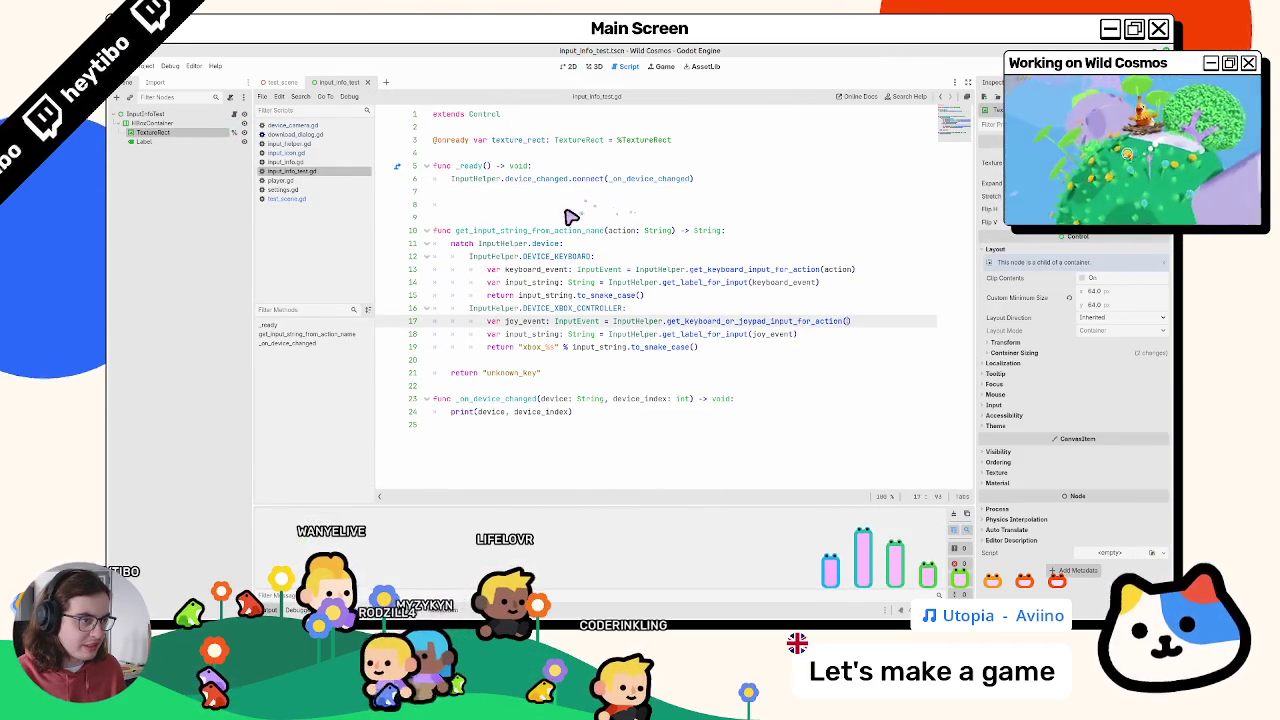
key("Return")
key("Return")
type("get_input_string_from_action_name")
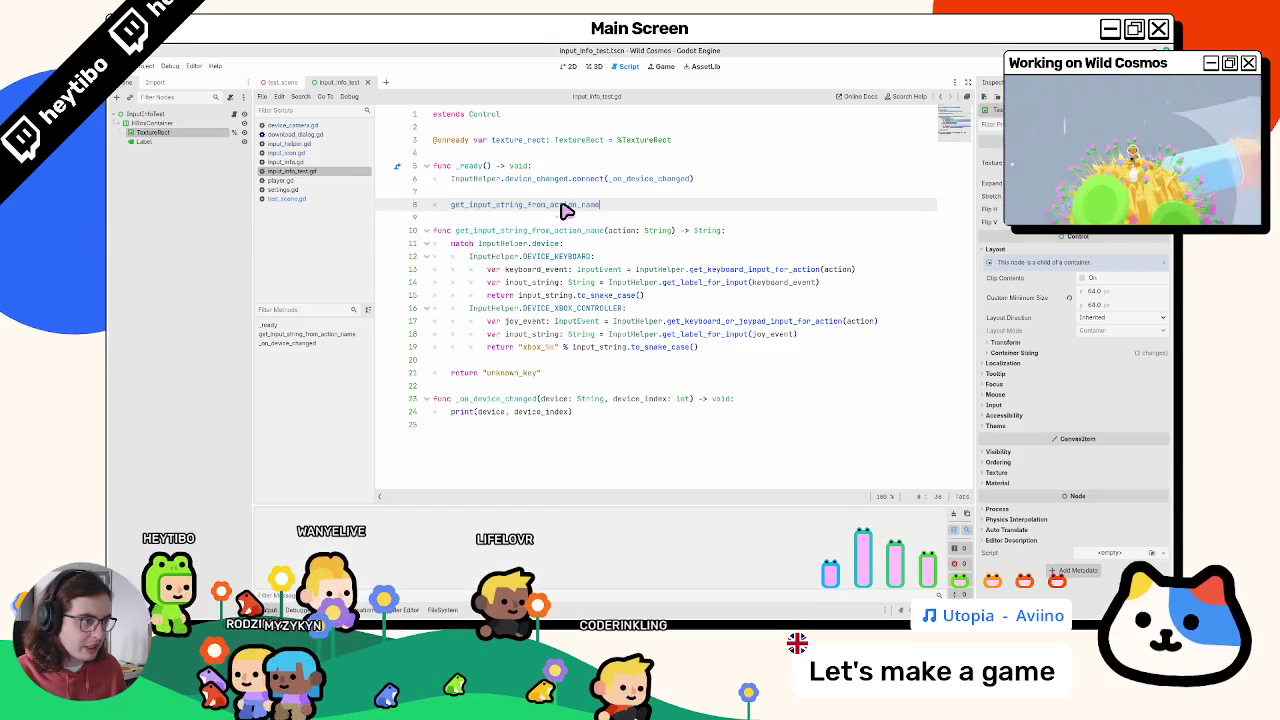
type("()\"action\")")
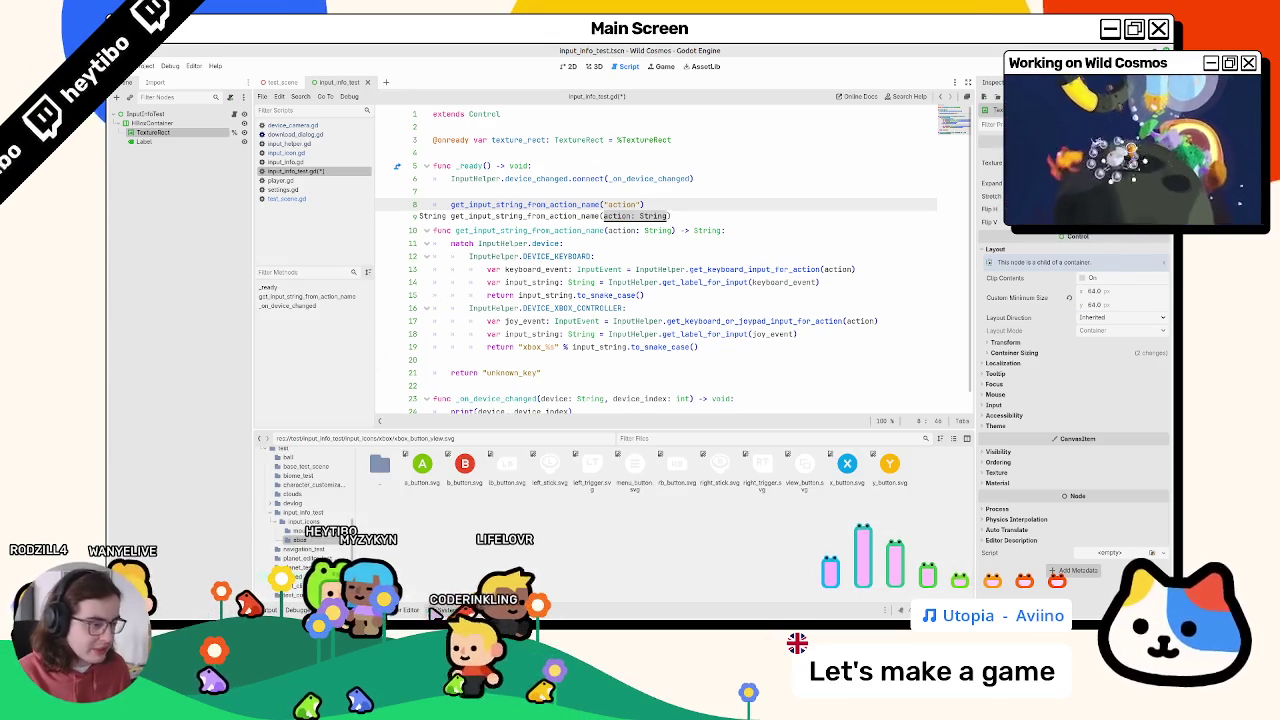
Step: Browse the input_icons folders and xbox code lines, highlighting all uses of get_input_string_from_action_name
double_click(379, 465)
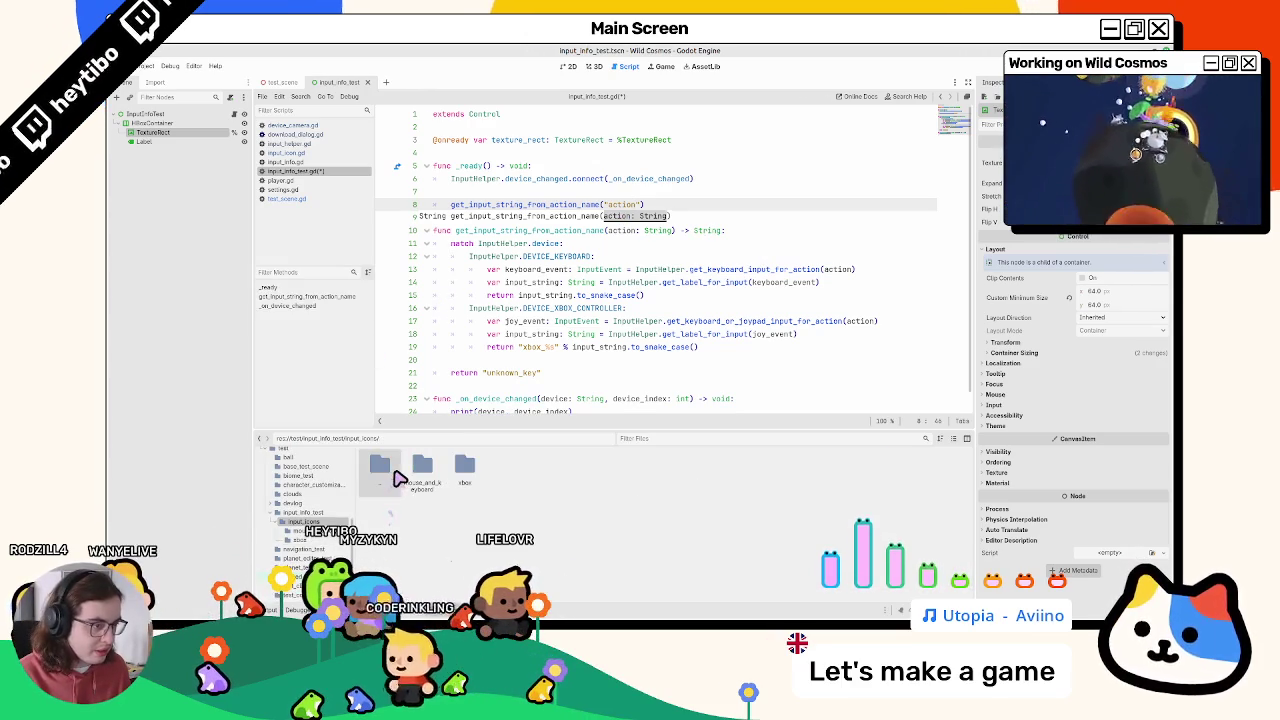
left_click(522, 354)
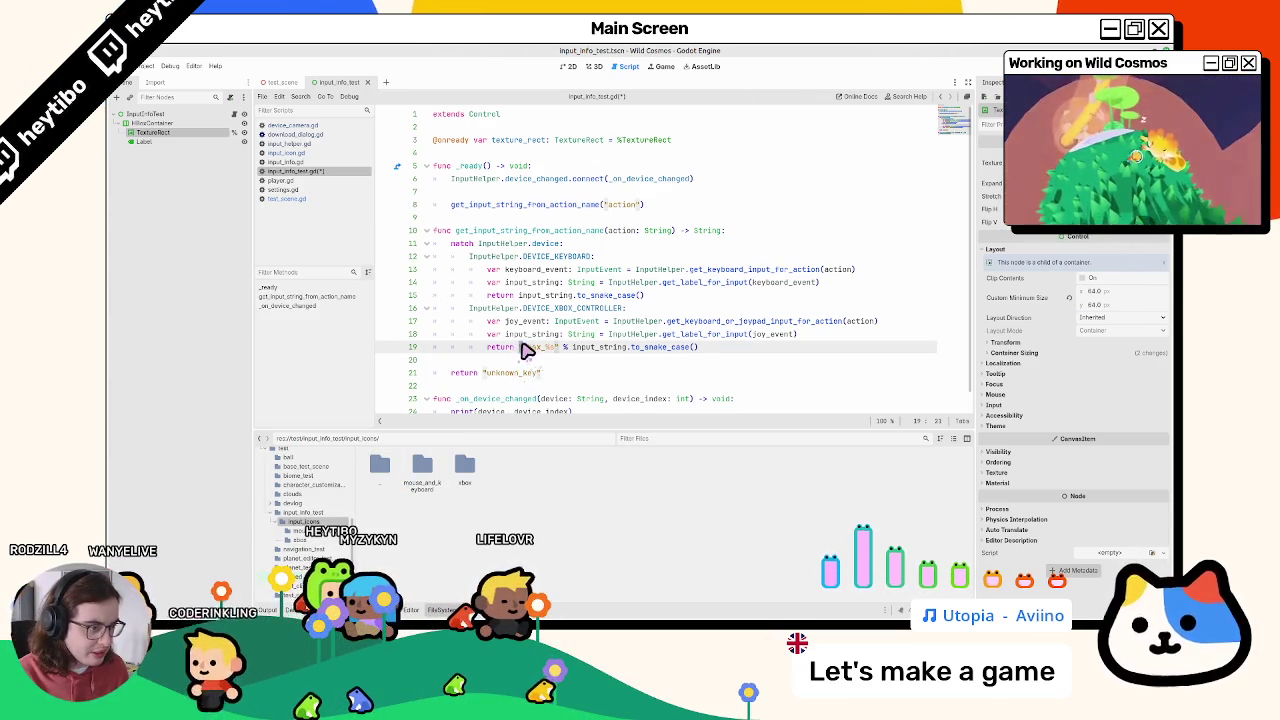
left_click(525, 334)
double_click(381, 462)
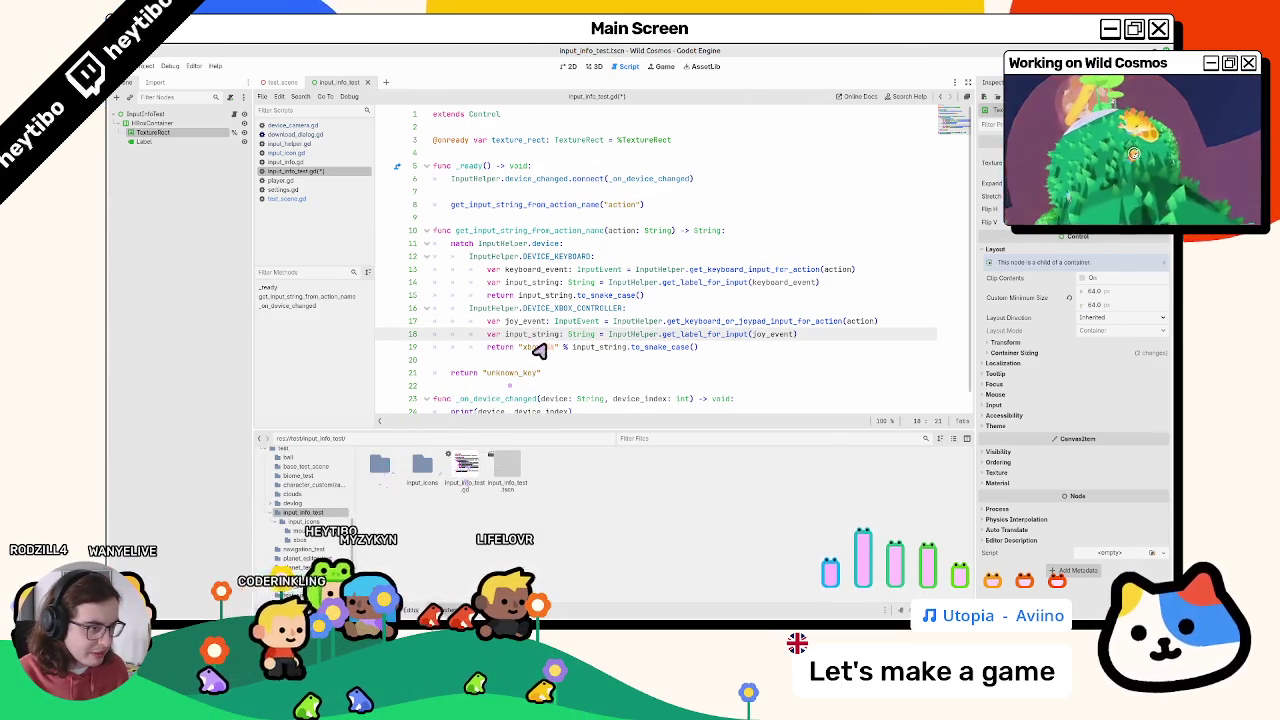
left_click(519, 349)
scroll(587, 357, "down", 1)
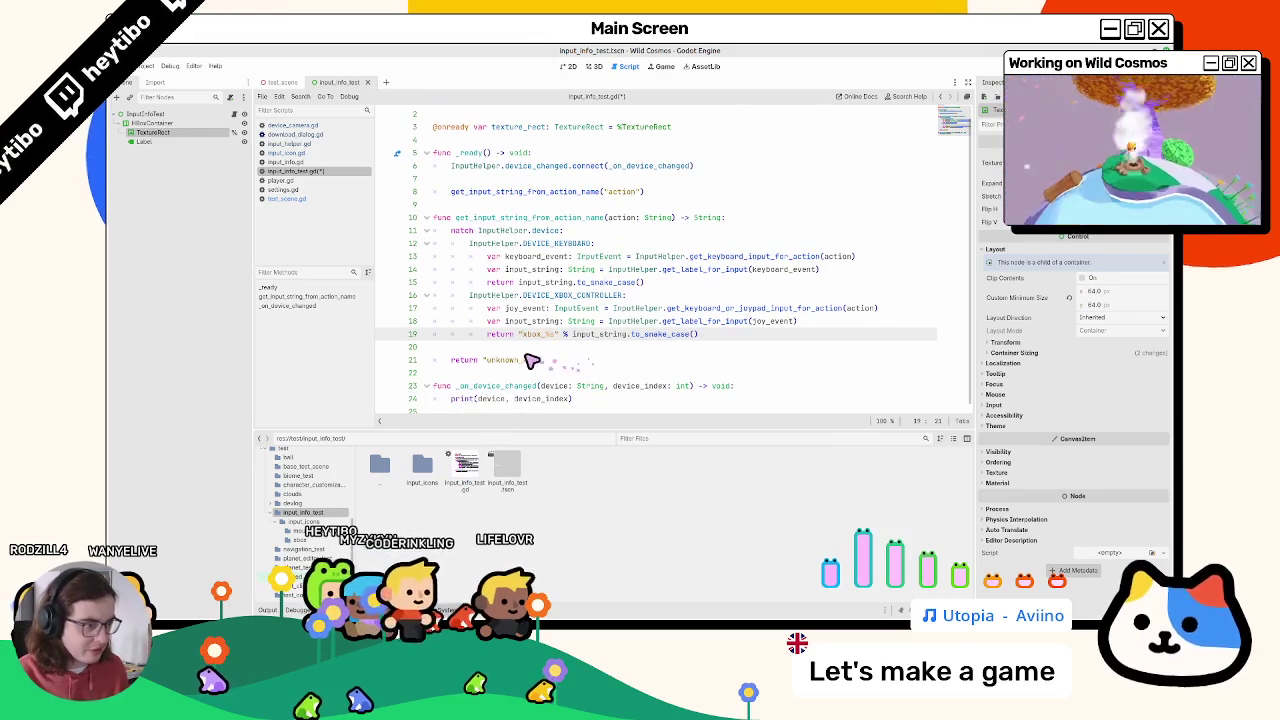
double_click(518, 218)
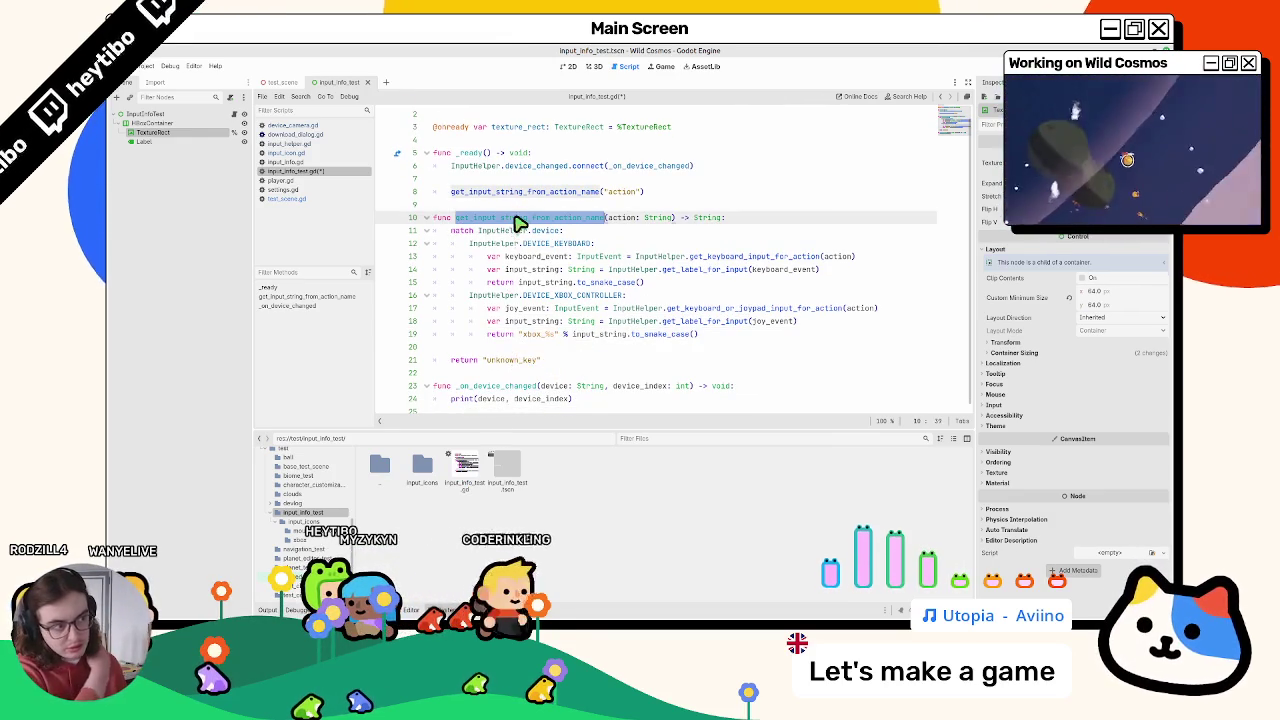
Step: Store the call's result in a variable input_name typed as String
left_click(452, 191)
type("var ")
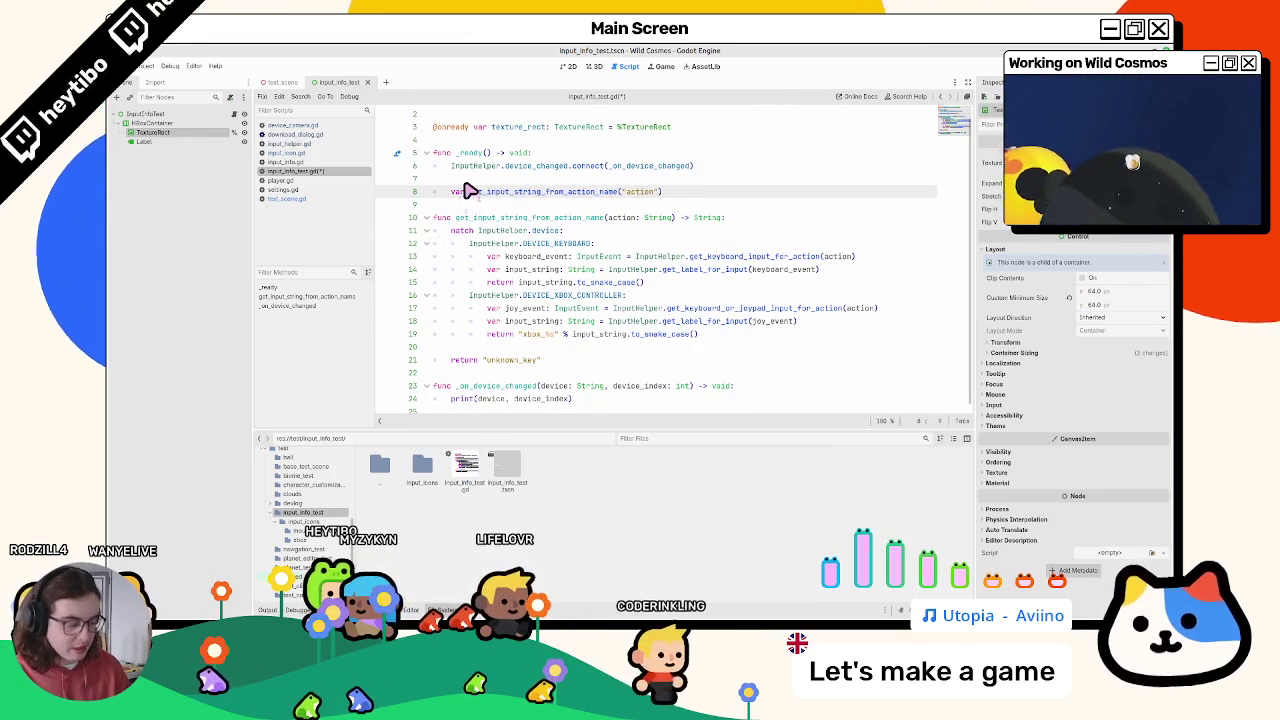
type("input_name: ")
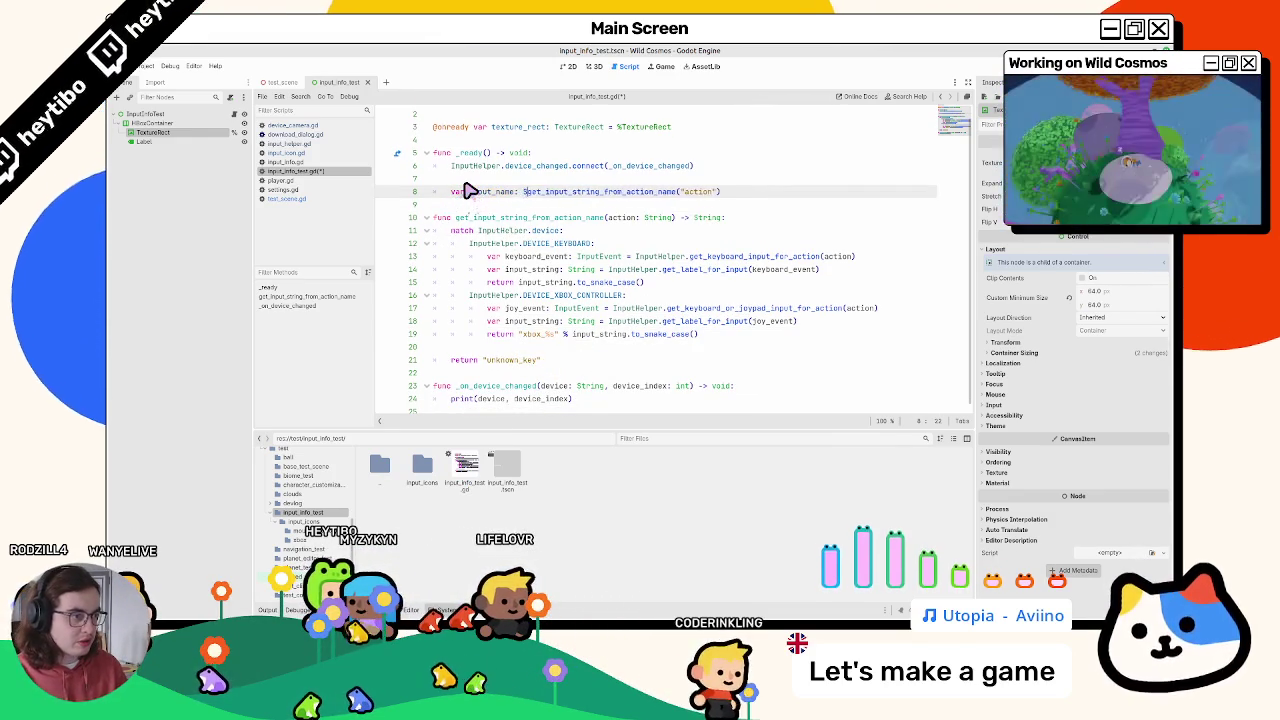
type("string ")
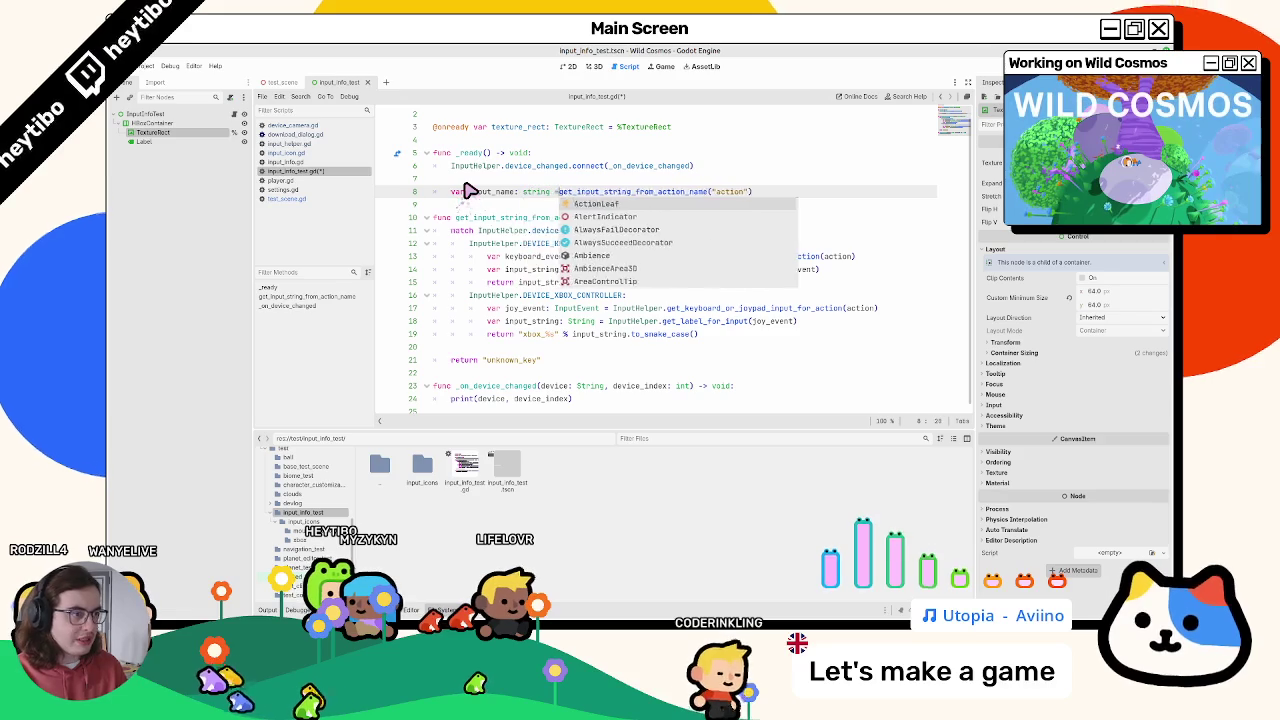
type("=")
key("Left")
key("Left")
key("Left")
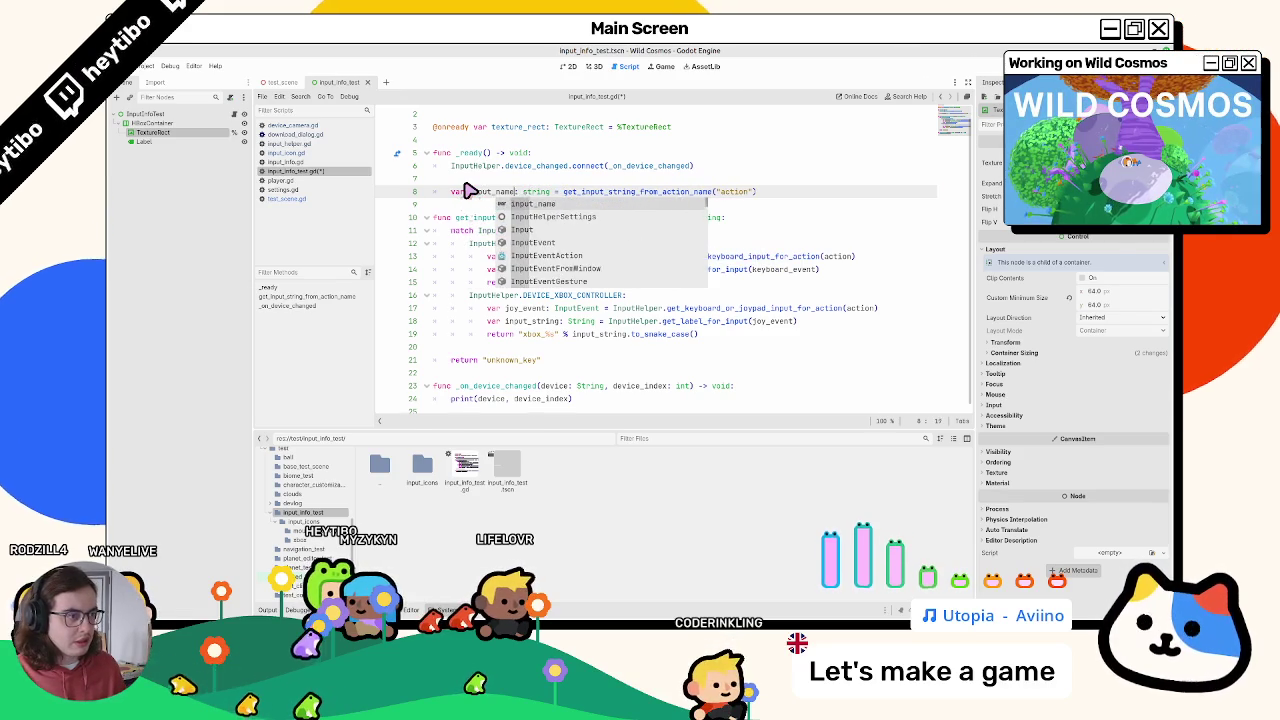
key("Right")
key("Right")
key("Right")
key("BackSpace")
type("S")
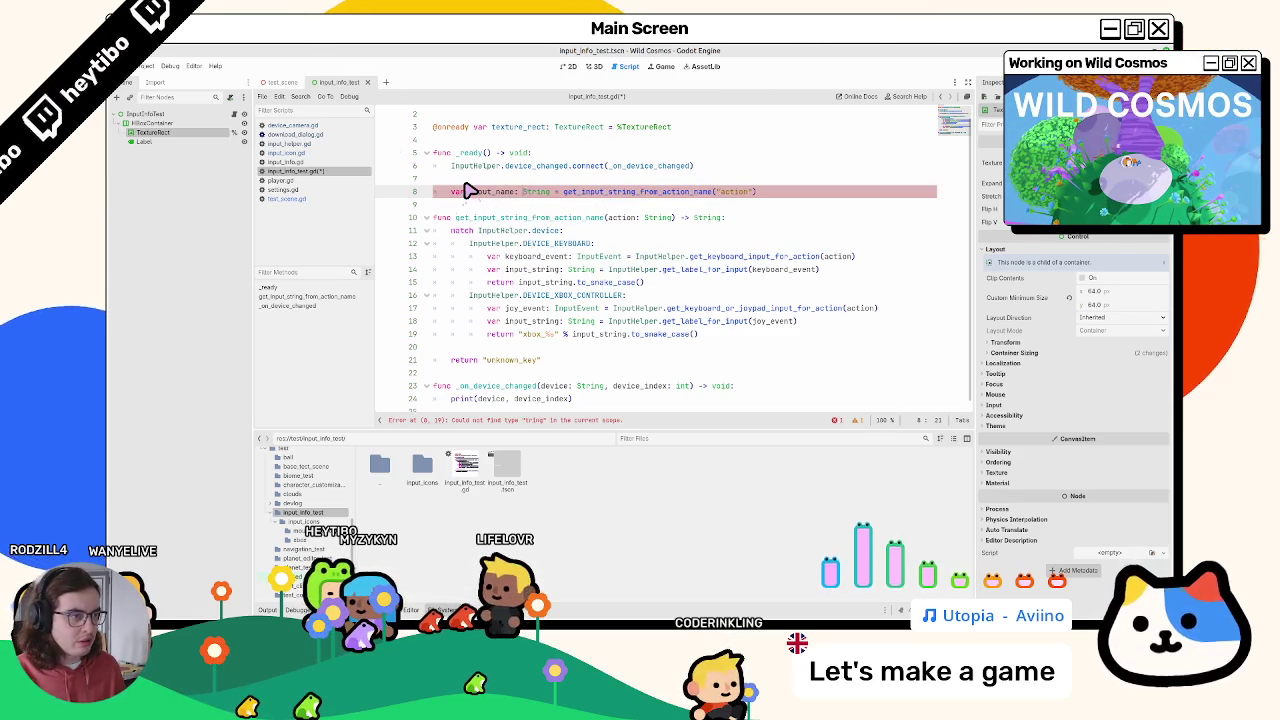
Step: Rename the variable to action_name and start a new line below line 8
left_click(470, 191)
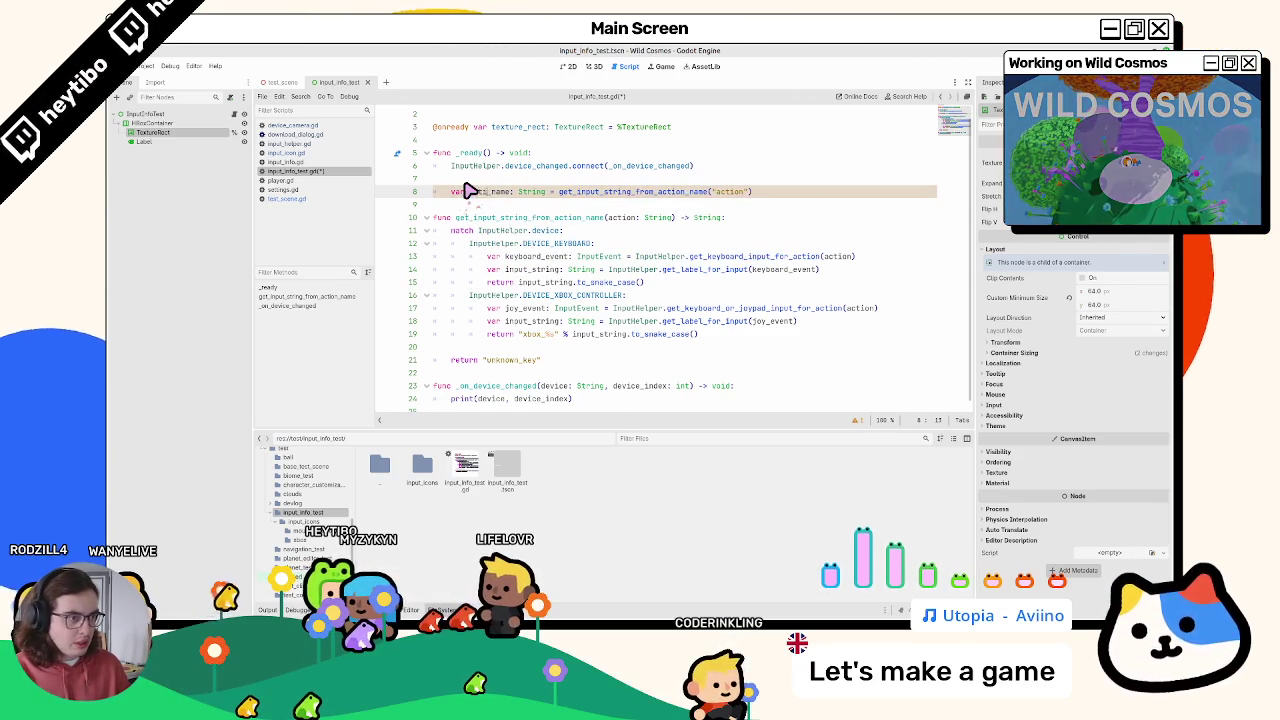
type("action")
left_click(898, 190)
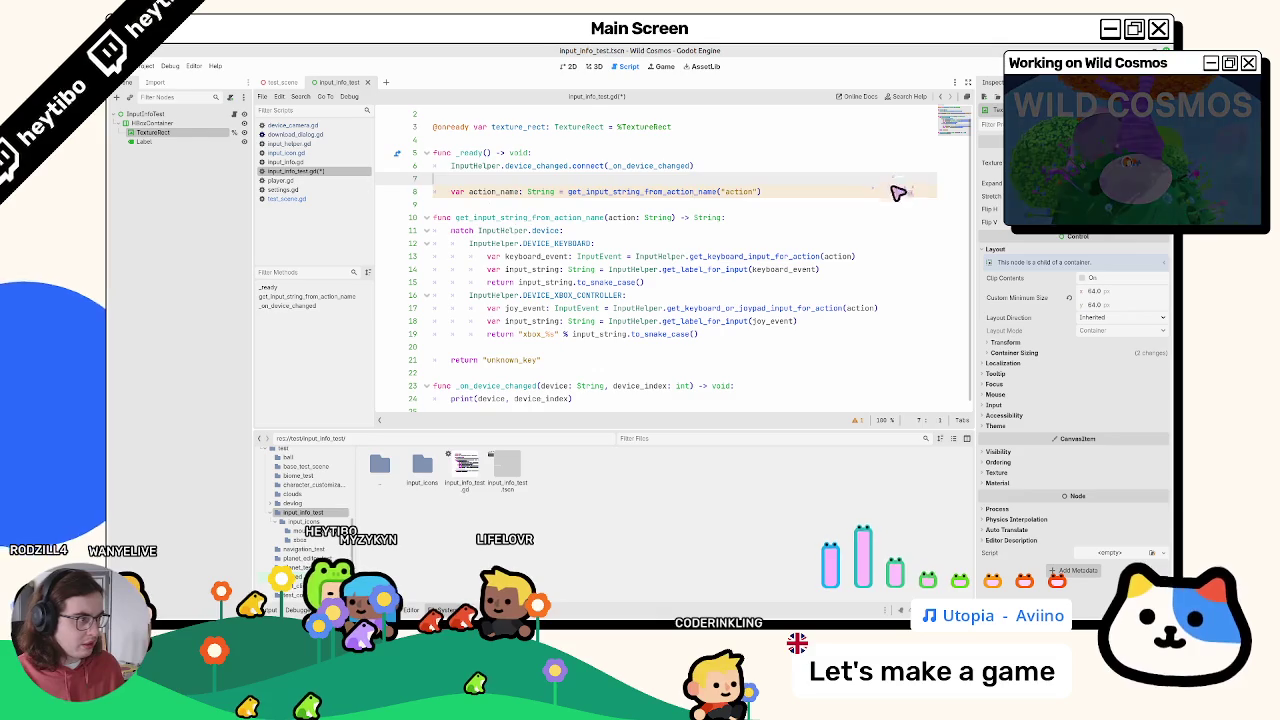
key("Return")
type("print(")
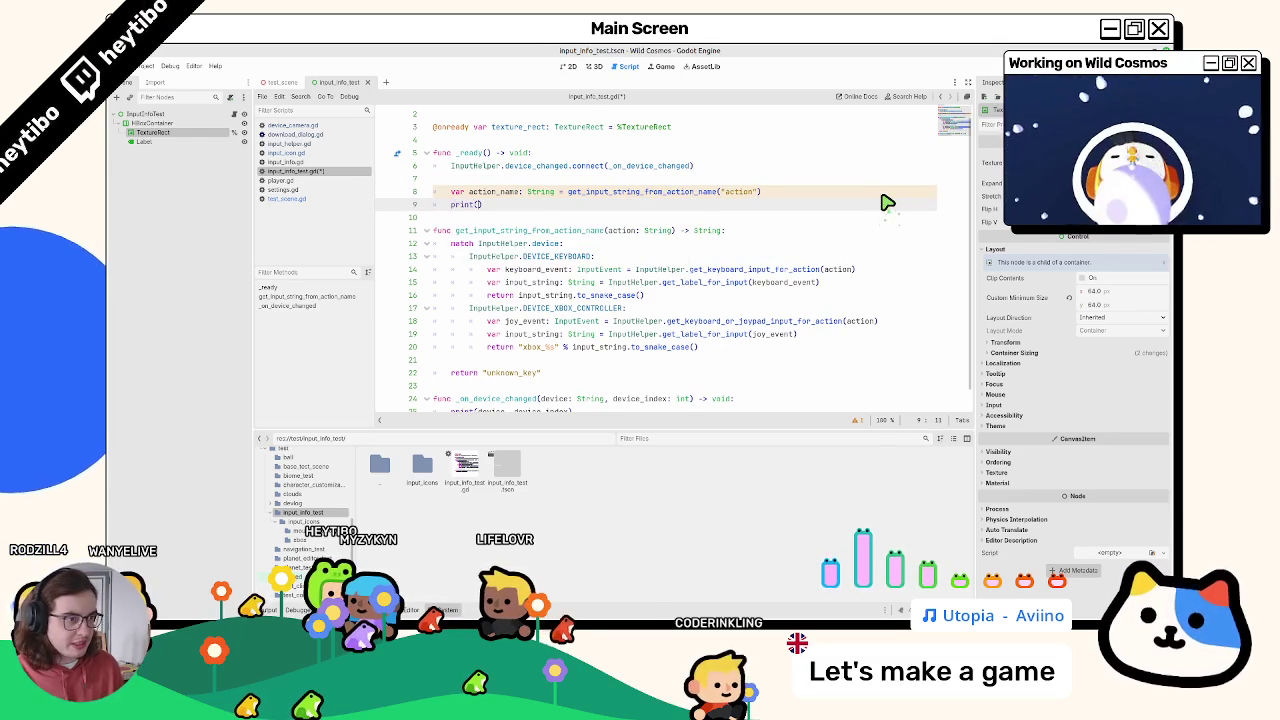
Step: Rework the print argument, removing the first path_join attempt and clearing the quoted text
type("action_name.path_join(")
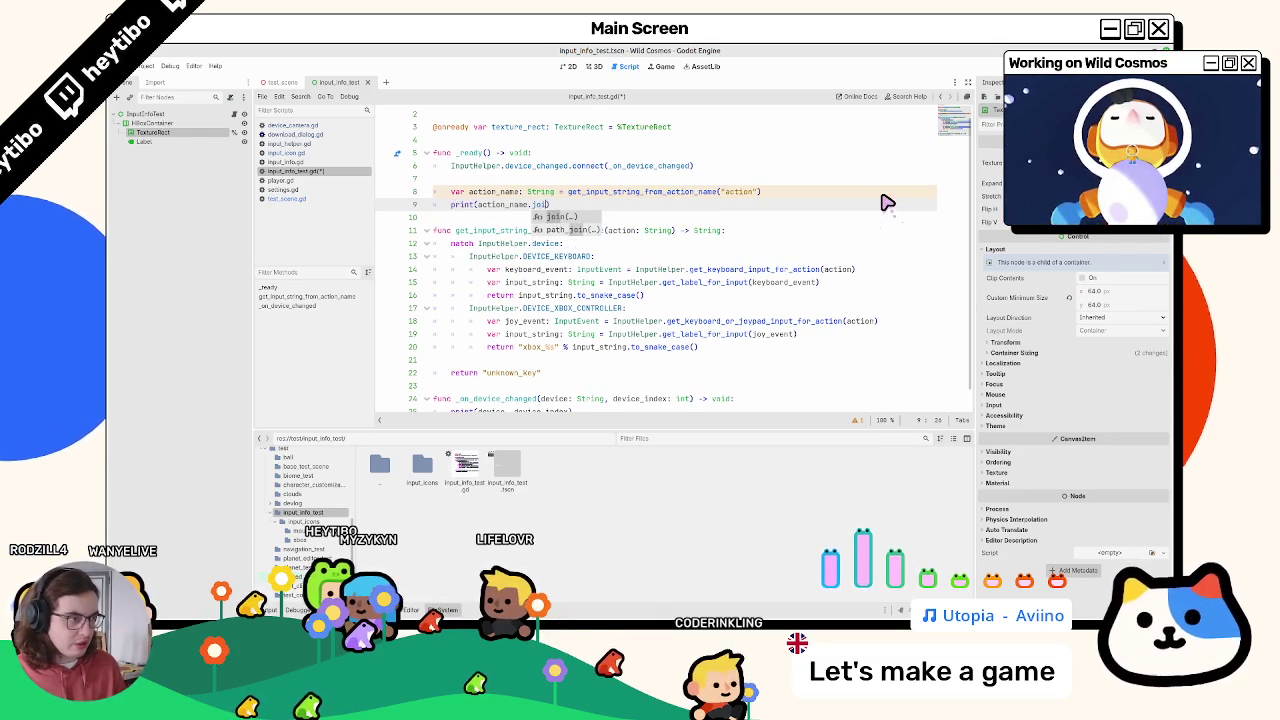
type("\"./")
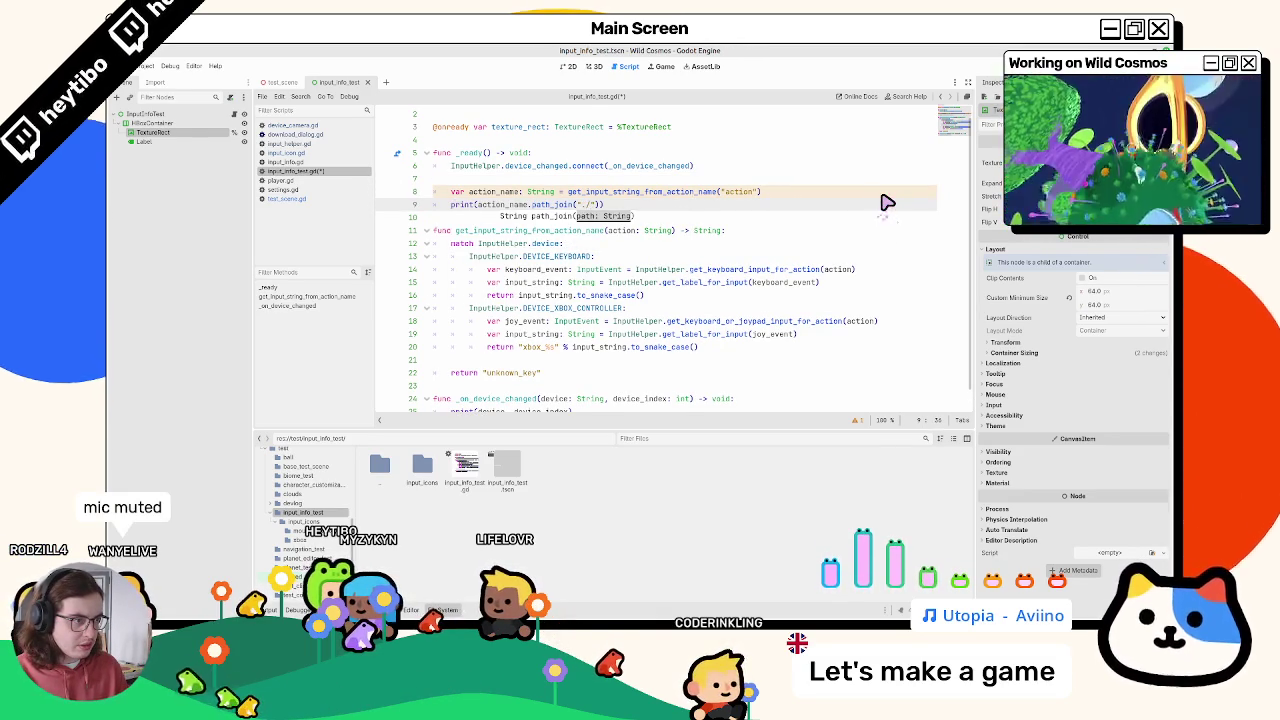
key("BackSpace")
key("BackSpace")
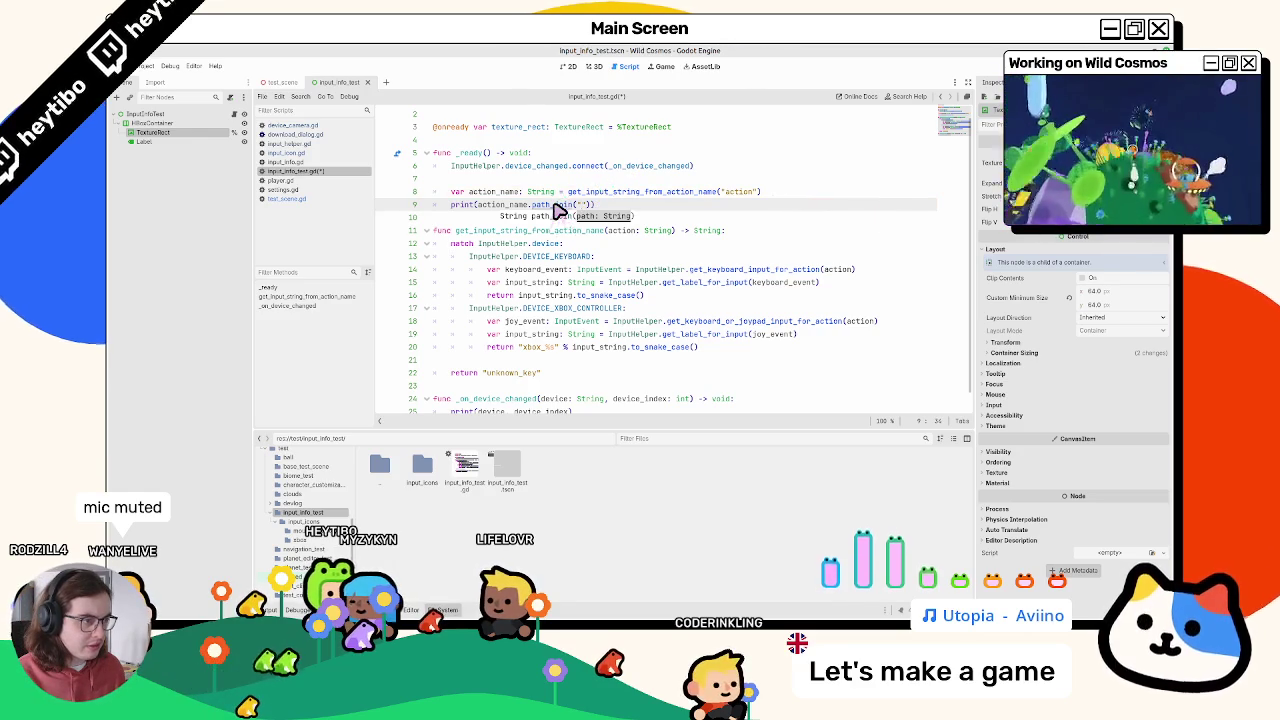
left_click_drag(530, 204, 594, 205)
key("BackSpace")
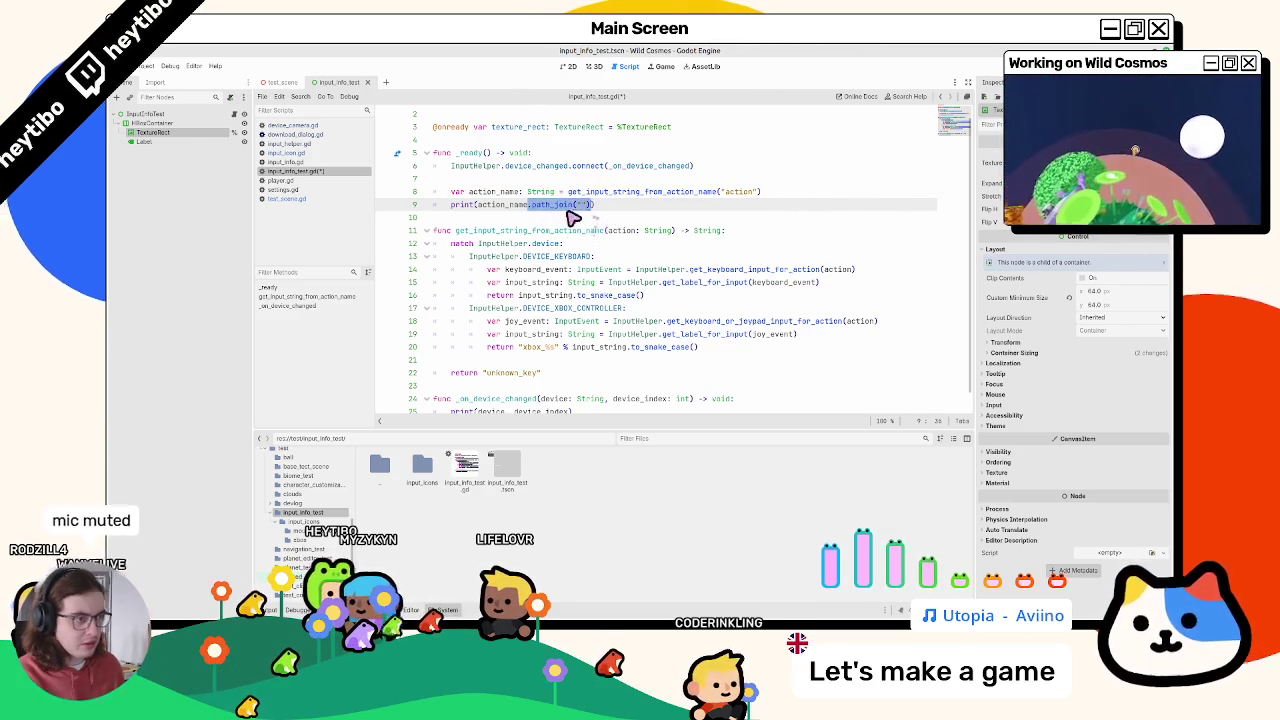
double_click(523, 205)
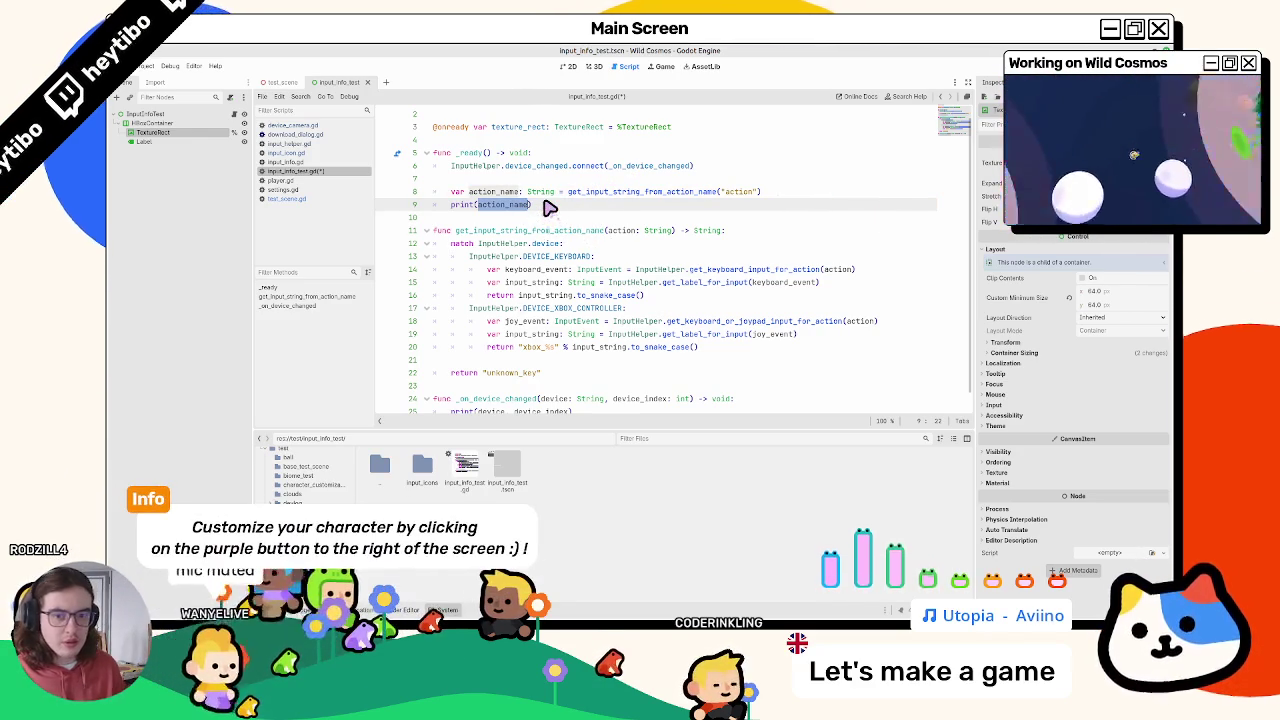
type("\"")
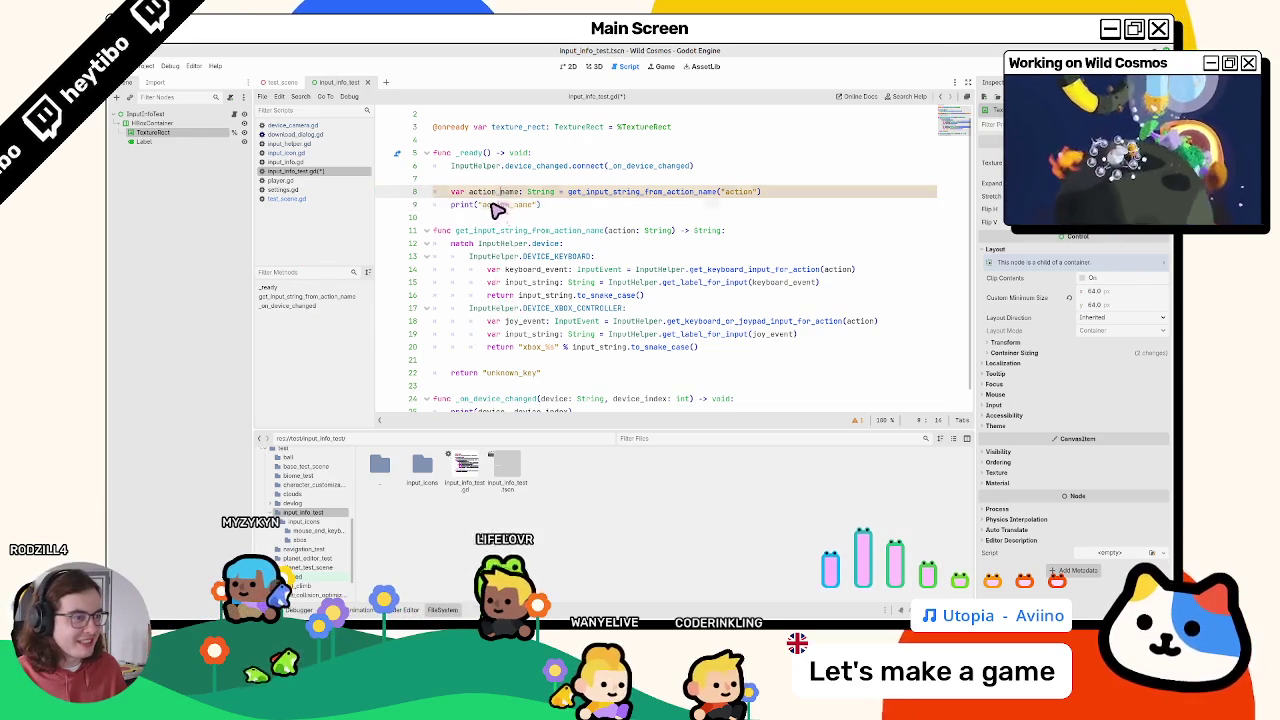
mouse_move(492, 209)
key("BackSpace")
key("BackSpace")
key("BackSpace")
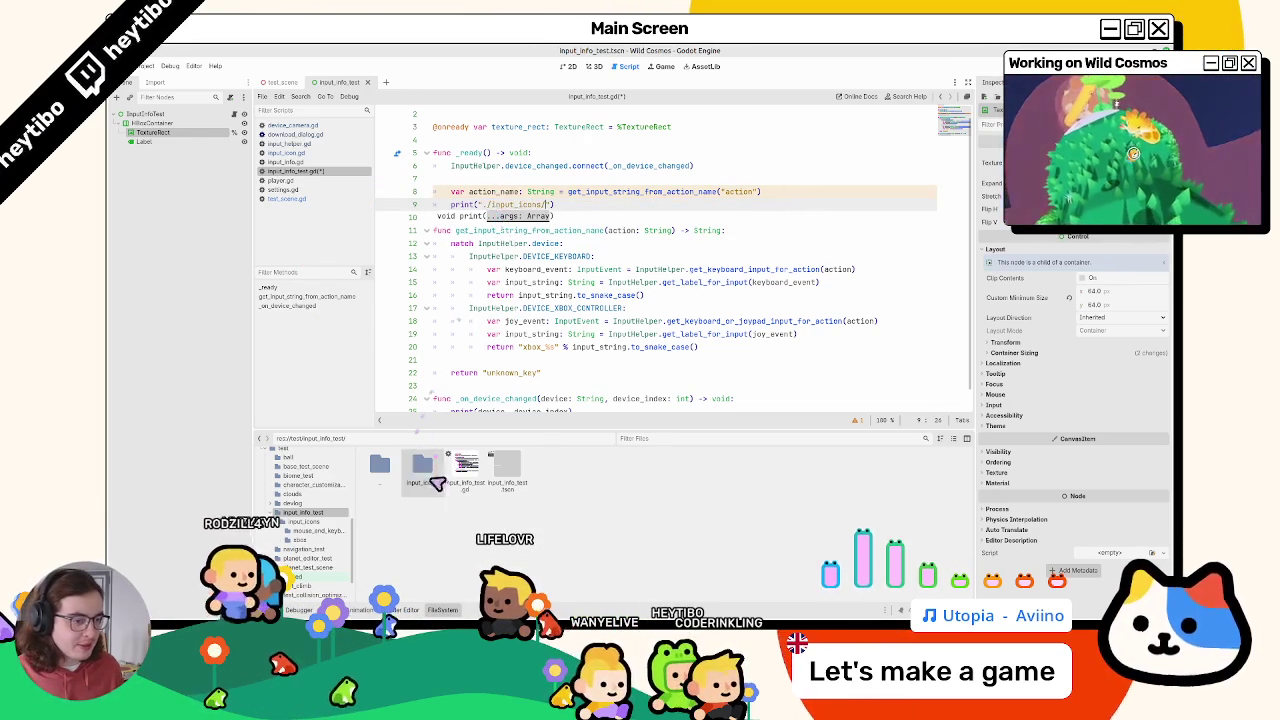
Step: Write the print argument as "./input_icons/xbox".path_join(action_name)
double_click(432, 478)
key("ctrl+z")
key("ctrl+z")
key("ctrl+shift+z")
type("/")
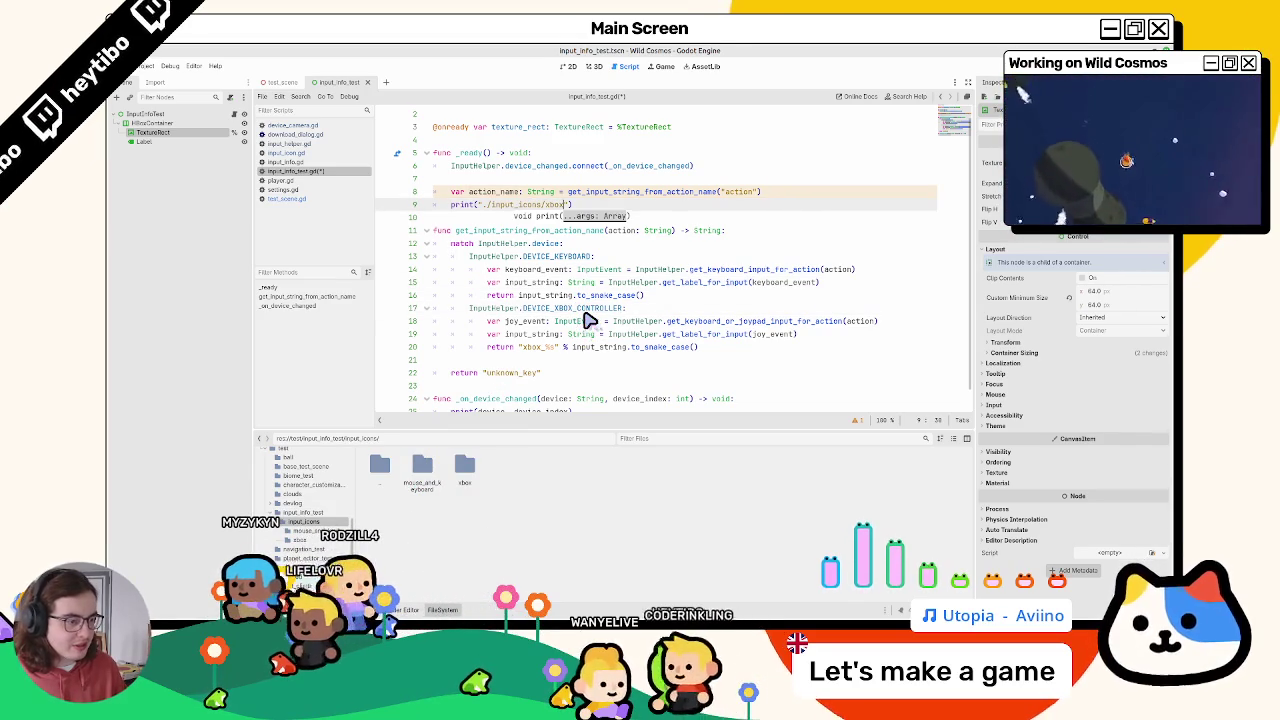
double_click(464, 465)
key("ctrl+z")
key("ctrl+z")
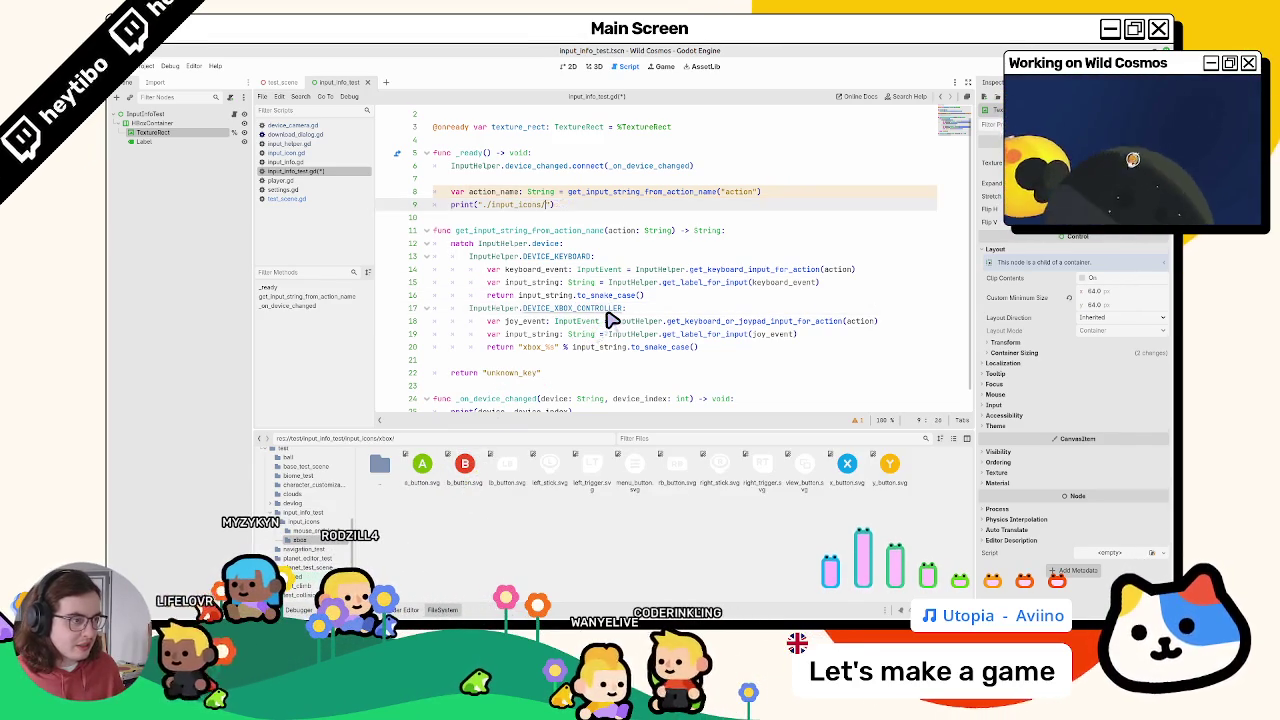
type("xbox/a_")
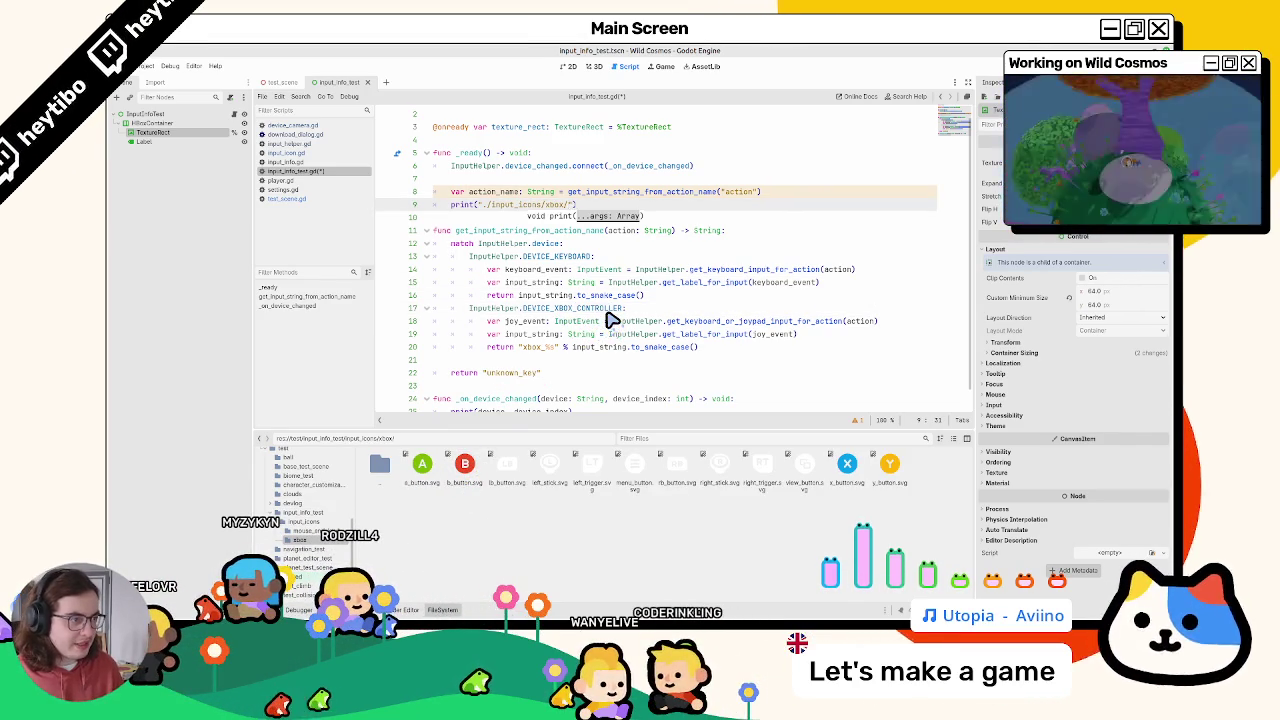
type("\".j")
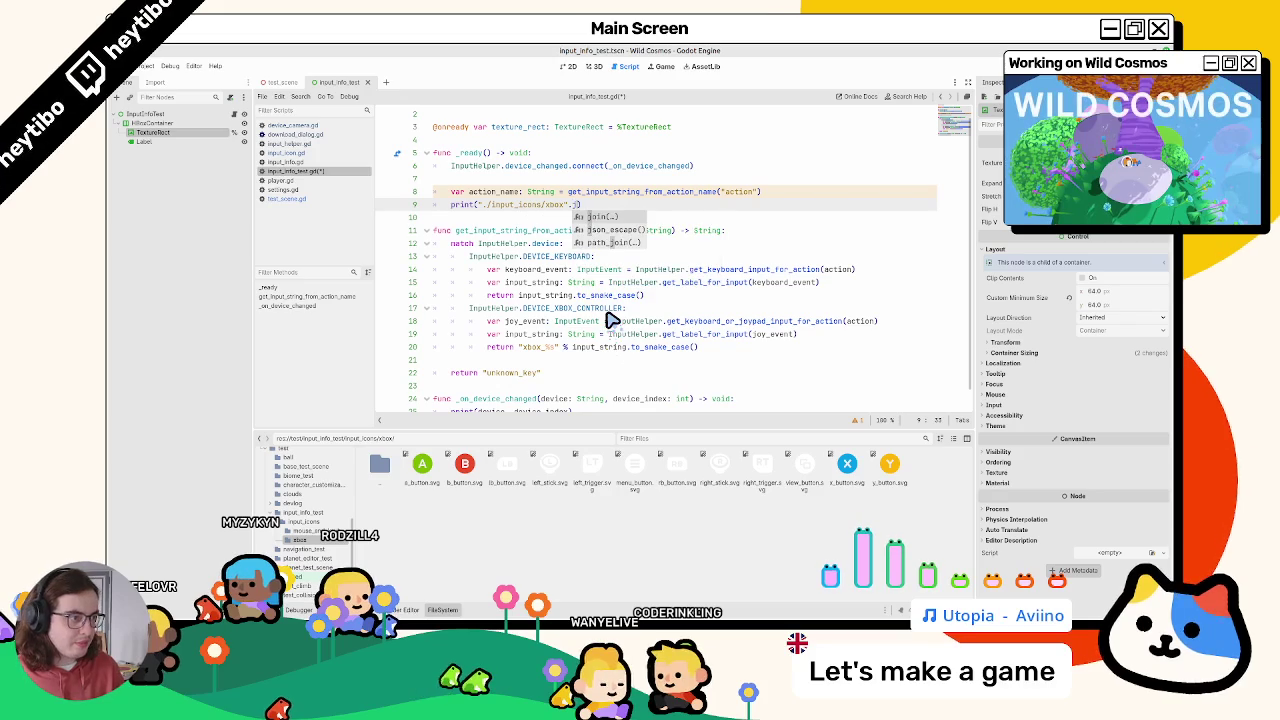
type("pa")
key("Return")
type("action_name")
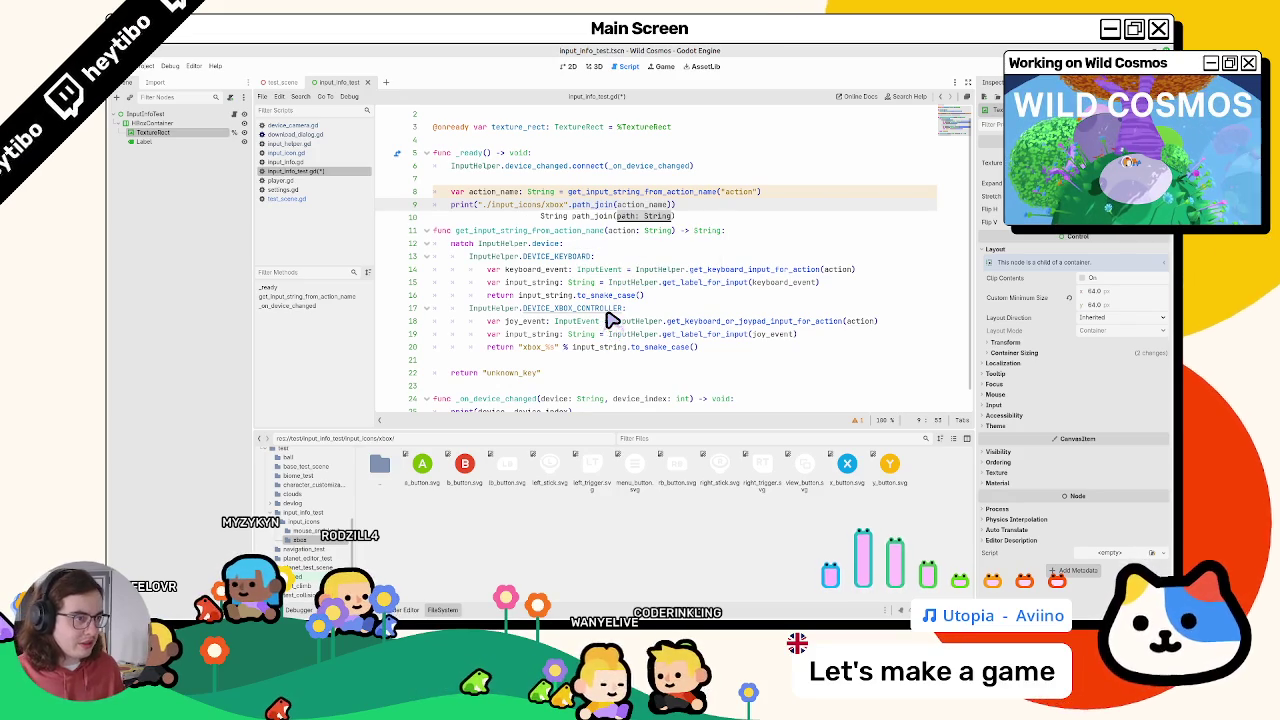
Step: Save input_info_test.gd and run the scene to check the printed icon path
key("ctrl+s")
key("F6")
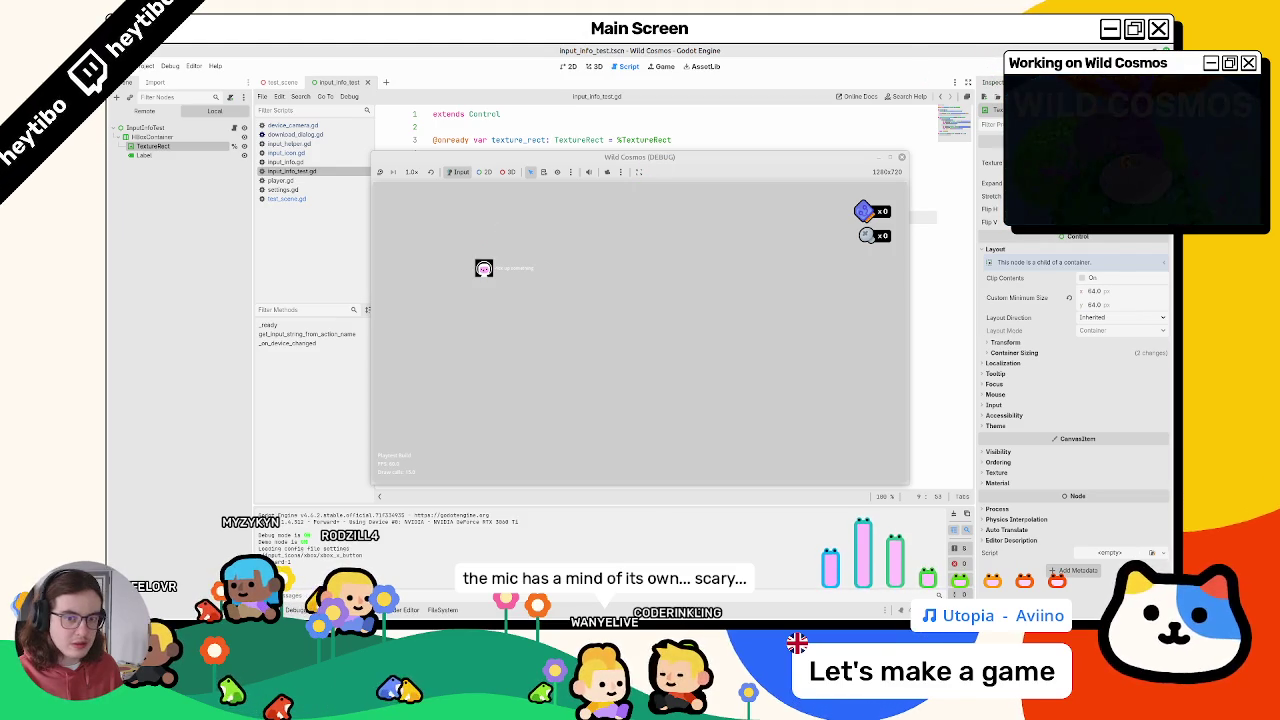
key("F8")
left_click(678, 218)
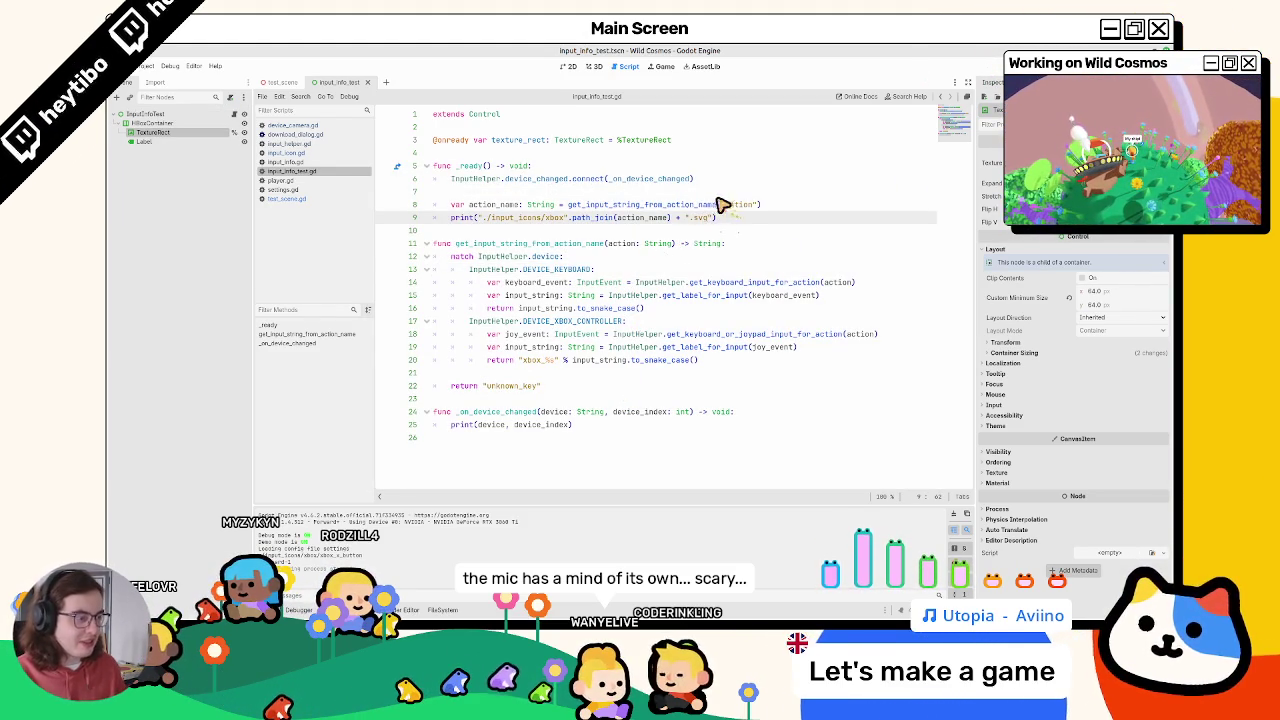
Step: Replace the print with a String variable path holding the icon's .svg path expression
key("alt+f")
left_click(655, 270)
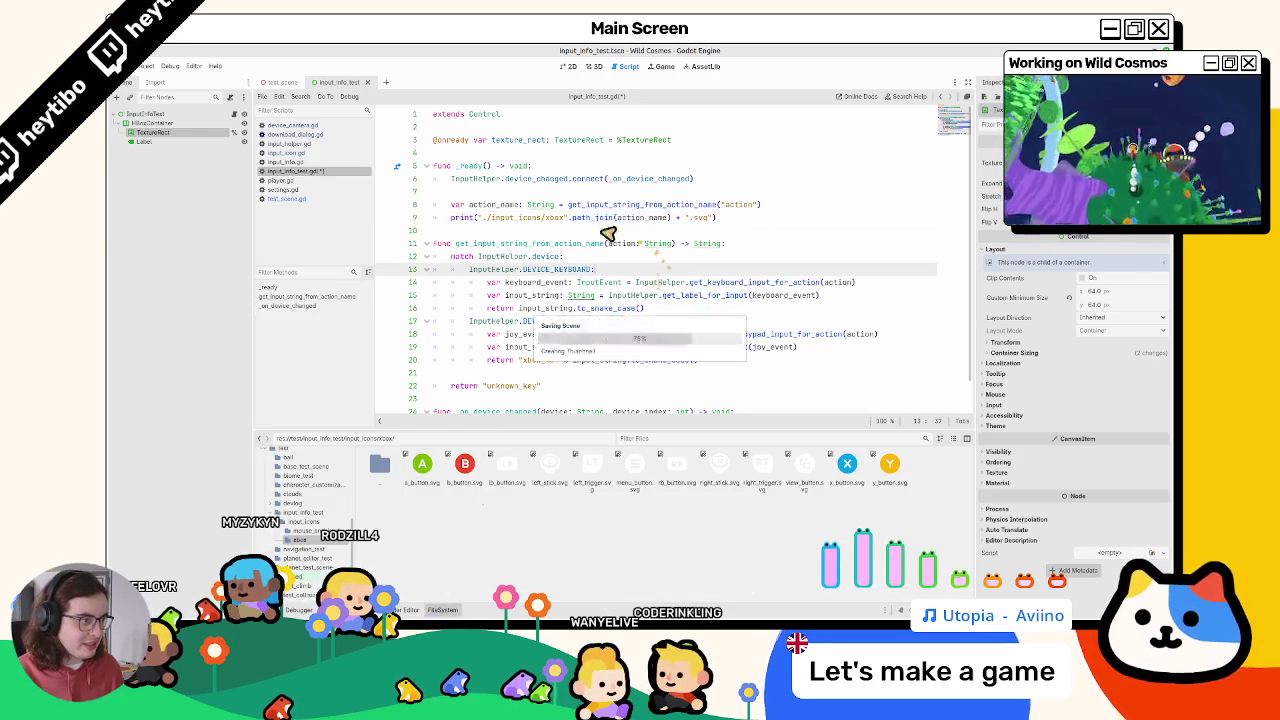
mouse_move(480, 218)
left_mouse_down()
mouse_move(694, 209)
mouse_move(718, 222)
left_mouse_up()
key("ctrl+c")
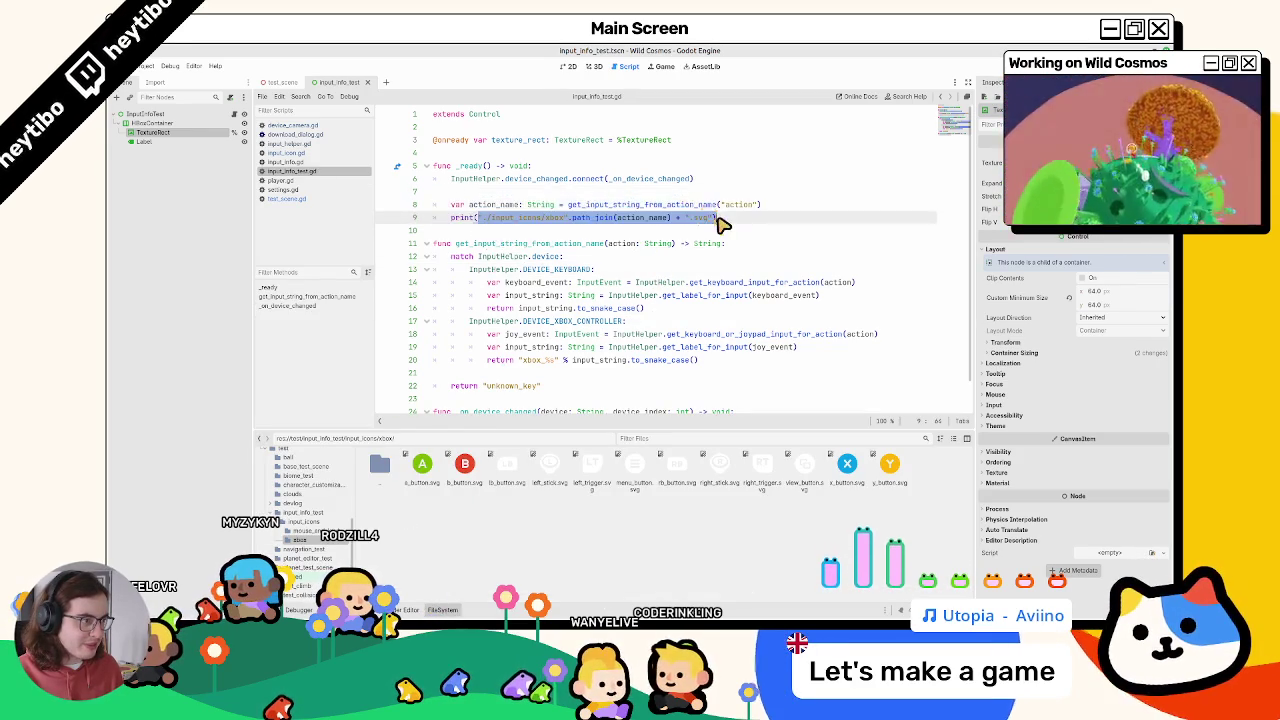
left_click_drag(448, 218, 777, 211)
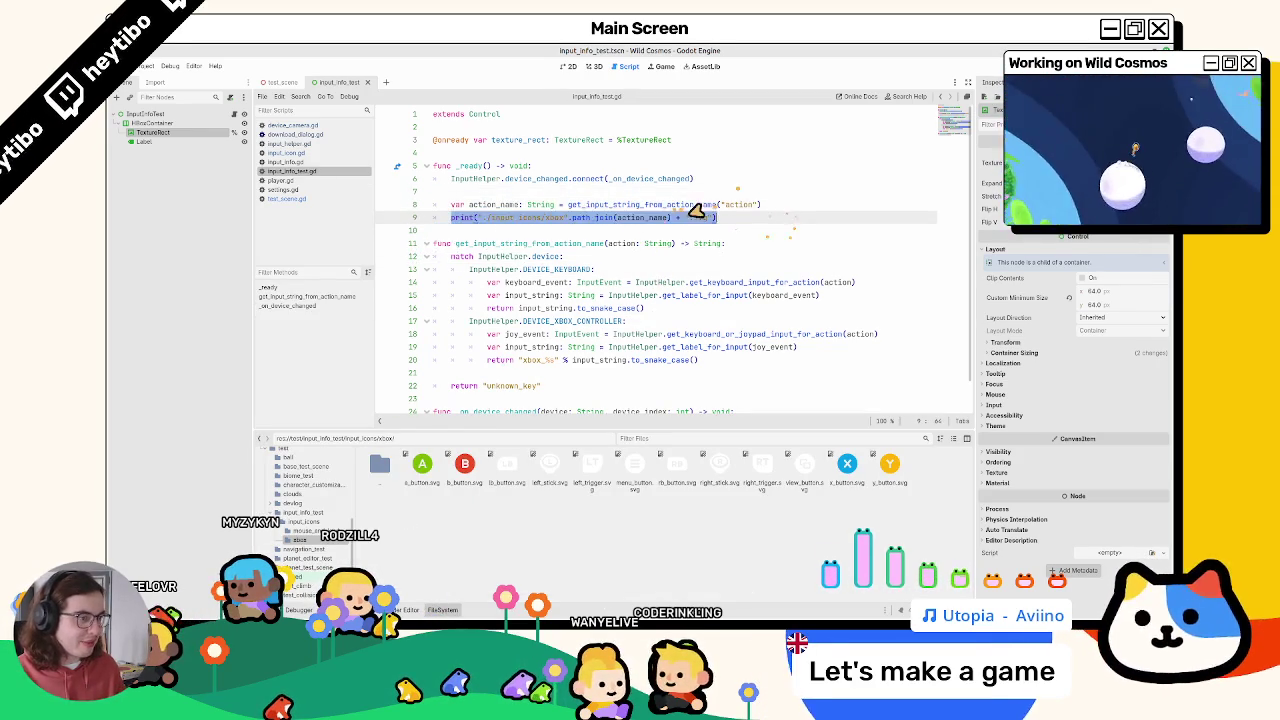
type("var path : String =")
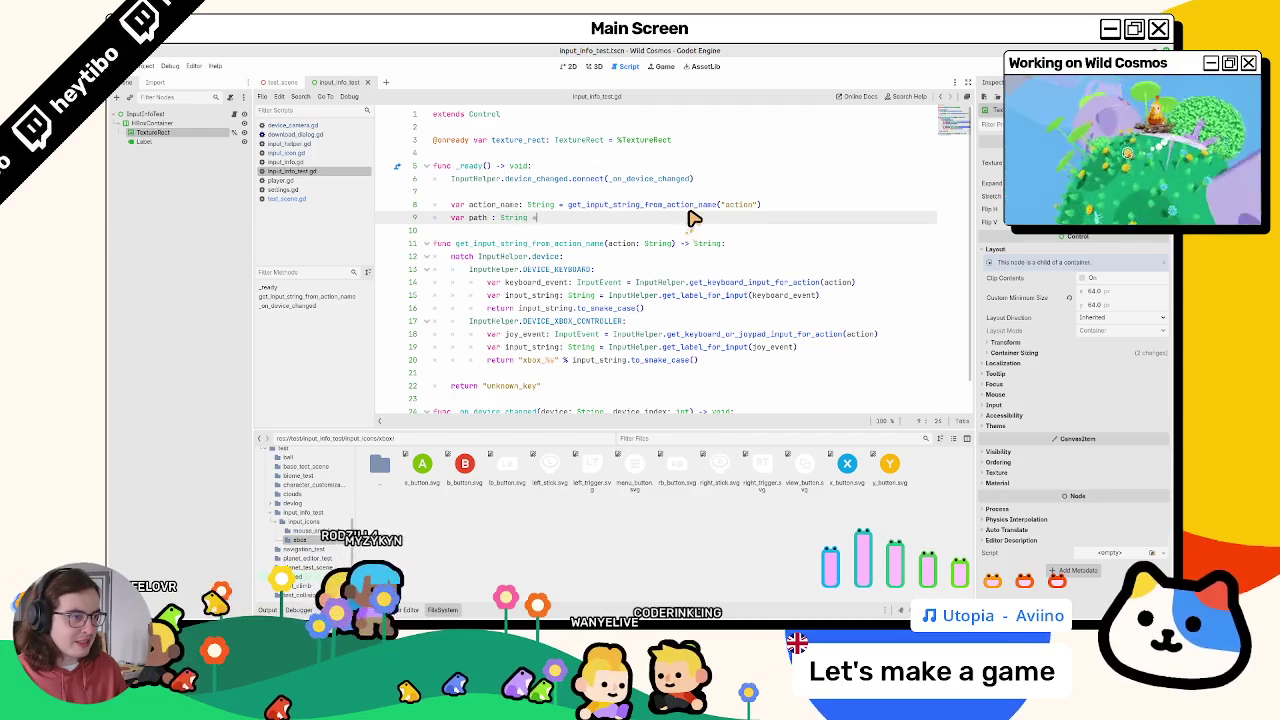
key("ctrl+v")
key("Return")
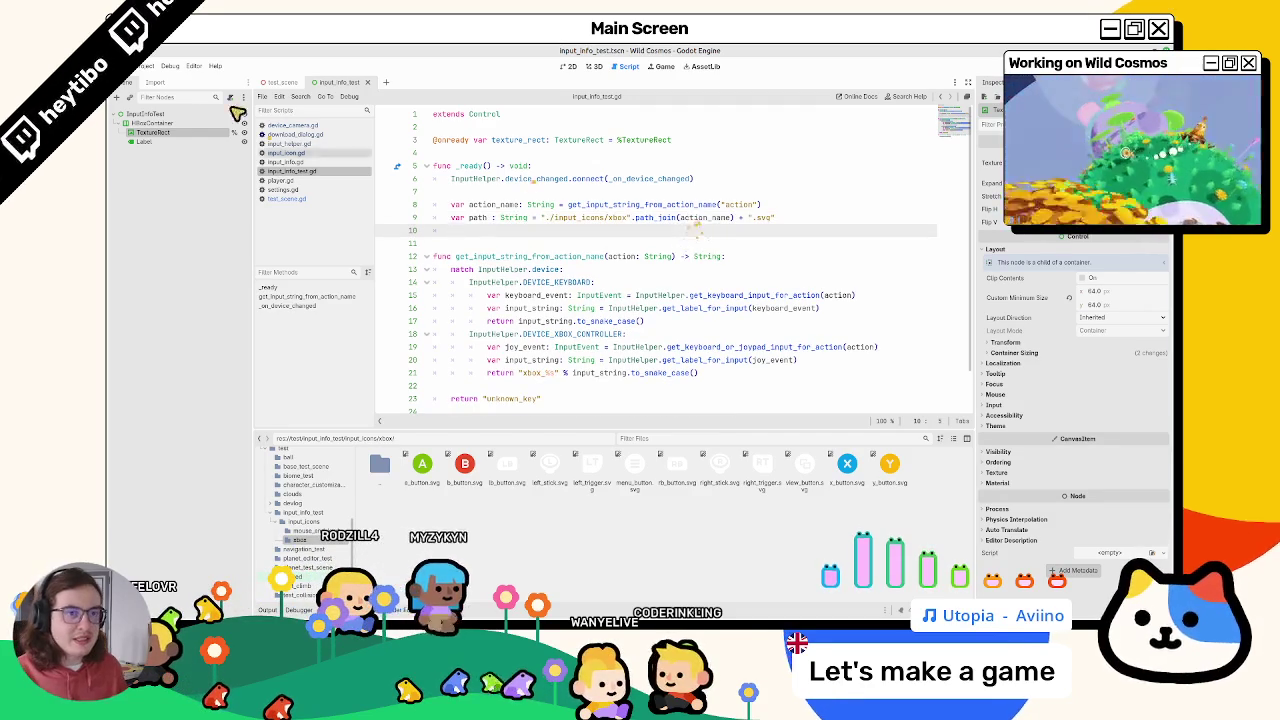
Step: Add texture_rect.texture = load(path) on line 10 and run the scene
double_click(520, 140)
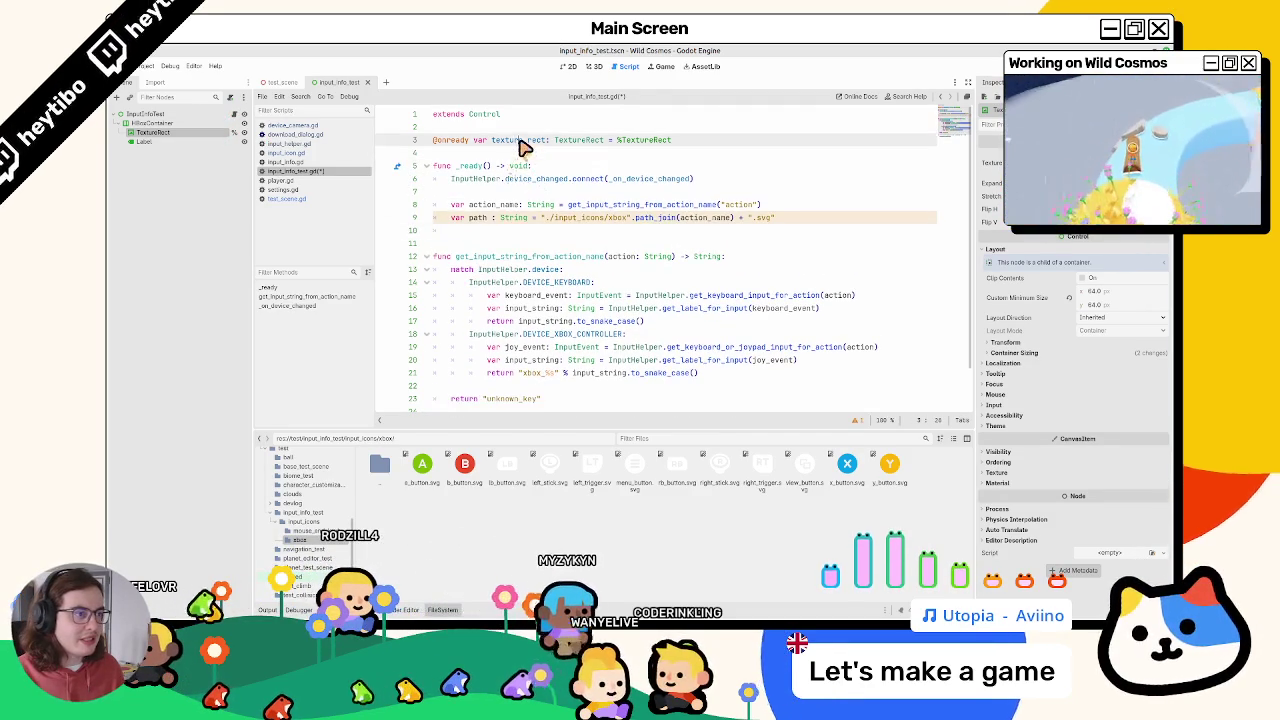
left_click(508, 234)
type("texture_rec")
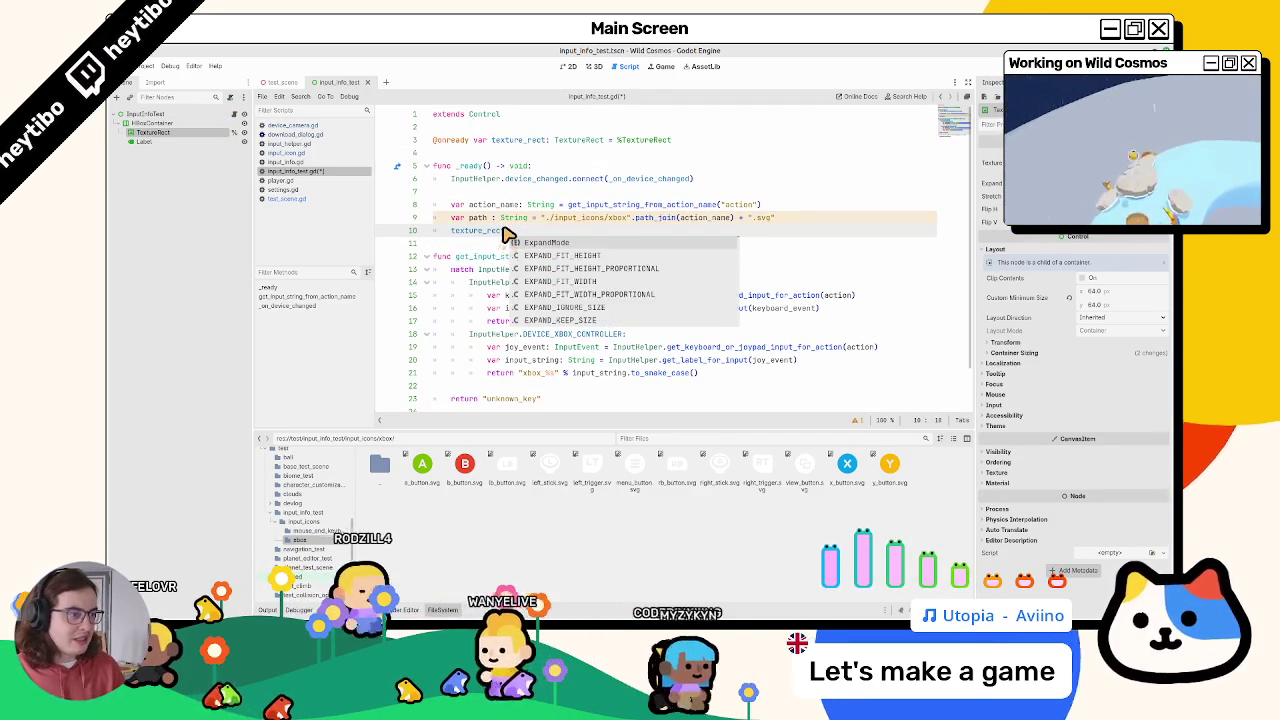
type("t.texture = ")
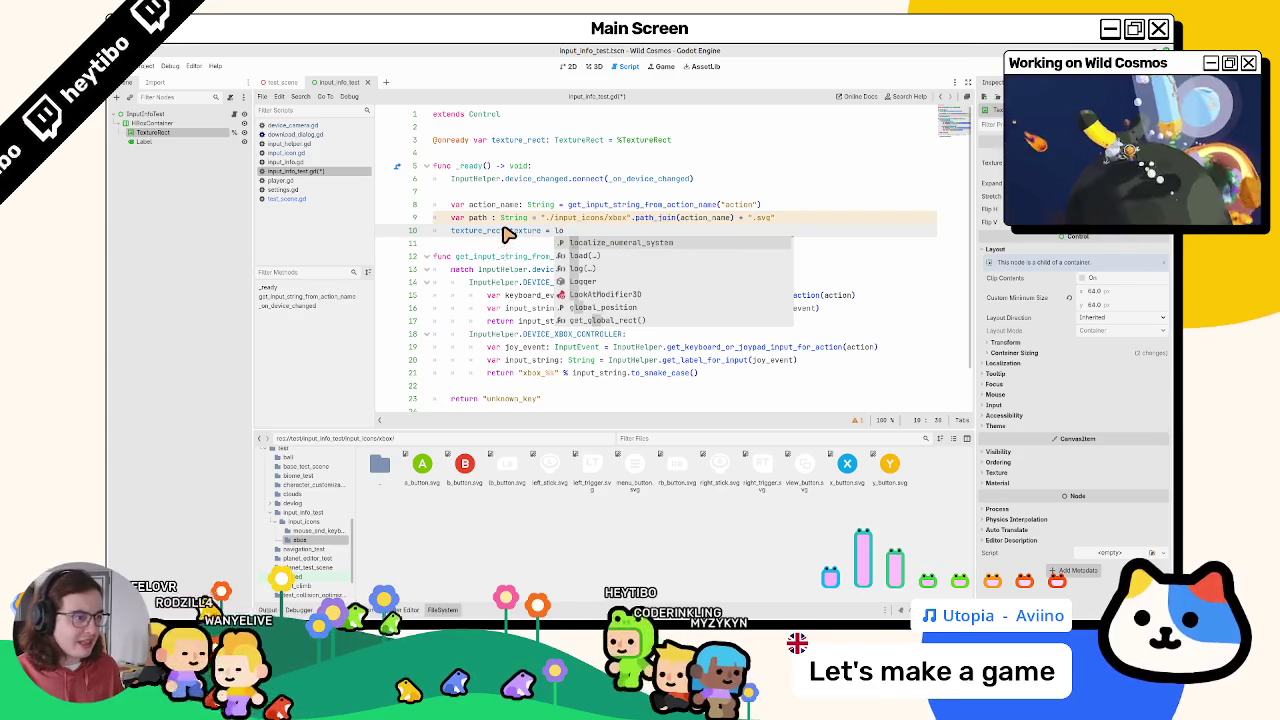
type("load(")
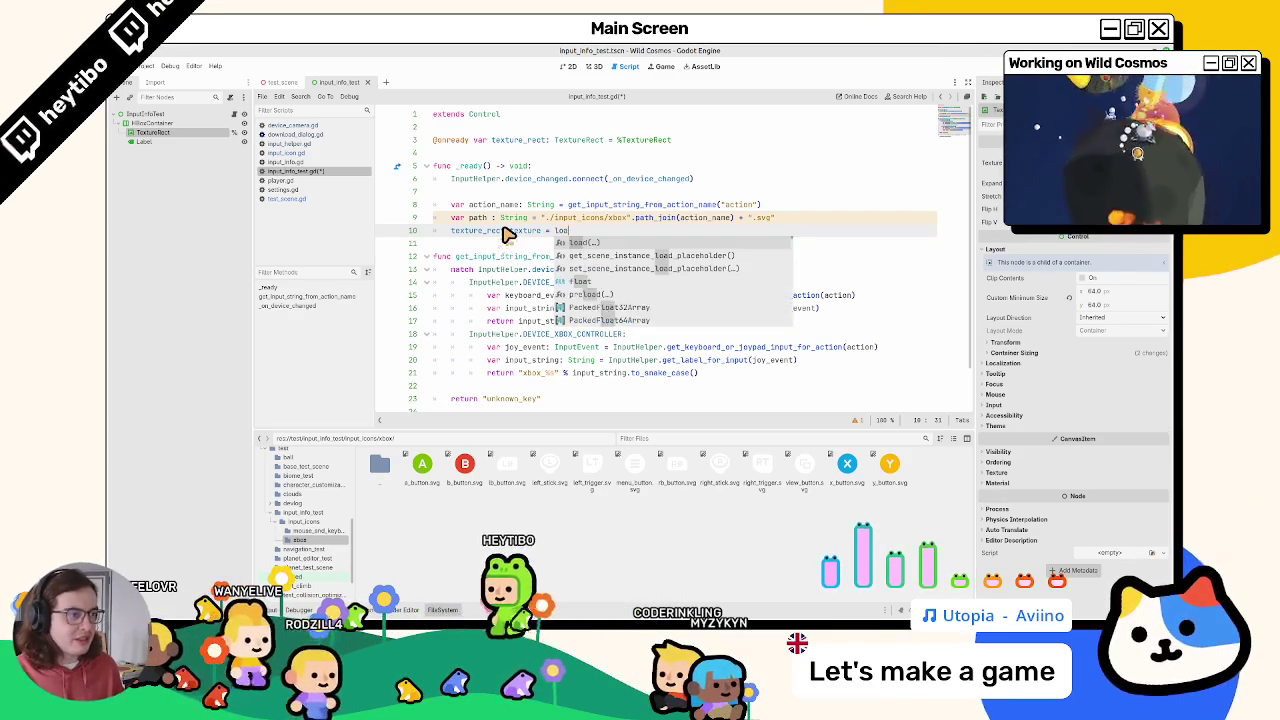
type("path")
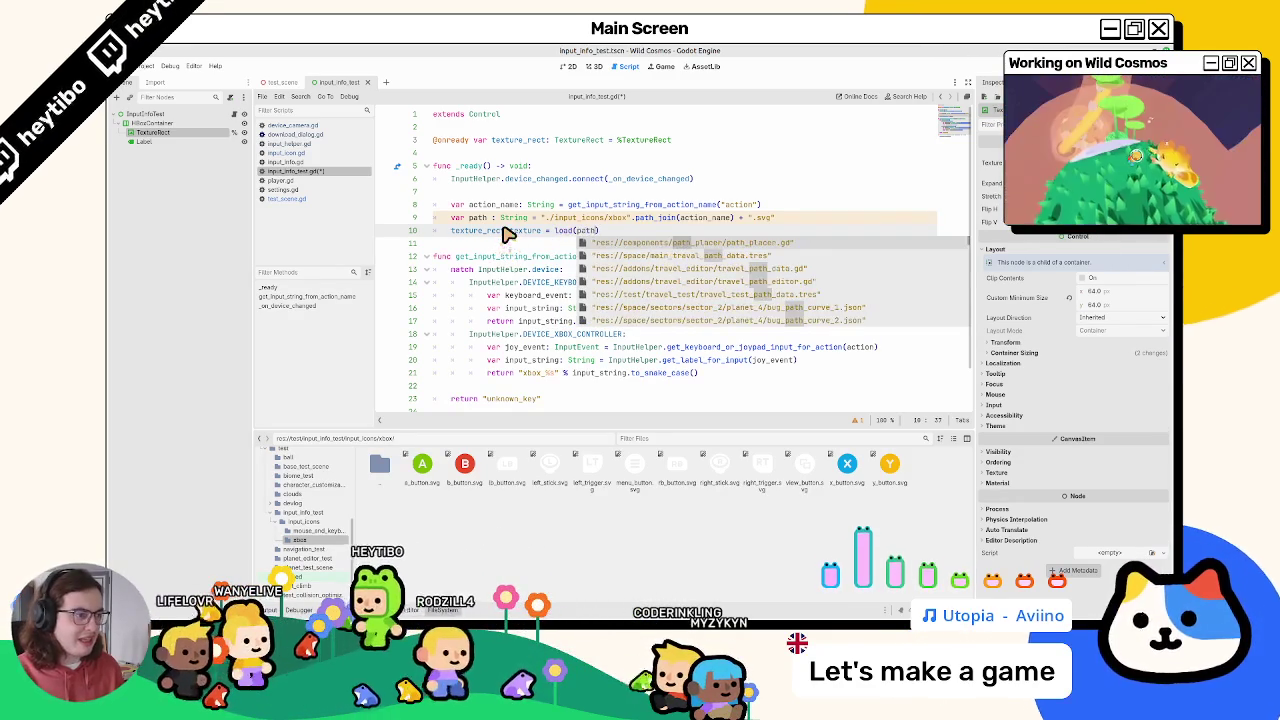
key("Escape")
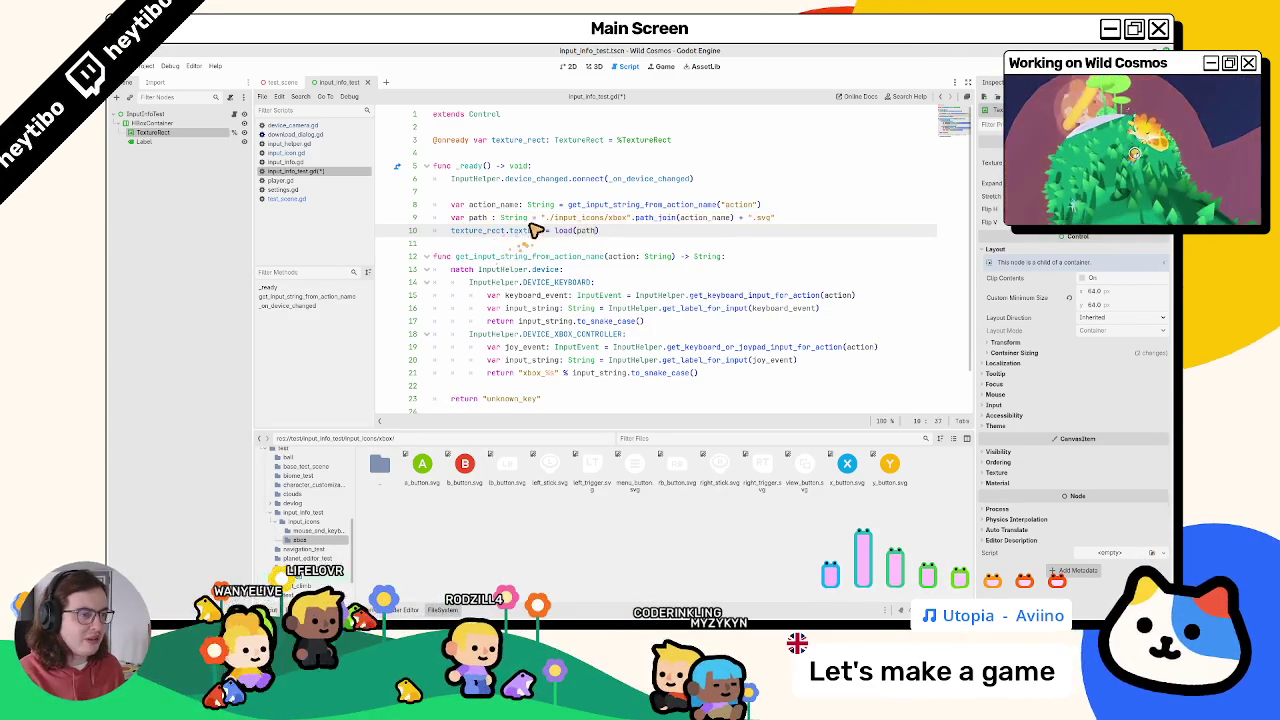
key("F6")
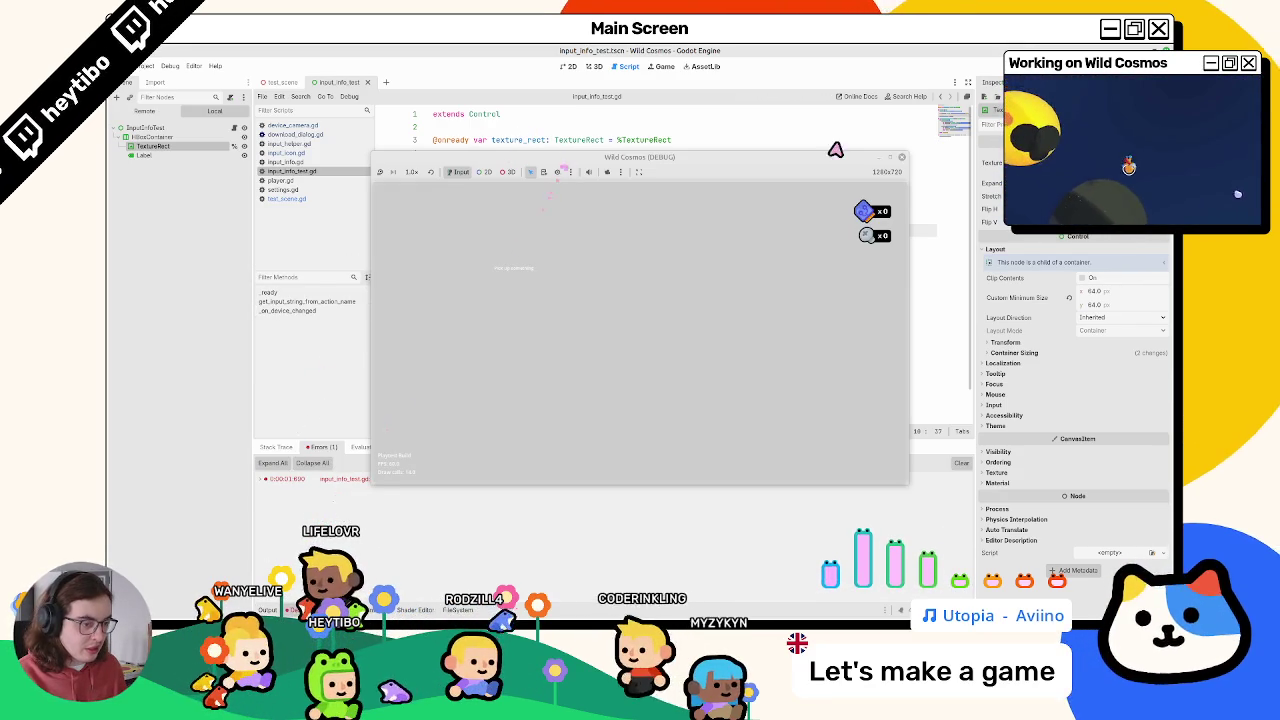
Step: Stop the running game and navigate the project files up to the input_info_test folder
left_click(901, 157)
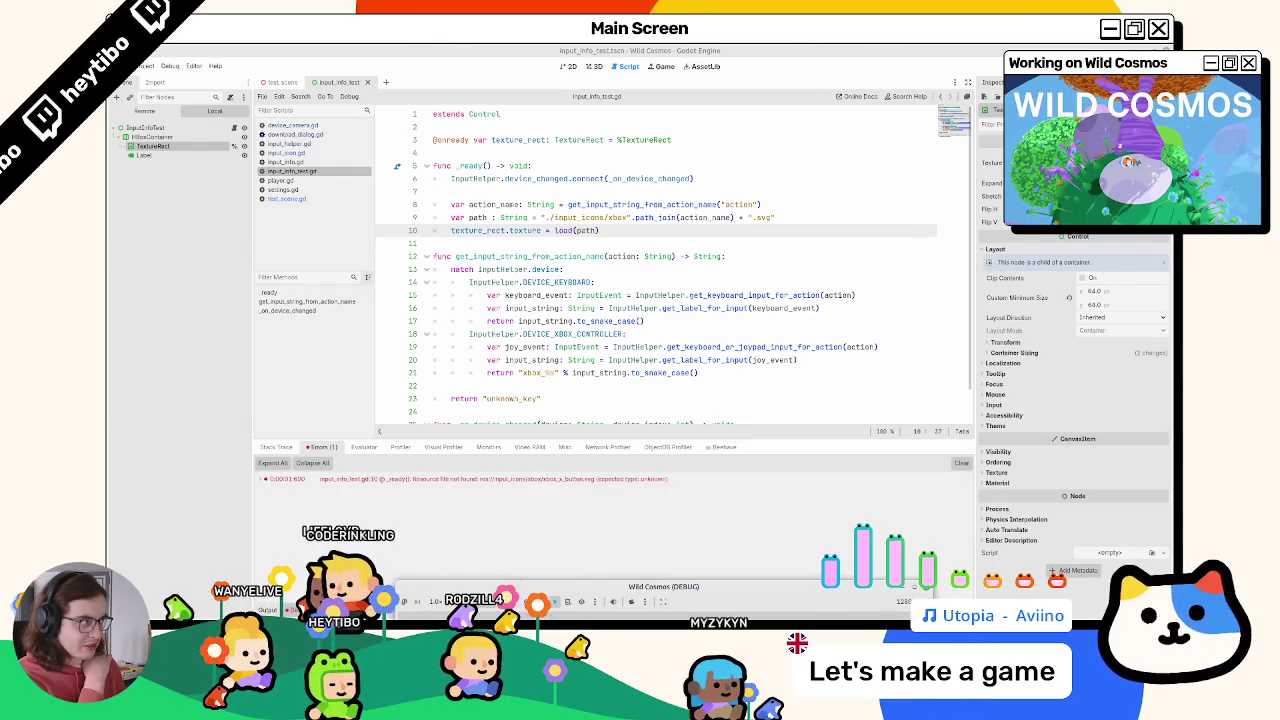
key("F8")
left_click(450, 612)
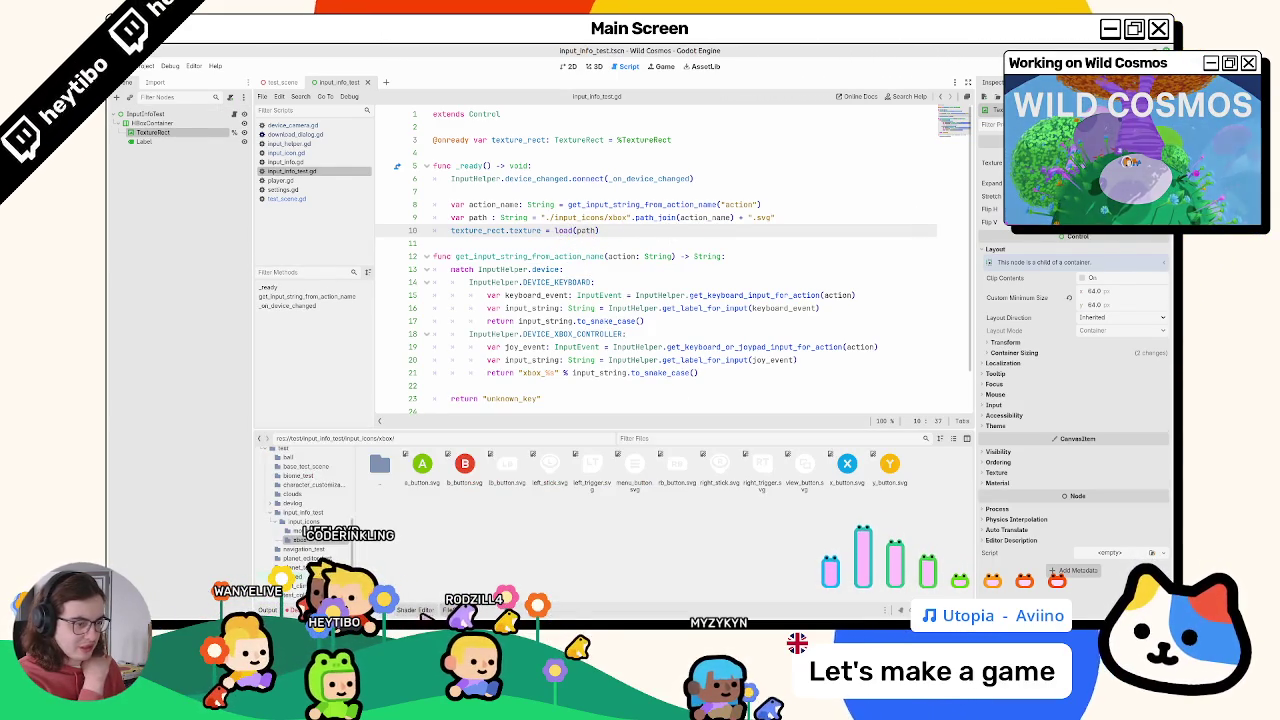
double_click(385, 470)
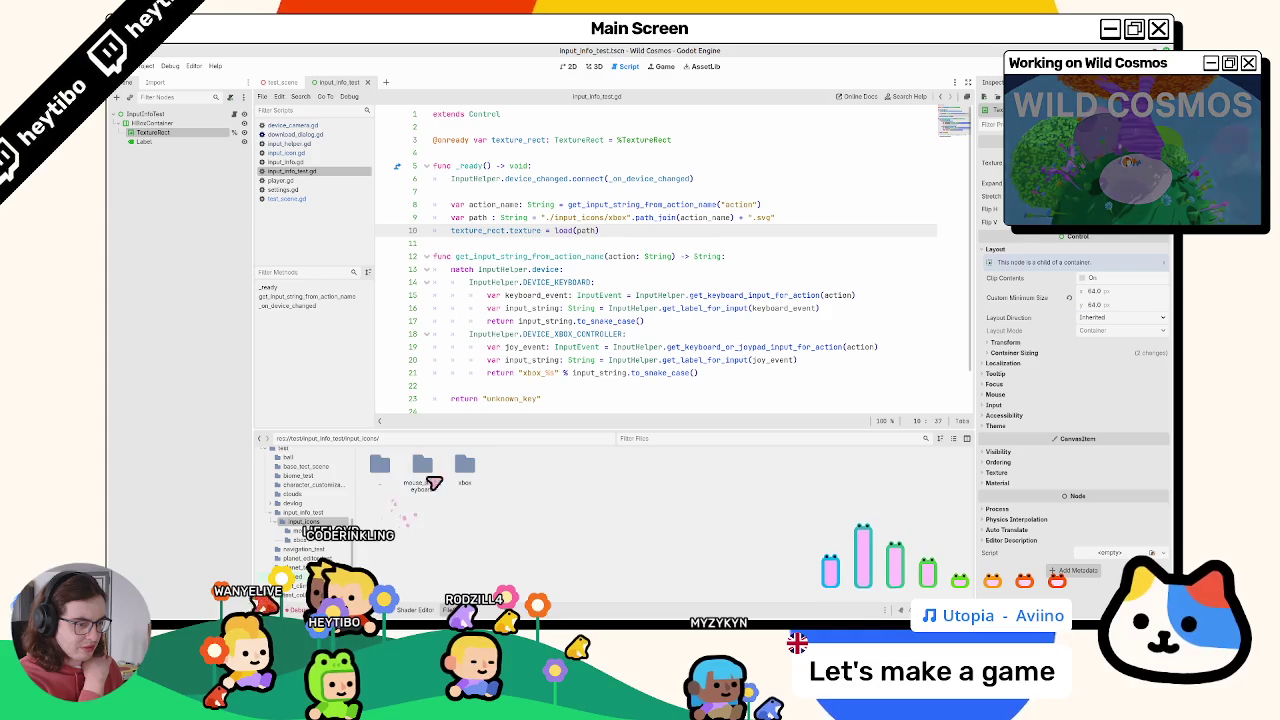
double_click(395, 478)
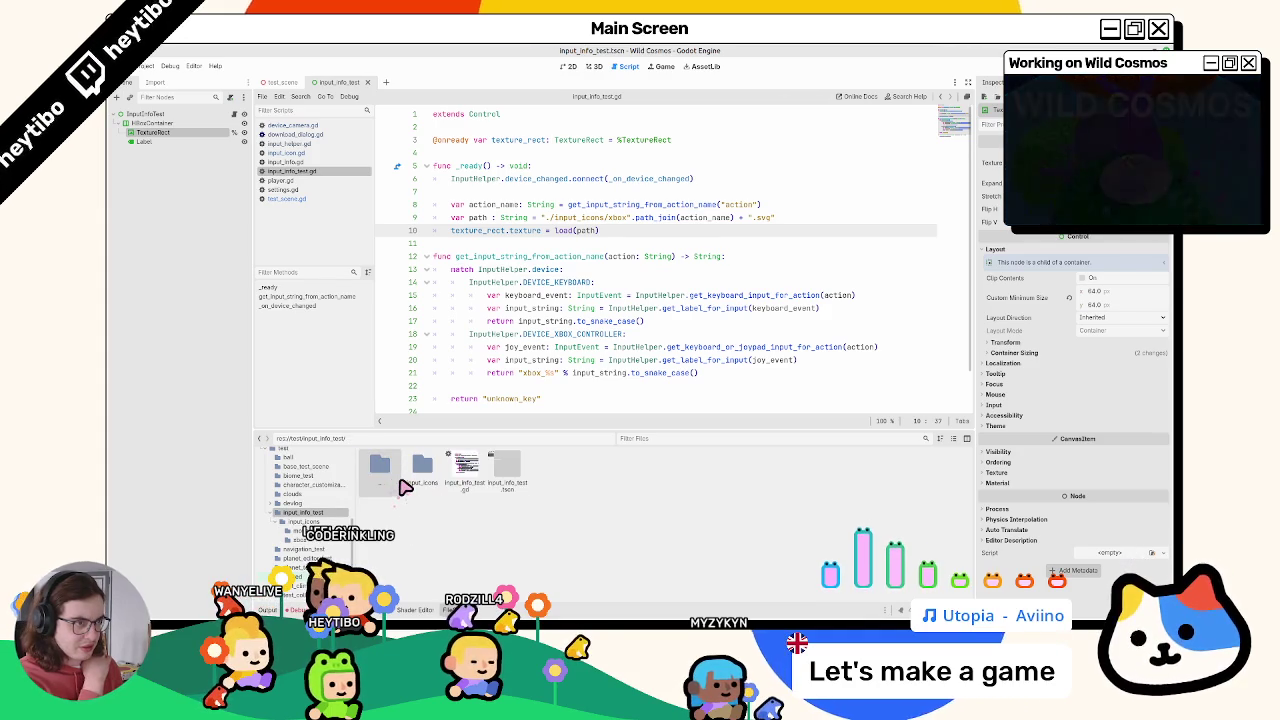
left_click(483, 479)
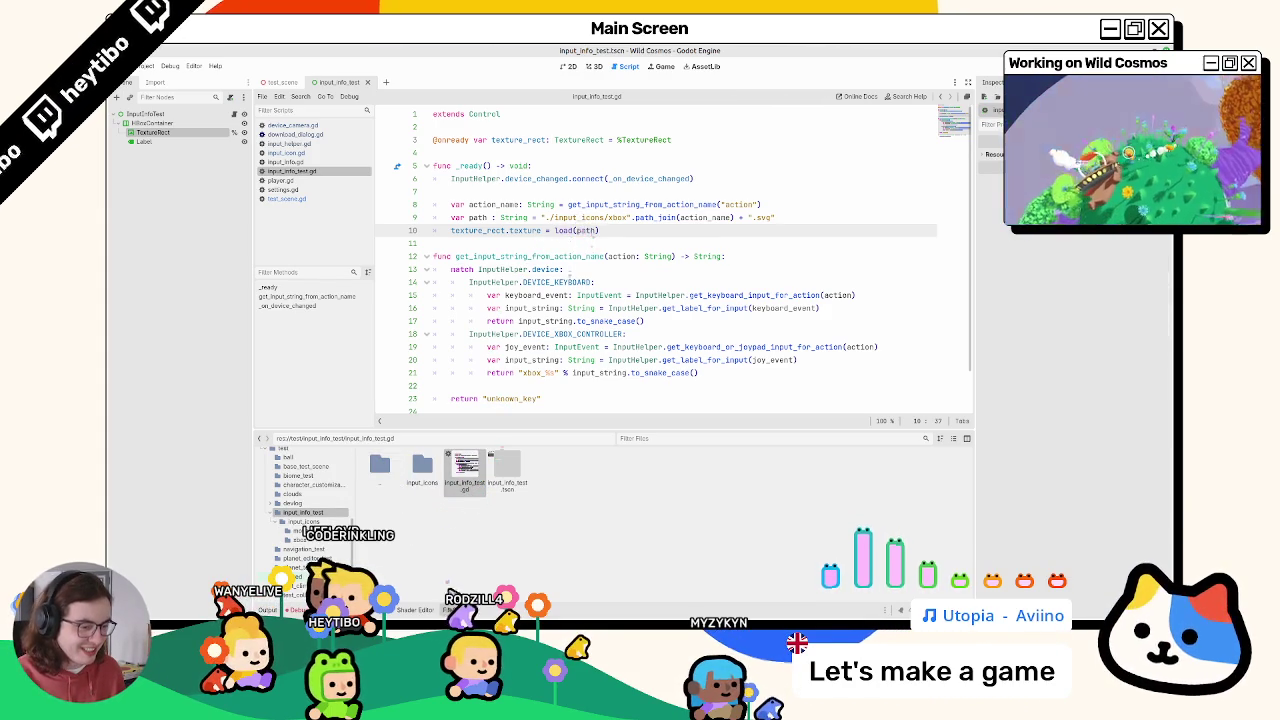
Step: Open the input_icons folder and delete xbox_ from the icon path on line 9
double_click(422, 466)
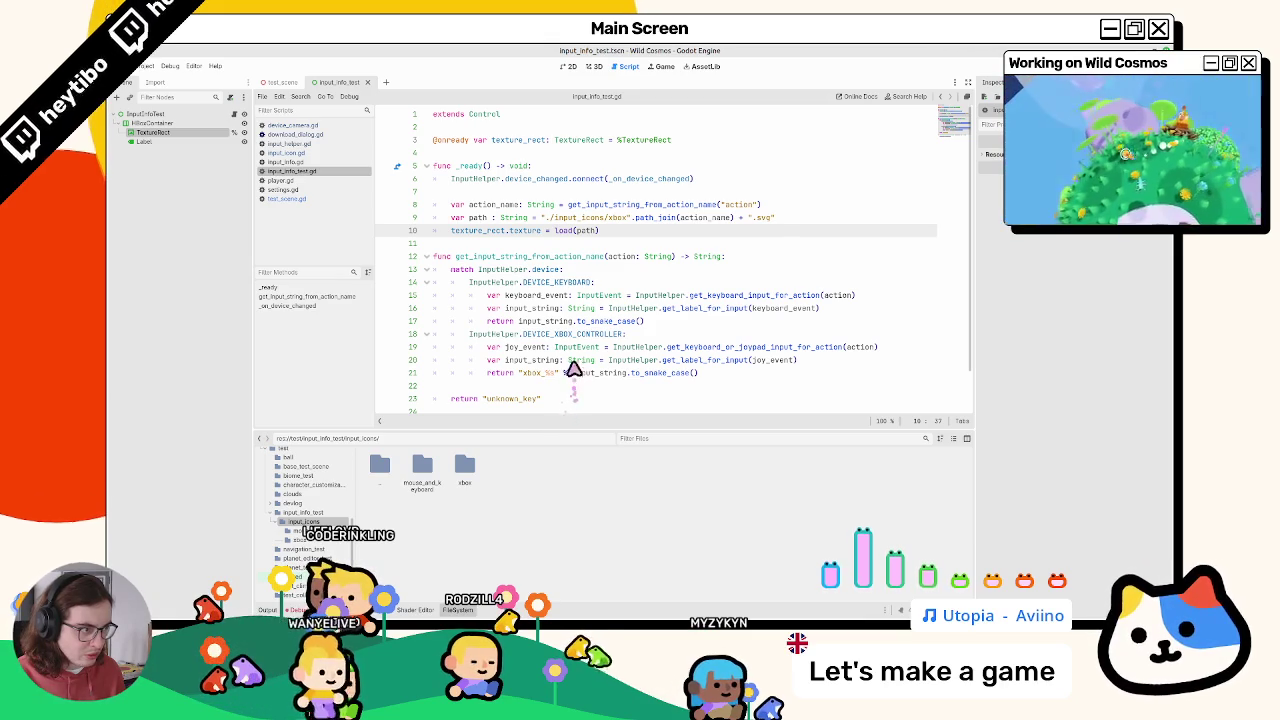
double_click(618, 218)
key("BackSpace")
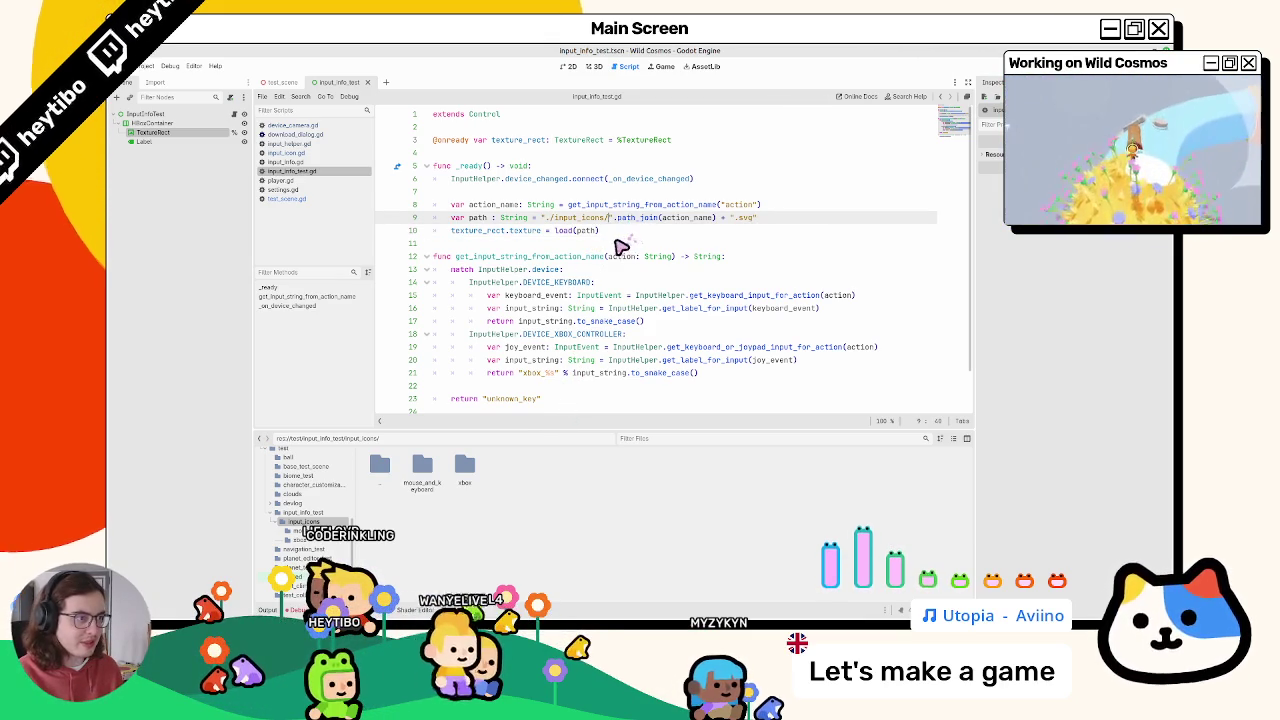
Step: Run the scene to test loading the icon from the new path, then stop it
key("F6")
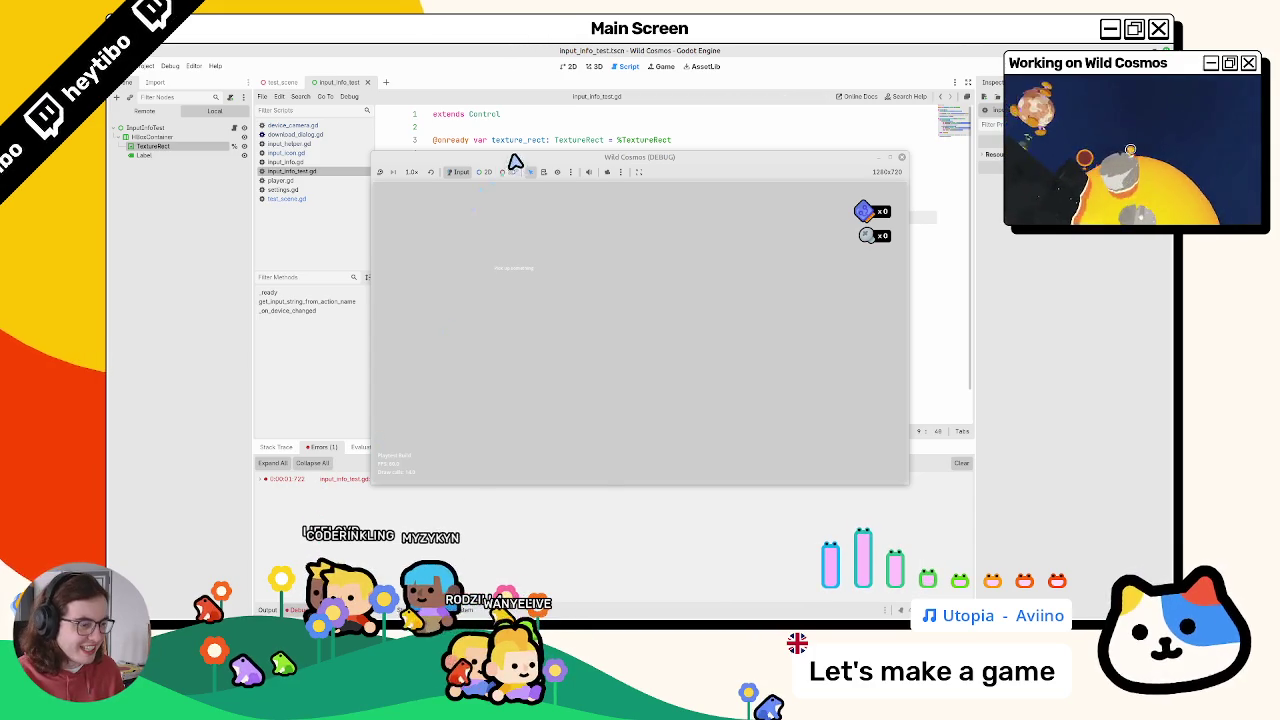
left_click_drag(514, 163, 520, 131)
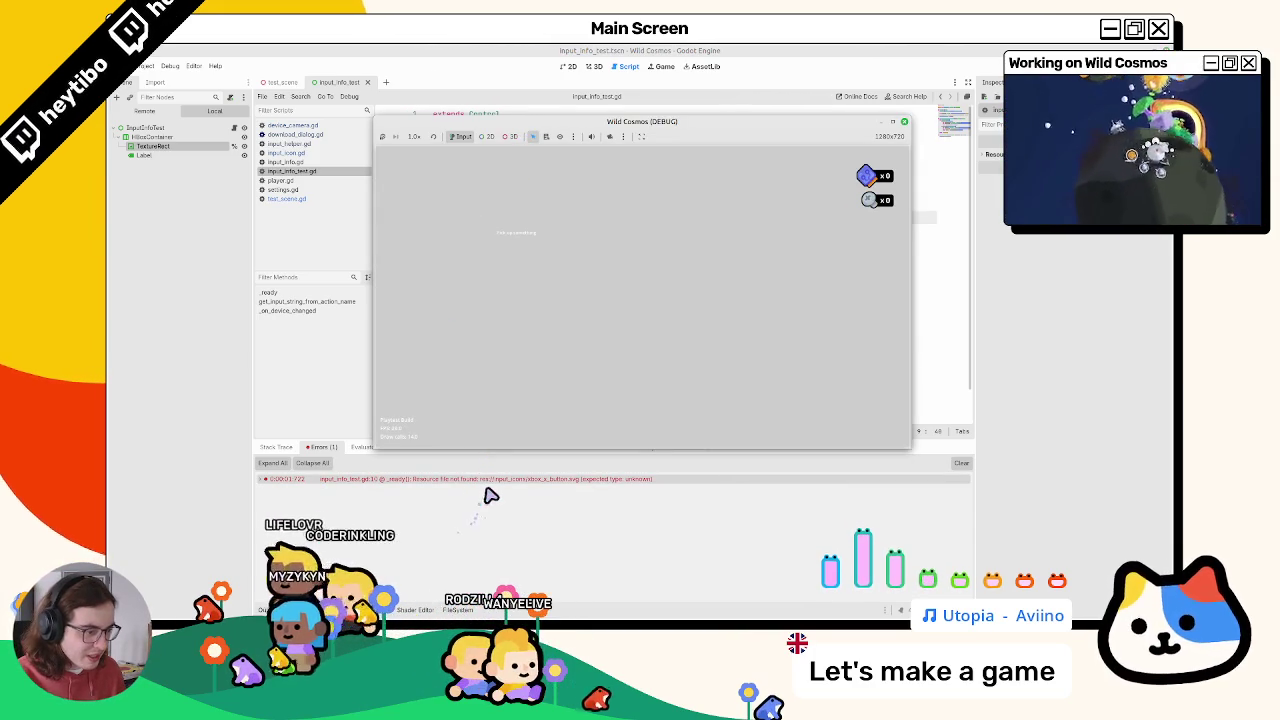
key("F8")
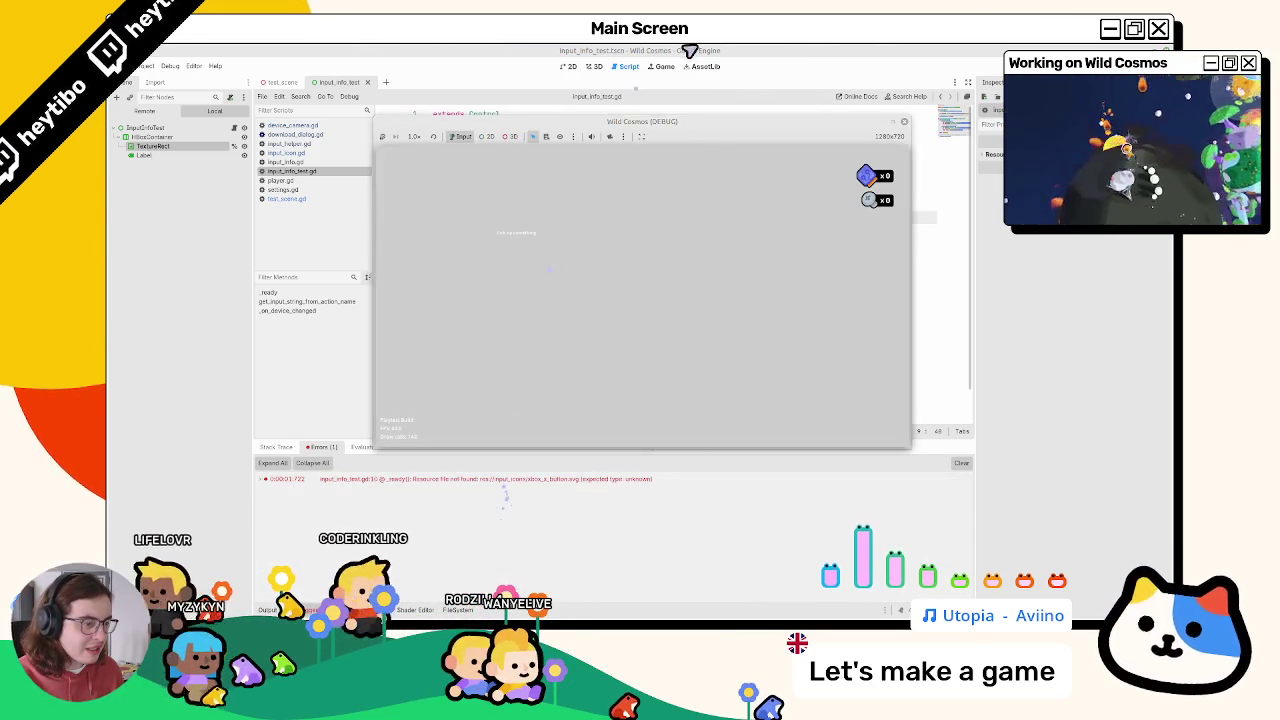
Step: Change "xbox_%s" to "xbox/%s" on line 21 and rerun, which still reports a missing icon
double_click(537, 376)
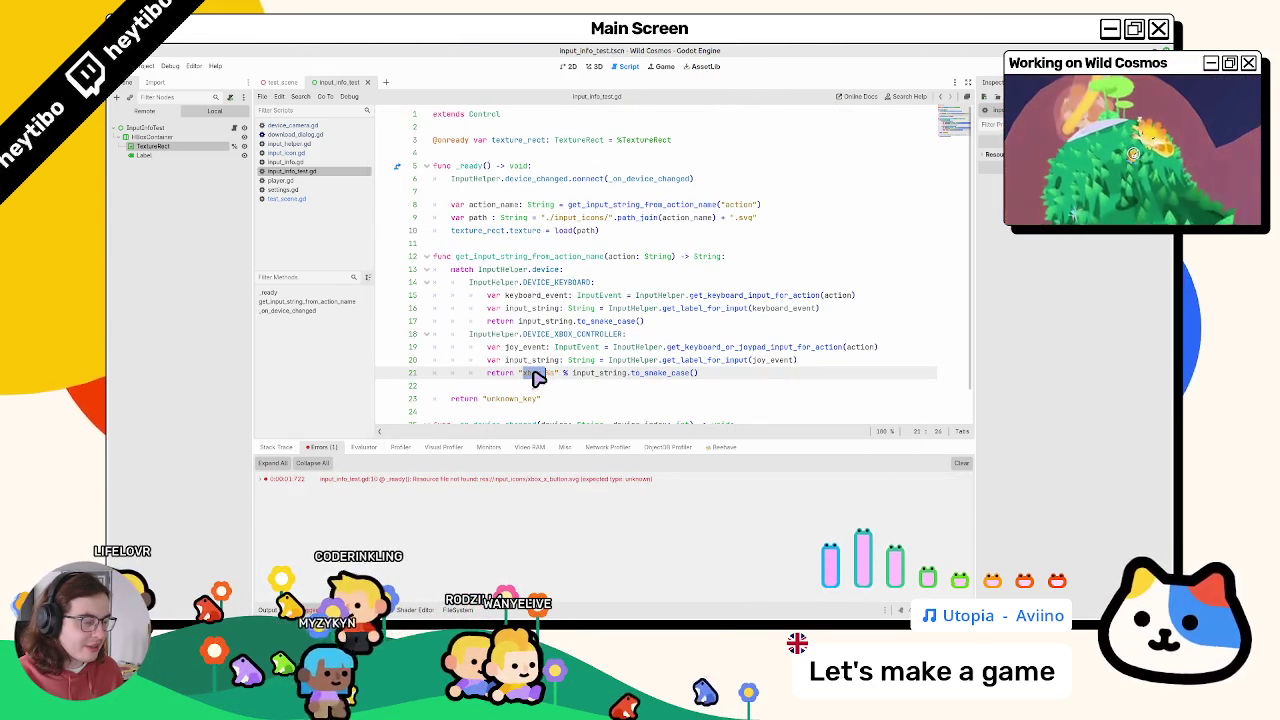
left_click(563, 374)
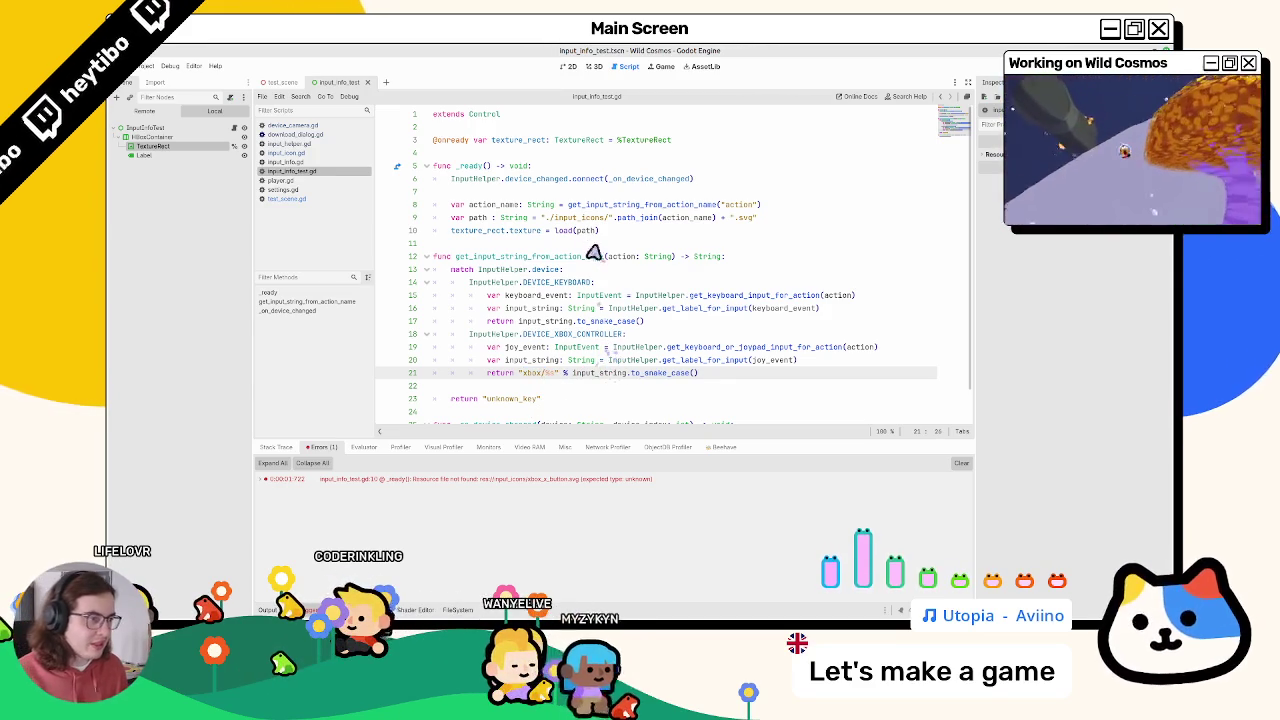
type("/")
left_click(605, 222)
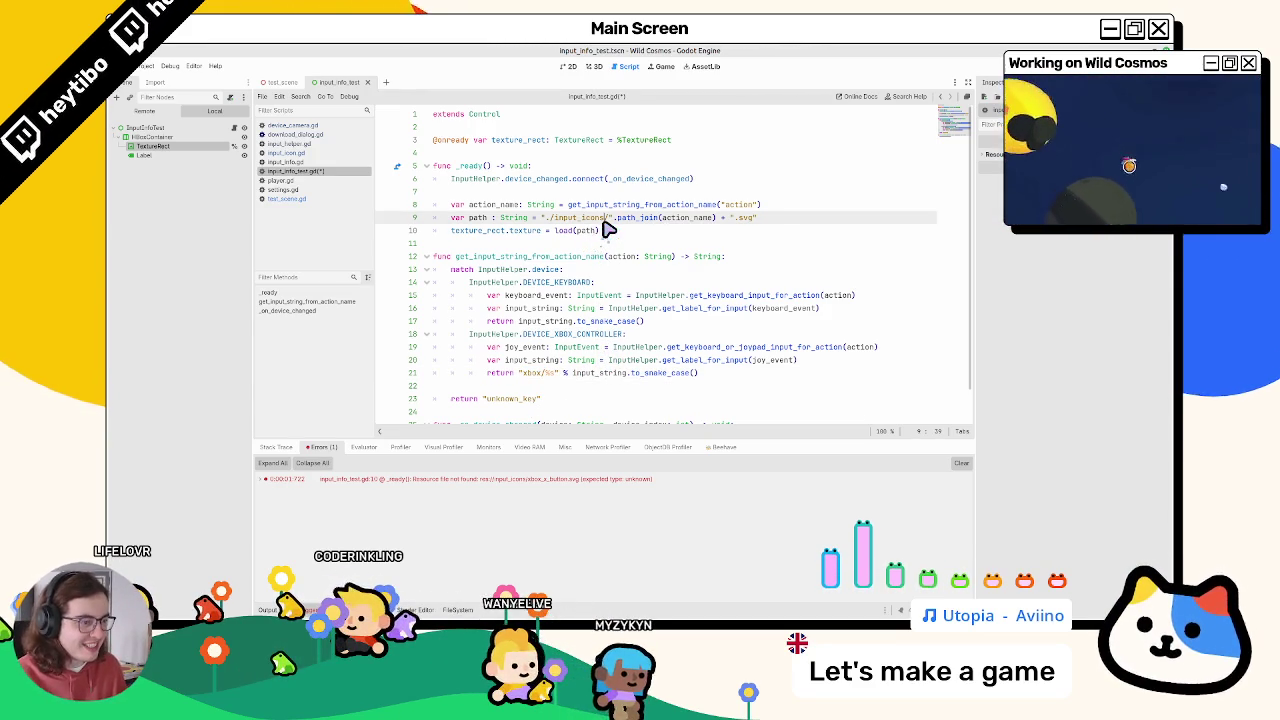
key("F6")
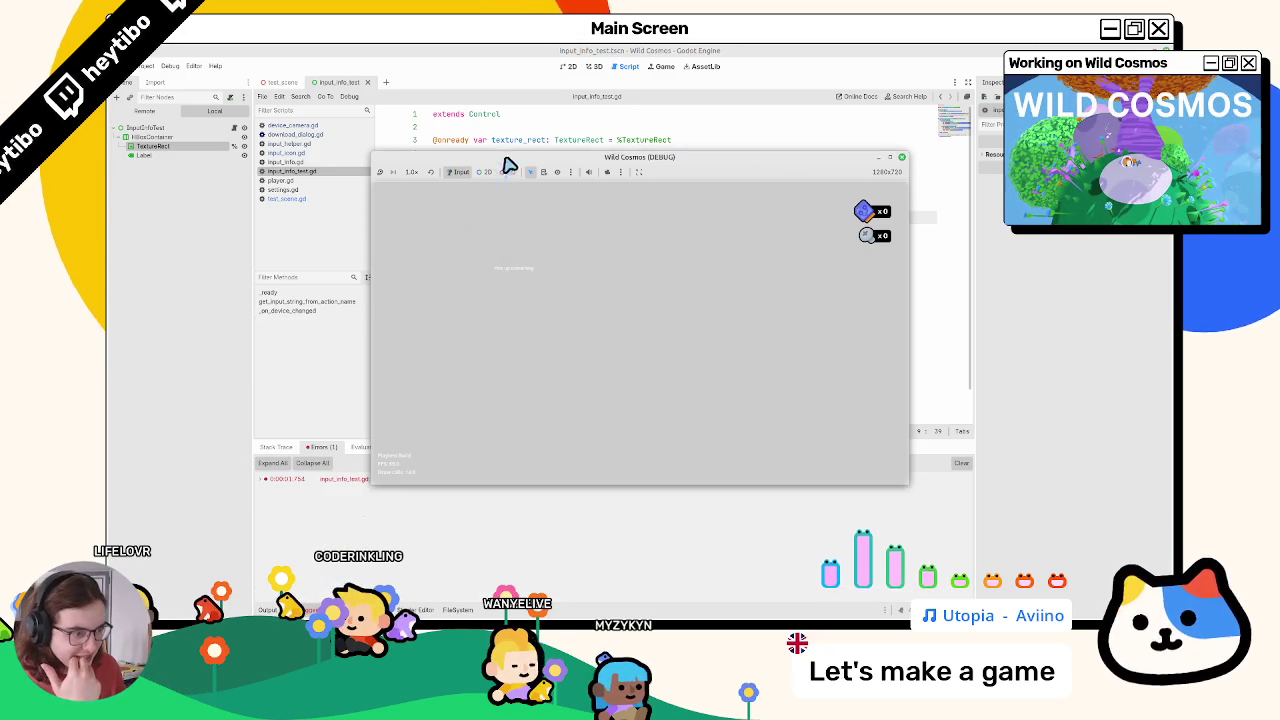
mouse_move(521, 155)
left_mouse_down()
mouse_move(518, 97)
mouse_move(590, 114)
mouse_move(613, 157)
mouse_move(670, 108)
left_mouse_up()
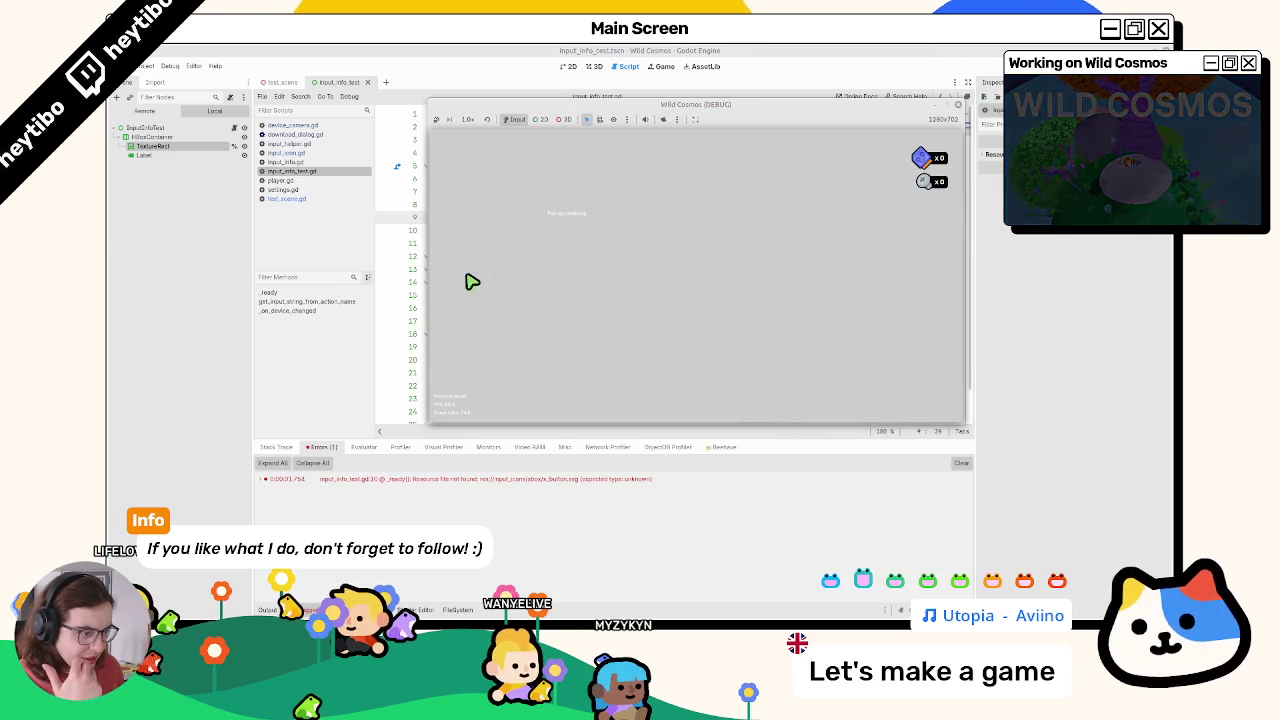
key("F8")
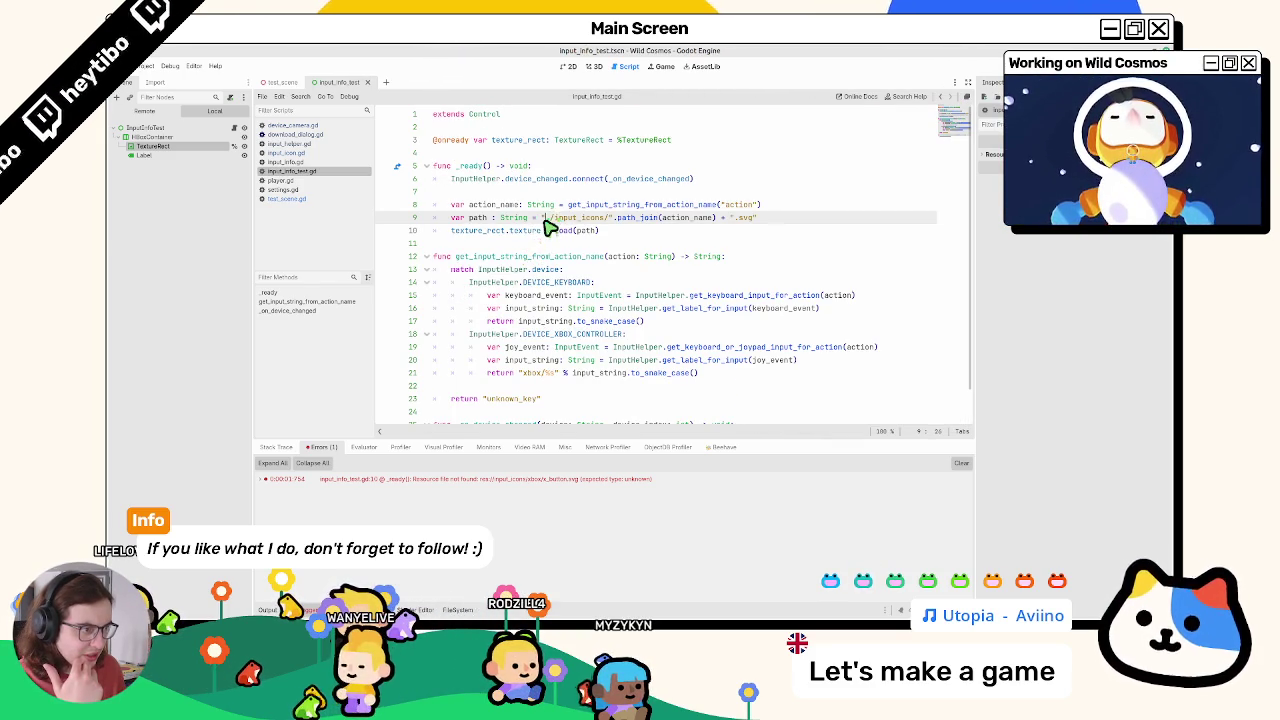
Step: Retype the load call on line 10 and clean up the character left after it
left_click(548, 220)
double_click(562, 231)
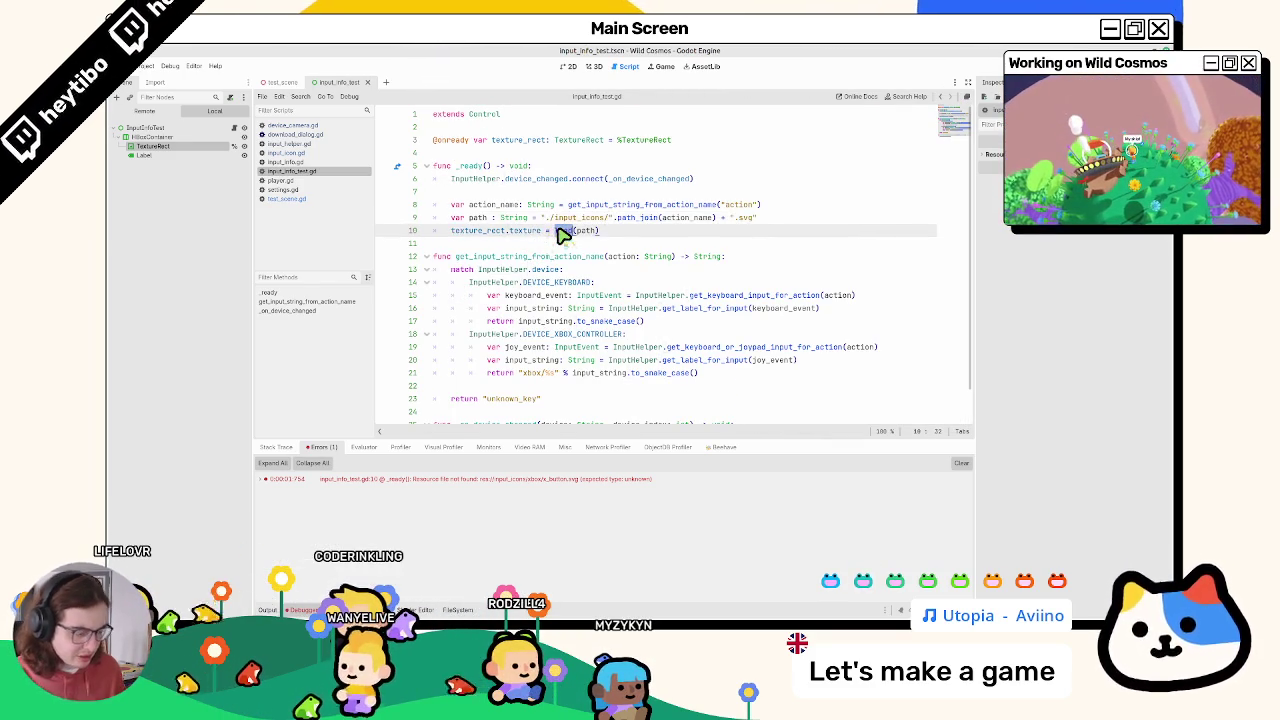
type("load")
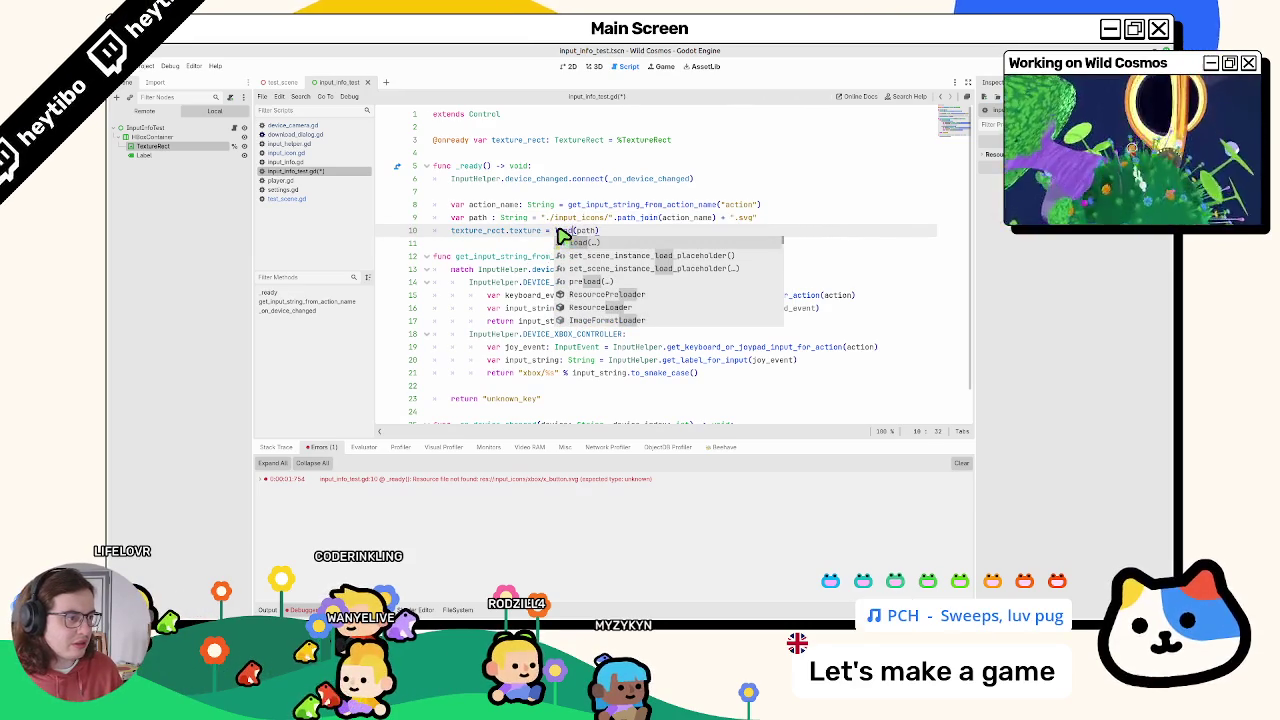
key("Return")
key("BackSpace")
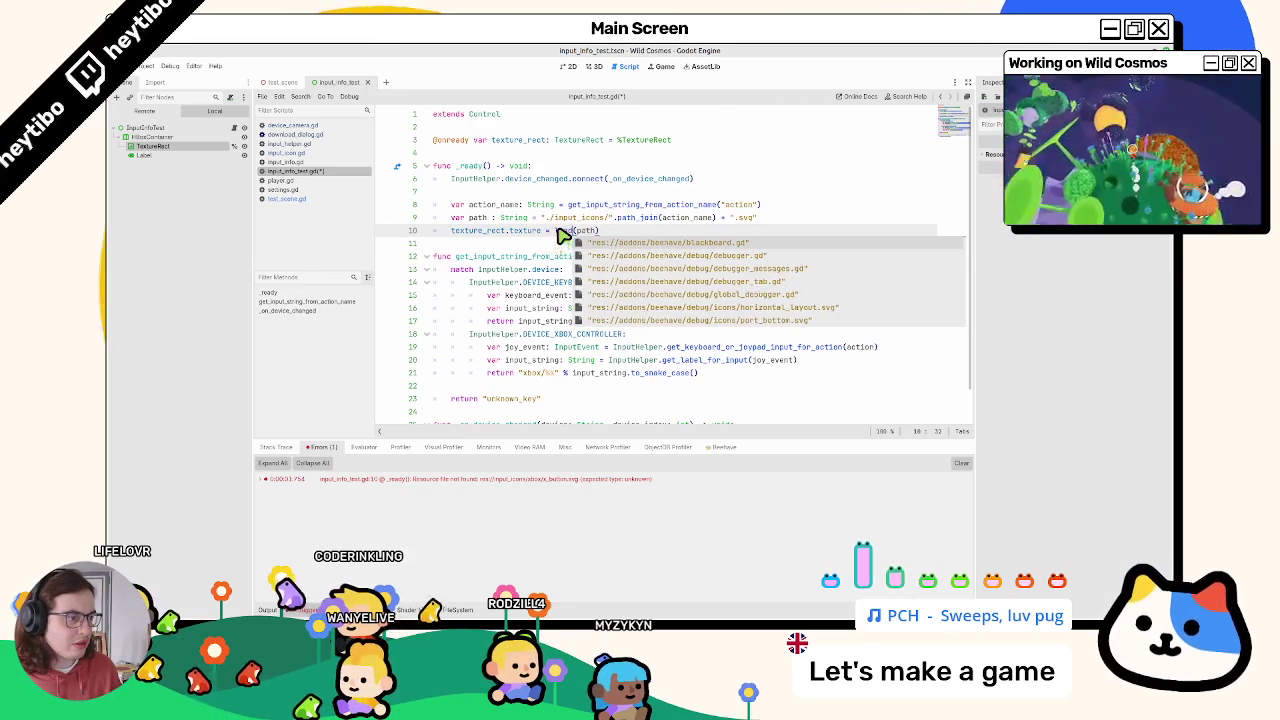
key("Right")
key("Right")
key("Right")
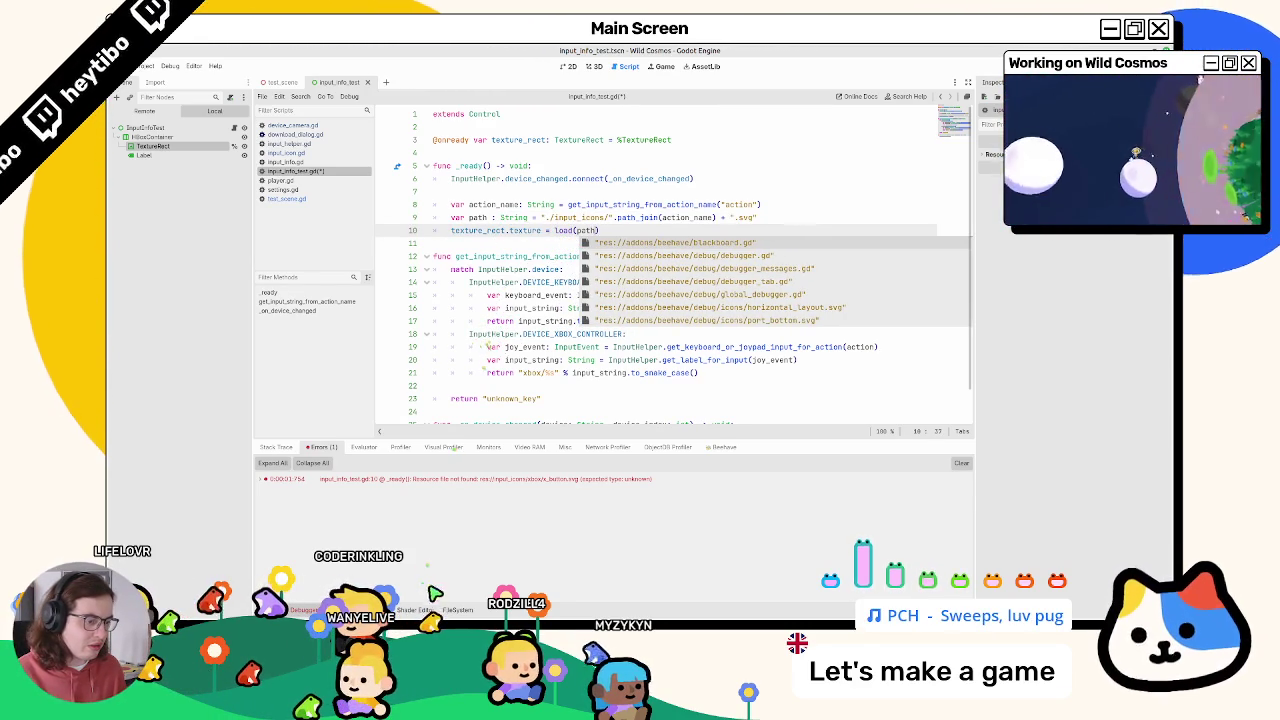
Step: Replace ./input_icons on line 9 with the full res://test/input_info_test/input_icons path
left_click(452, 610)
mouse_move(421, 468)
left_mouse_down()
mouse_move(405, 490)
mouse_move(450, 358)
left_mouse_up()
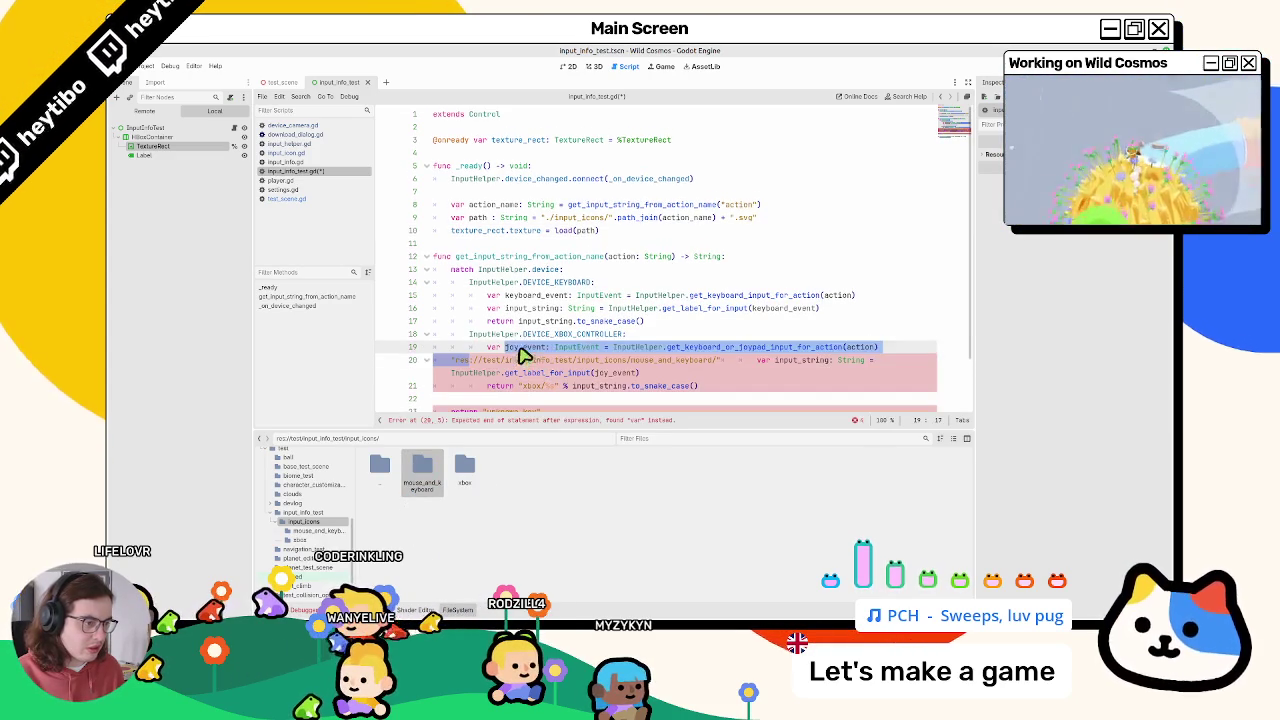
left_click_drag(626, 361, 462, 367)
key("ctrl+c")
key("ctrl+z")
key("ctrl+z")
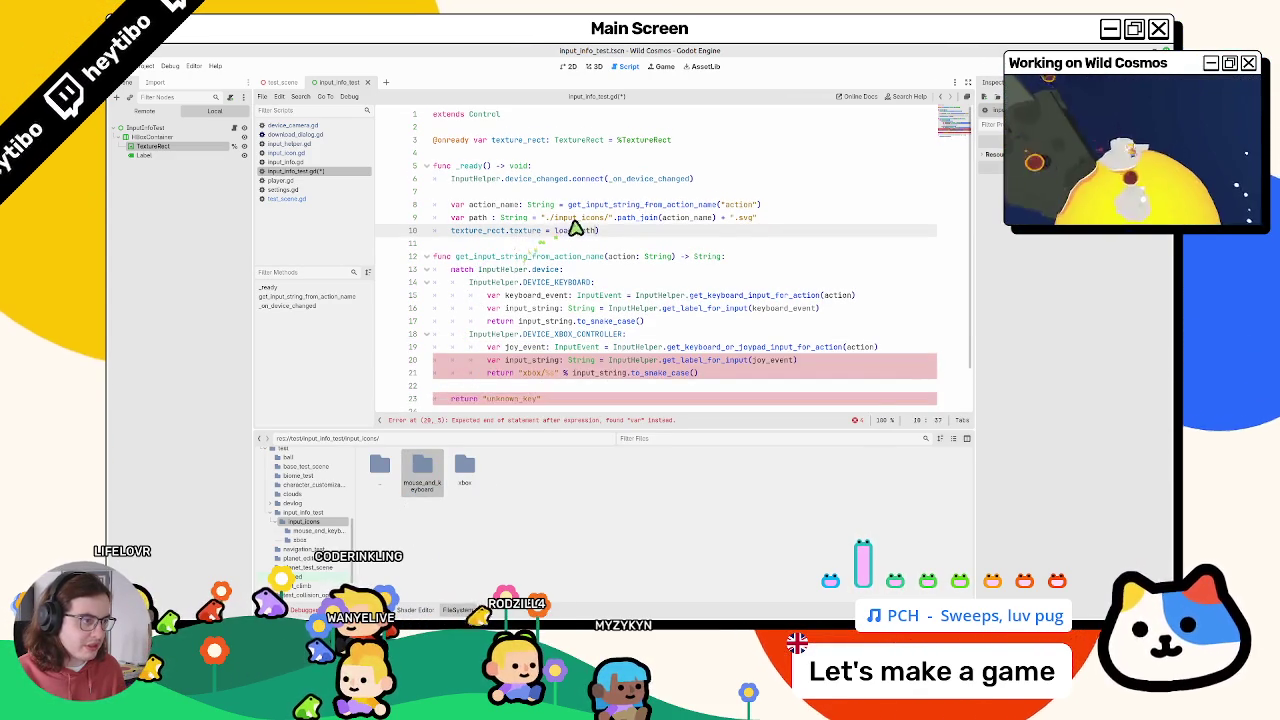
left_click_drag(605, 217, 543, 217)
key("ctrl+v")
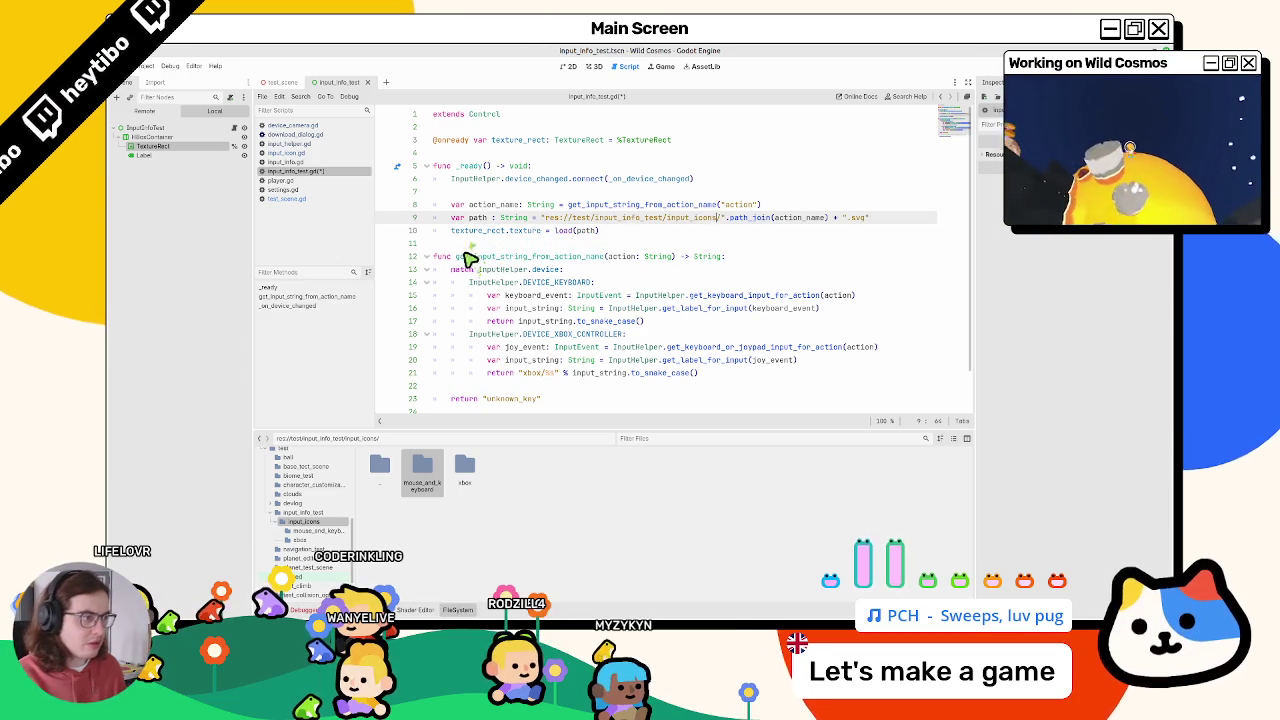
Step: Save and run the scene with F6, then hide the documentation browser window
key("F6")
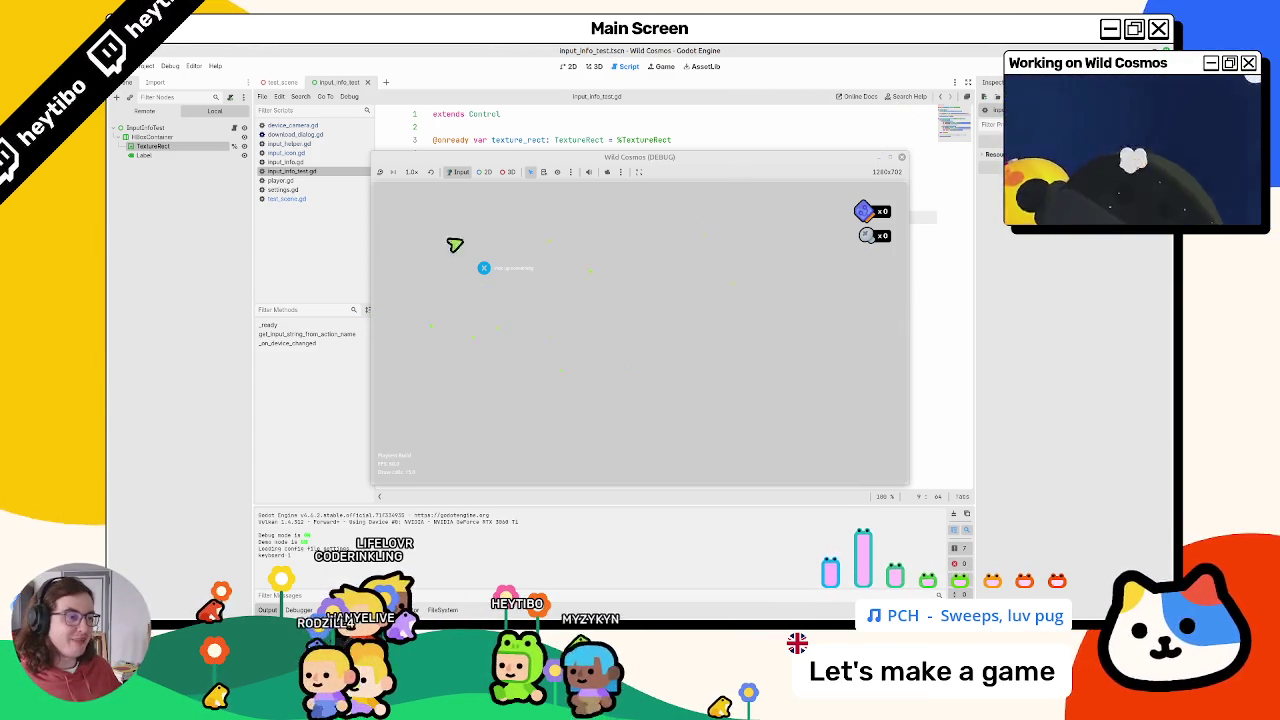
key("alt+Tab")
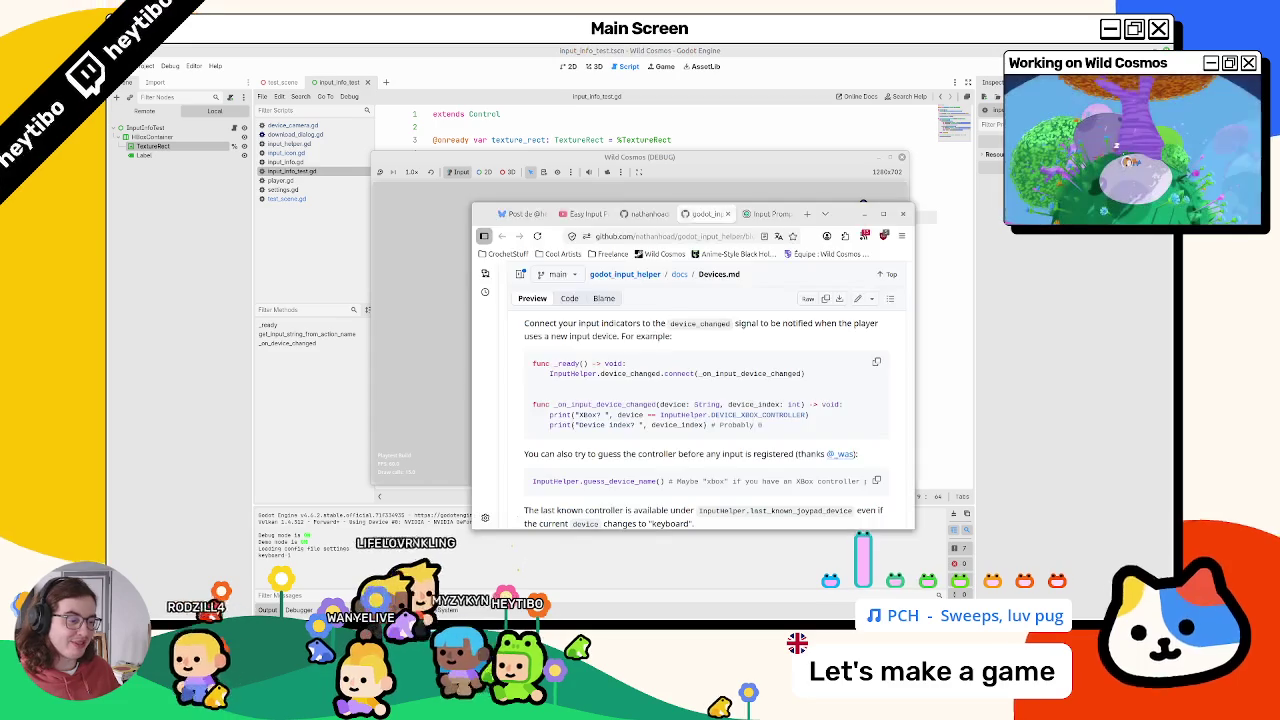
left_click(865, 213)
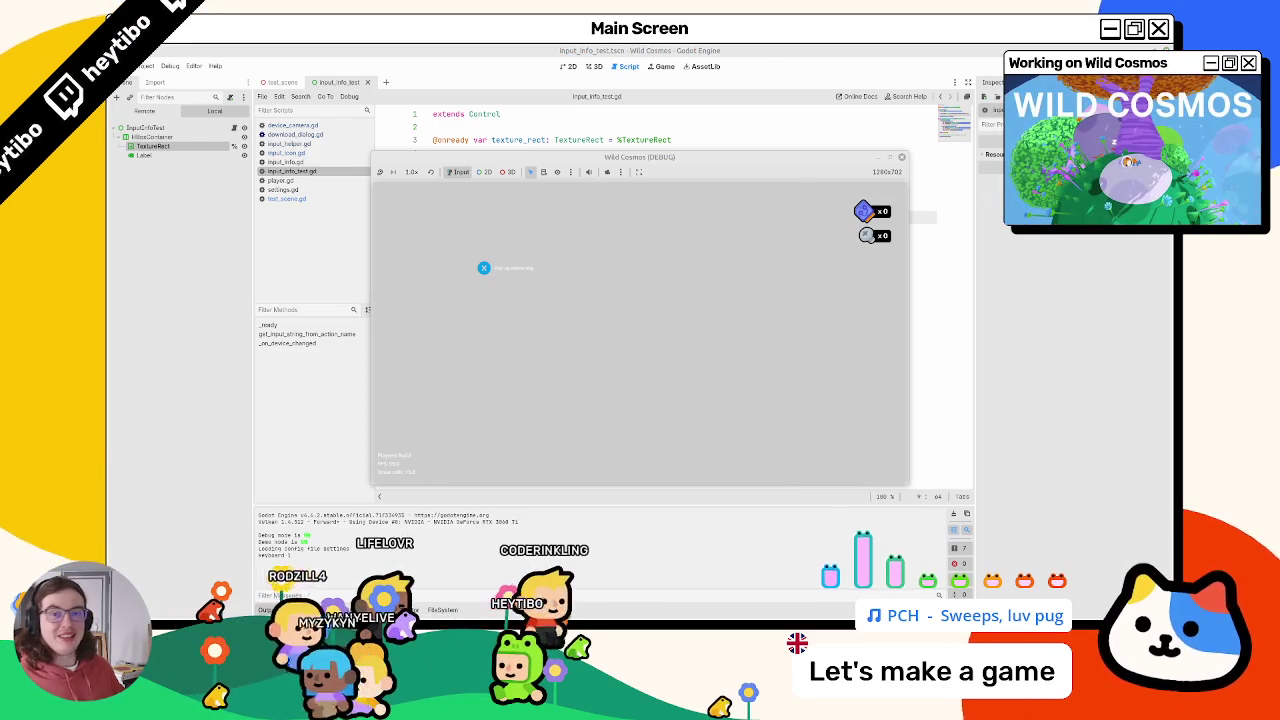
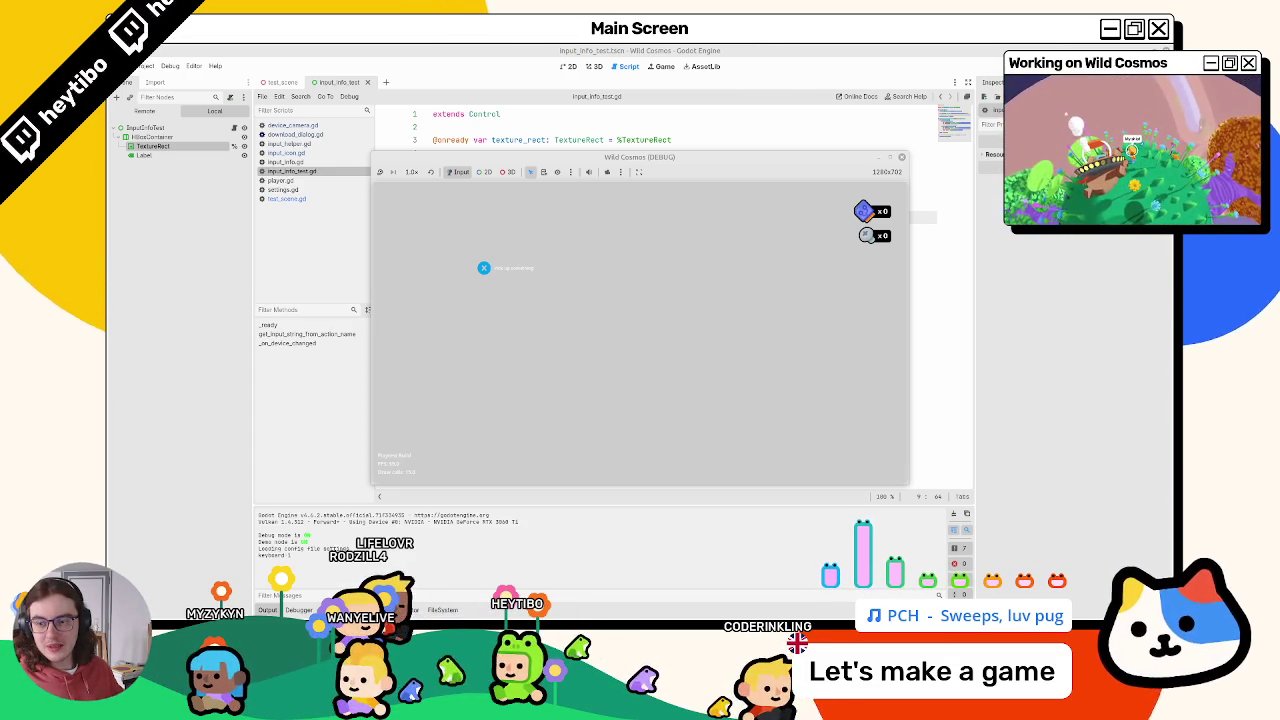
Step: Close the Wild Cosmos test game and select the get_input_string_from_action_name function, lines 12–27
left_click(479, 51)
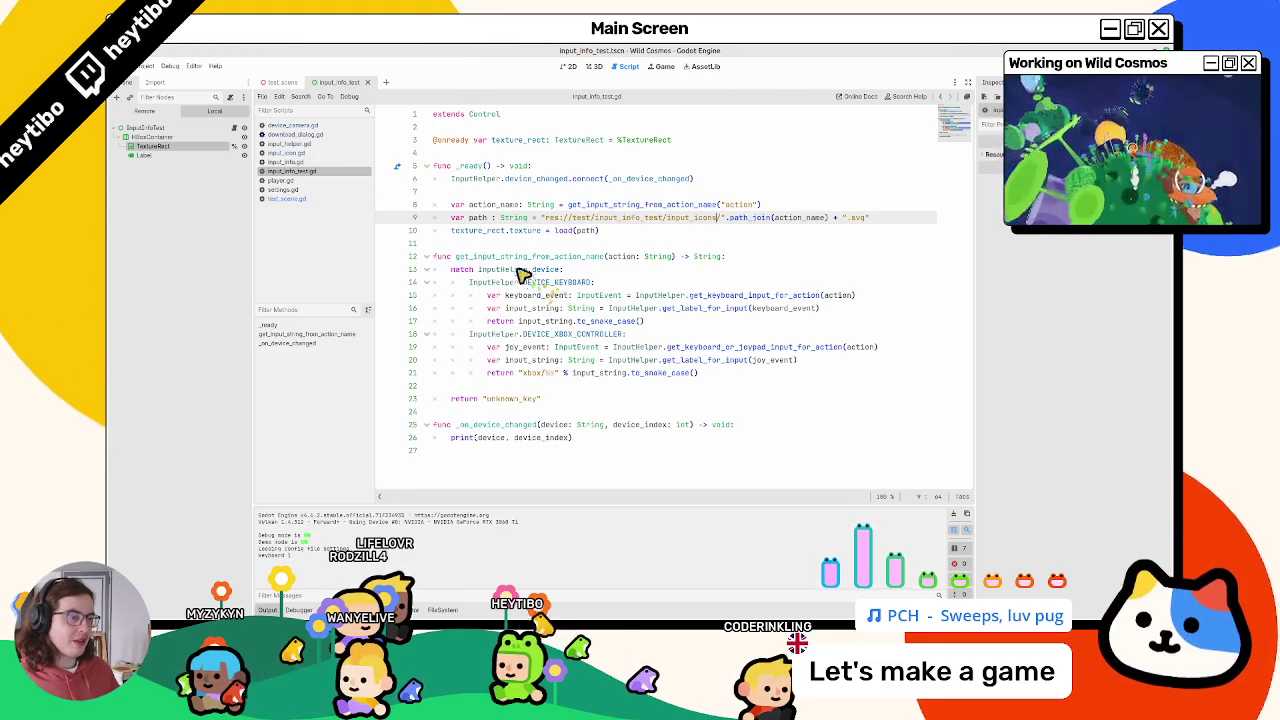
double_click(478, 218)
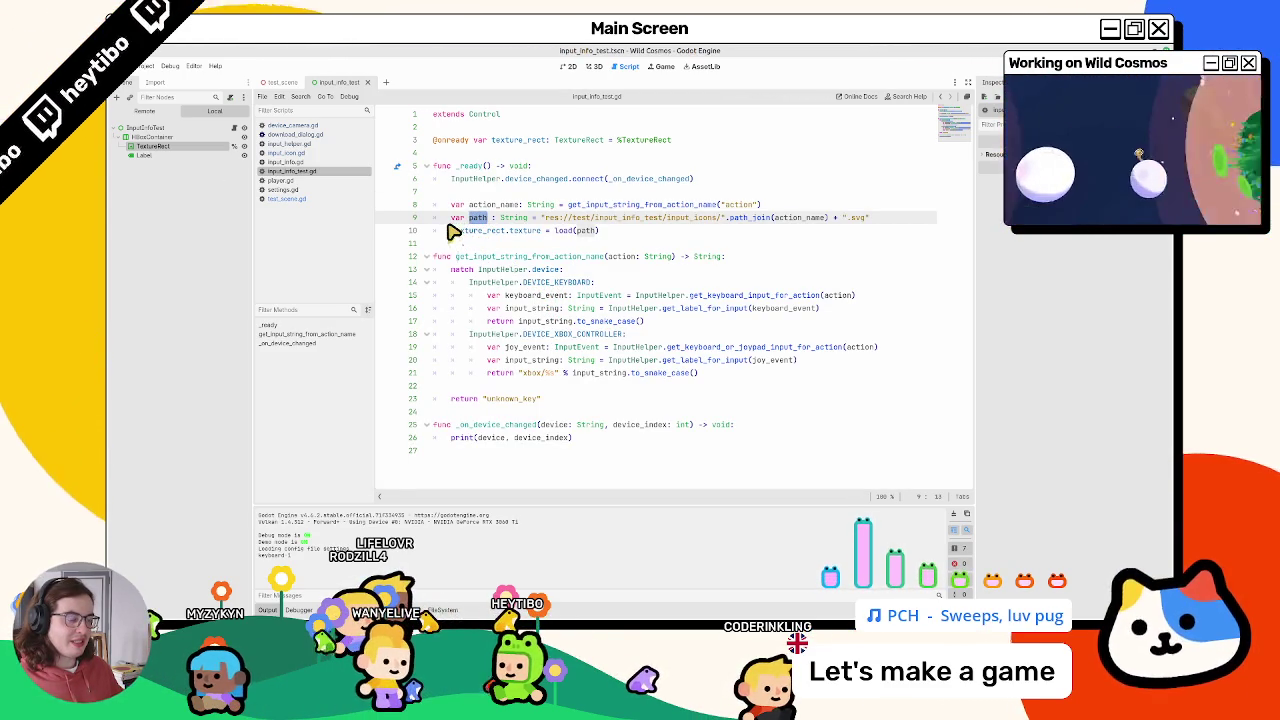
left_click(474, 258)
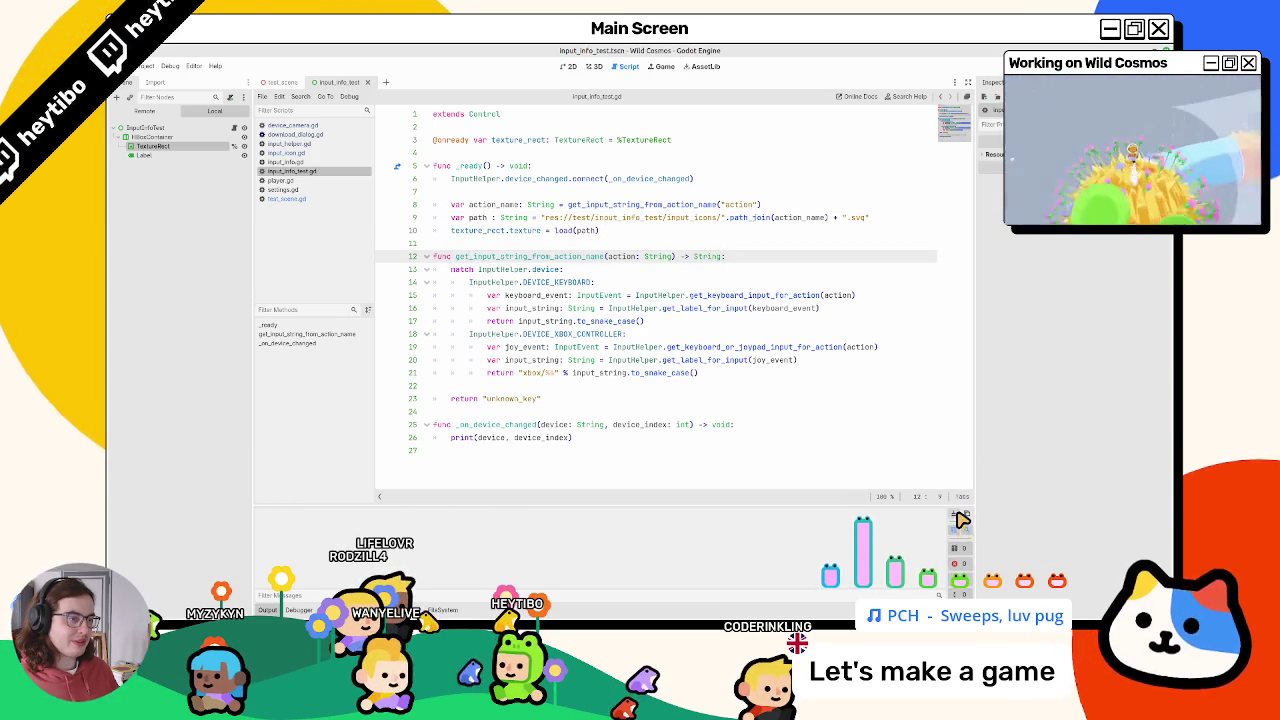
left_click(528, 387)
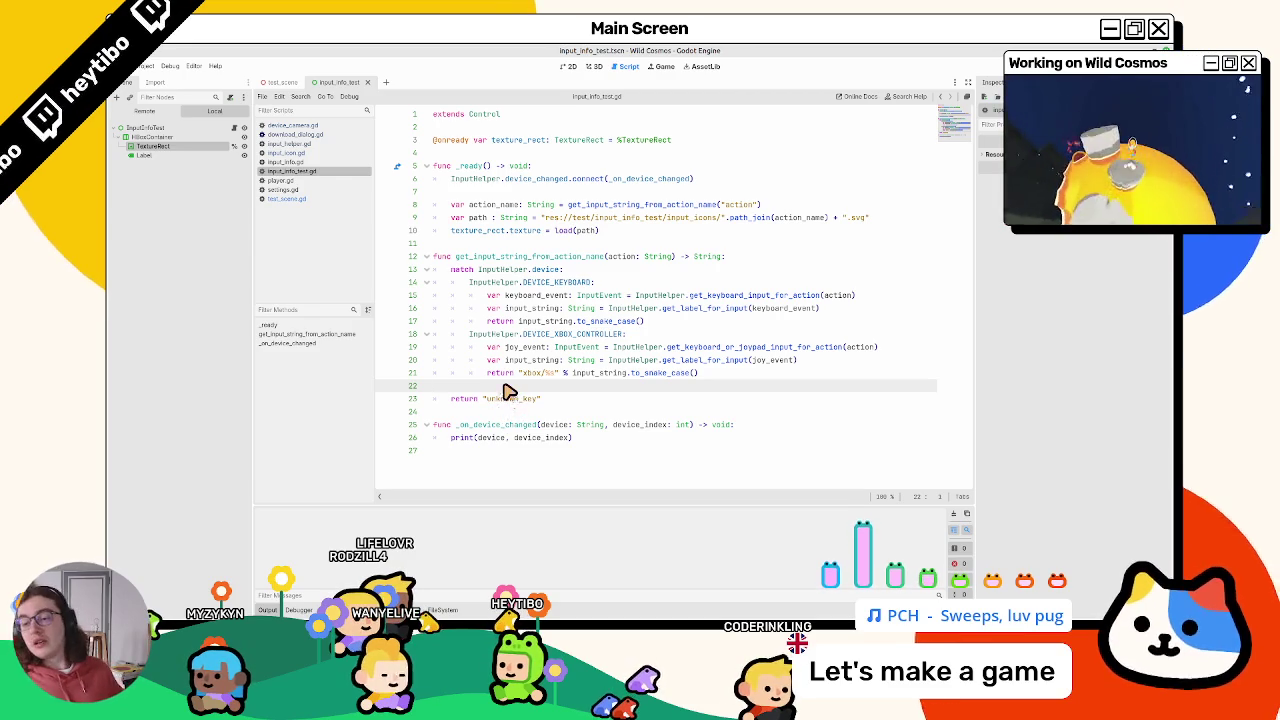
left_click_drag(494, 262, 494, 449)
Step: In the 2D view, instance the input_icon scene under InputInfoTest and move it up and right
left_click(596, 68)
left_click(569, 68)
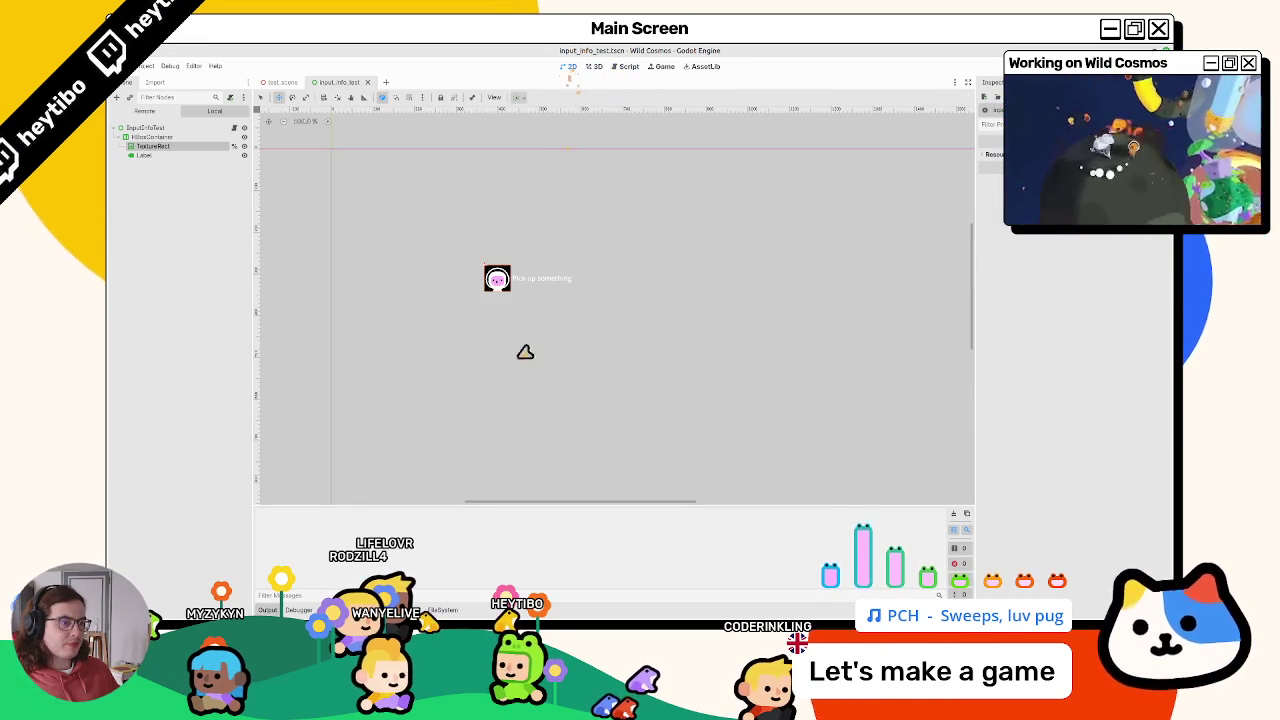
left_click(447, 611)
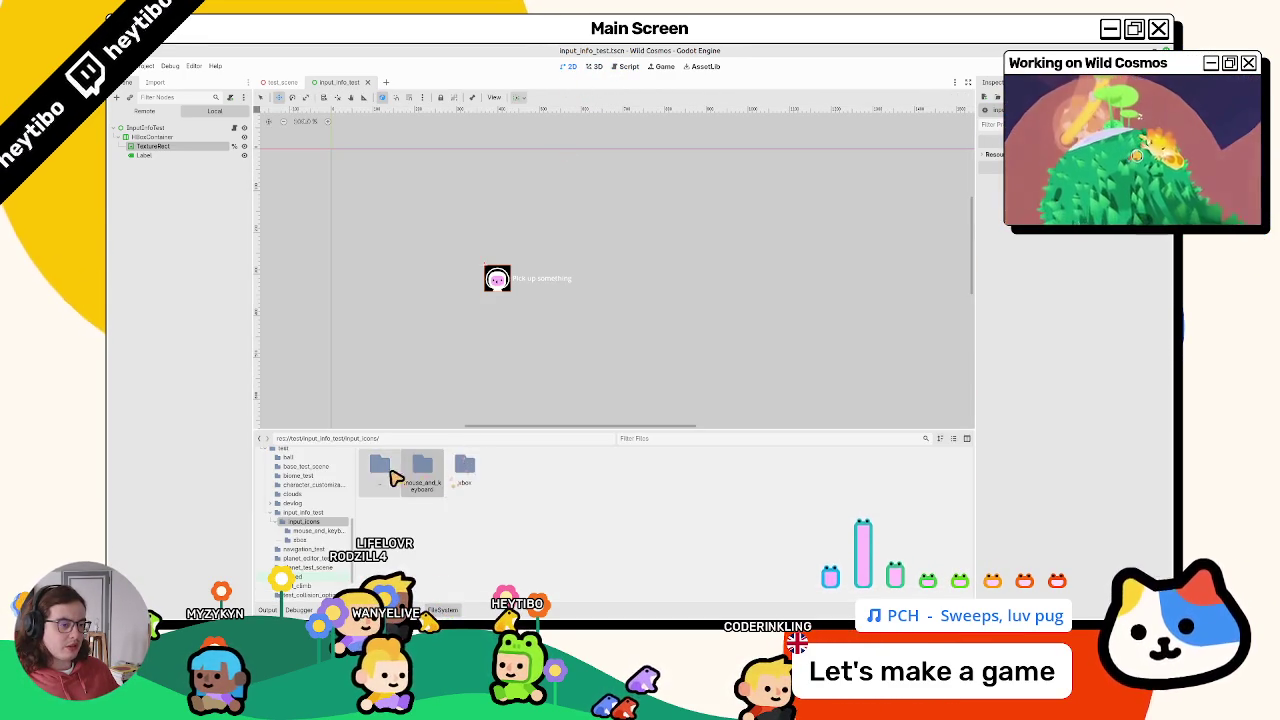
left_click_drag(463, 432, 463, 462)
left_click(140, 128)
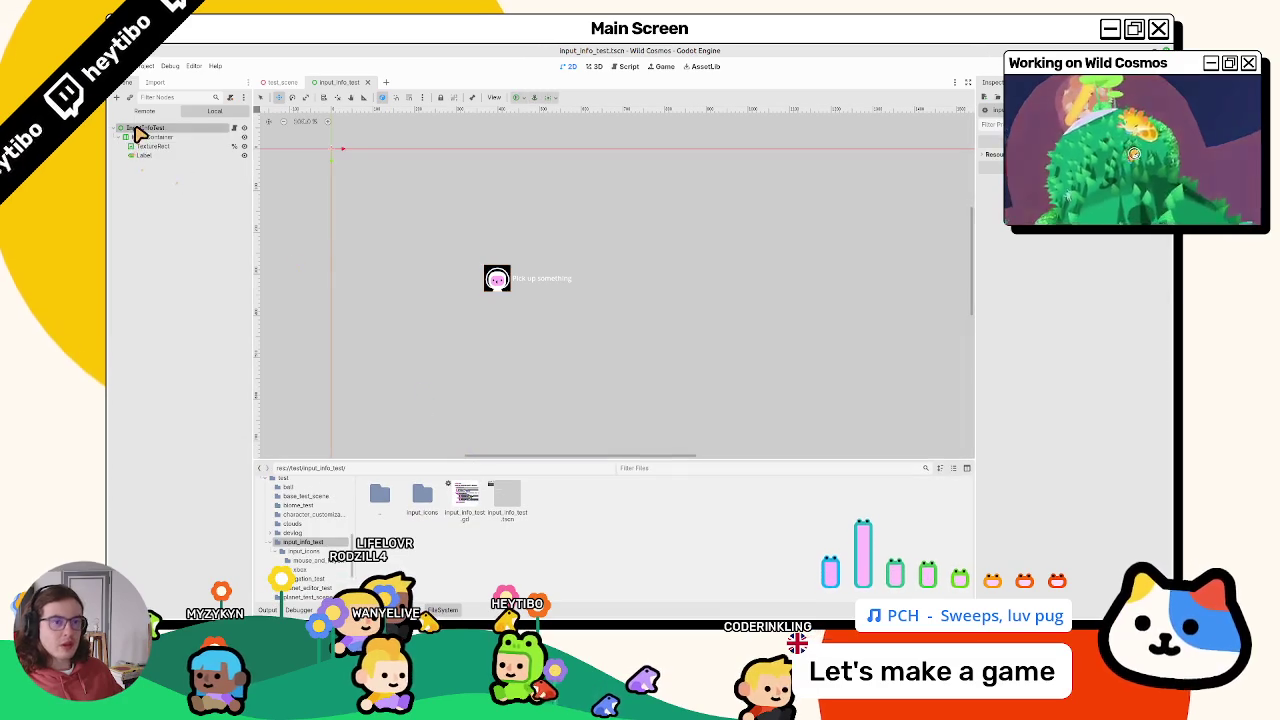
key("ctrl+shift+o")
type("input_icon")
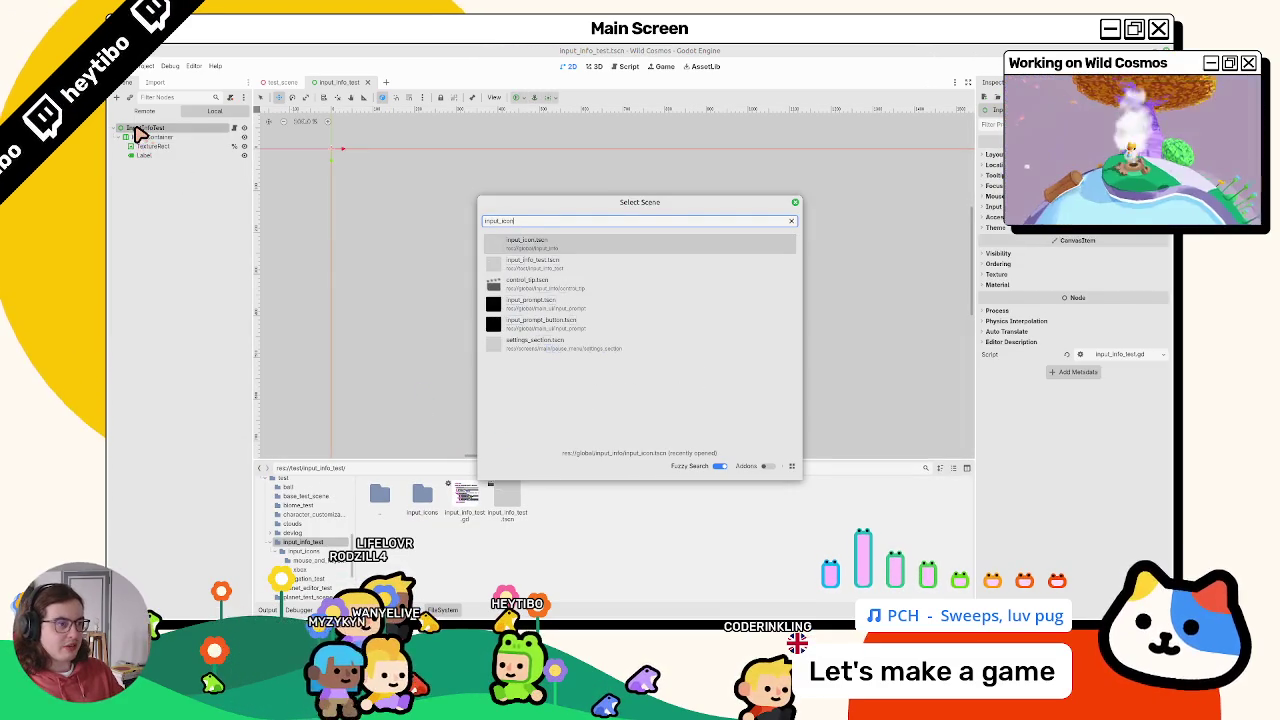
key("Return")
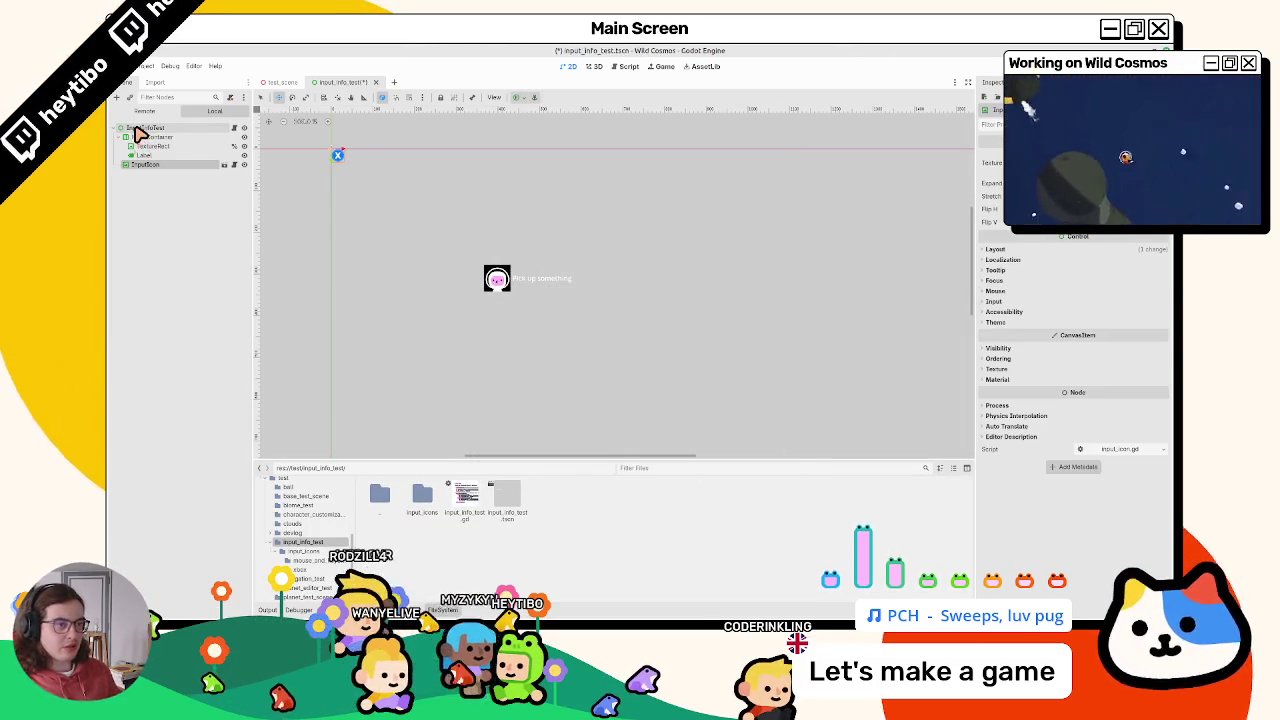
left_click_drag(594, 291, 666, 250)
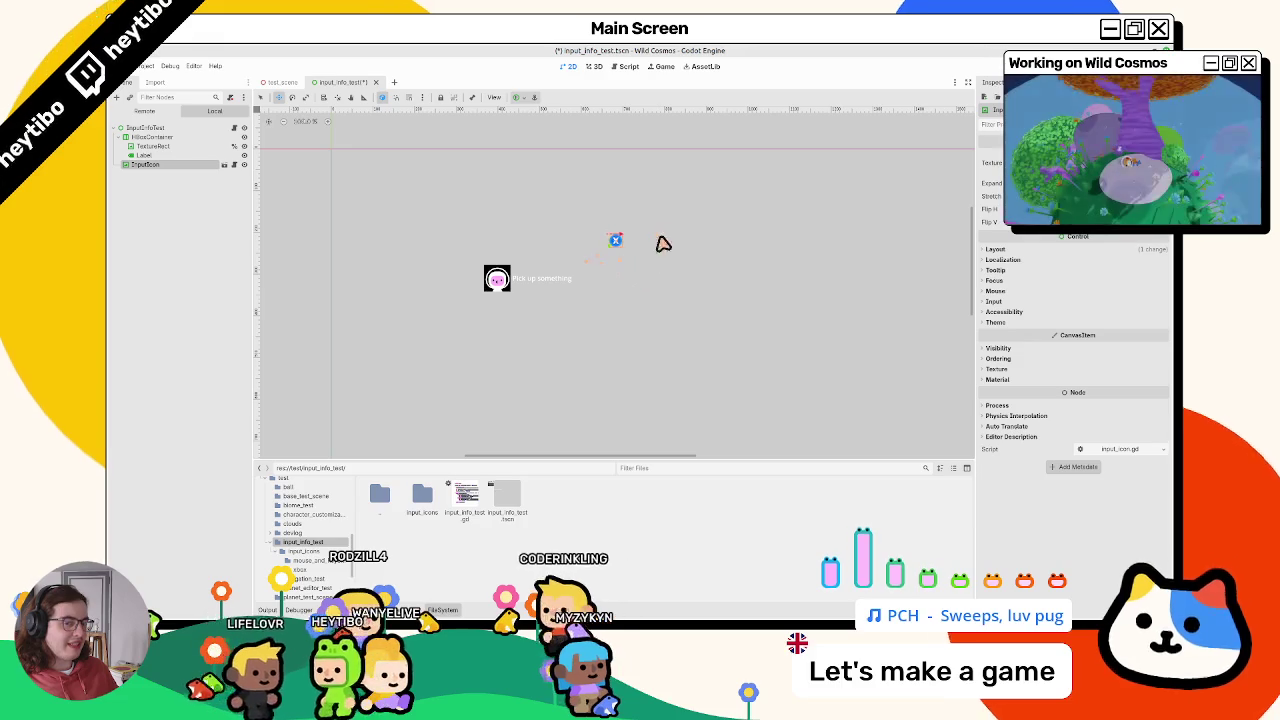
scroll(615, 242, "up", 6)
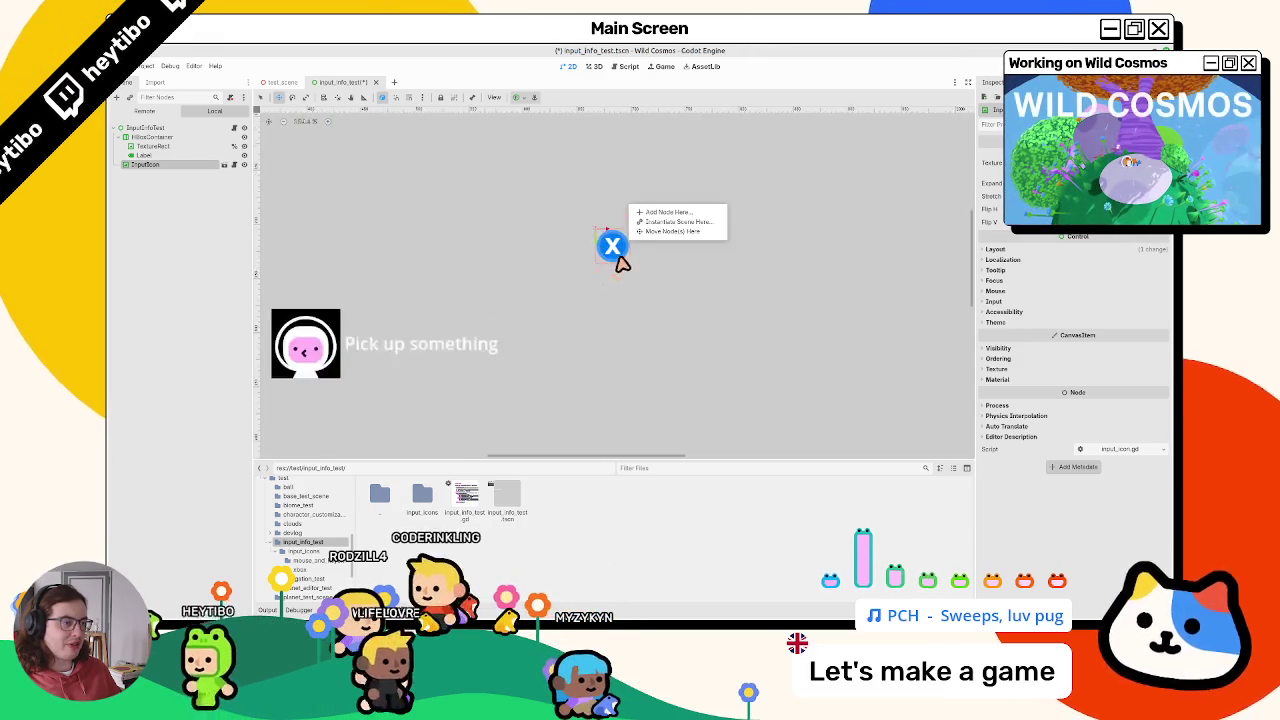
scroll(605, 250, "down", 6)
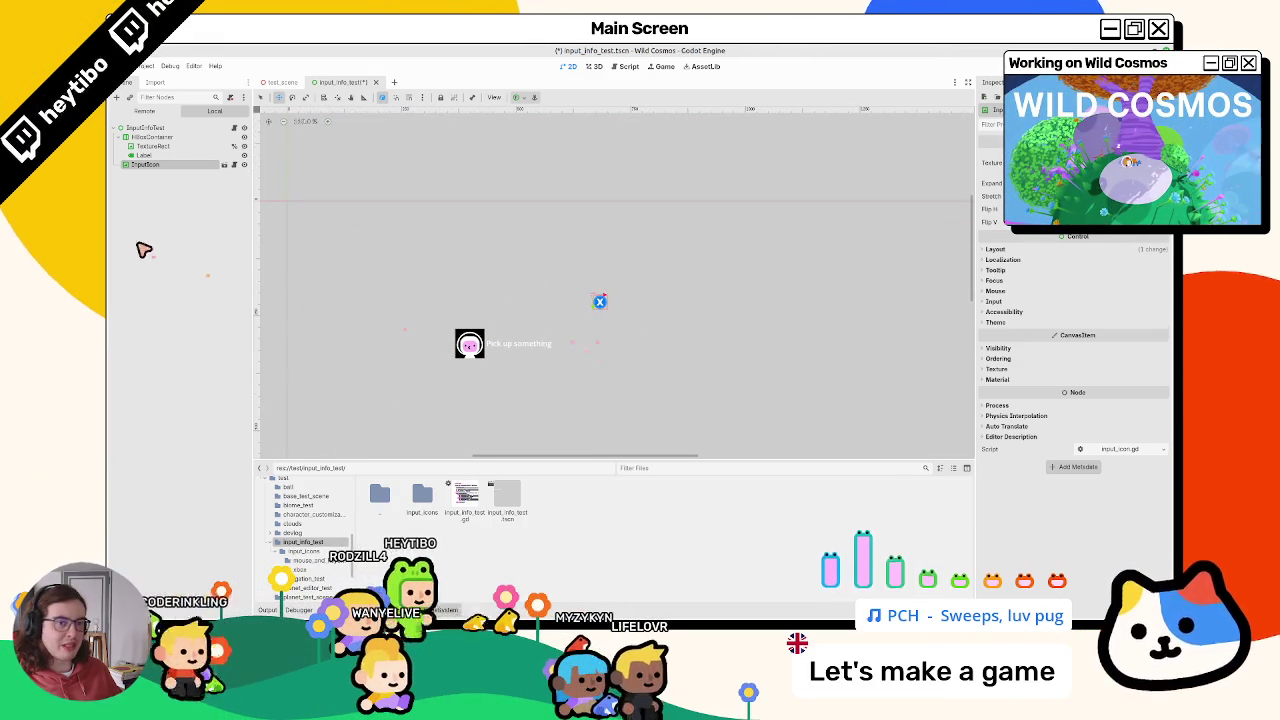
Step: Open the InputIcon's input_icon.gd and delete all code below 'extends TextureRect'
left_click(165, 156)
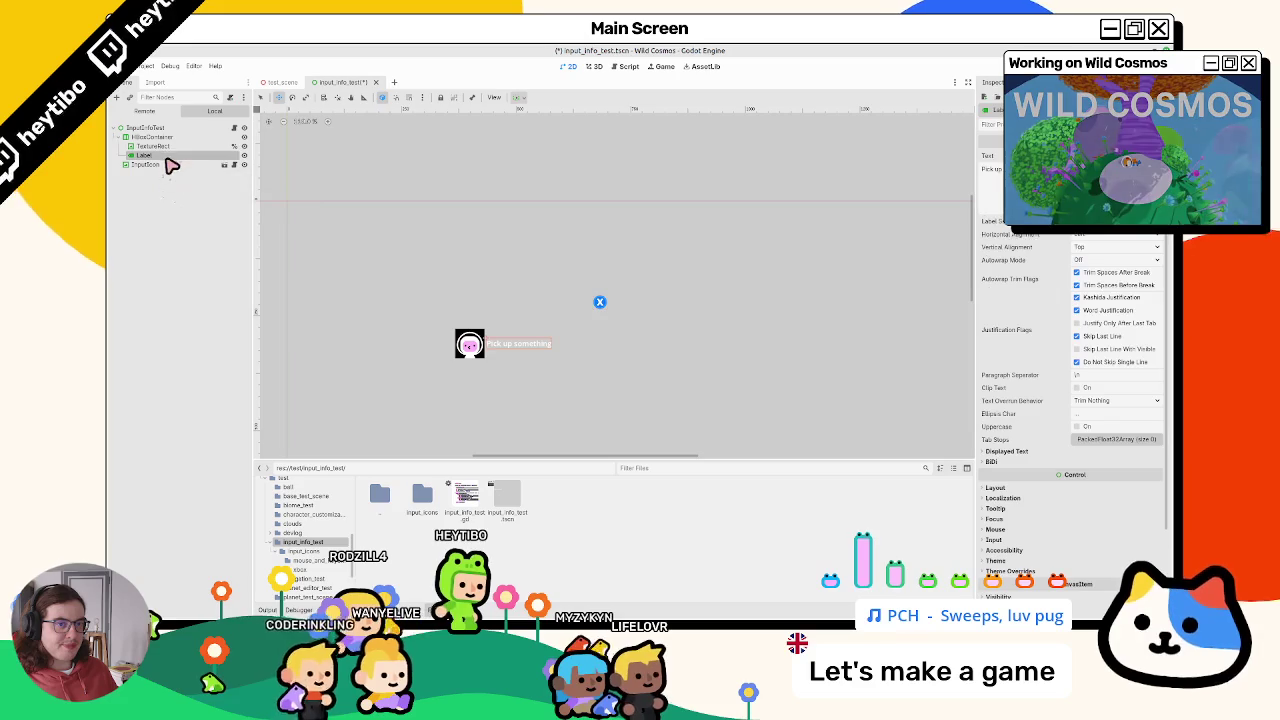
left_click(160, 166)
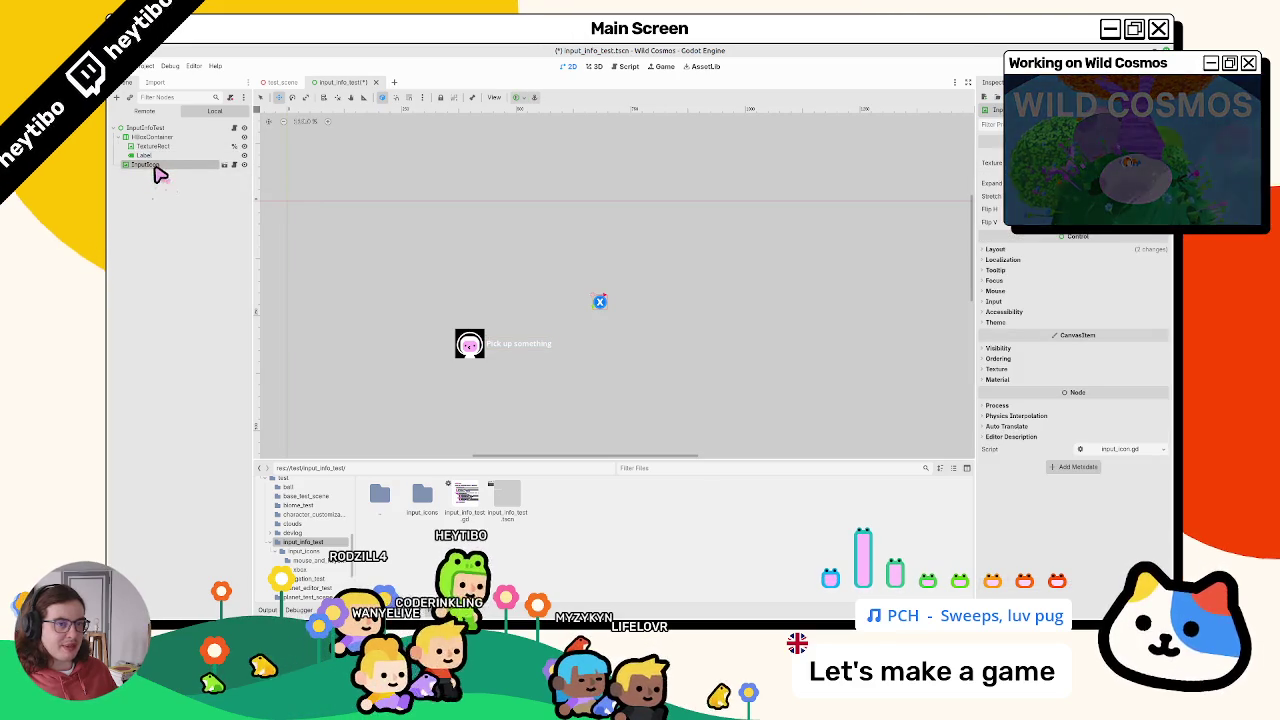
left_click(122, 137)
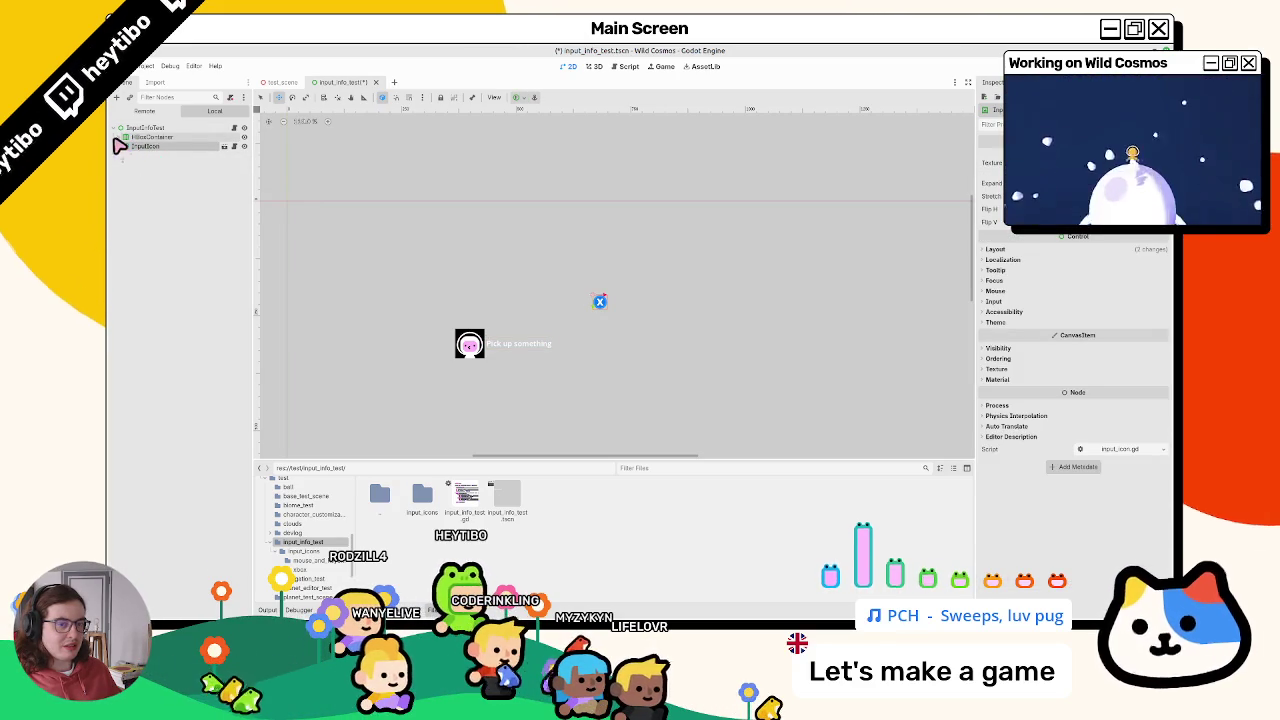
left_click(234, 146)
scroll(558, 348, "down", 10)
mouse_move(818, 437)
left_mouse_down()
mouse_move(771, 277)
mouse_move(651, 200)
mouse_move(601, 230)
mouse_move(391, 177)
mouse_move(370, 147)
left_mouse_up()
key("Delete")
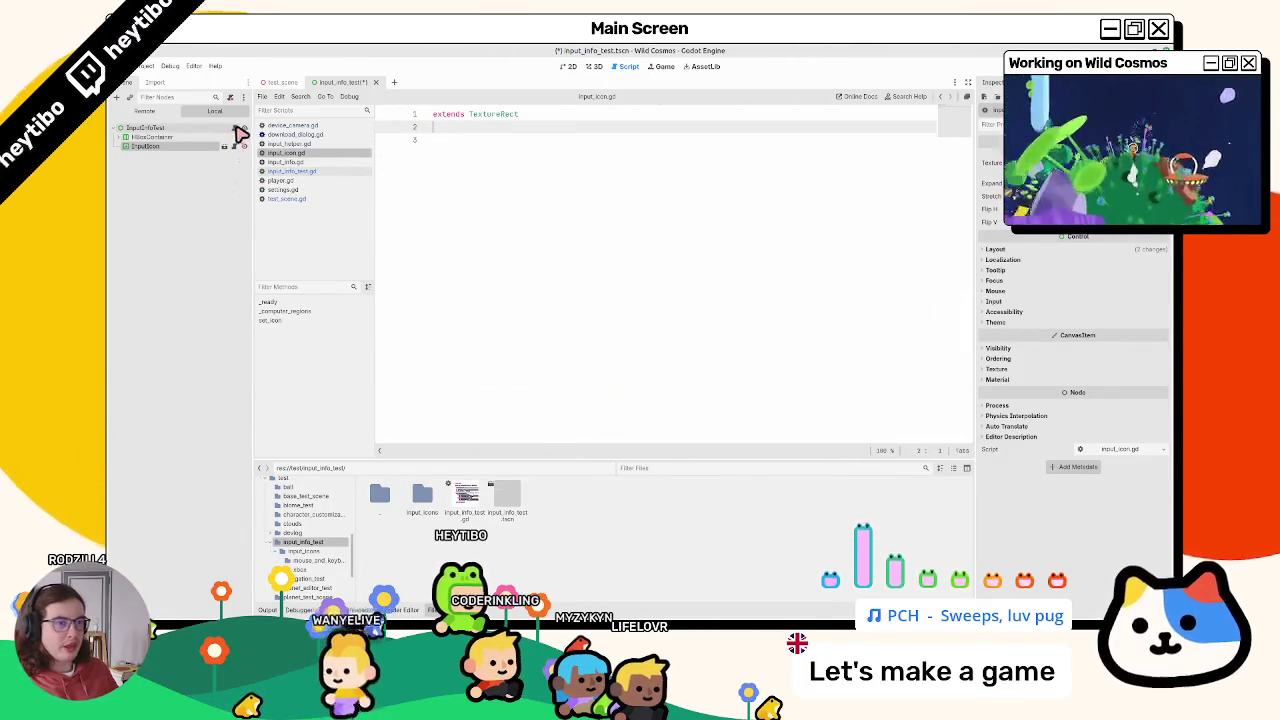
Step: Copy get_input_string_from_action_name from input_info_test.gd into input_icon.gd below extends TextureRect
left_click(238, 128)
mouse_move(433, 256)
left_mouse_down()
mouse_move(470, 268)
mouse_move(527, 408)
mouse_move(517, 393)
left_mouse_up()
key("ctrl+c")
scroll(493, 178, "up", 1)
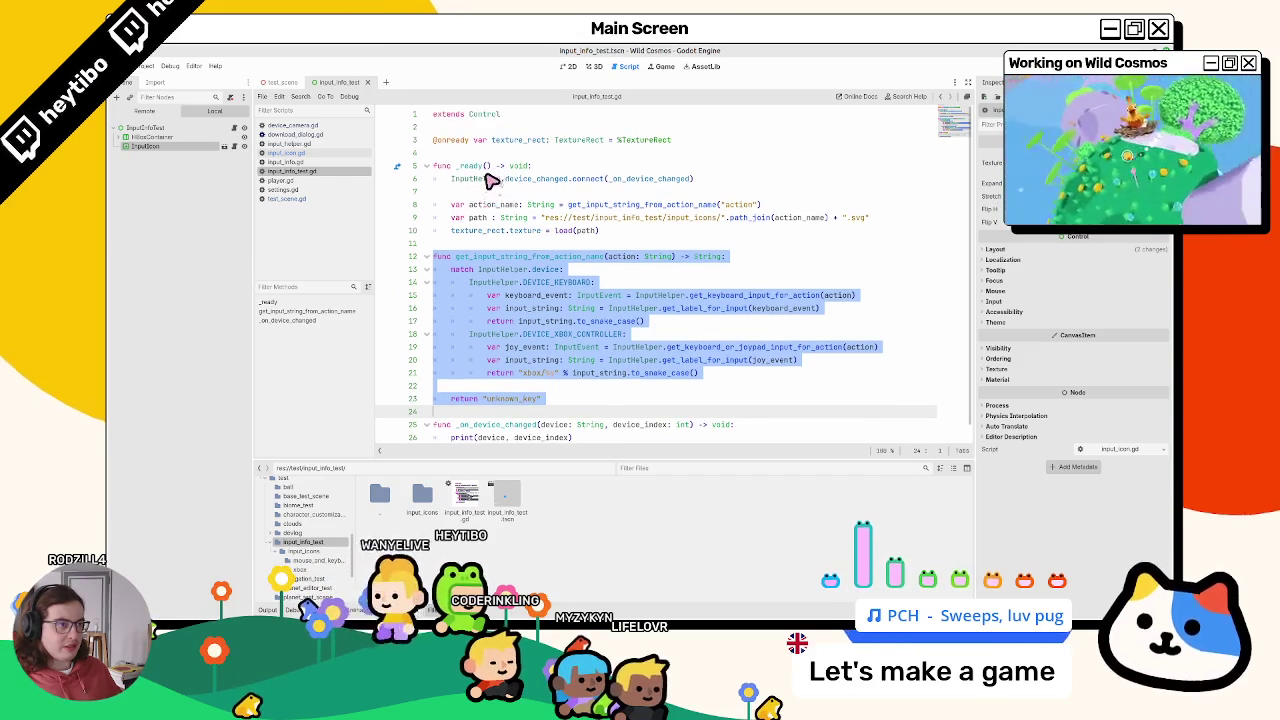
left_click(493, 302)
left_click_drag(508, 257, 480, 405)
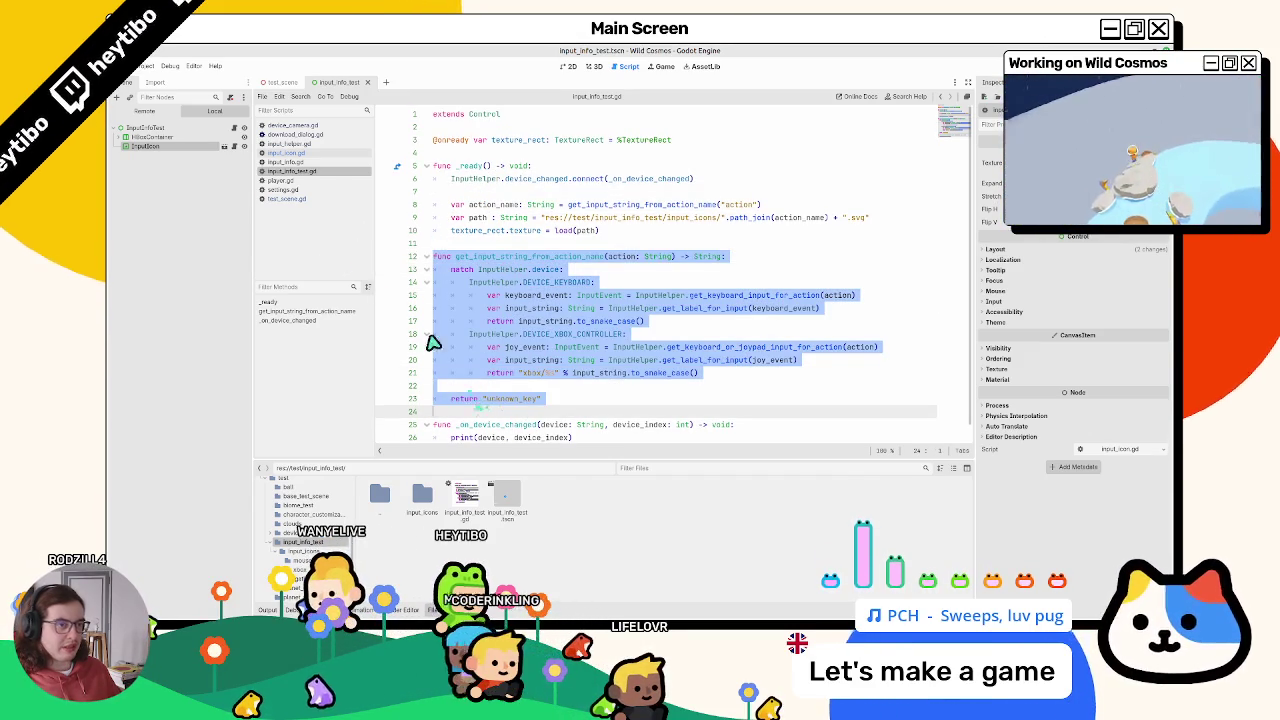
left_click(285, 152)
key("Return")
key("ctrl+v")
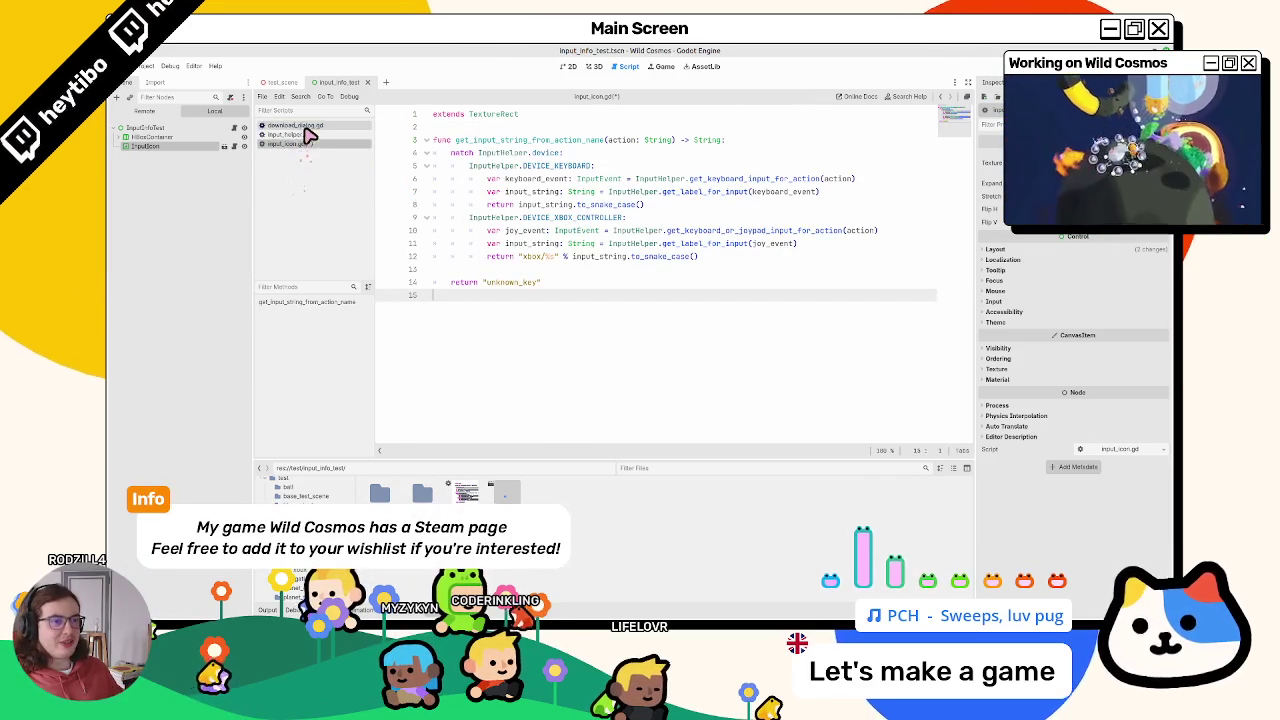
Step: Copy the _ready function from input_info_test.gd and paste it into input_icon.gd at line 3
left_click(233, 130)
left_click(233, 128)
left_click(300, 134)
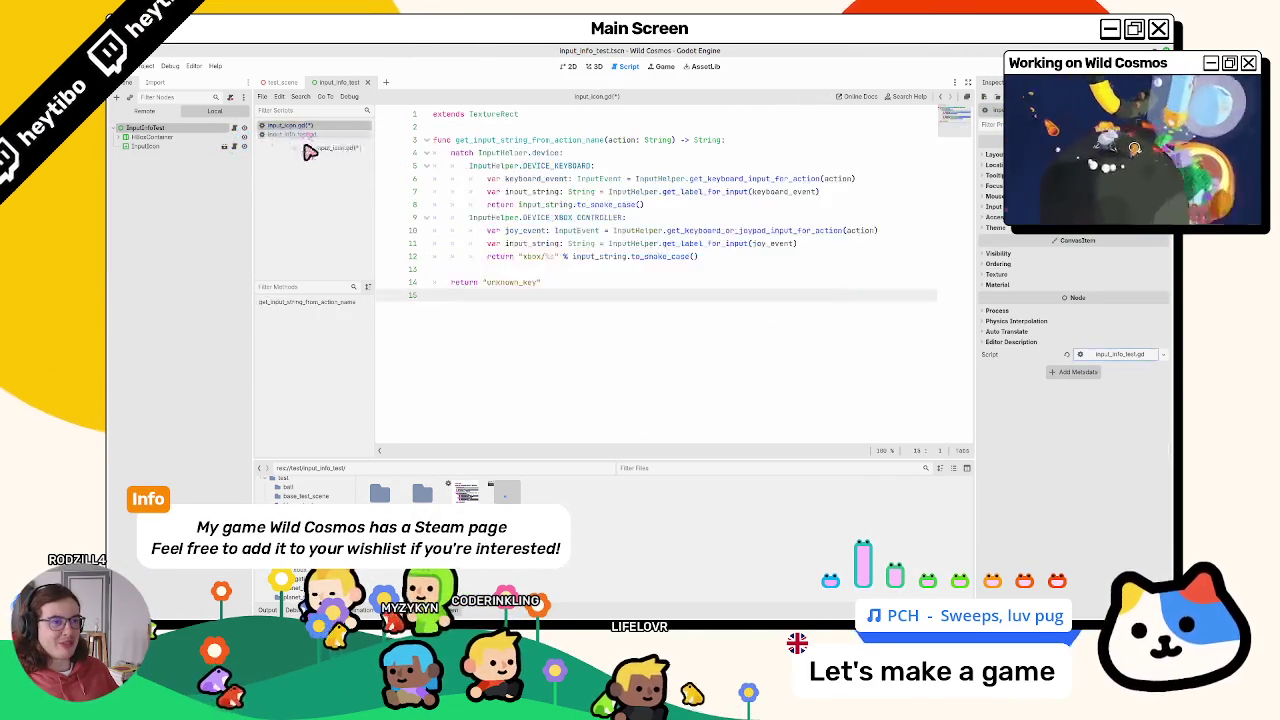
left_click(290, 125)
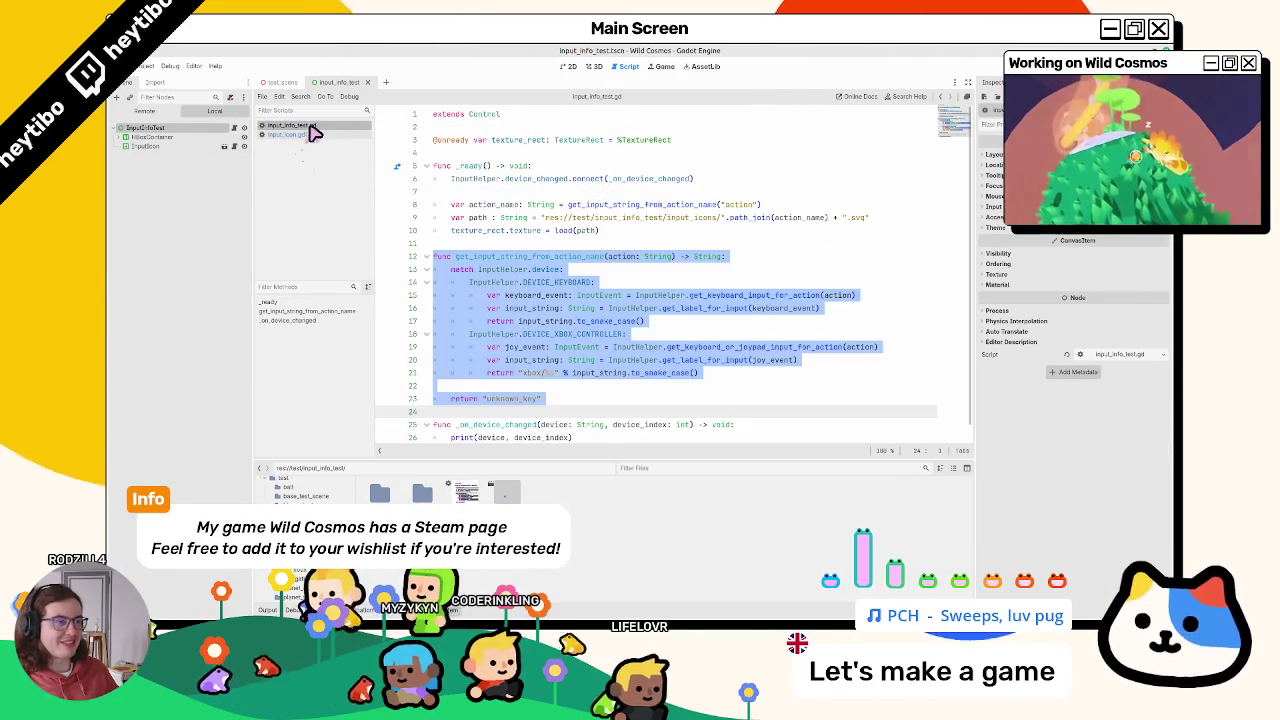
left_click_drag(509, 177, 509, 230)
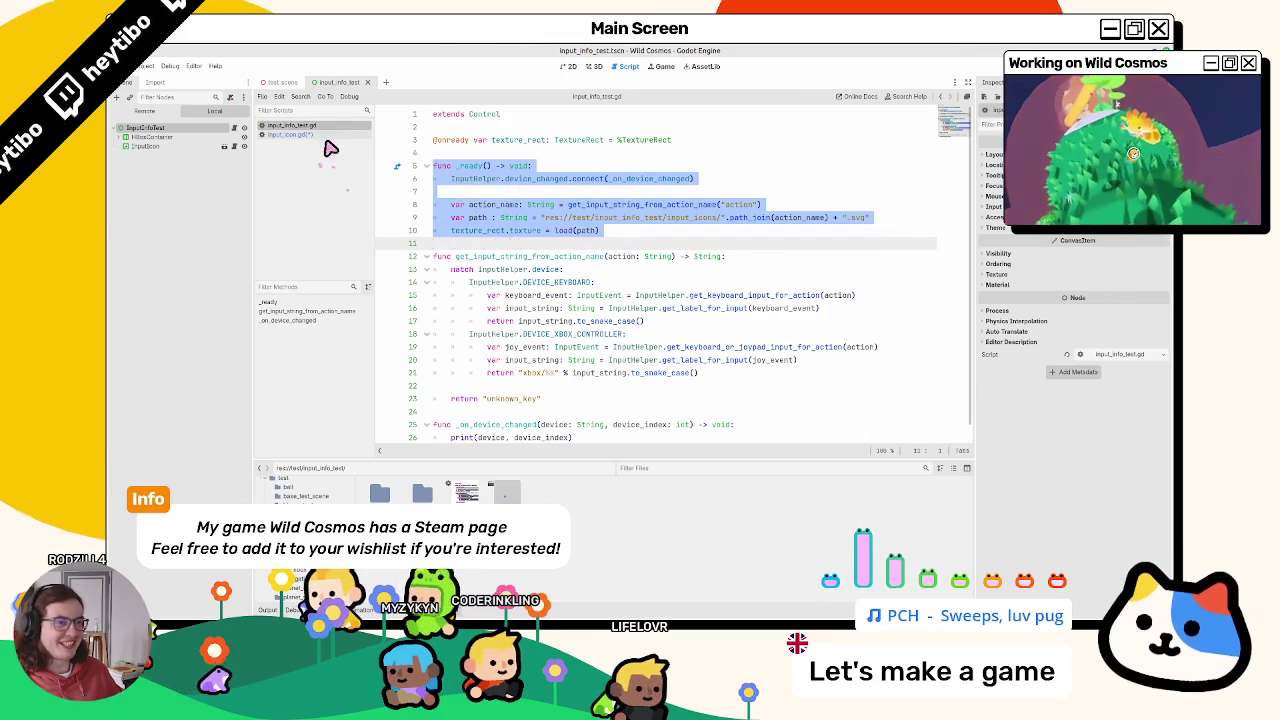
key("ctrl+c")
left_click(326, 136)
left_click(519, 140)
key("Return")
key("Return")
key("ctrl+v")
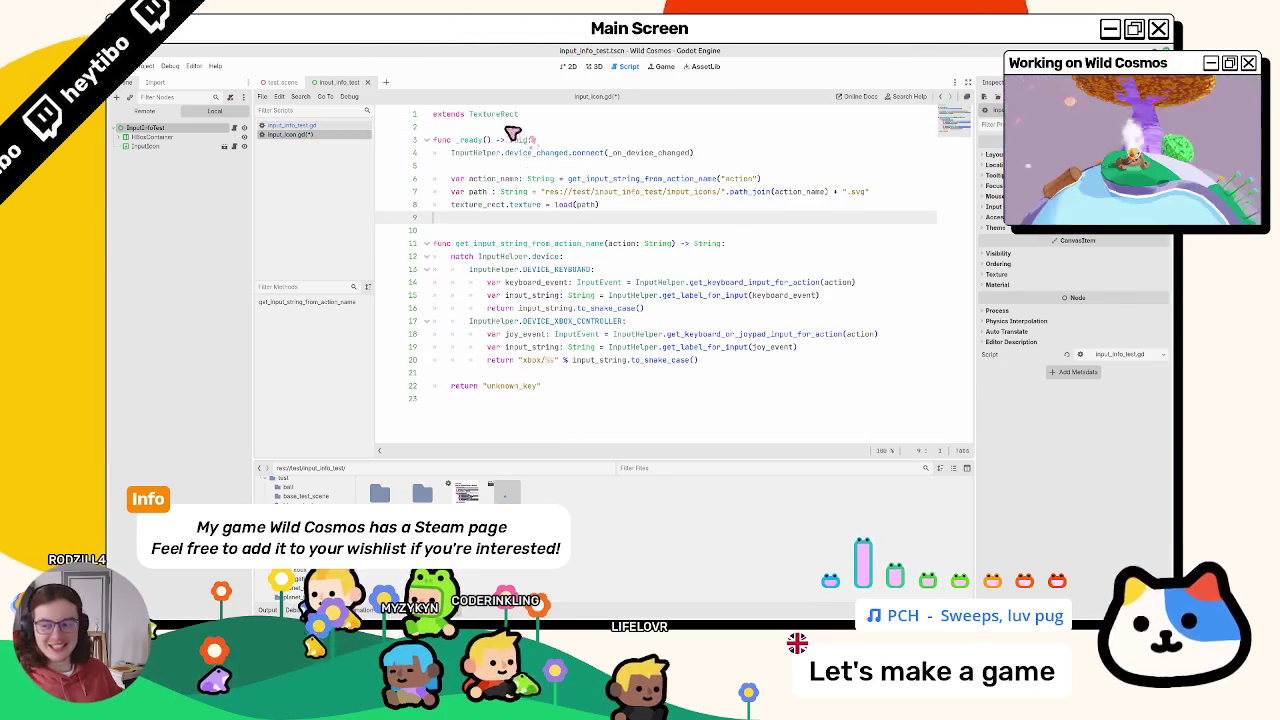
Step: Copy the _on_device_changed handler into input_icon.gd below _ready
left_click(476, 168)
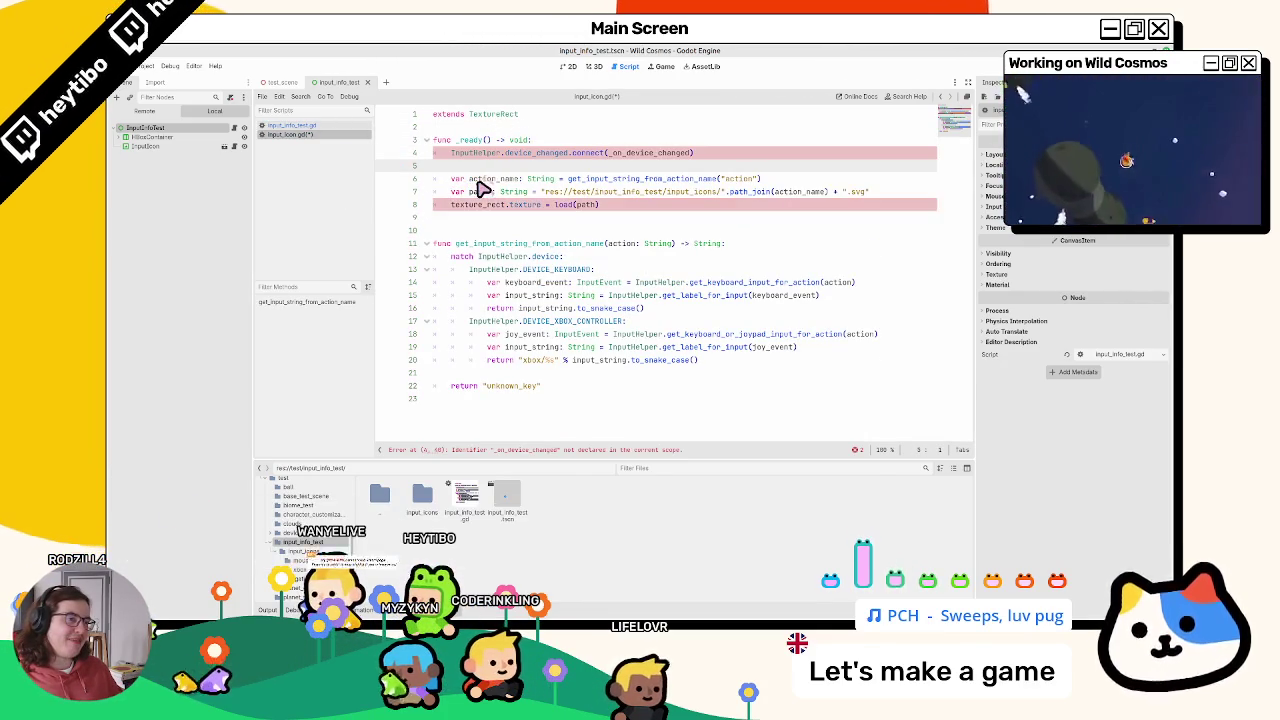
double_click(494, 154)
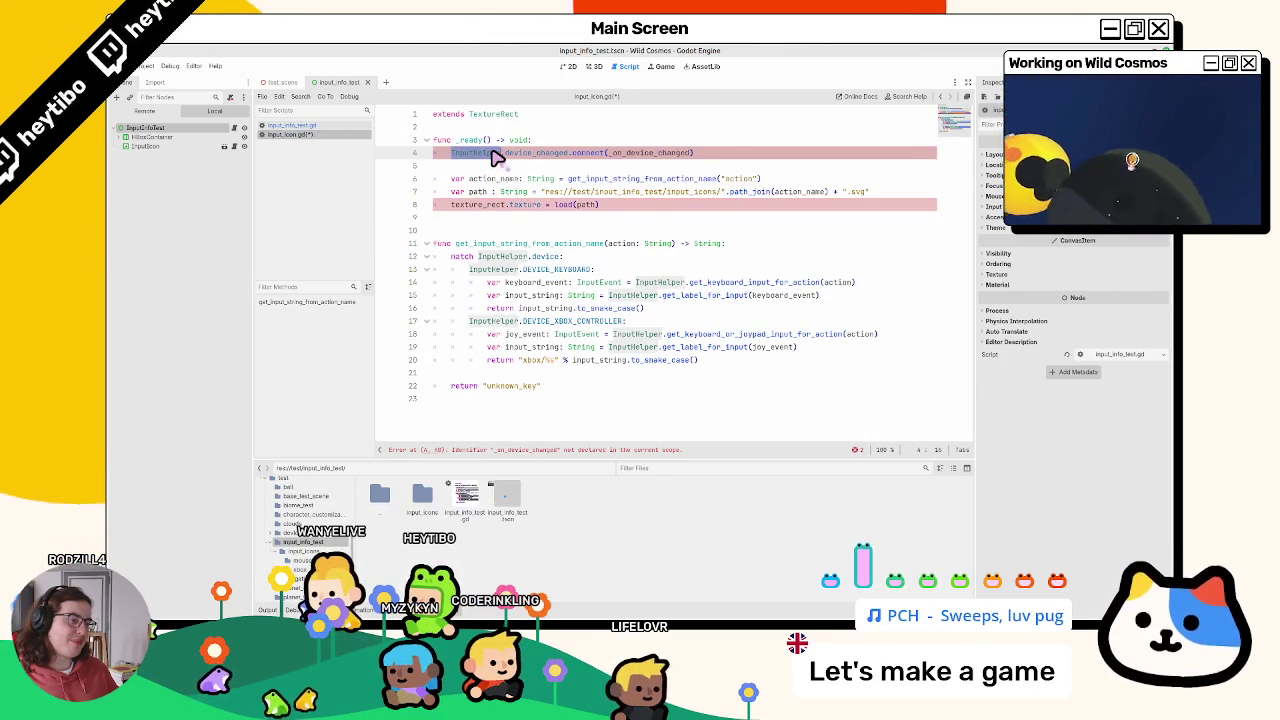
double_click(522, 155)
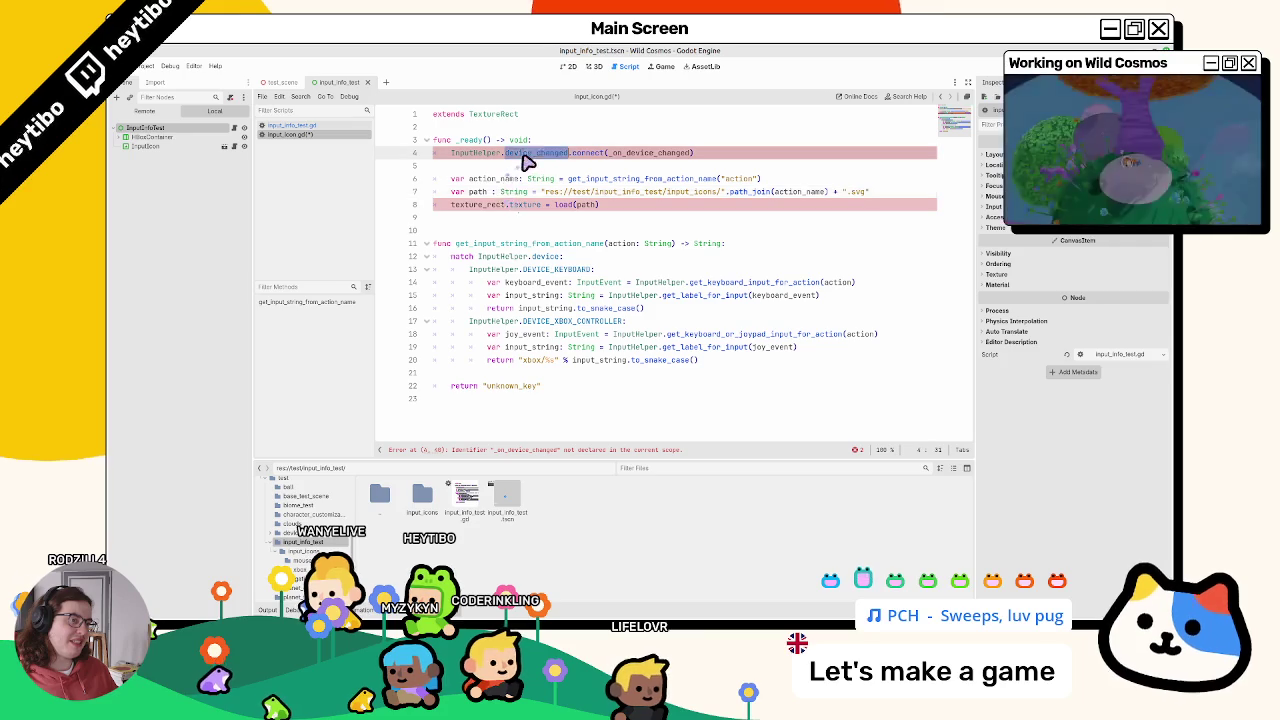
left_click(325, 126)
left_click_drag(480, 175, 457, 414)
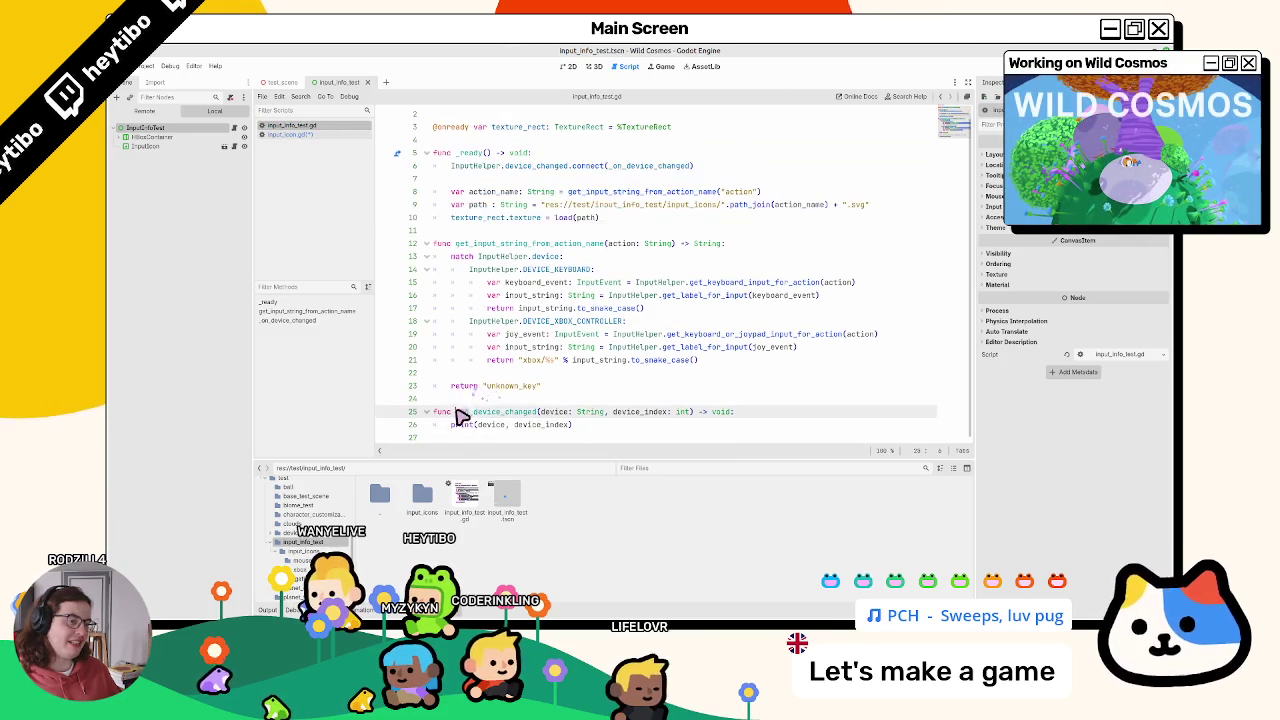
left_click(302, 135)
left_click(489, 226)
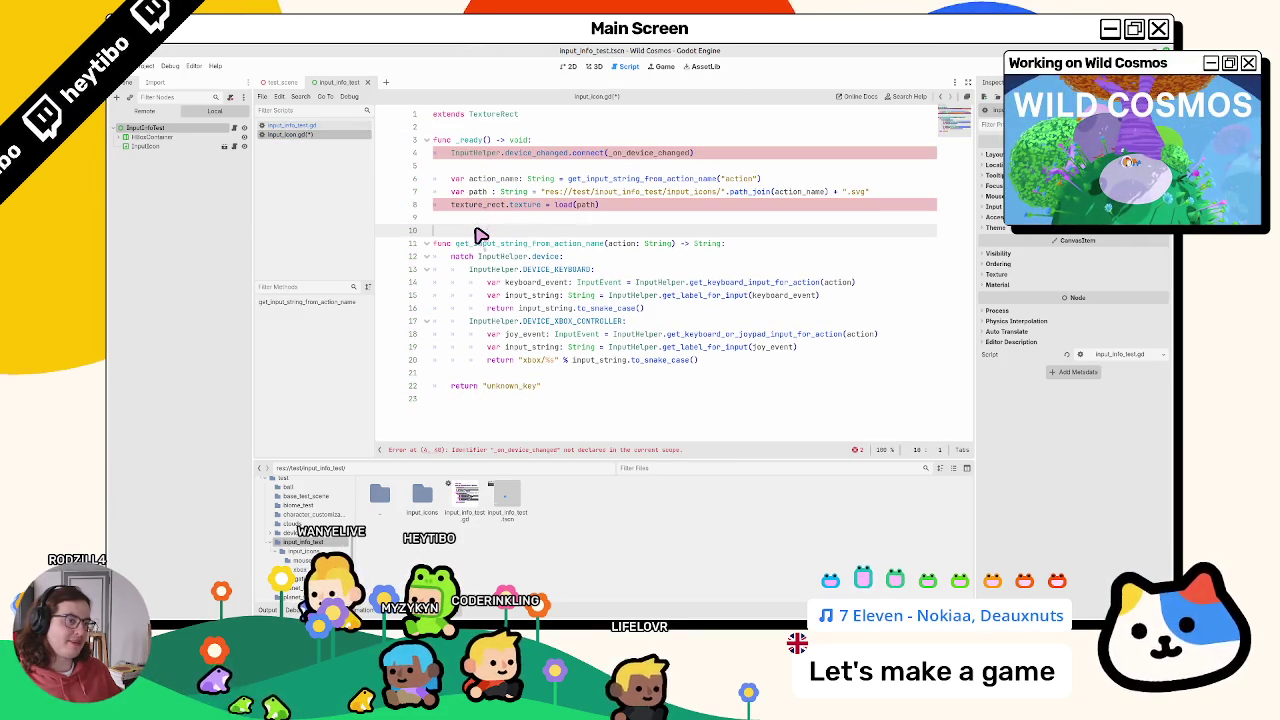
key("ctrl+v")
key("BackSpace")
left_click(491, 127)
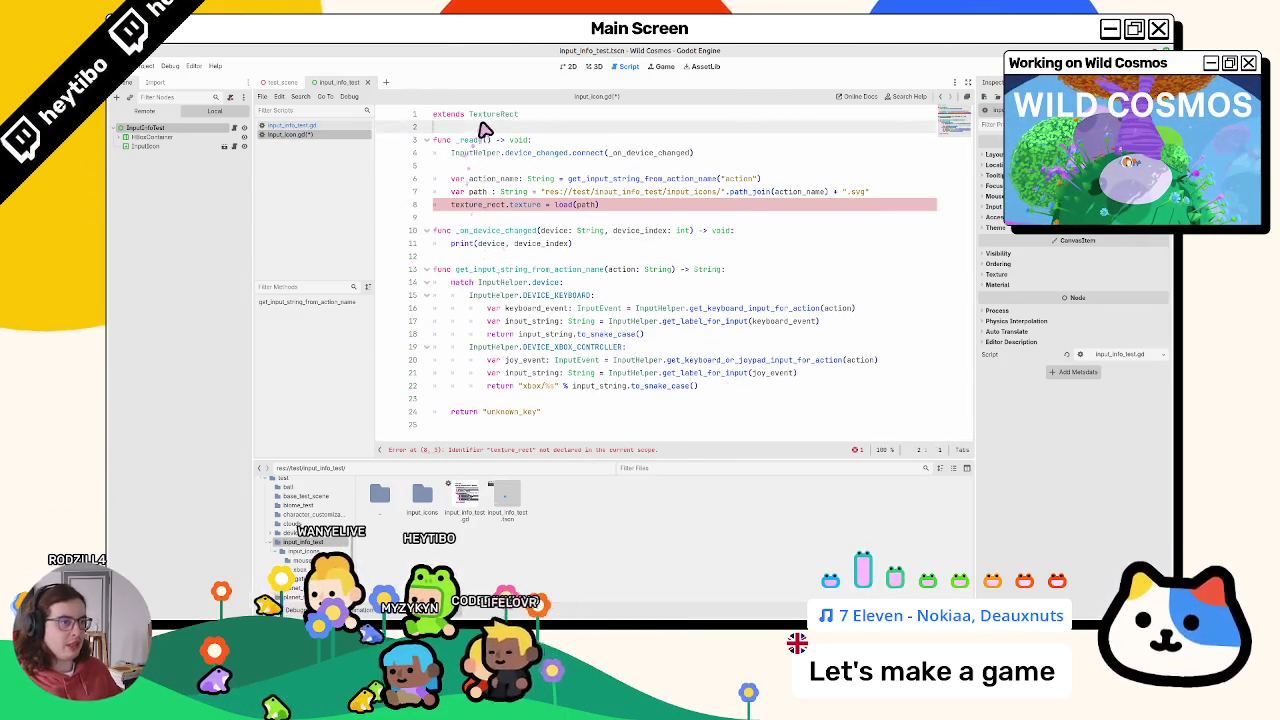
Step: Declare the exported action as String defaulting to "" and pass action to the name lookup in _ready
key("Return")
type("@export var")
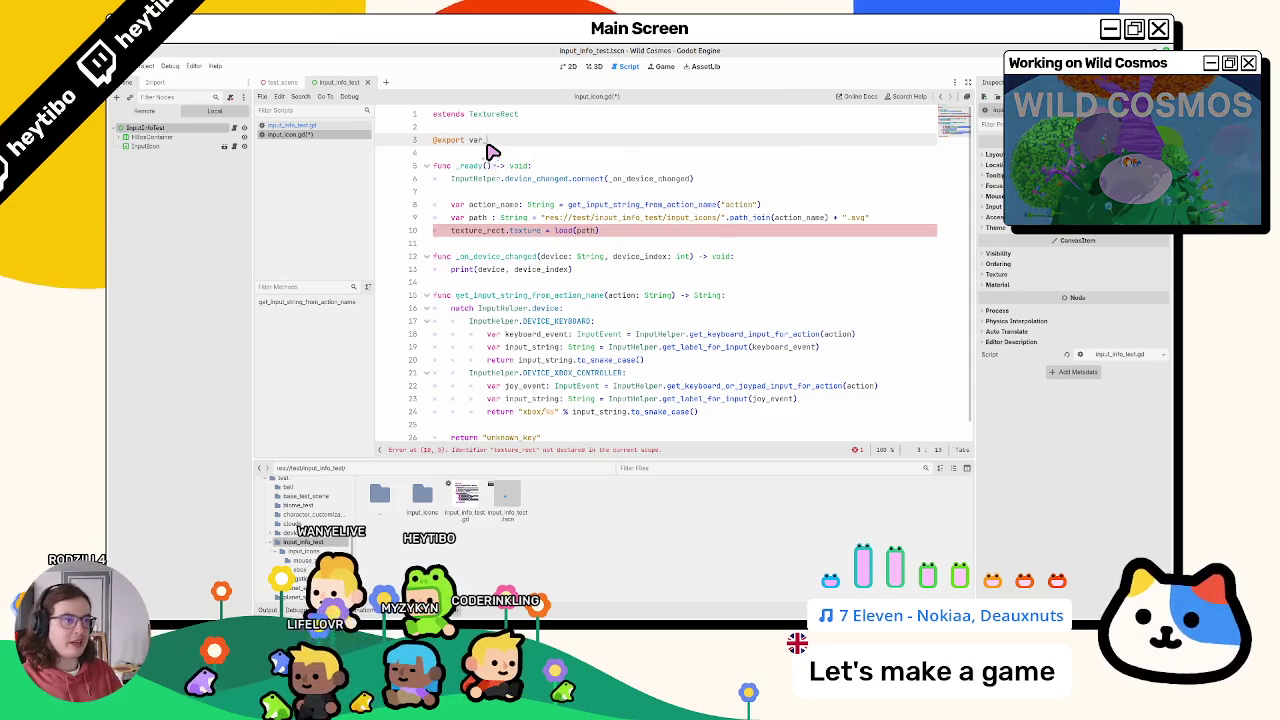
type("action : Strin")
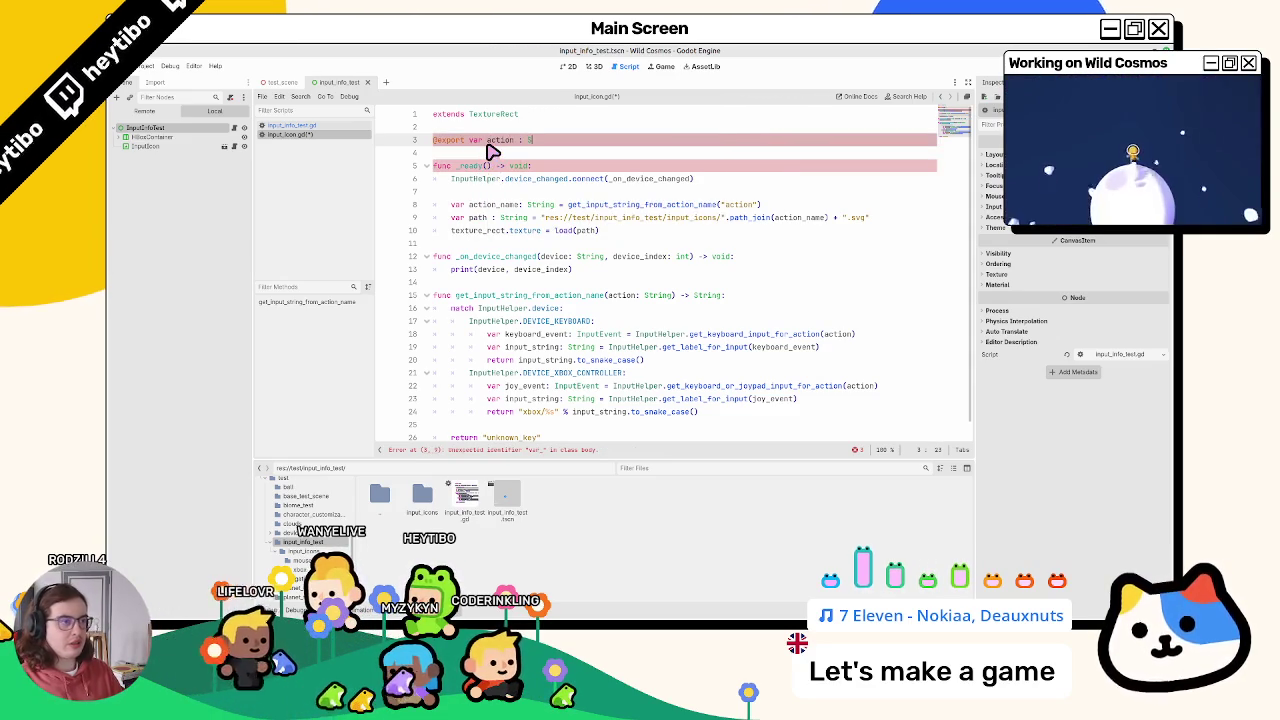
type("g \"\"")
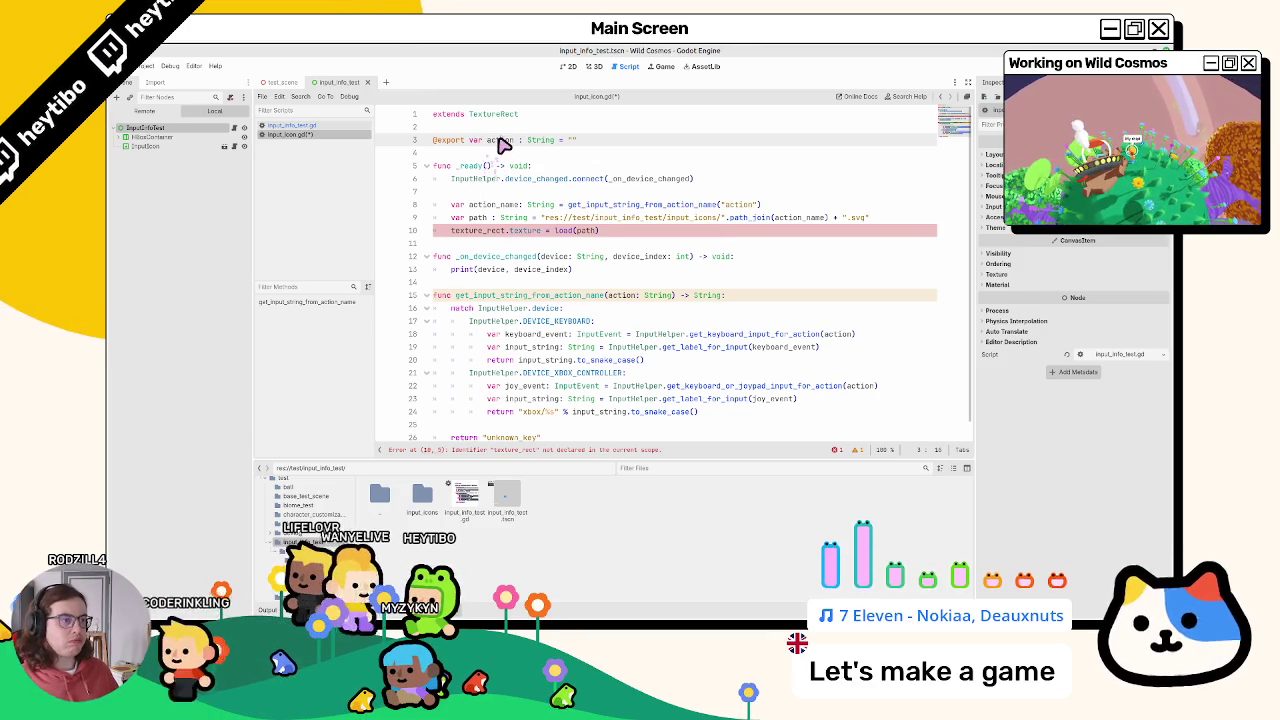
double_click(501, 140)
left_click(750, 204)
left_click_drag(720, 204, 758, 206)
type("action")
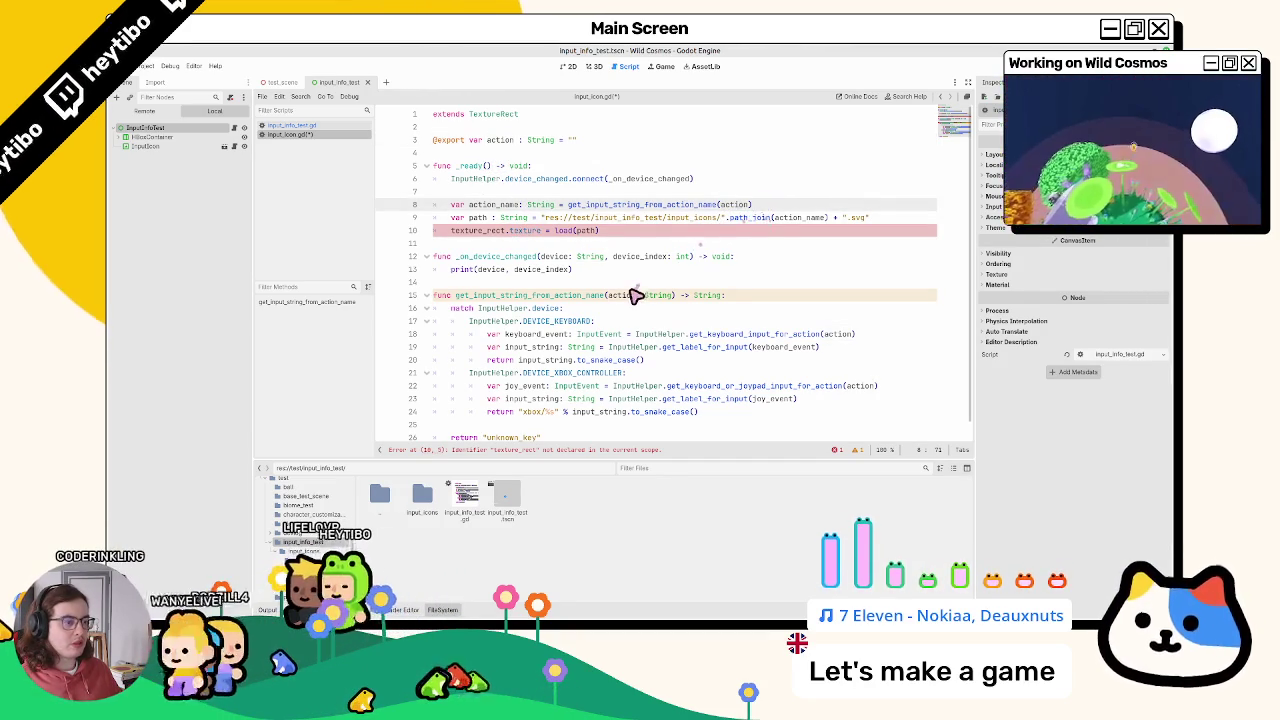
left_click(624, 297)
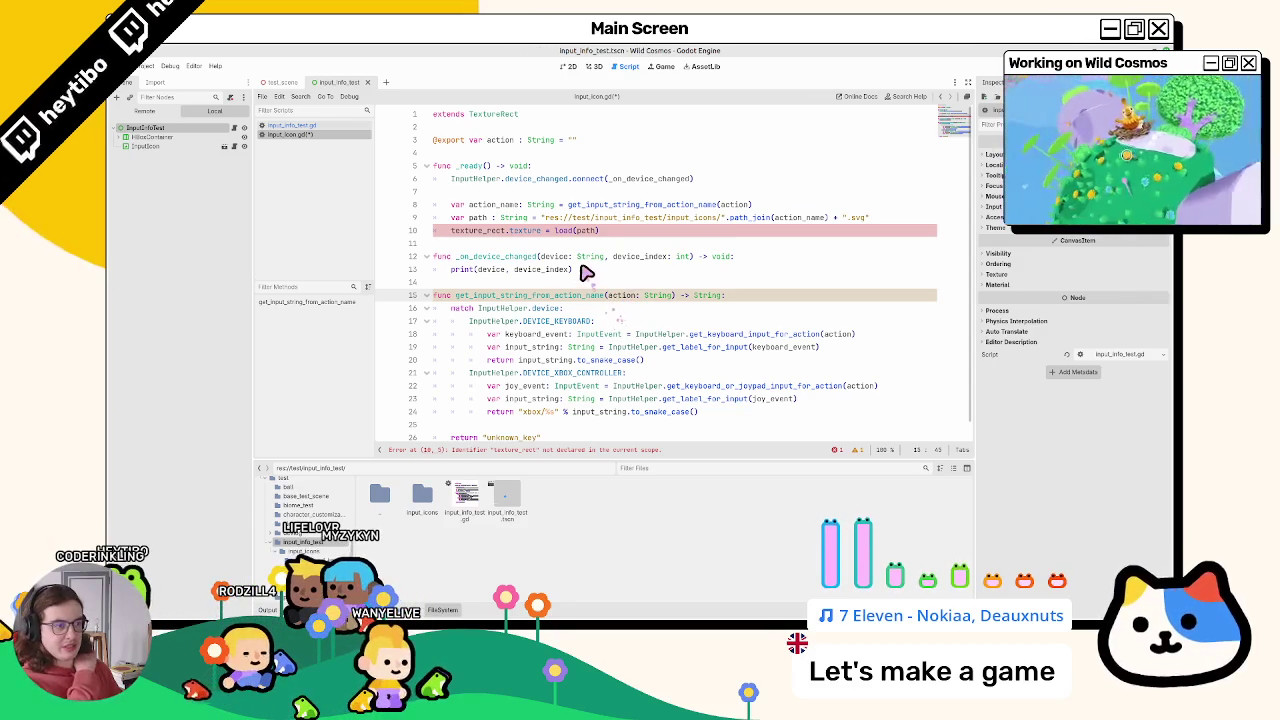
Step: Cut the three texture-loading lines out of _ready, leaving only the device_changed connection
left_click(515, 231)
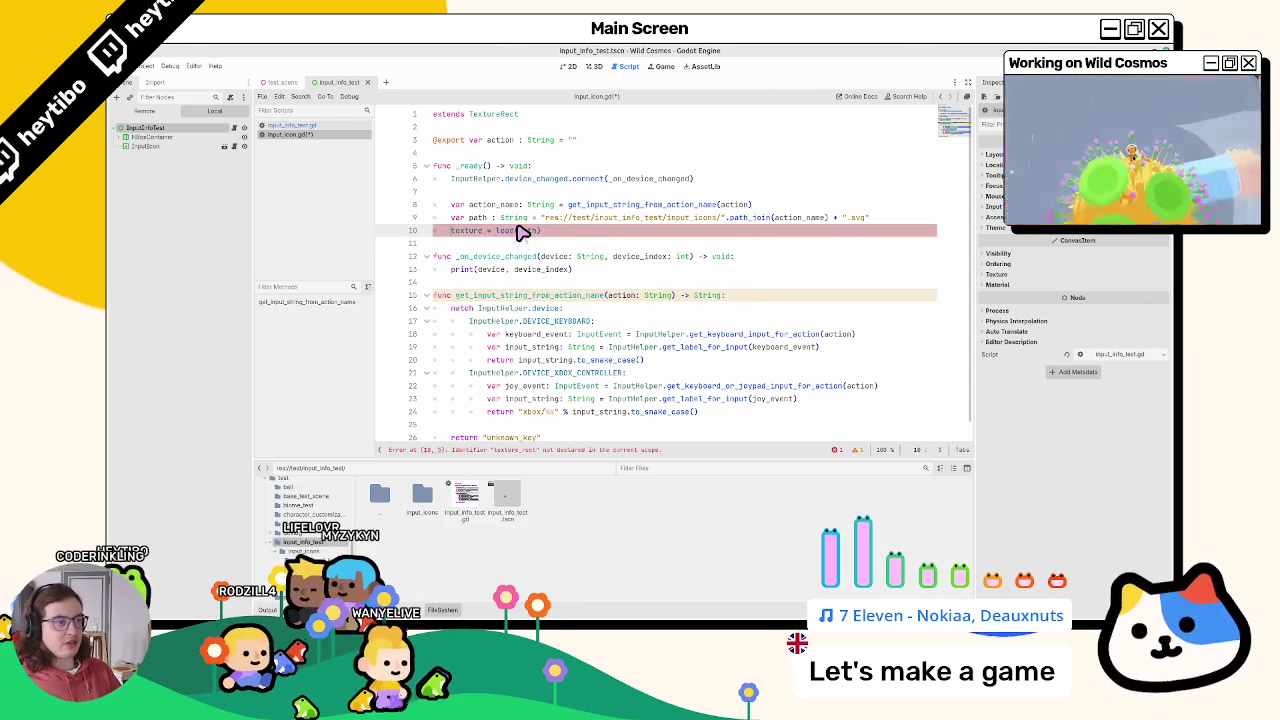
left_click_drag(503, 234, 514, 209)
key("BackSpace")
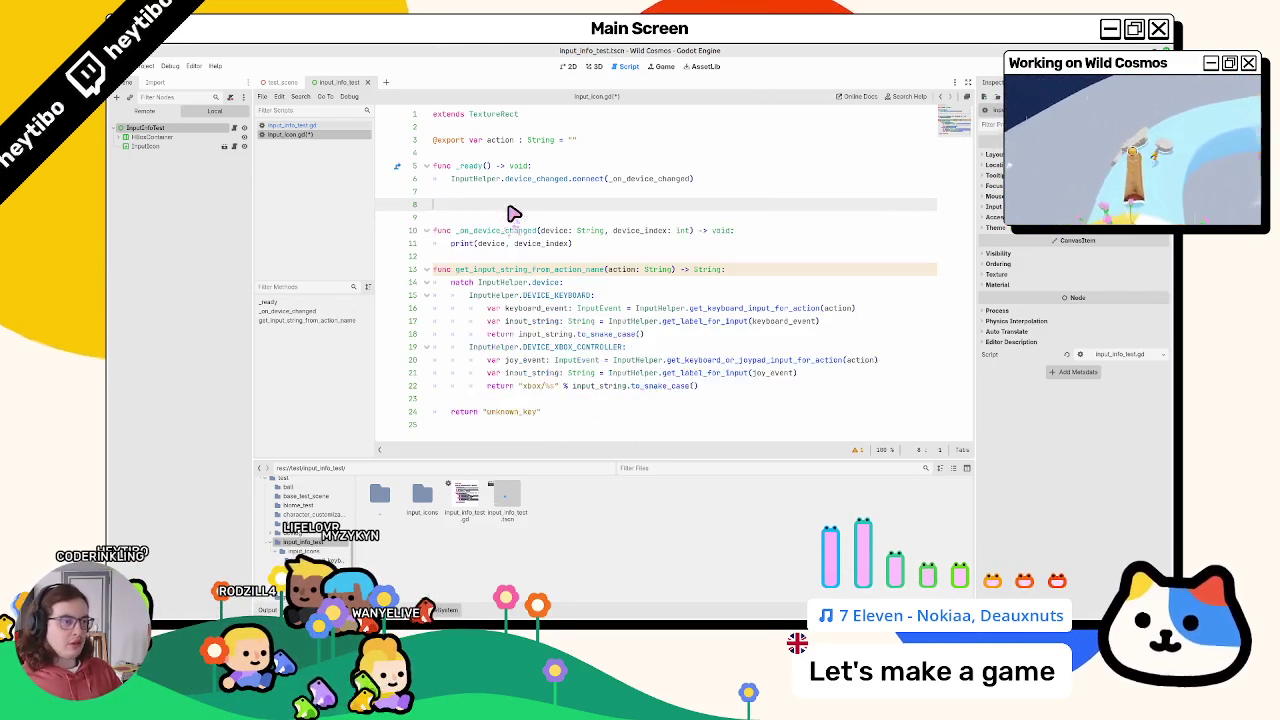
key("BackSpace")
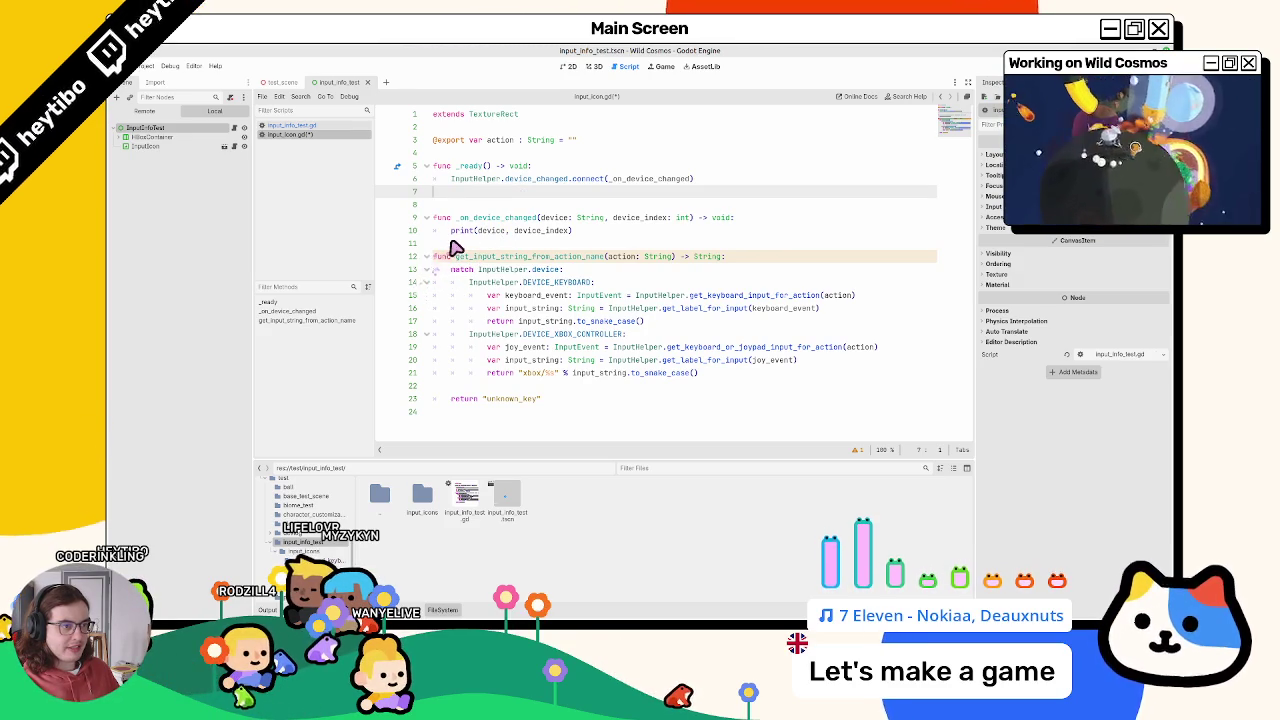
key("Return")
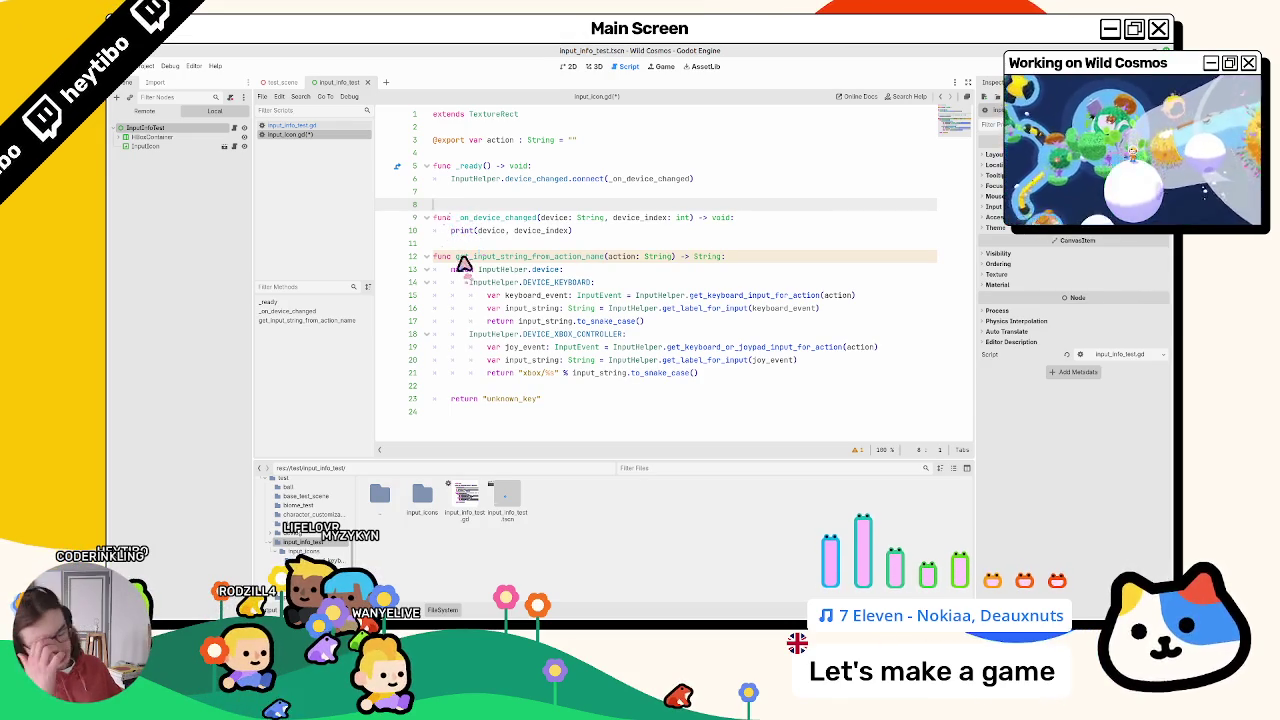
mouse_move(472, 238)
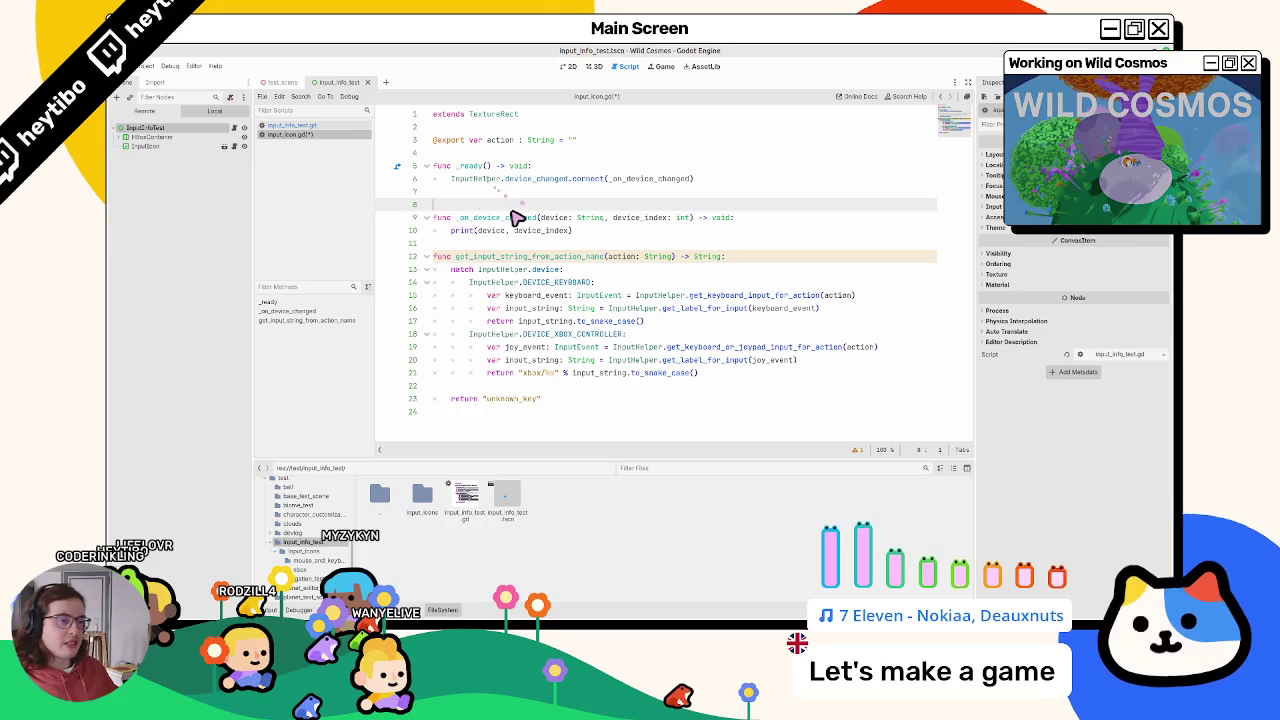
key("ctrl+z")
key("ctrl+z")
key("ctrl+z")
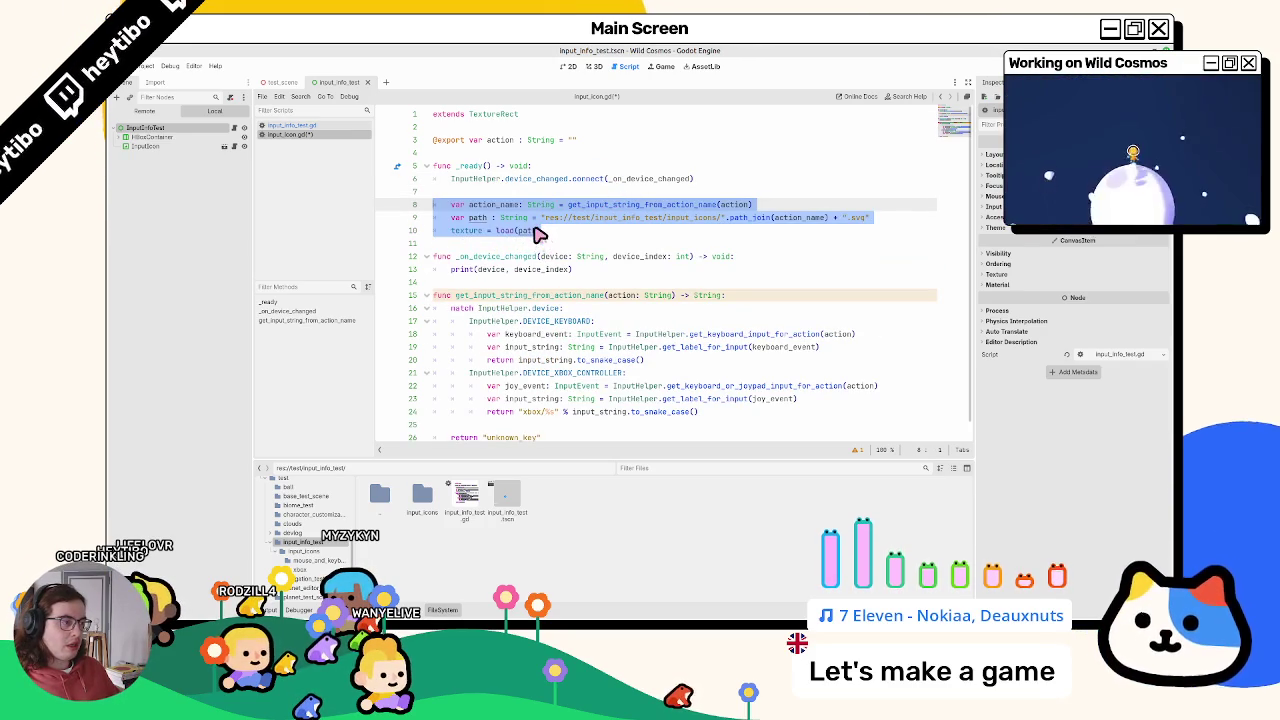
key("ctrl+z")
key("ctrl+z")
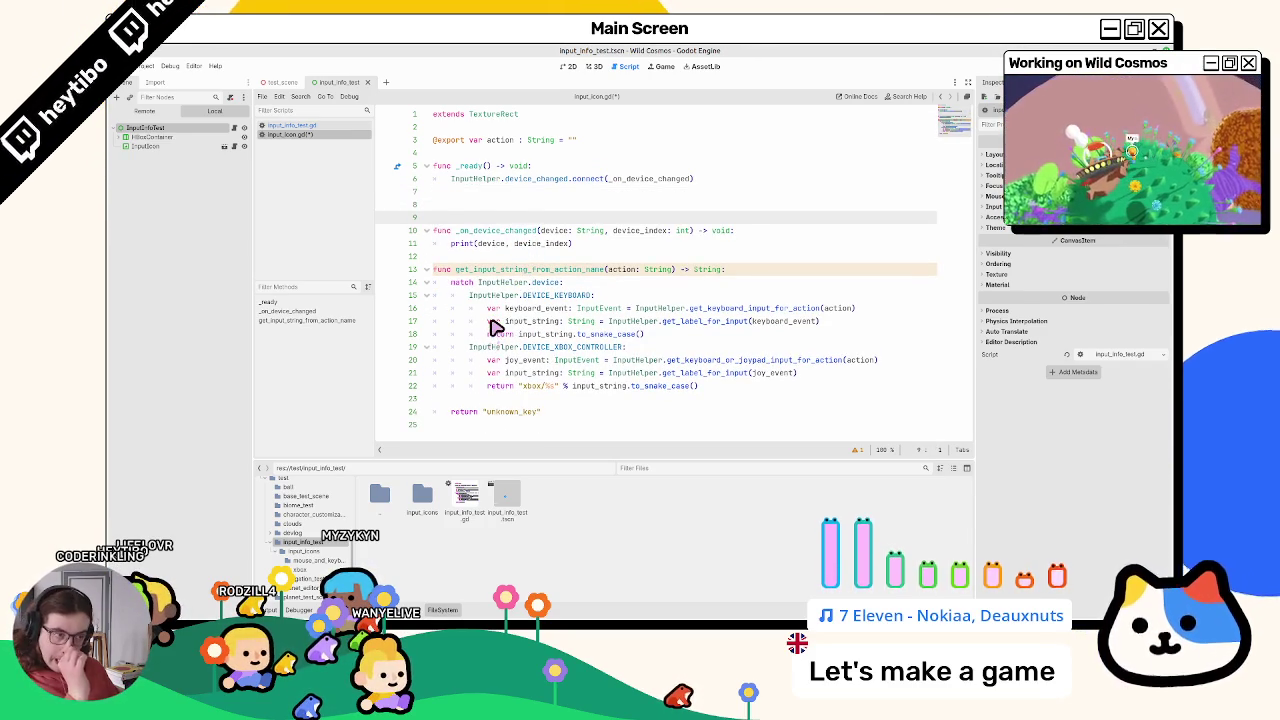
key("ctrl+z")
key("ctrl+z")
key("ctrl+z")
type("func update_")
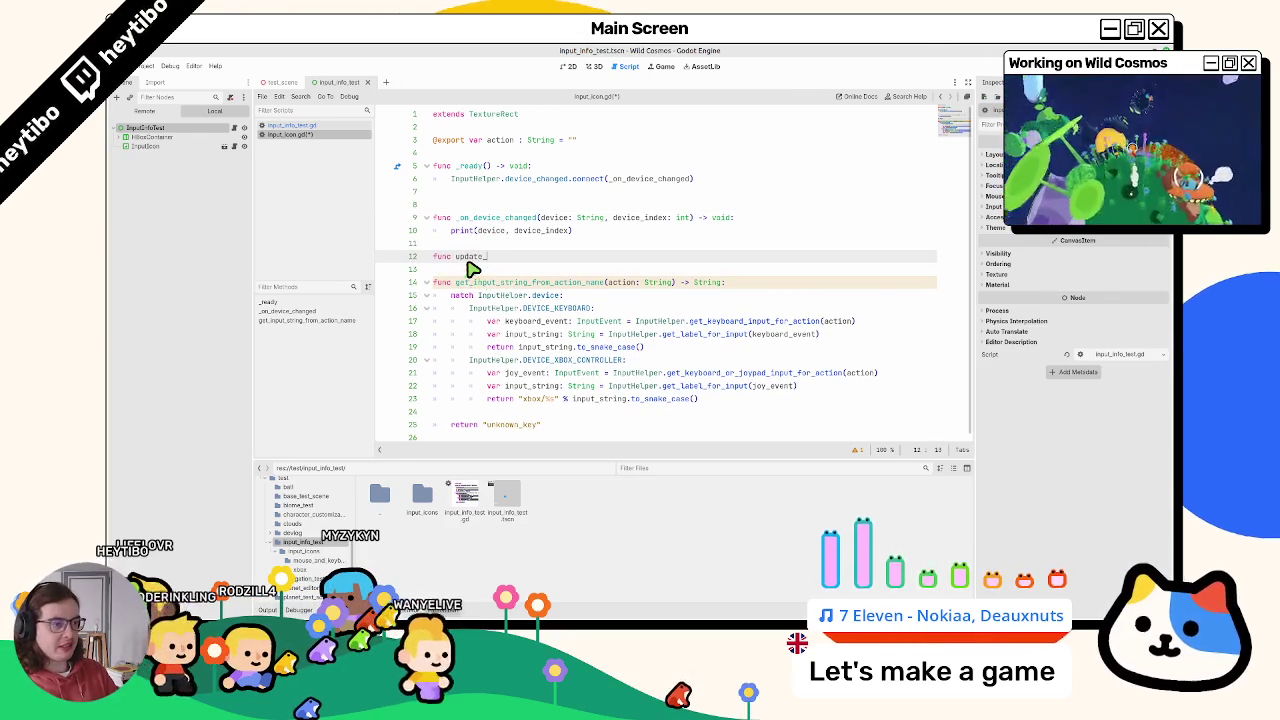
Step: Create update_texture_with_action() -> void with the texture code, call it from _ready and _on_device_changed, and save
type("texture_")
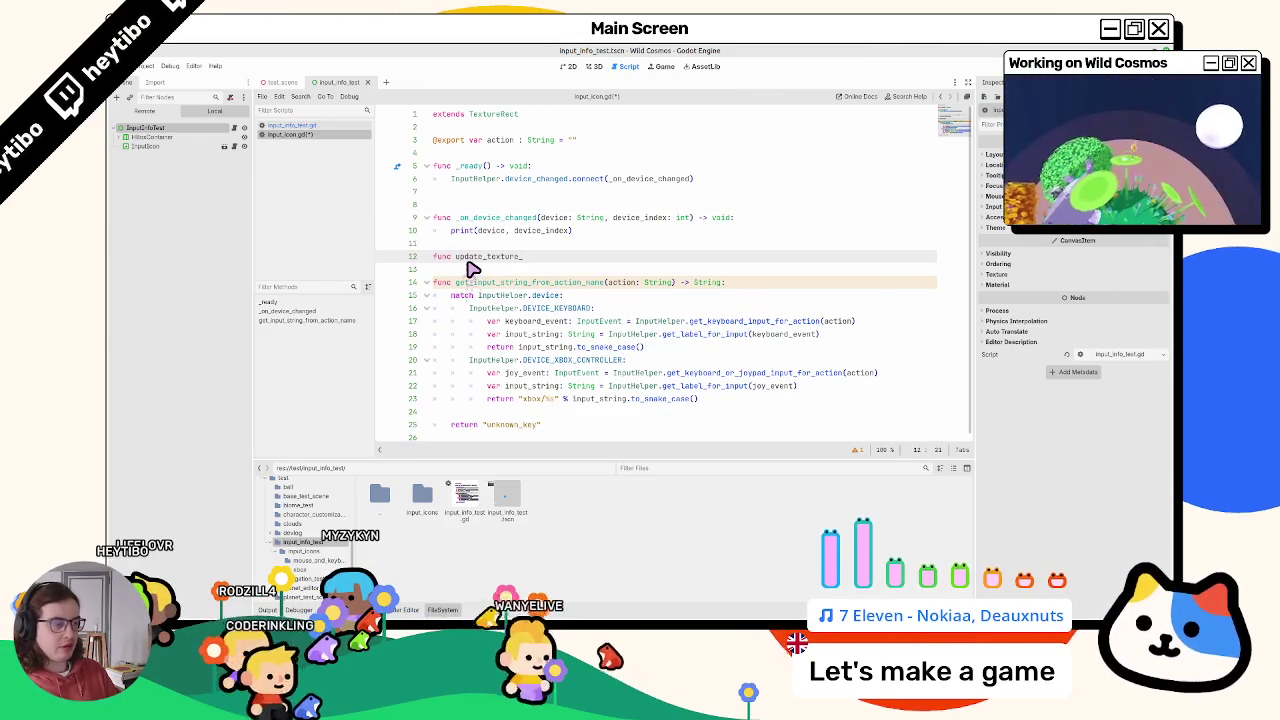
type("with_acti")
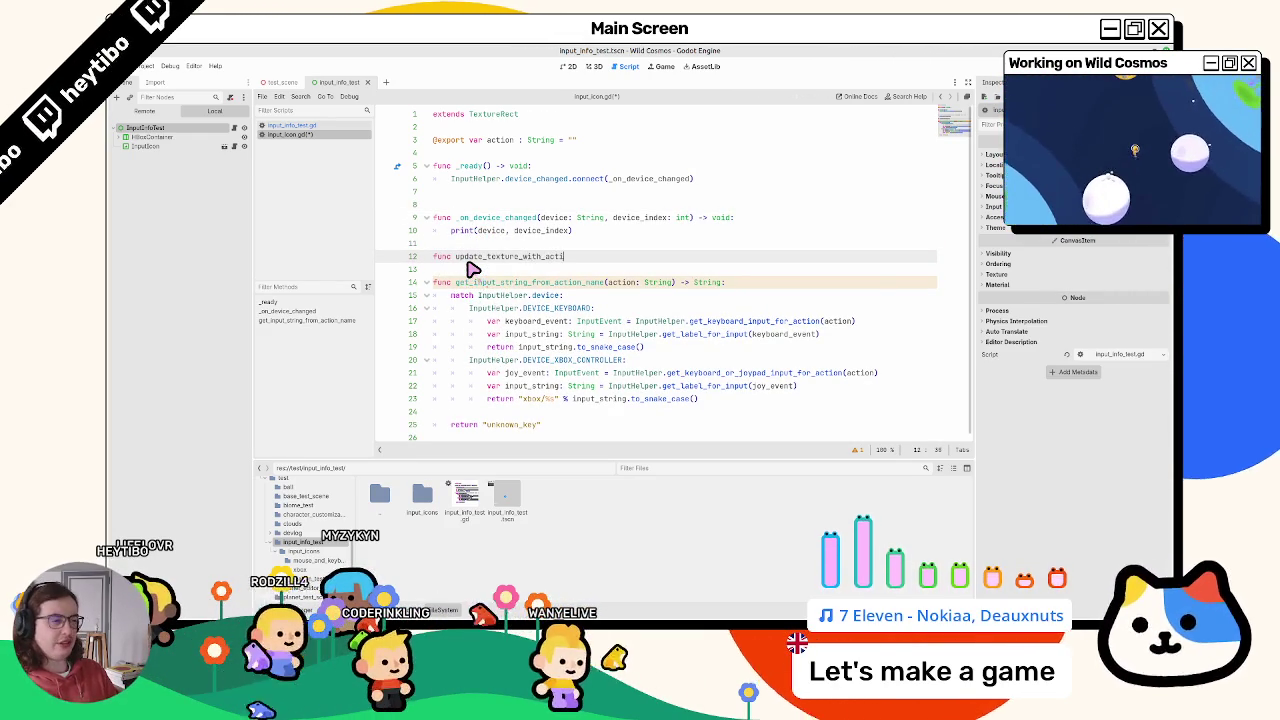
type("on(")
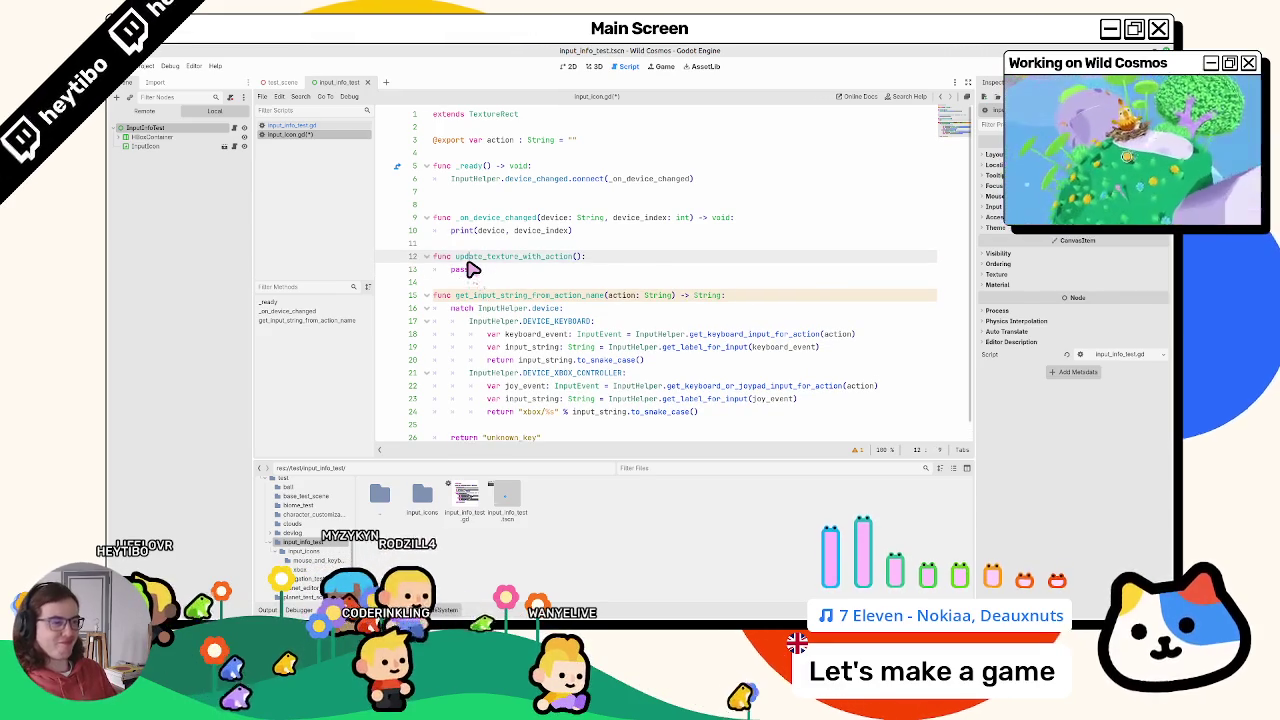
type(") -> v")
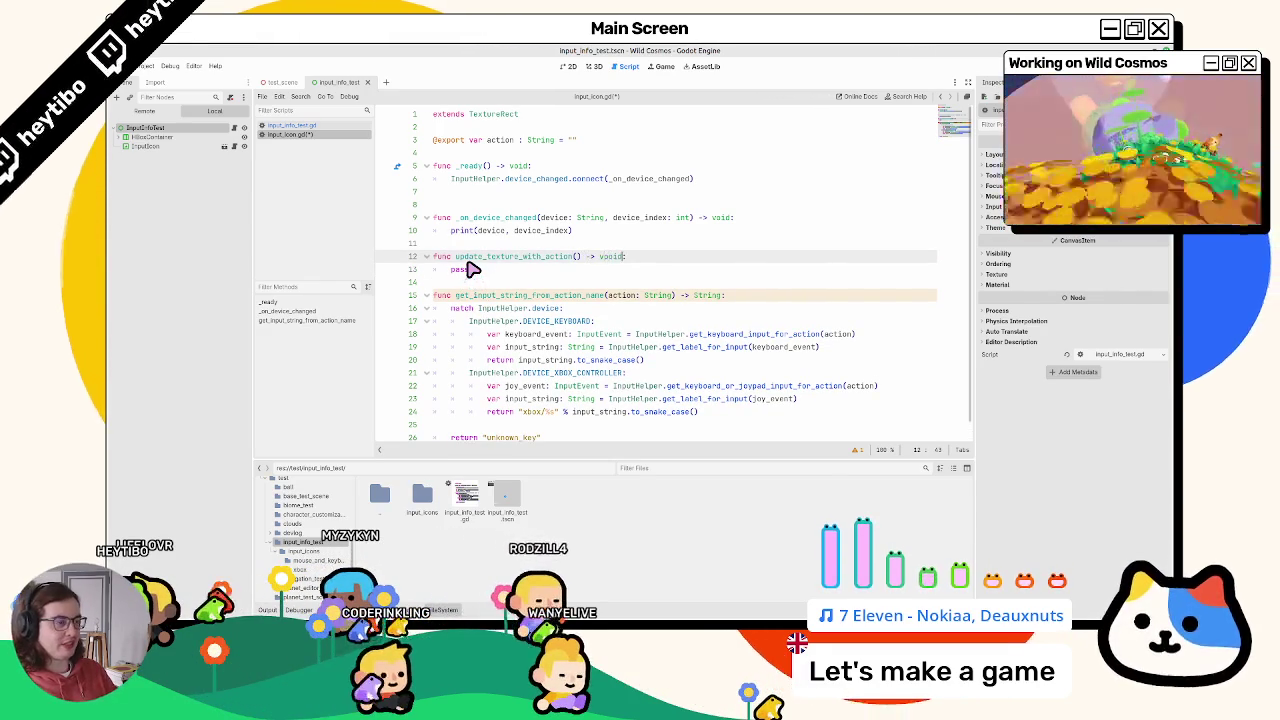
type("oid")
key("ctrl+v")
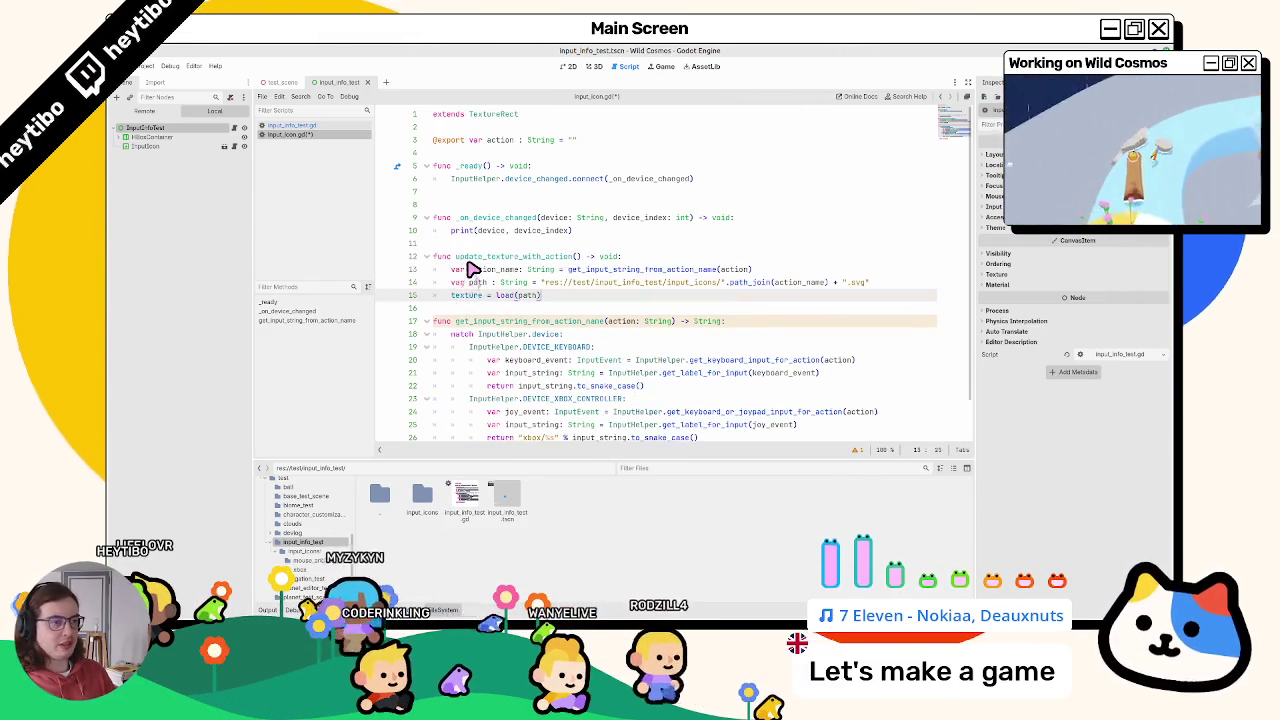
left_click(490, 260)
left_click_drag(497, 258, 451, 191)
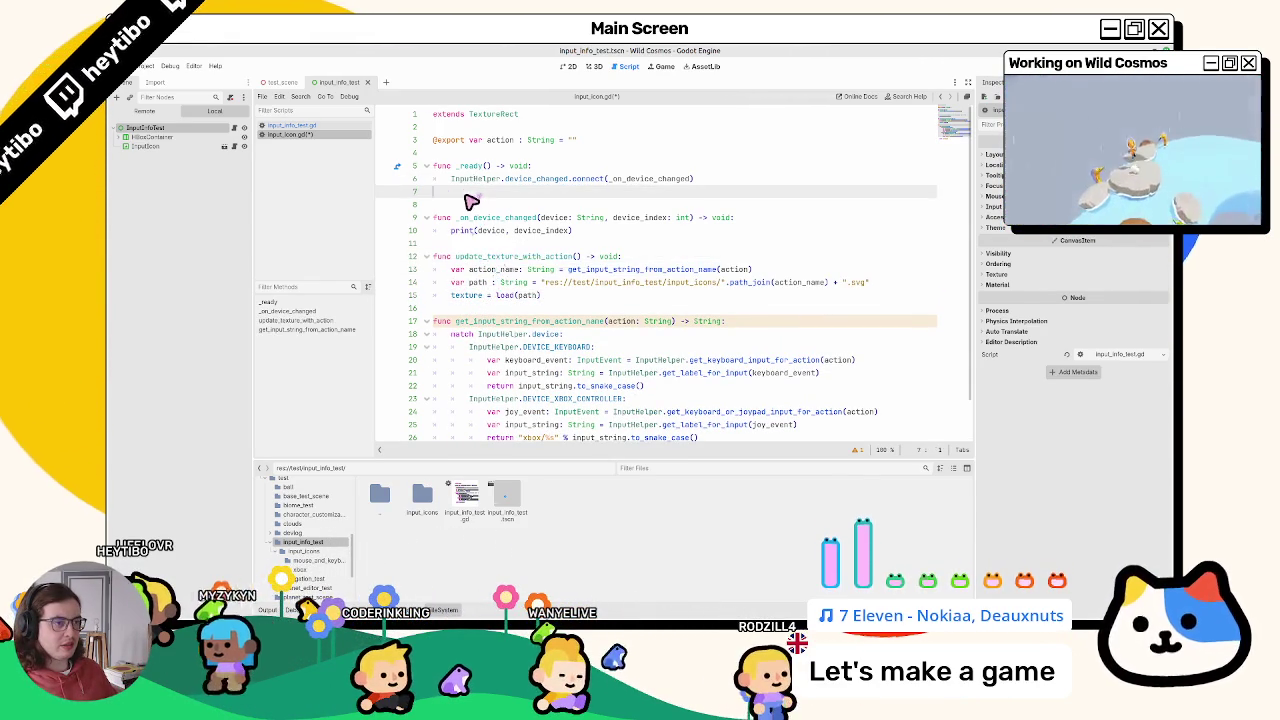
scroll(600, 343, "down", 2)
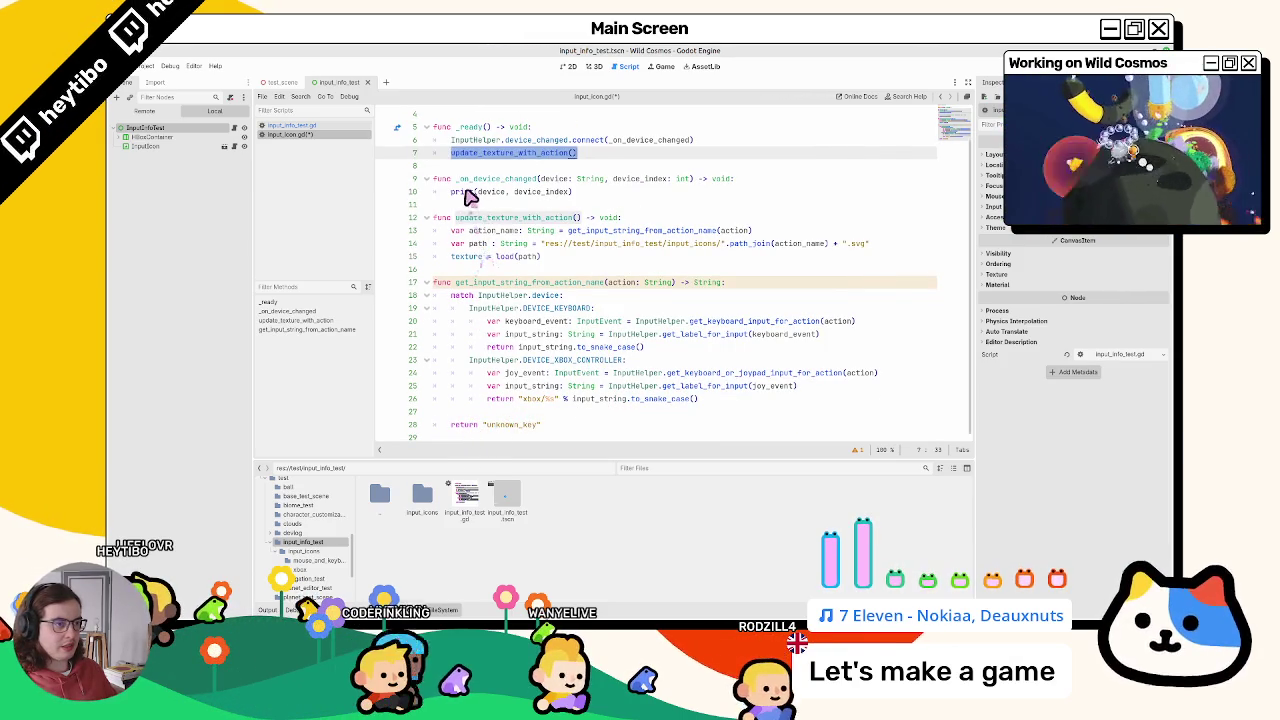
left_click_drag(470, 192, 645, 195)
type("update_texture_with_action()")
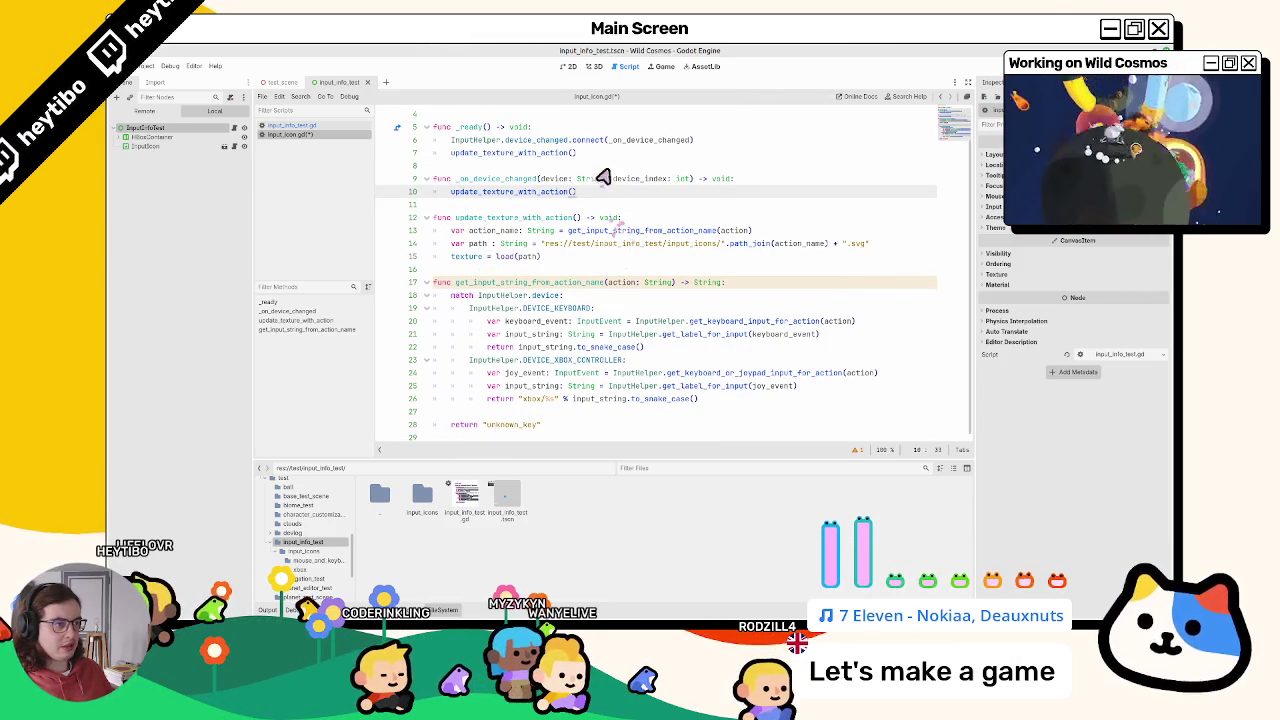
left_click(617, 183)
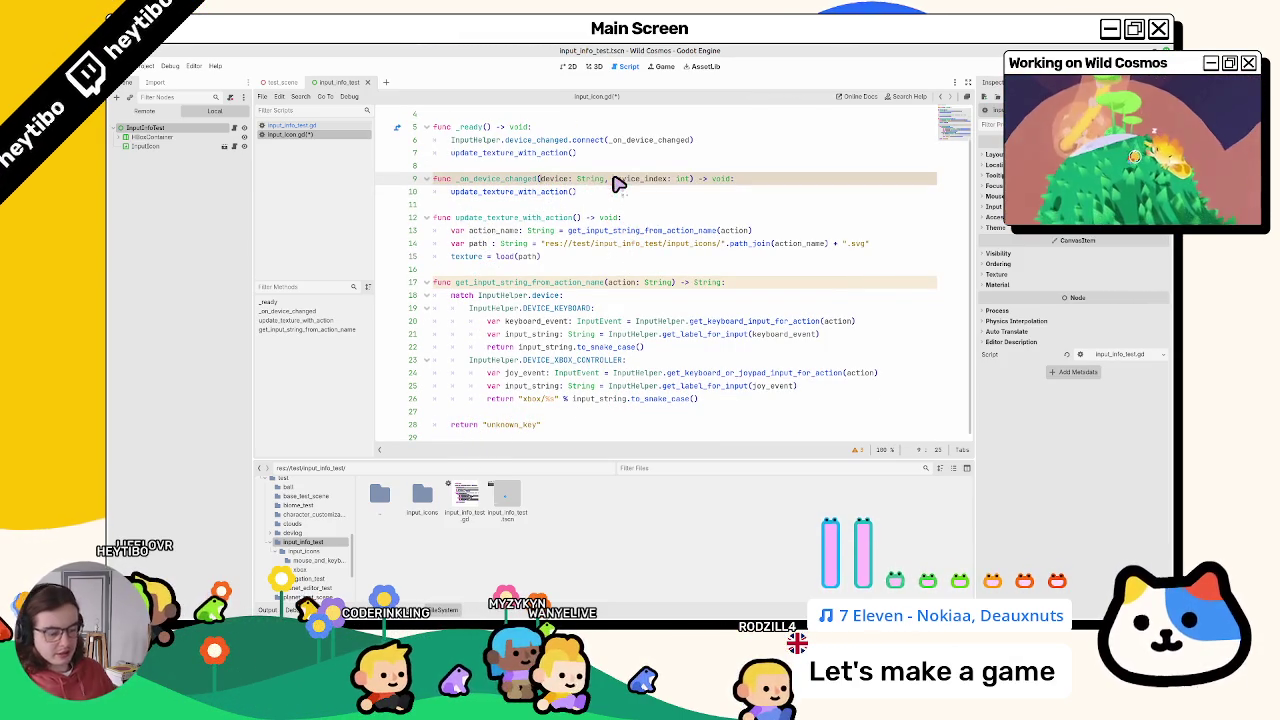
scroll(586, 203, "up", 2)
left_click(523, 245)
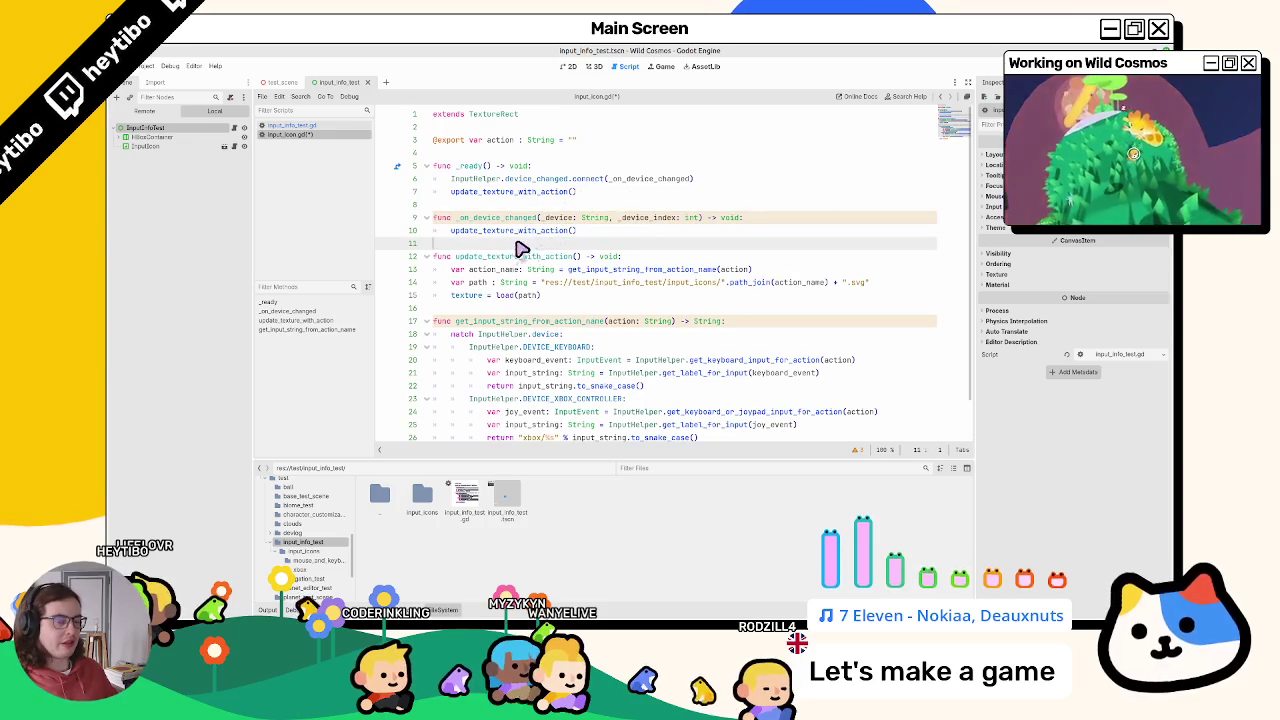
key("ctrl+s")
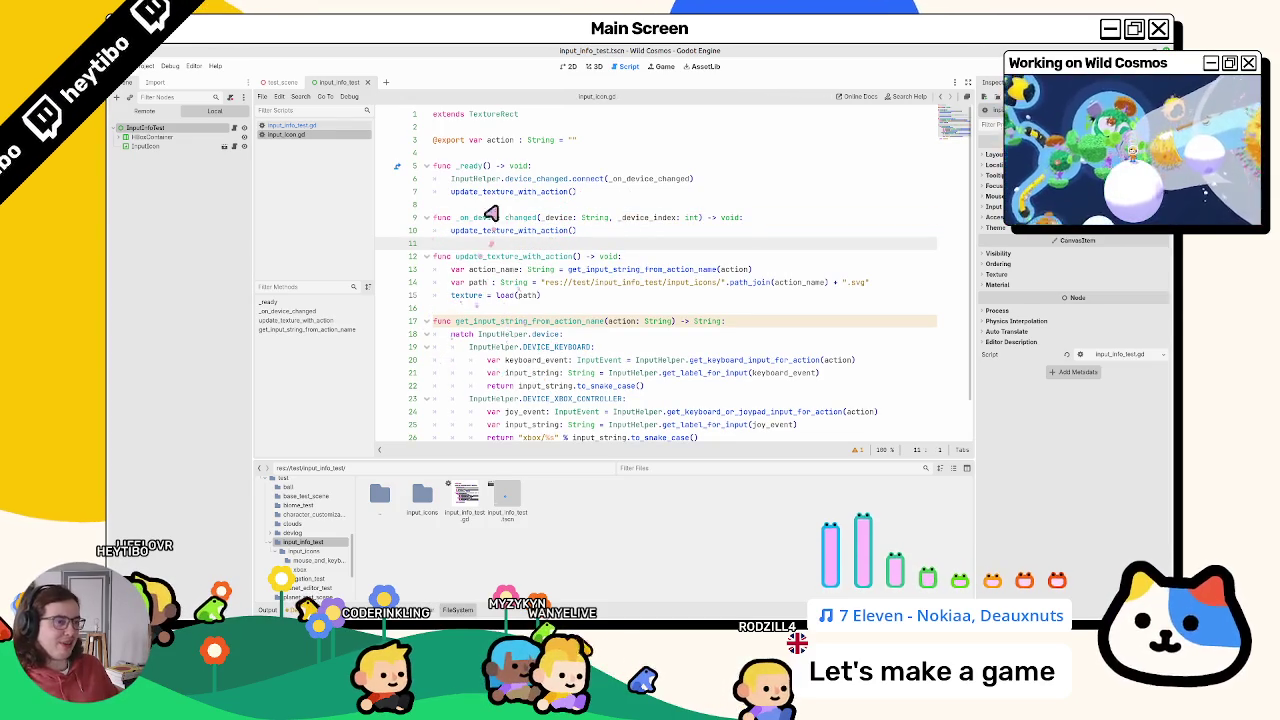
Step: Review the uses of action, action_name and update_texture_with_action throughout the script
double_click(511, 141)
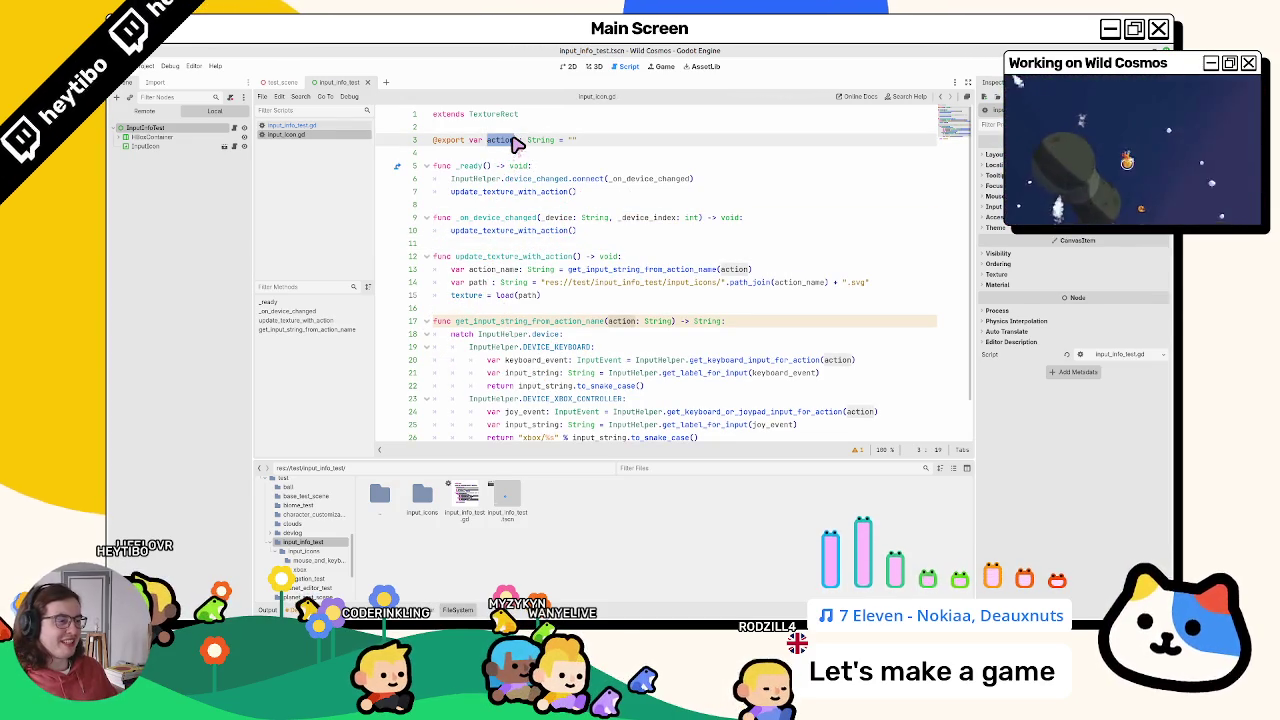
double_click(630, 322)
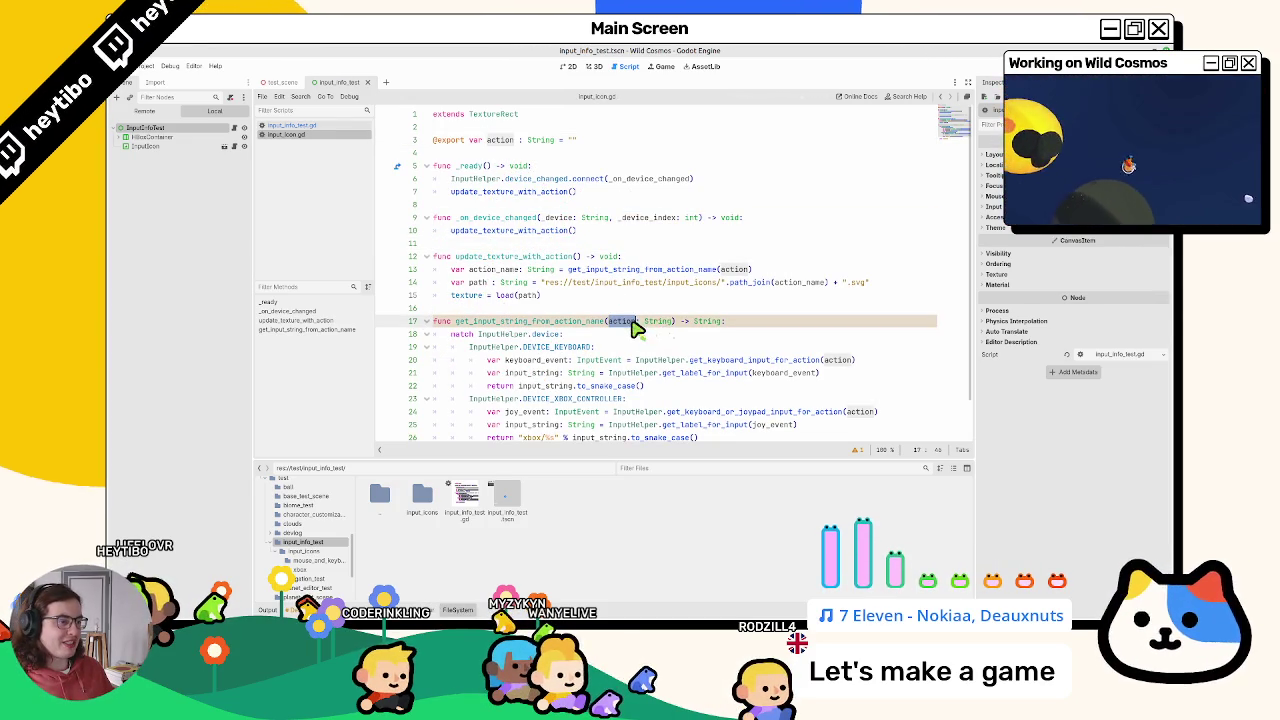
double_click(788, 283)
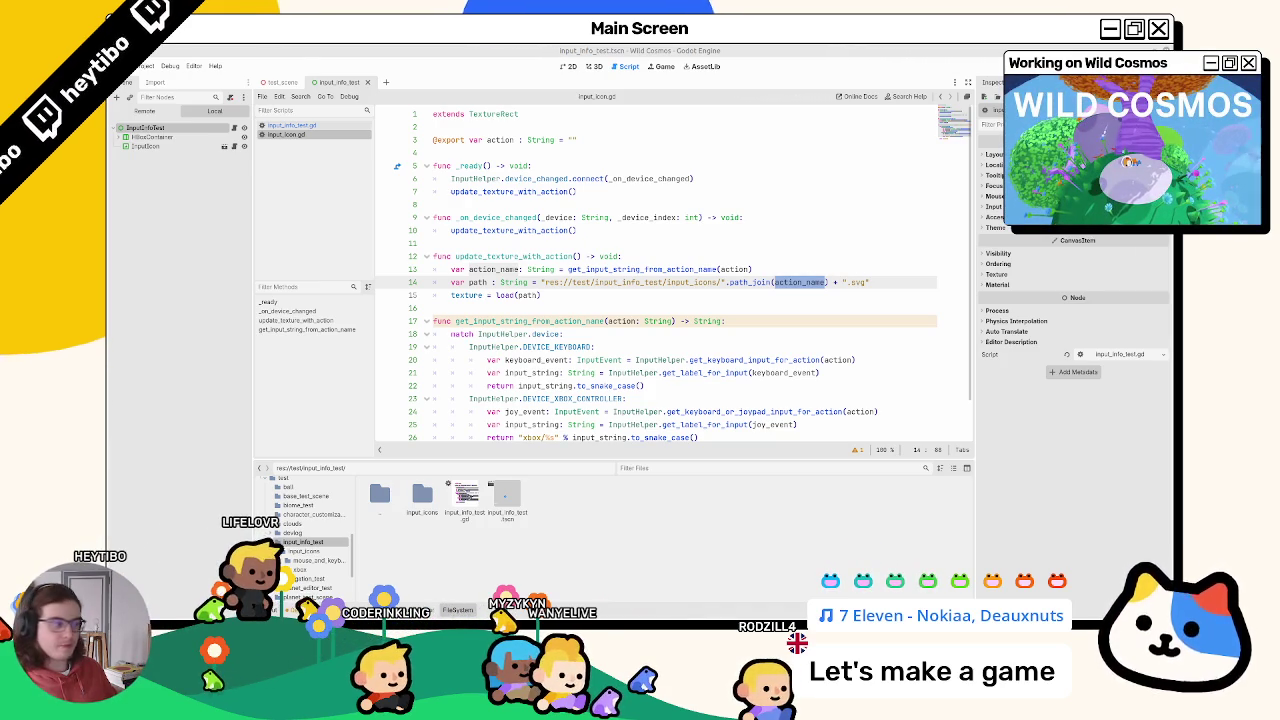
double_click(497, 260)
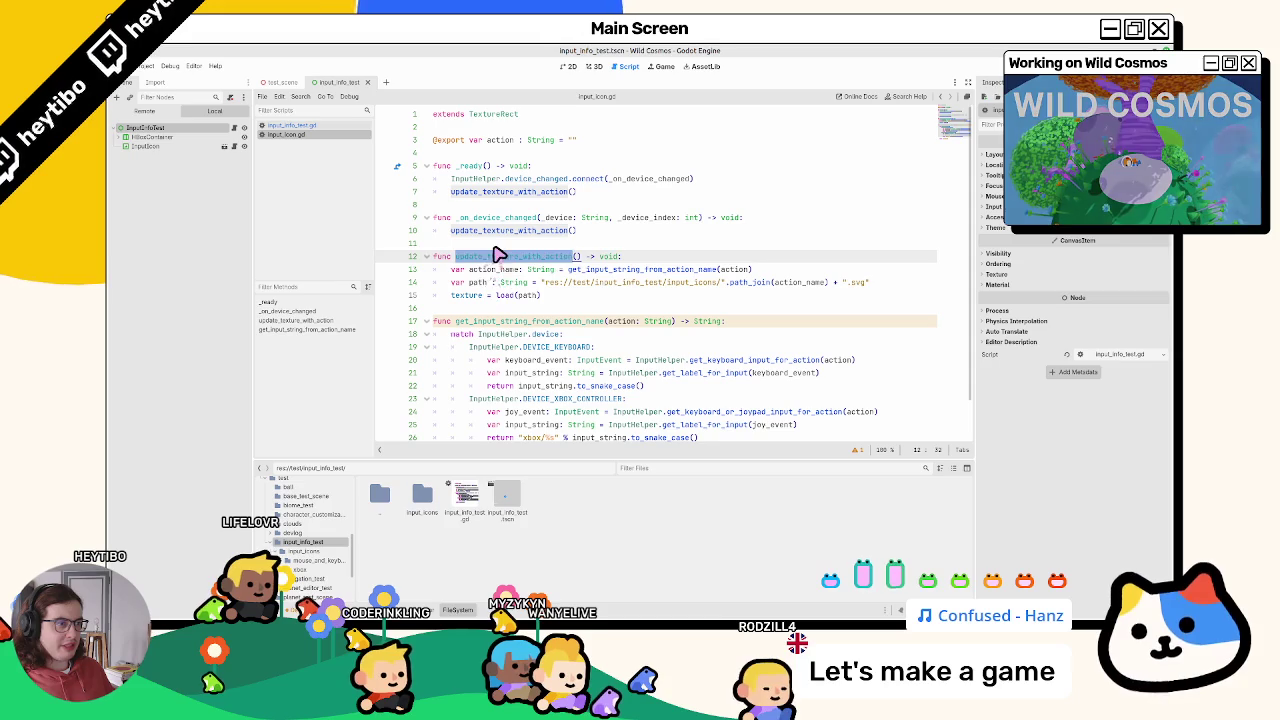
key("Up")
scroll(497, 255, "down", 1)
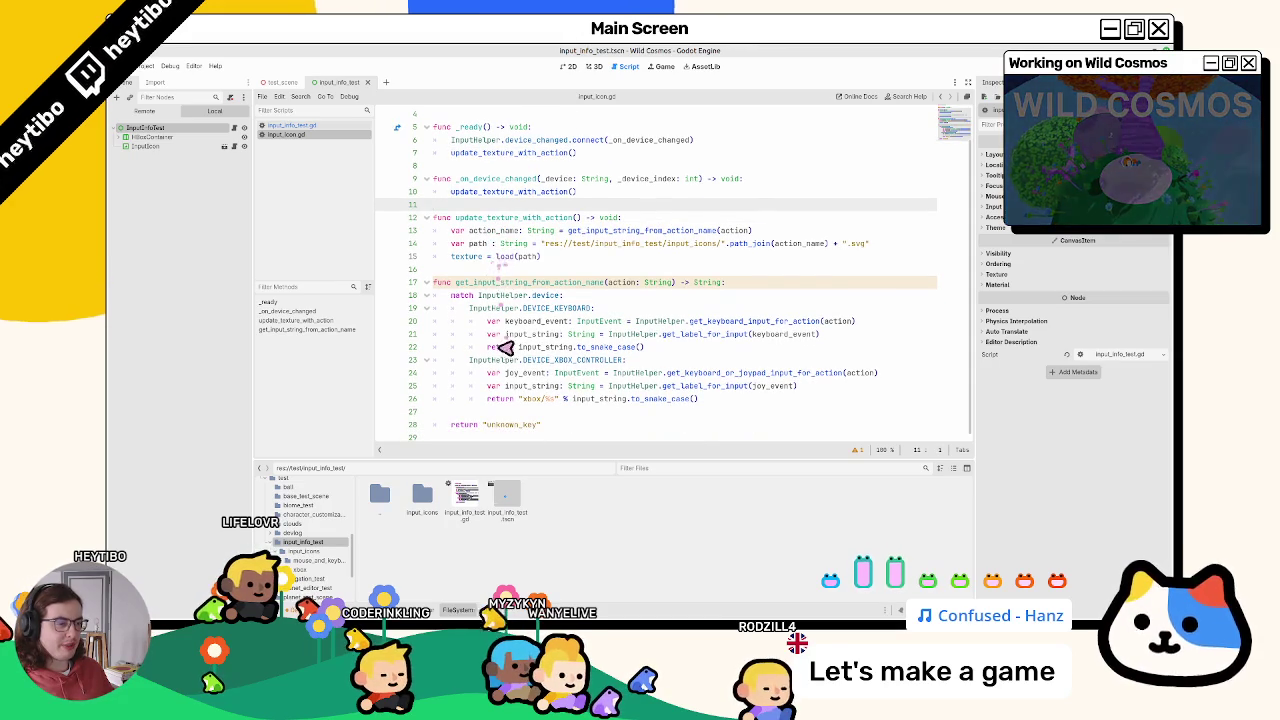
double_click(503, 256)
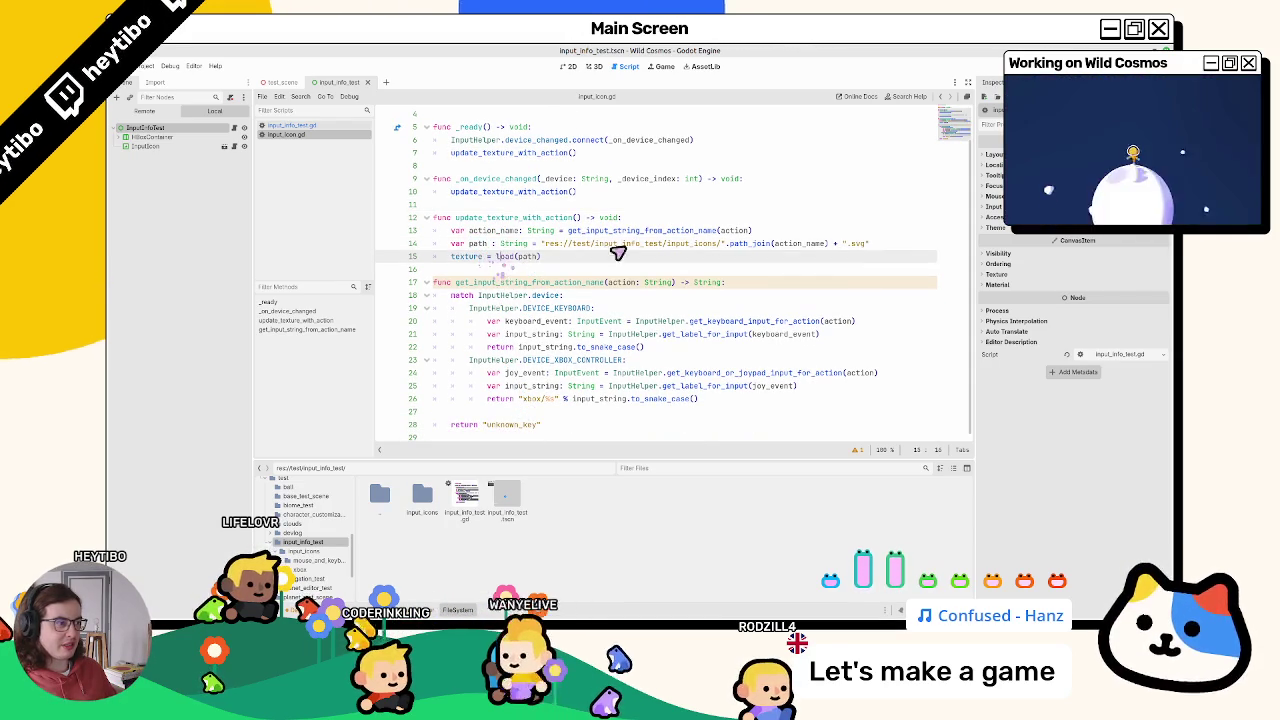
left_click(900, 246)
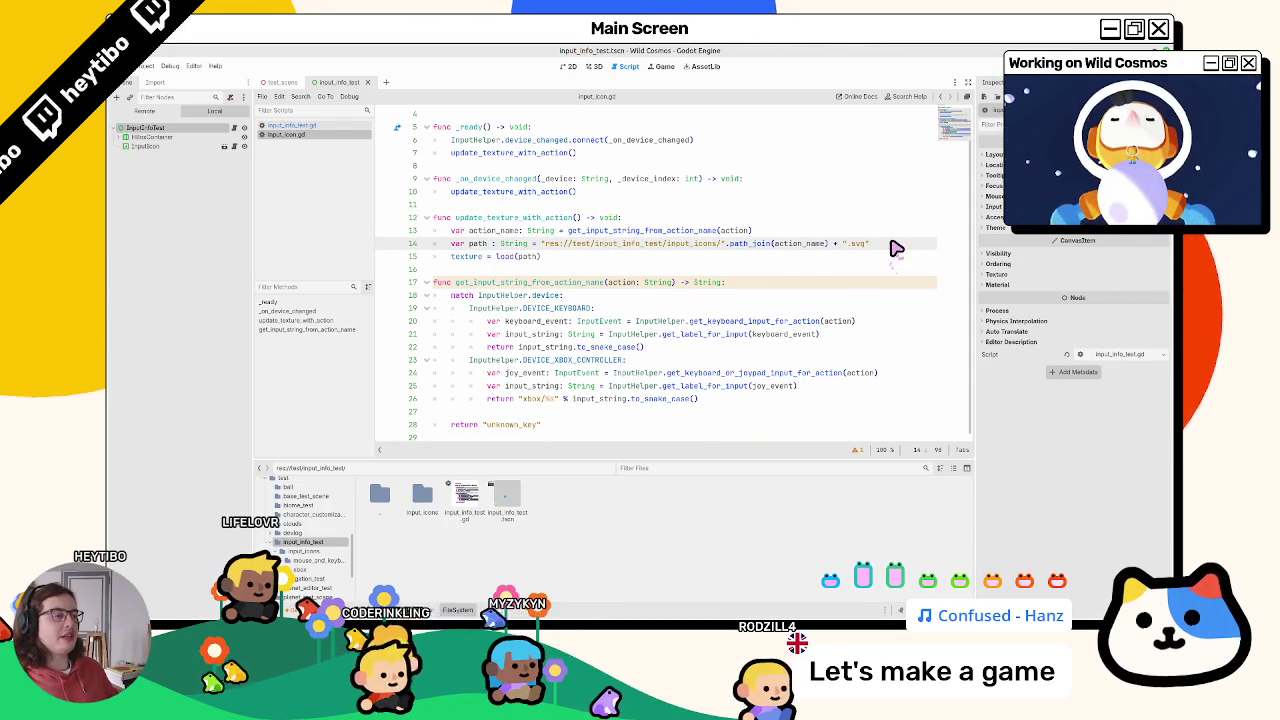
Step: Add 'if !FileAccess.file_exists(path): return' below the path line in update_texture_with_action
key("Return")
type("file")
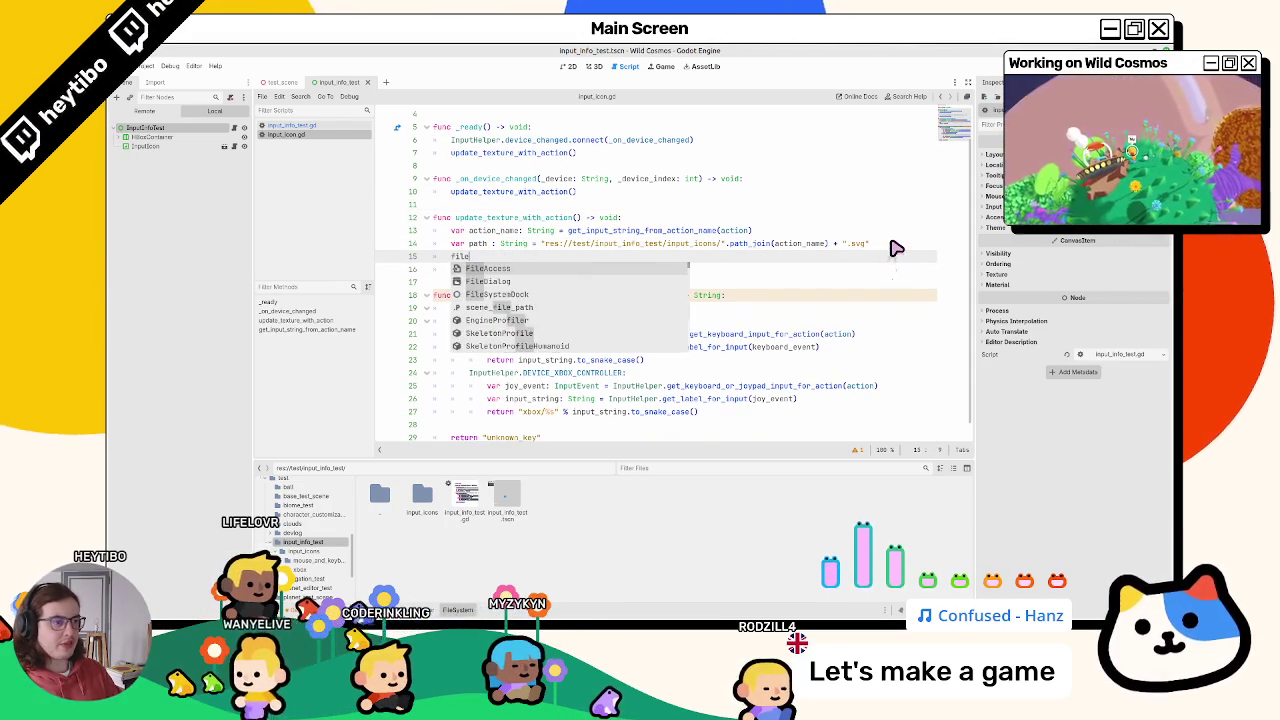
type("sys")
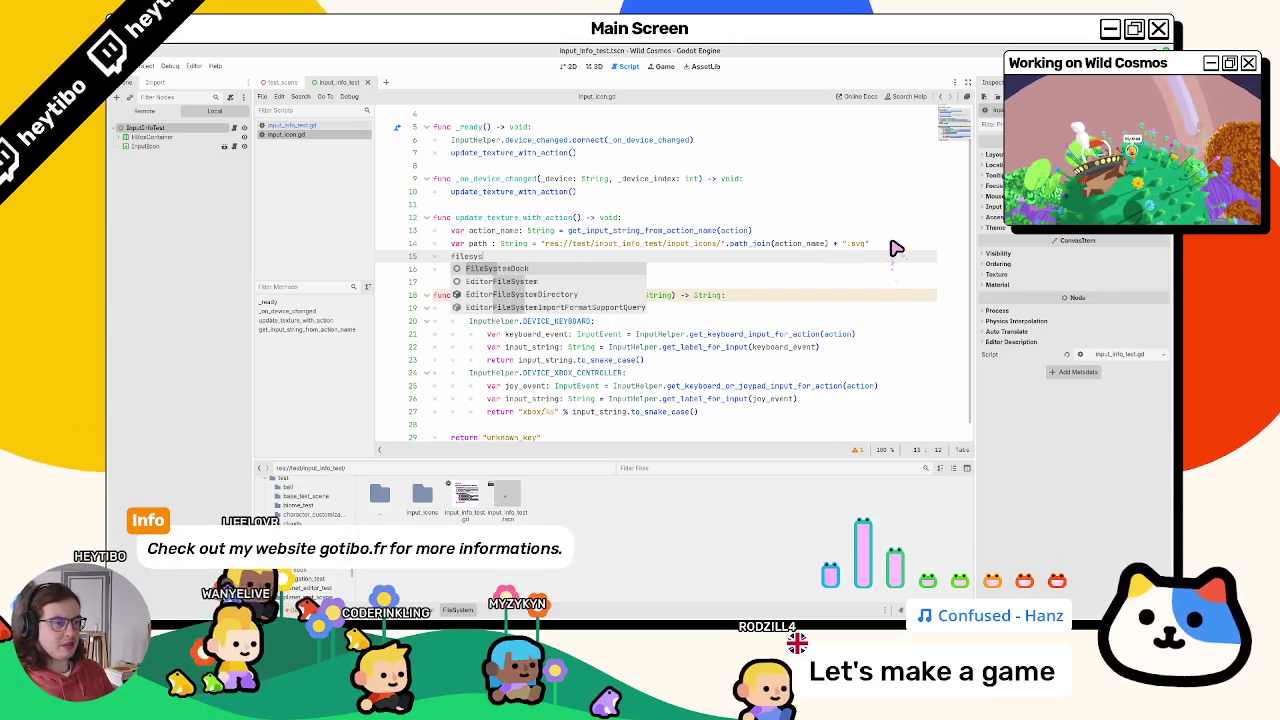
key("BackSpace")
key("BackSpace")
key("BackSpace")
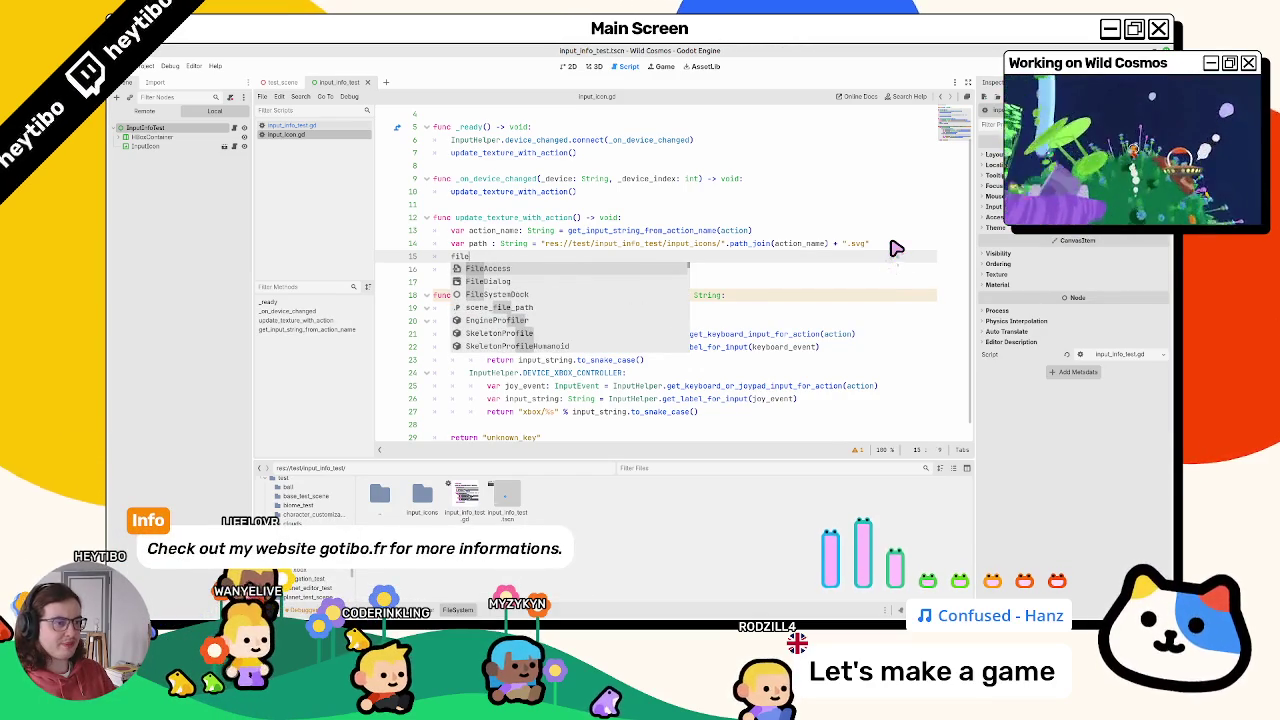
key("Return")
type(".exist")
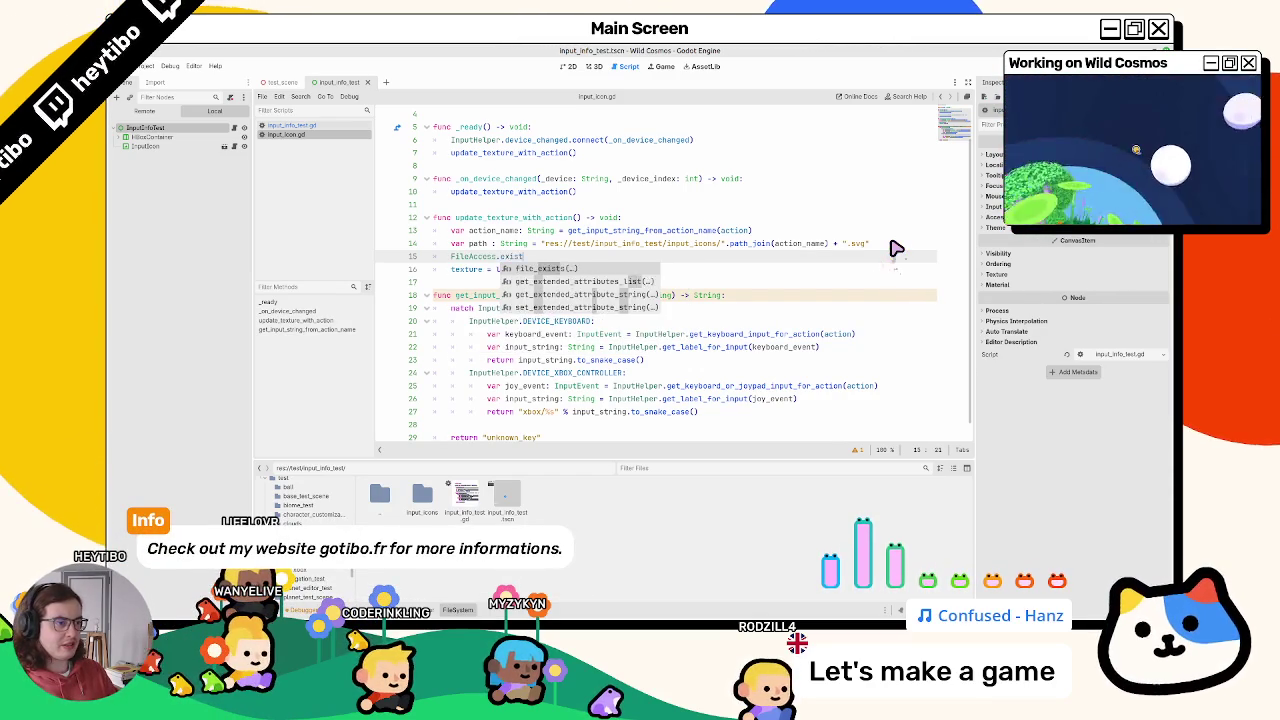
key("Return")
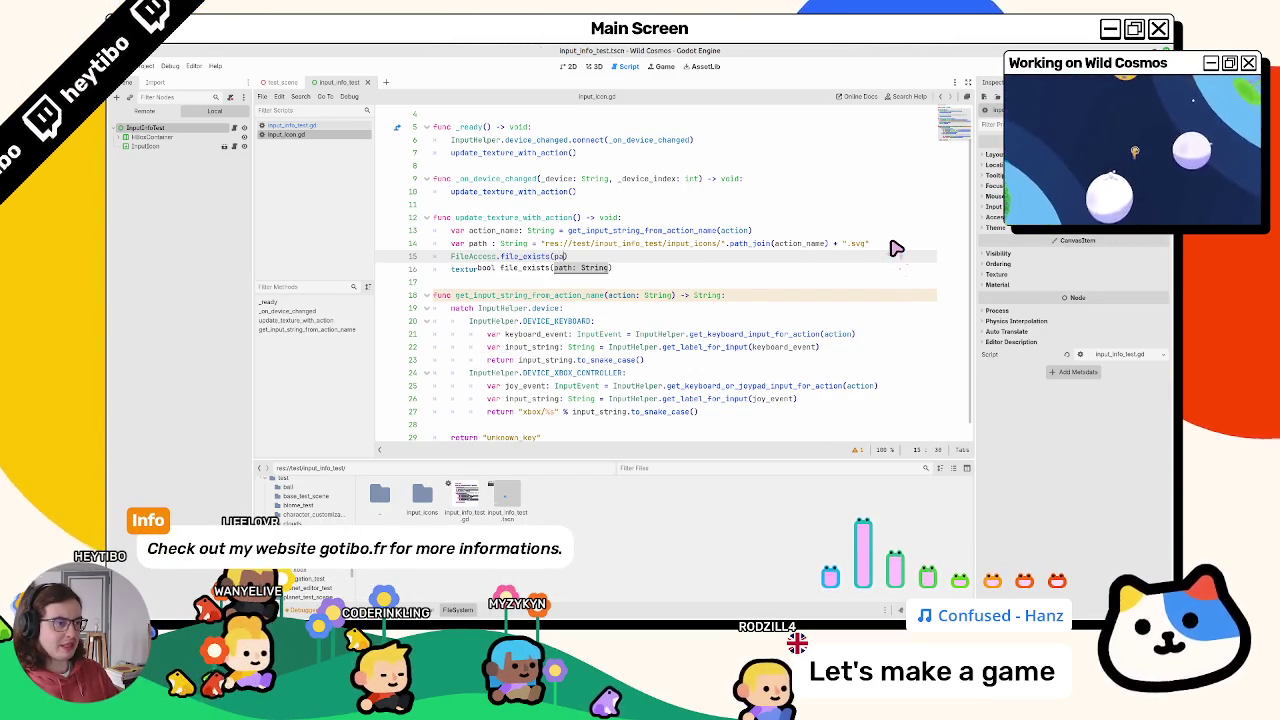
type("th")
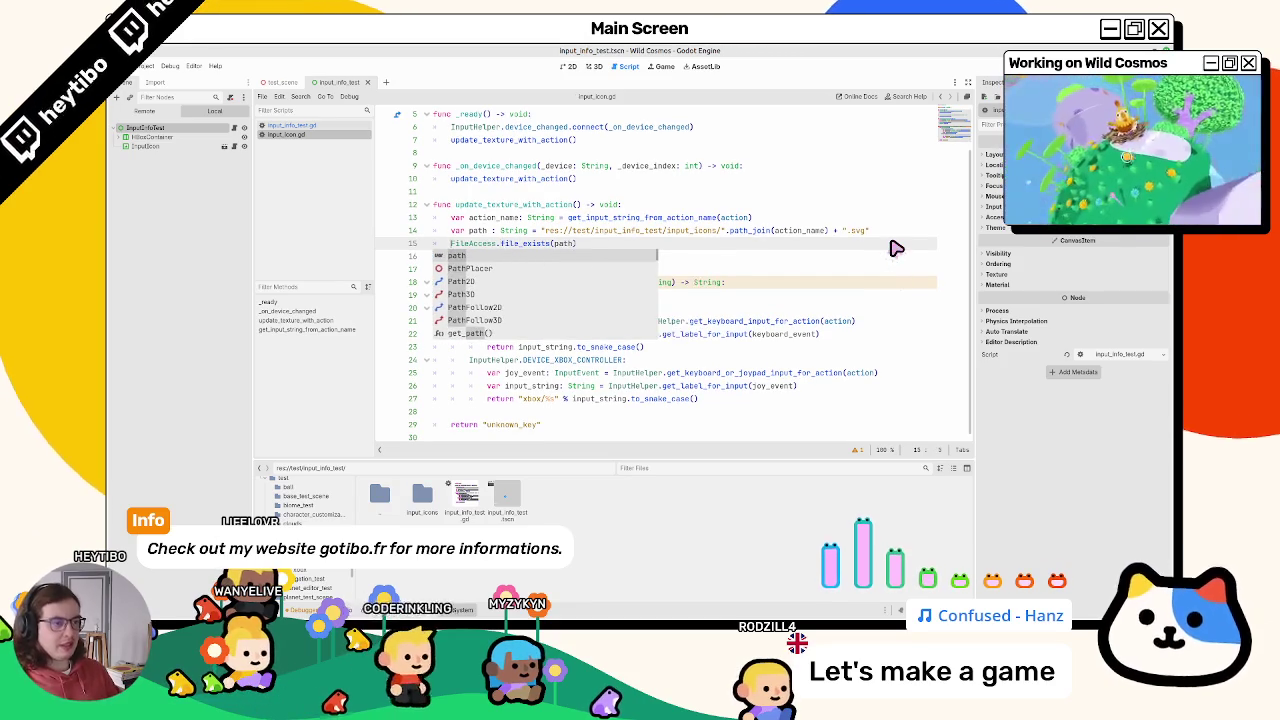
key("Home")
type("if !")
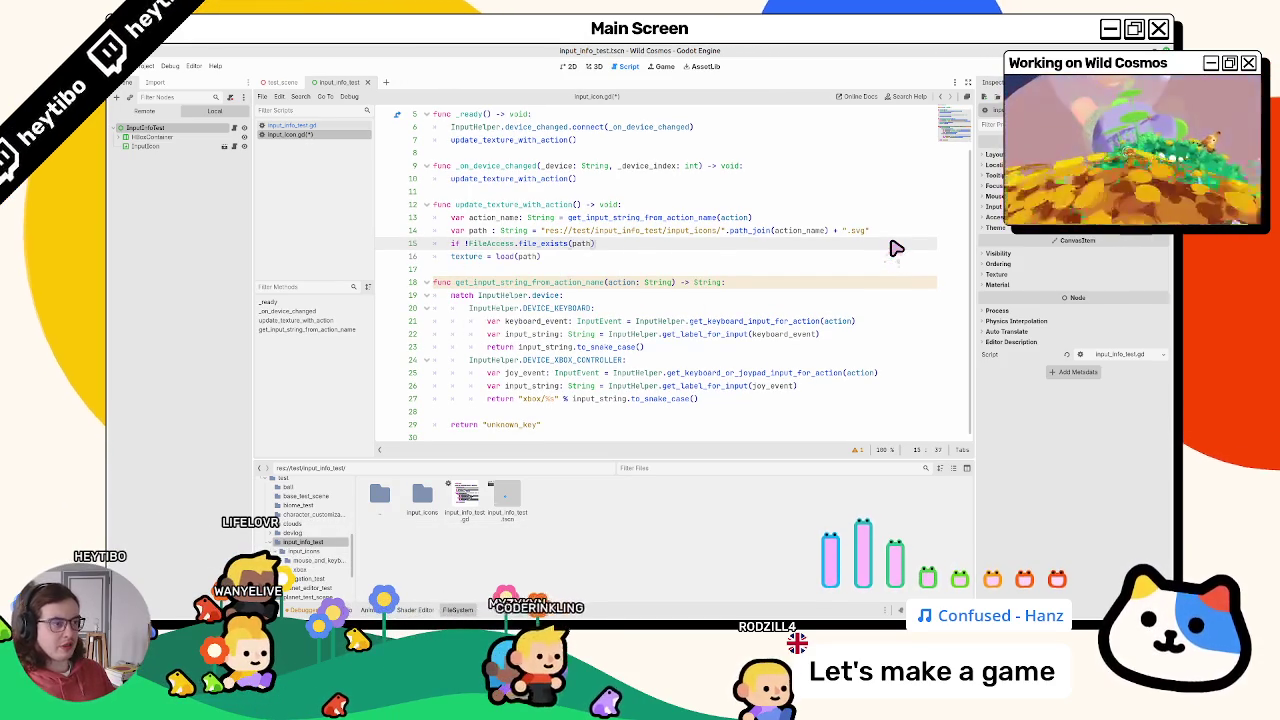
type(" return")
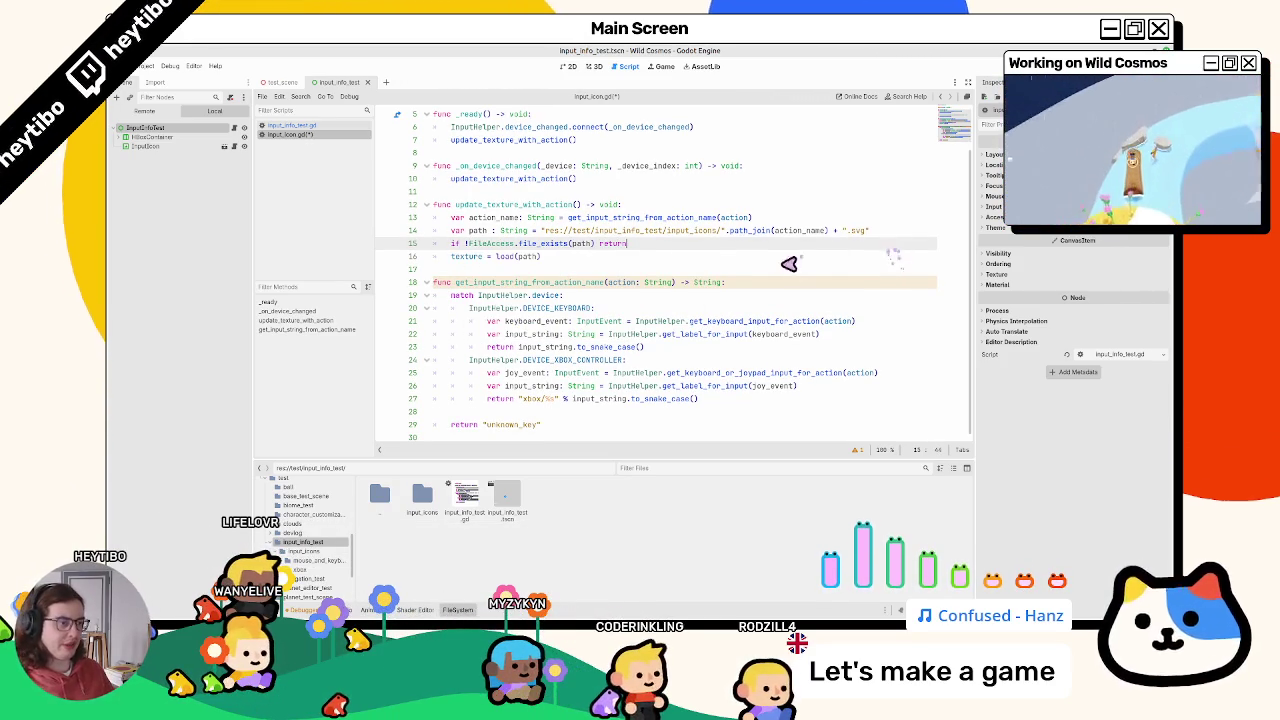
left_click(773, 274)
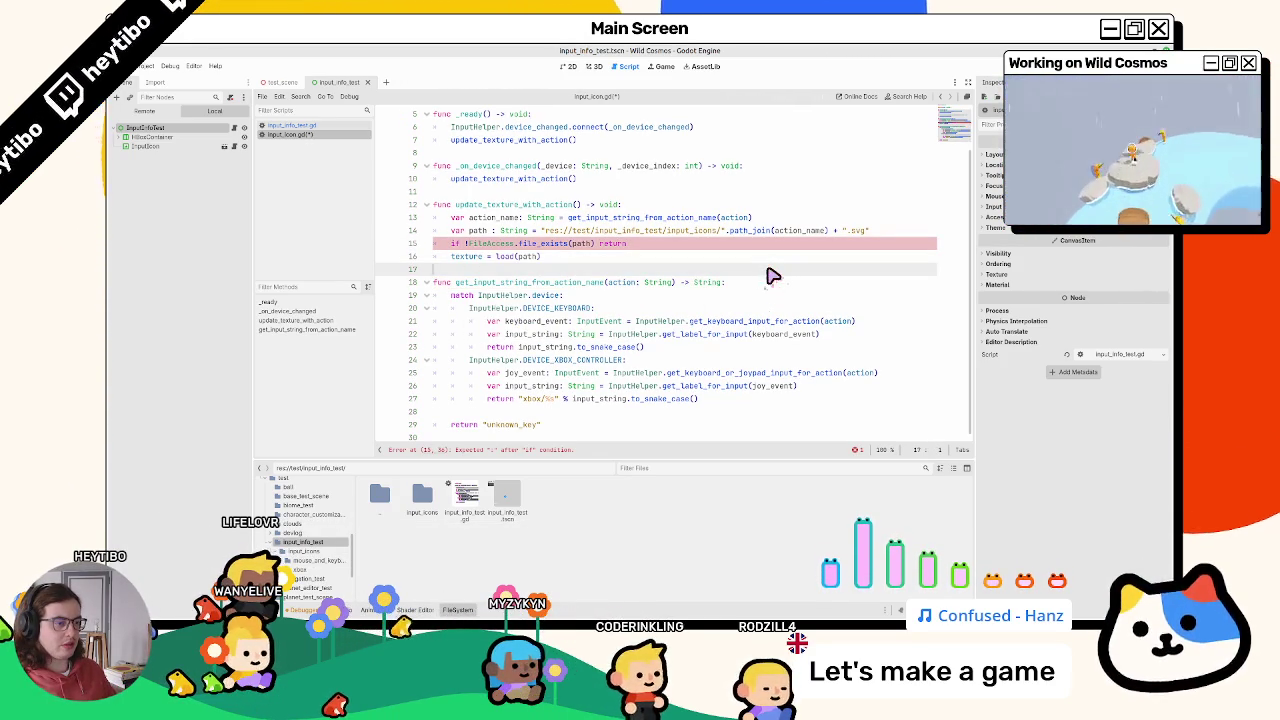
Step: Fix the missing colon after file_exists(path), save the script and run the game
left_click(604, 244)
type(":")
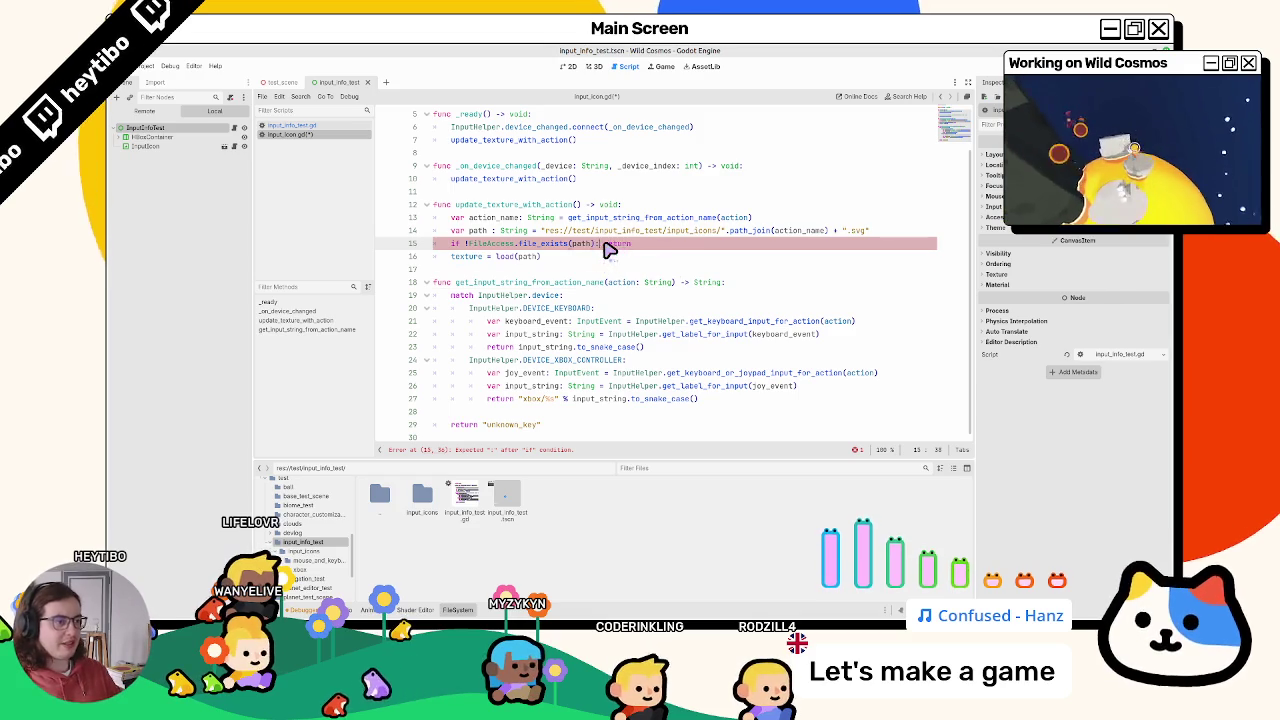
left_click(578, 259)
key("ctrl+s")
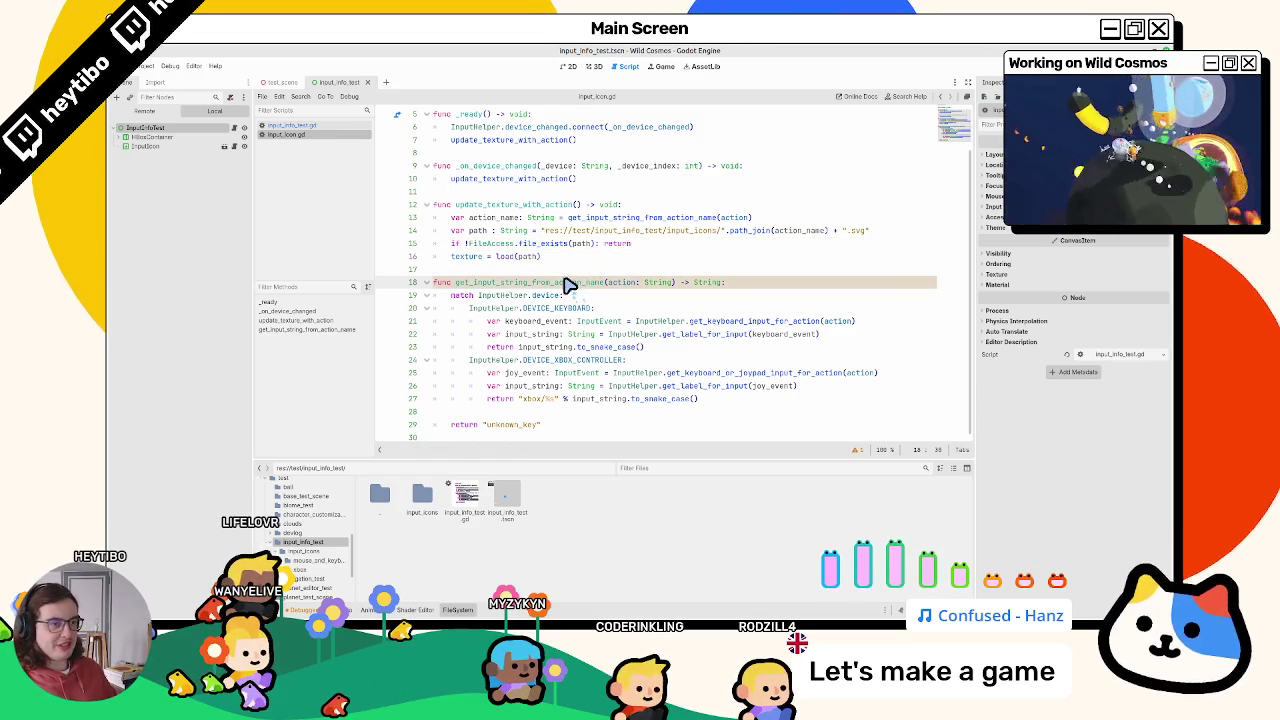
key("F6")
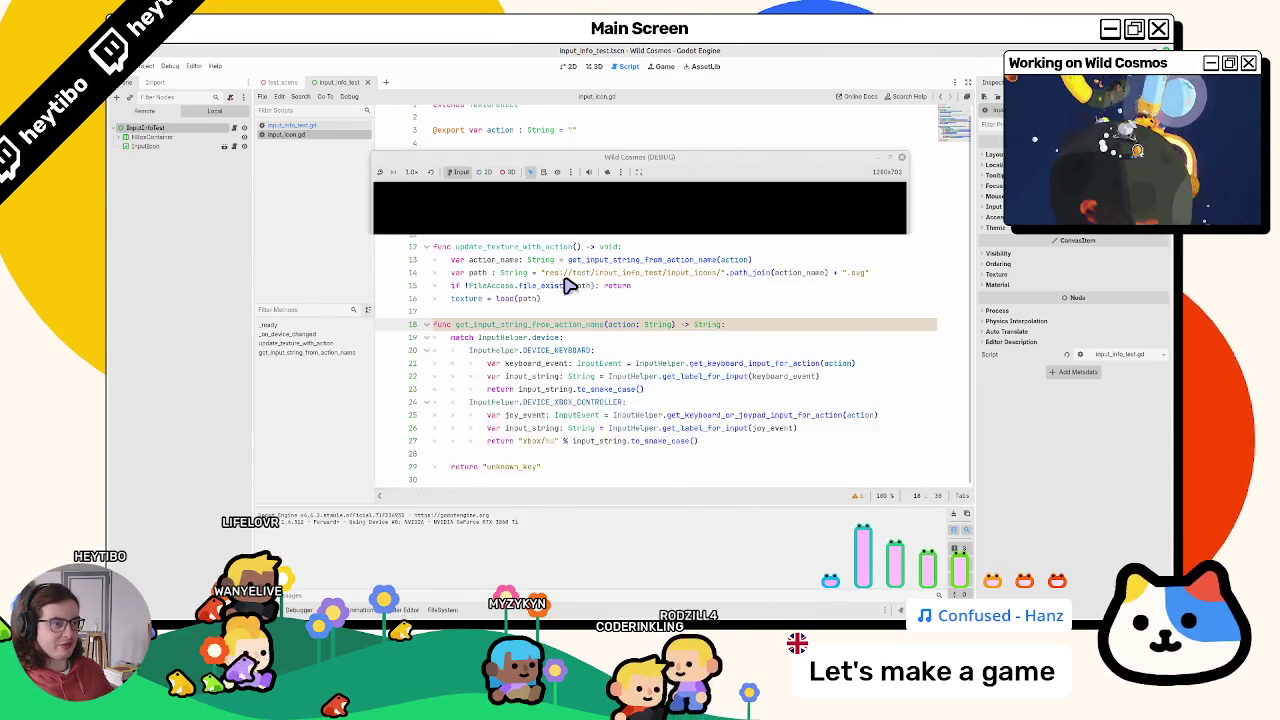
Step: Close all open scripts and reopen input_icon.gd from the InputIcon node's script icon
key("ctrl+w")
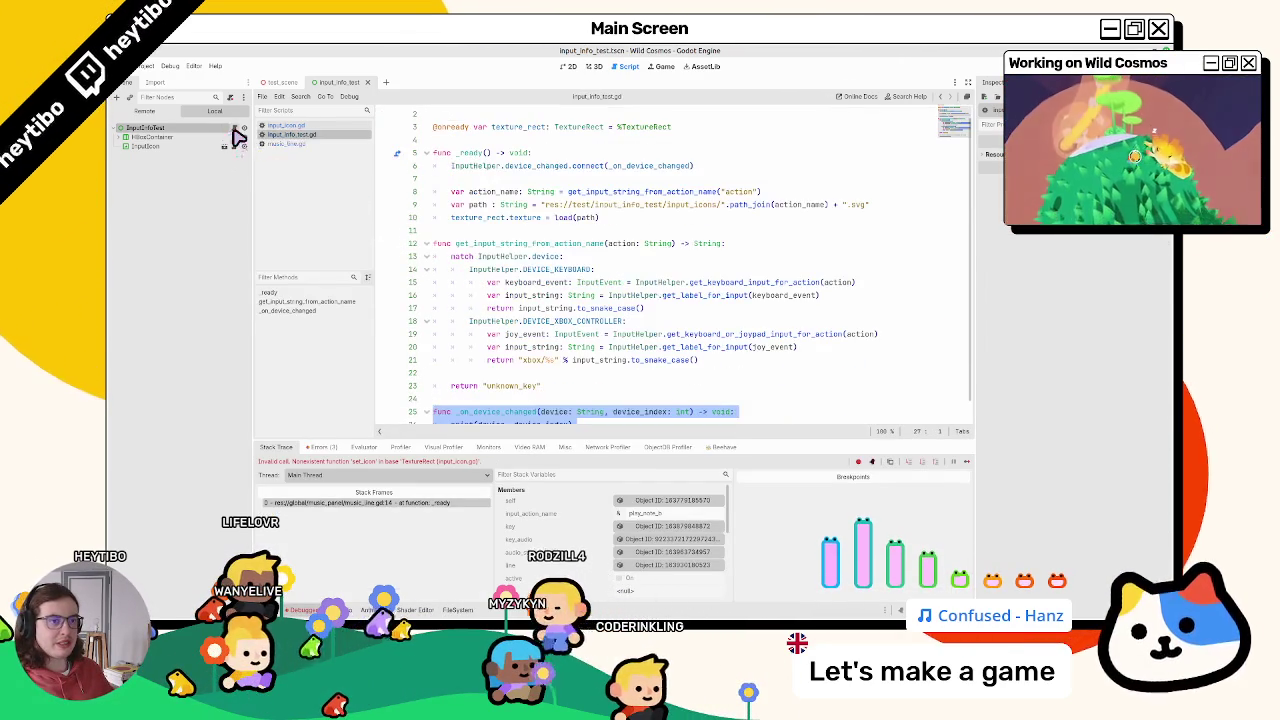
key("ctrl+w")
key("ctrl+w")
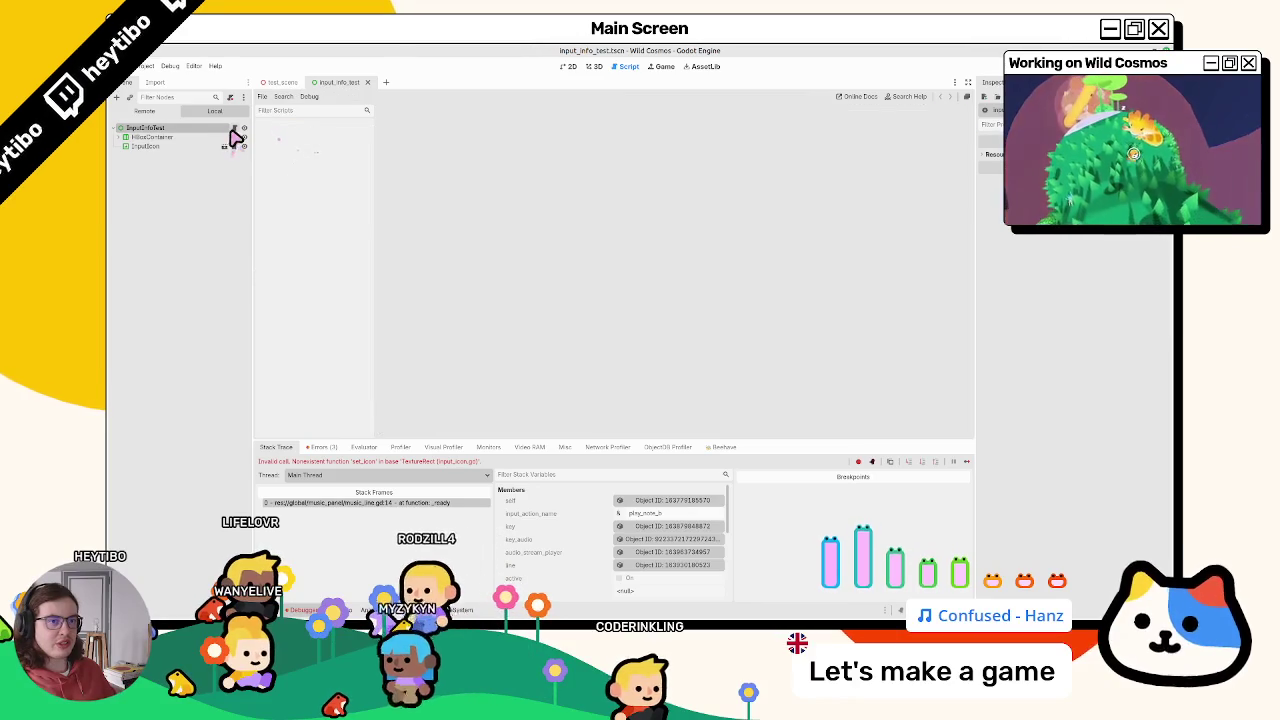
left_click(234, 128)
left_click(232, 147)
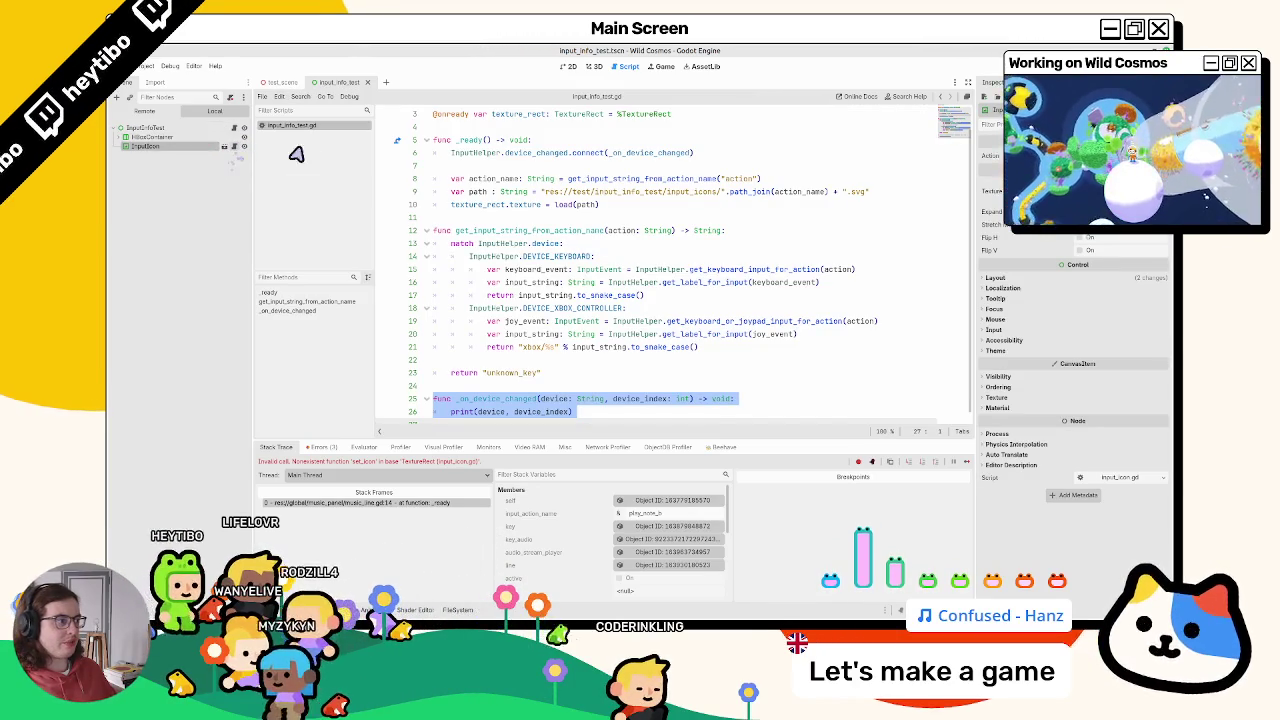
left_click(242, 147)
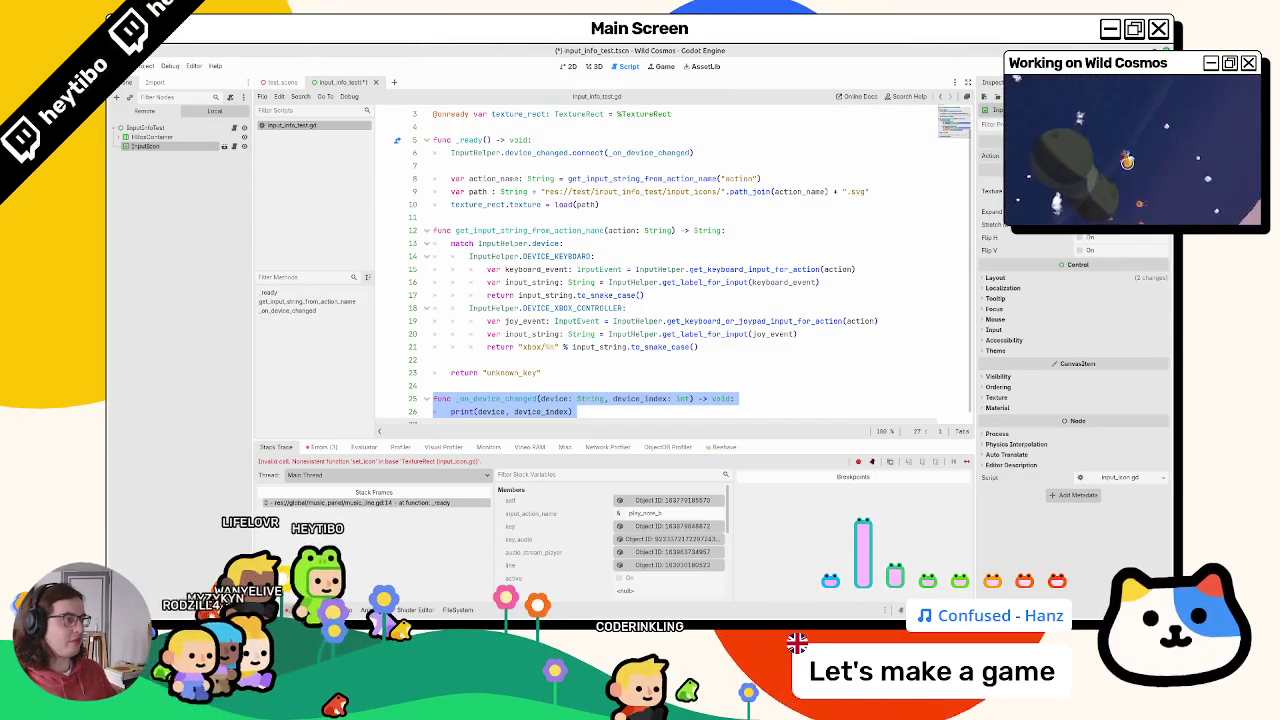
left_click(514, 323)
left_click(226, 147)
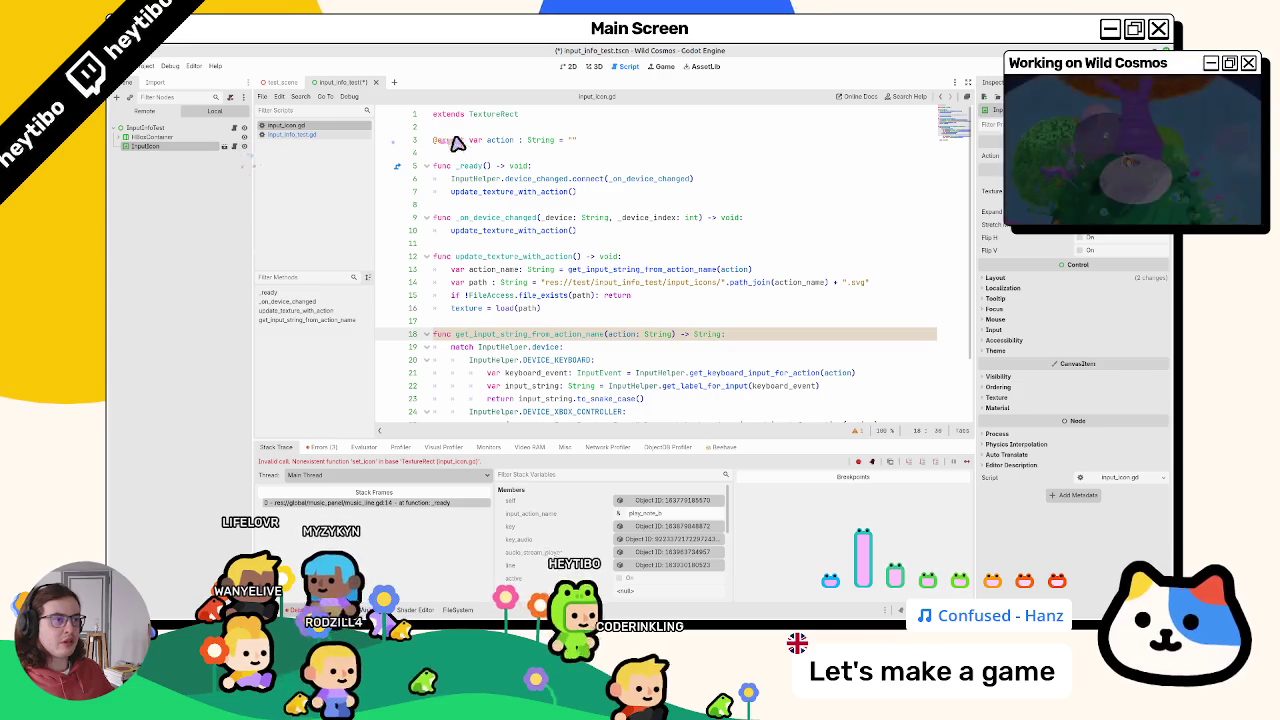
double_click(500, 140)
Step: Try renaming the exported variable, then undo so it stays named action
type("main")
key("BackSpace")
key("BackSpace")
key("BackSpace")
type("act")
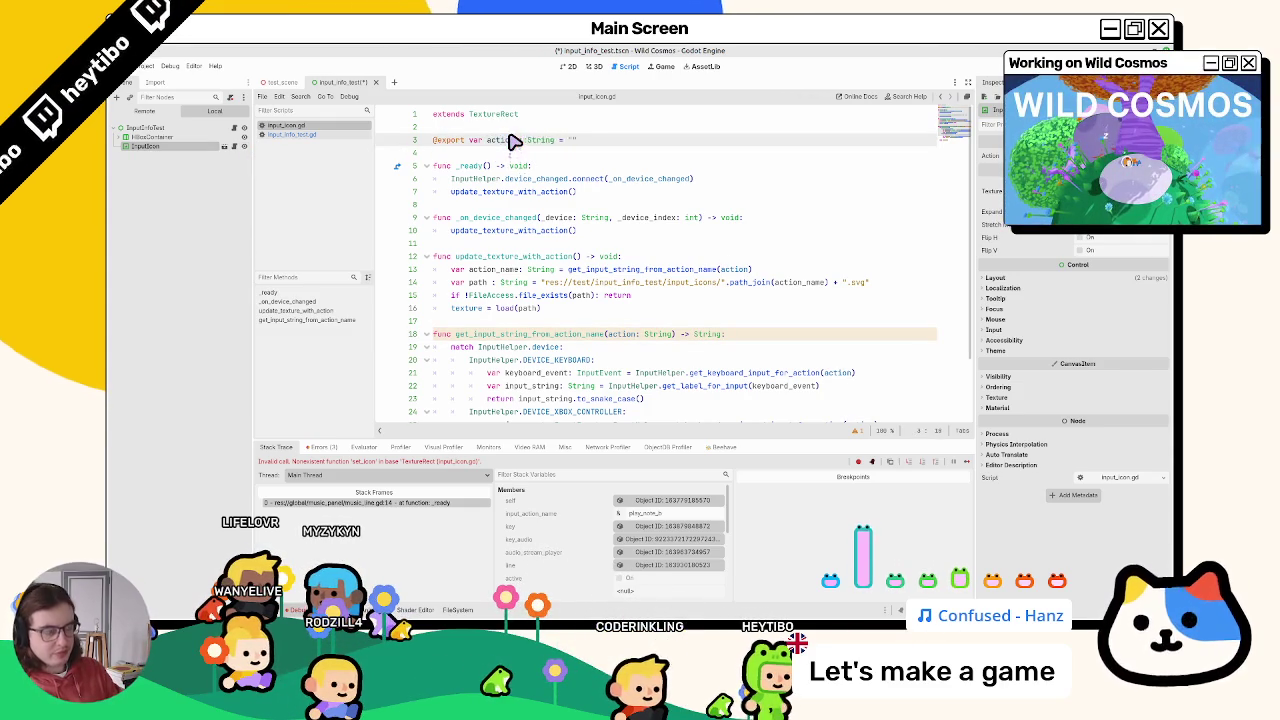
double_click(513, 142)
scroll(648, 271, "down", 2)
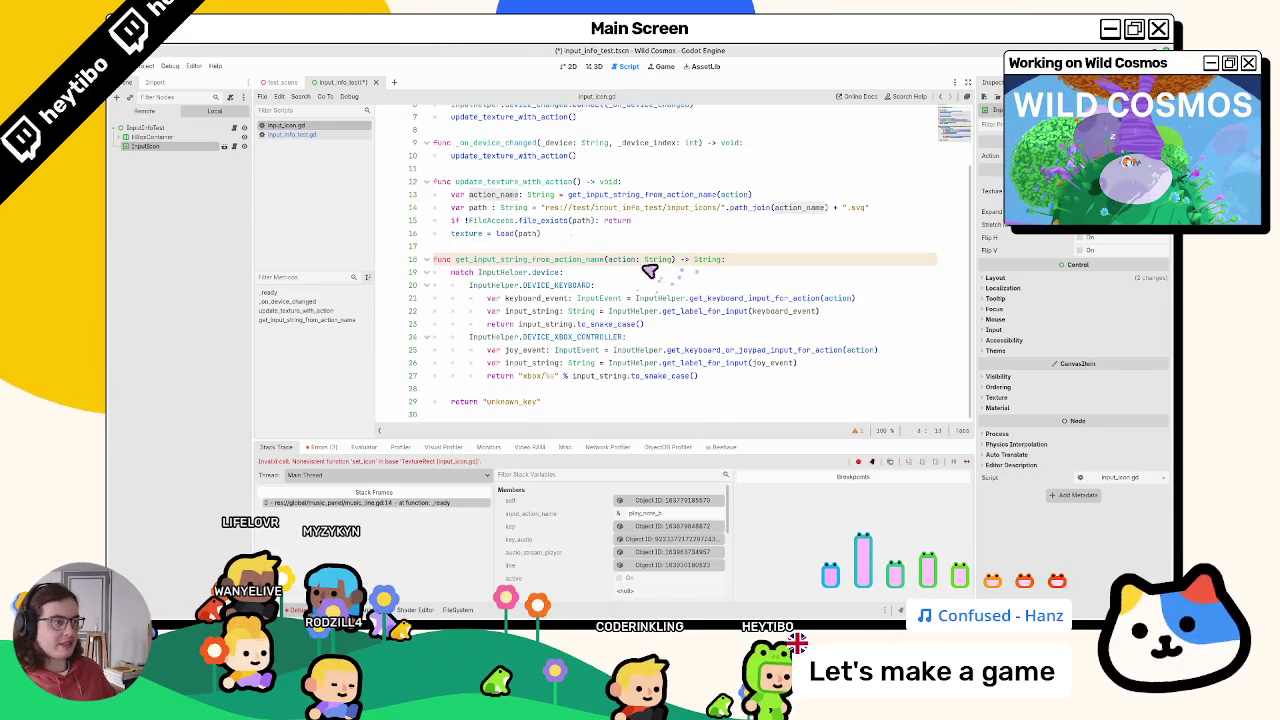
scroll(580, 280, "up", 2)
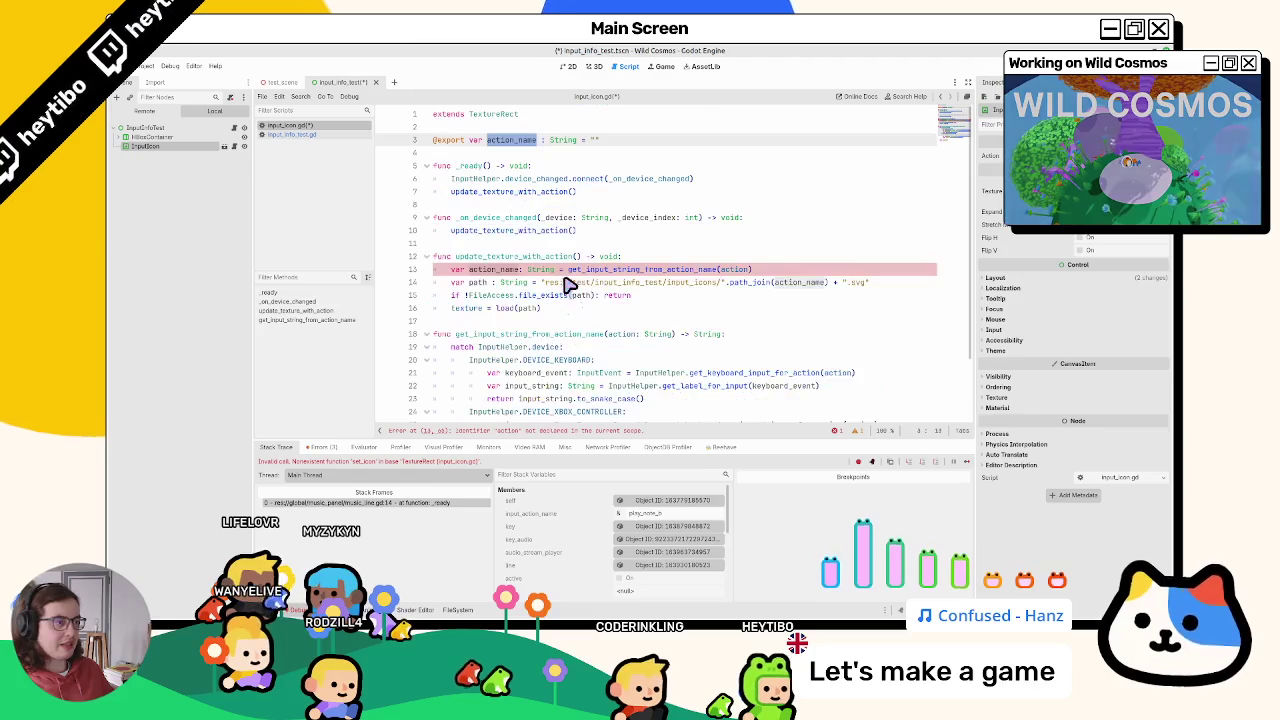
left_click(707, 218)
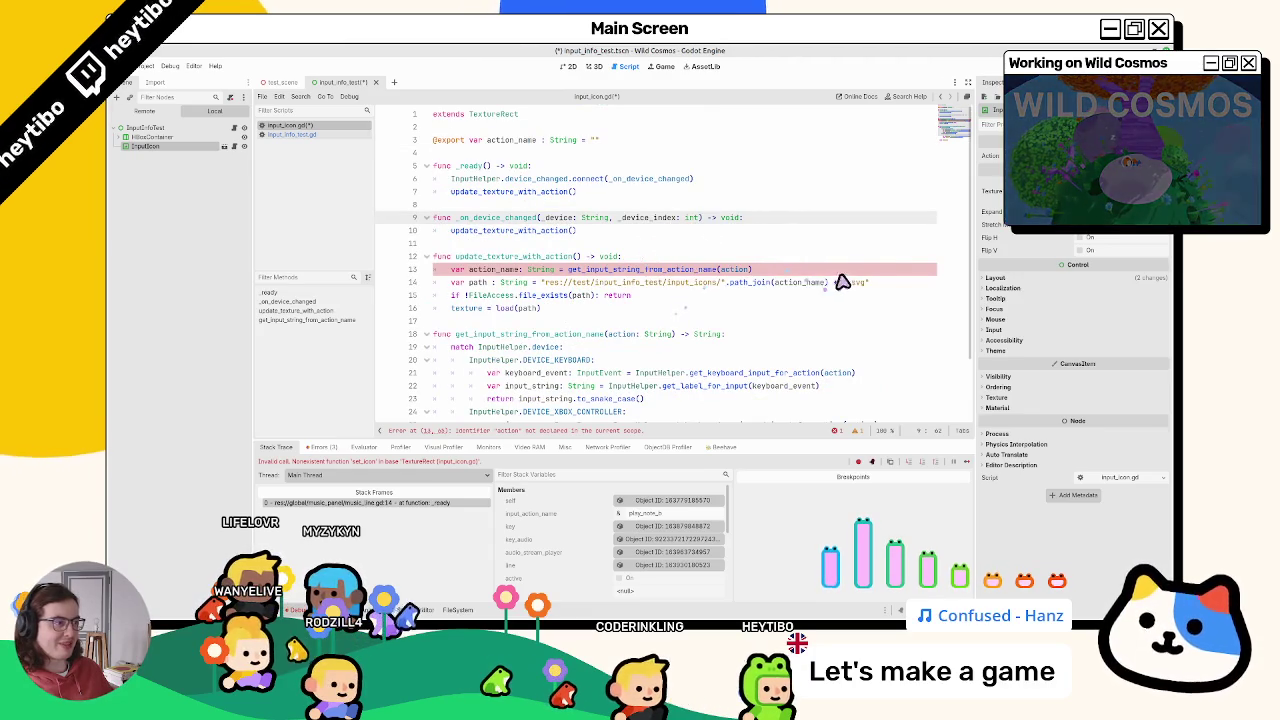
double_click(804, 283)
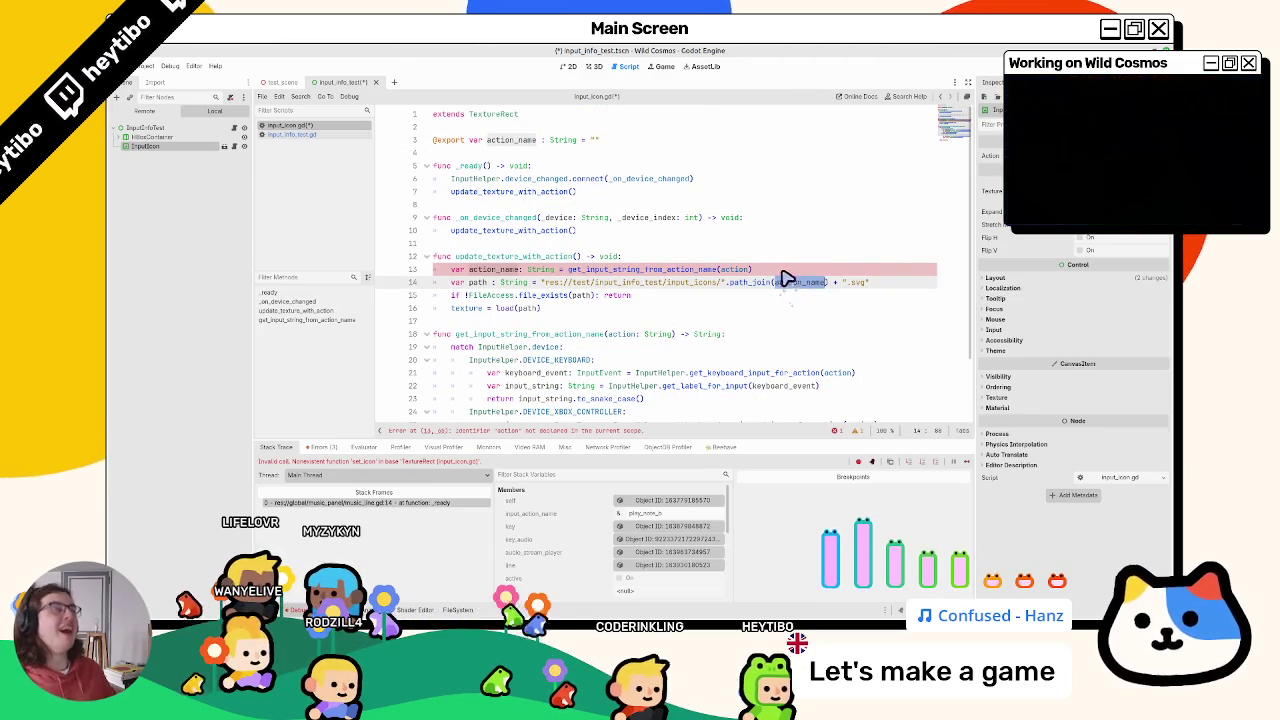
double_click(511, 140)
key("BackSpace")
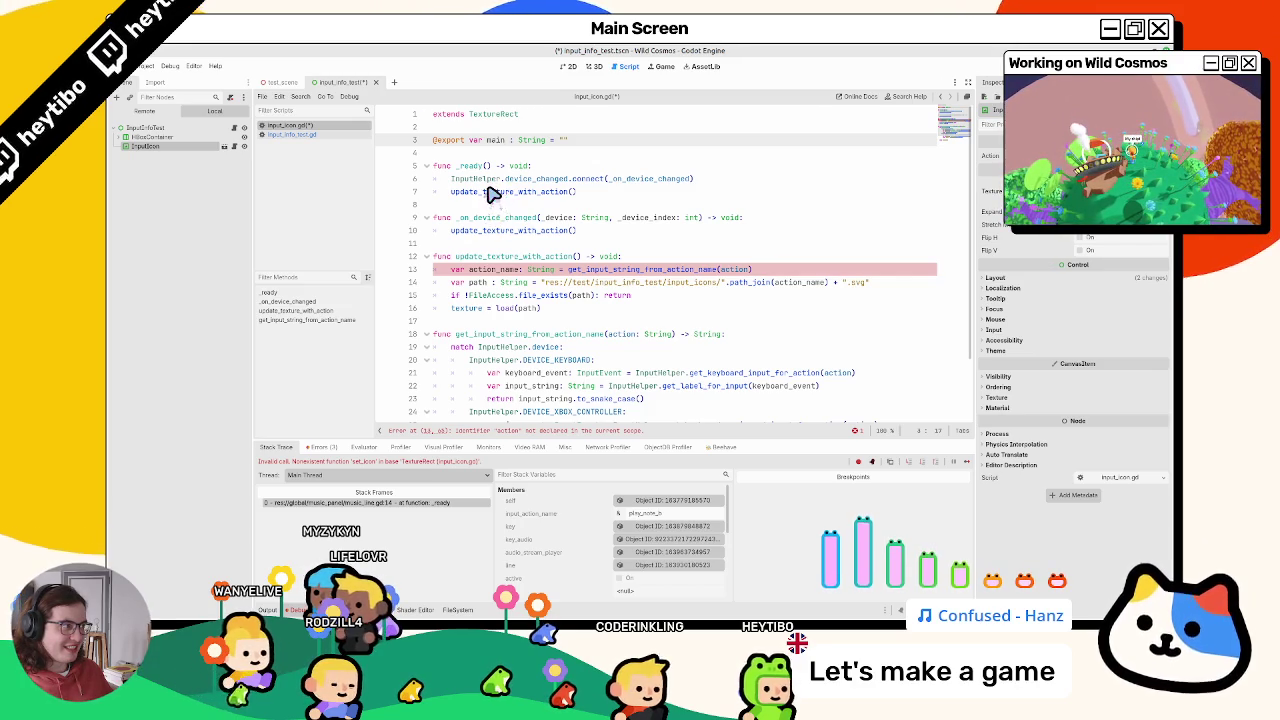
key("ctrl+z")
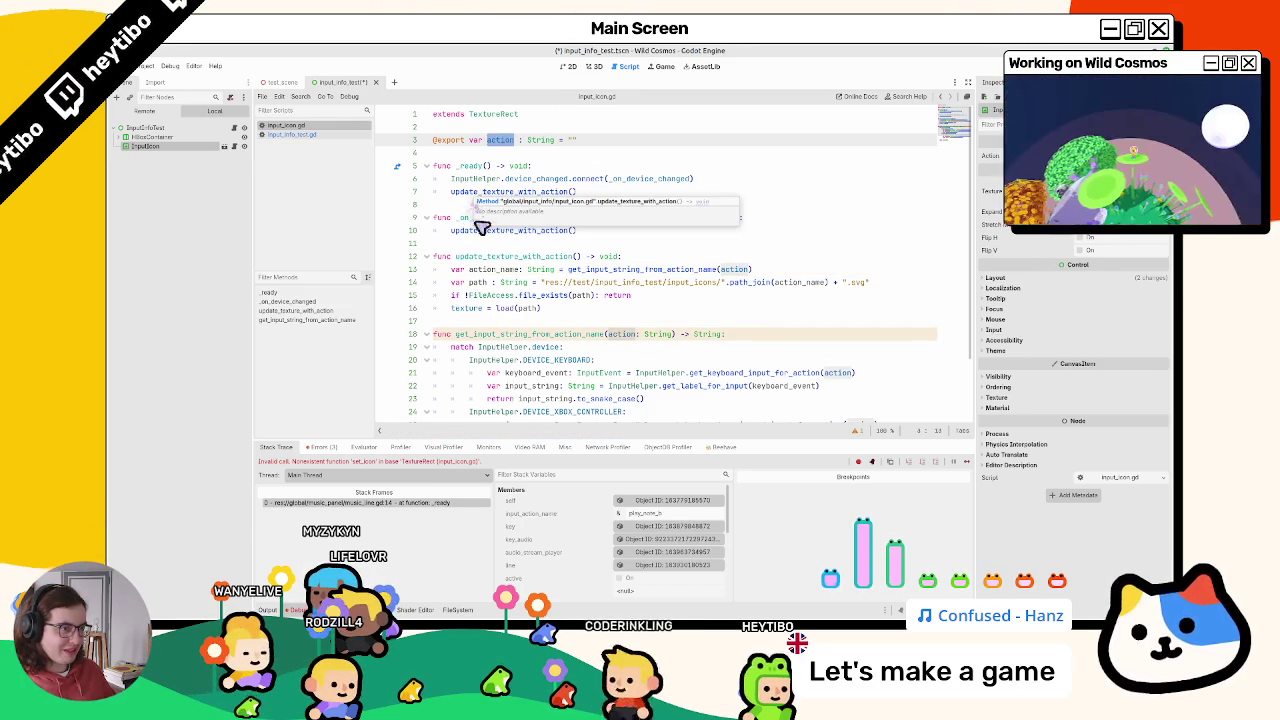
Step: Rename get_input_string_from_action_name's parameter to action_name in its signature and keyboard branch, and save
left_click(470, 200, "ctrl")
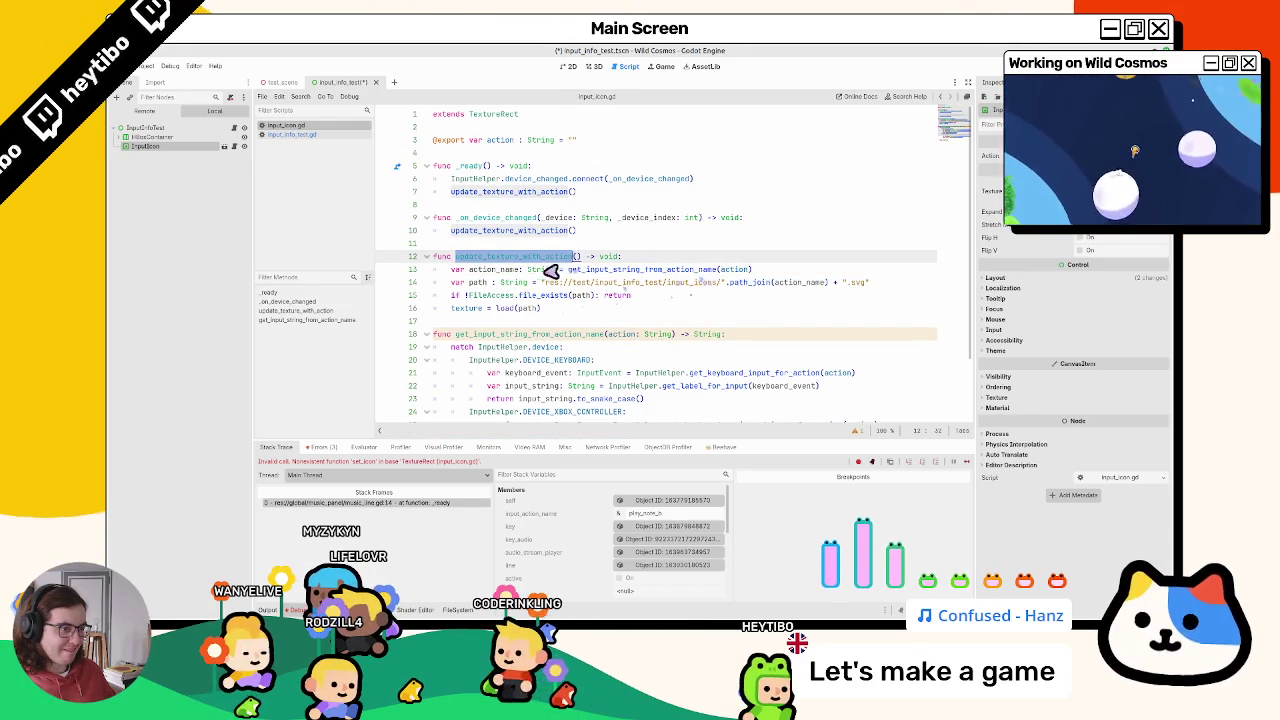
double_click(500, 270)
left_click(732, 284)
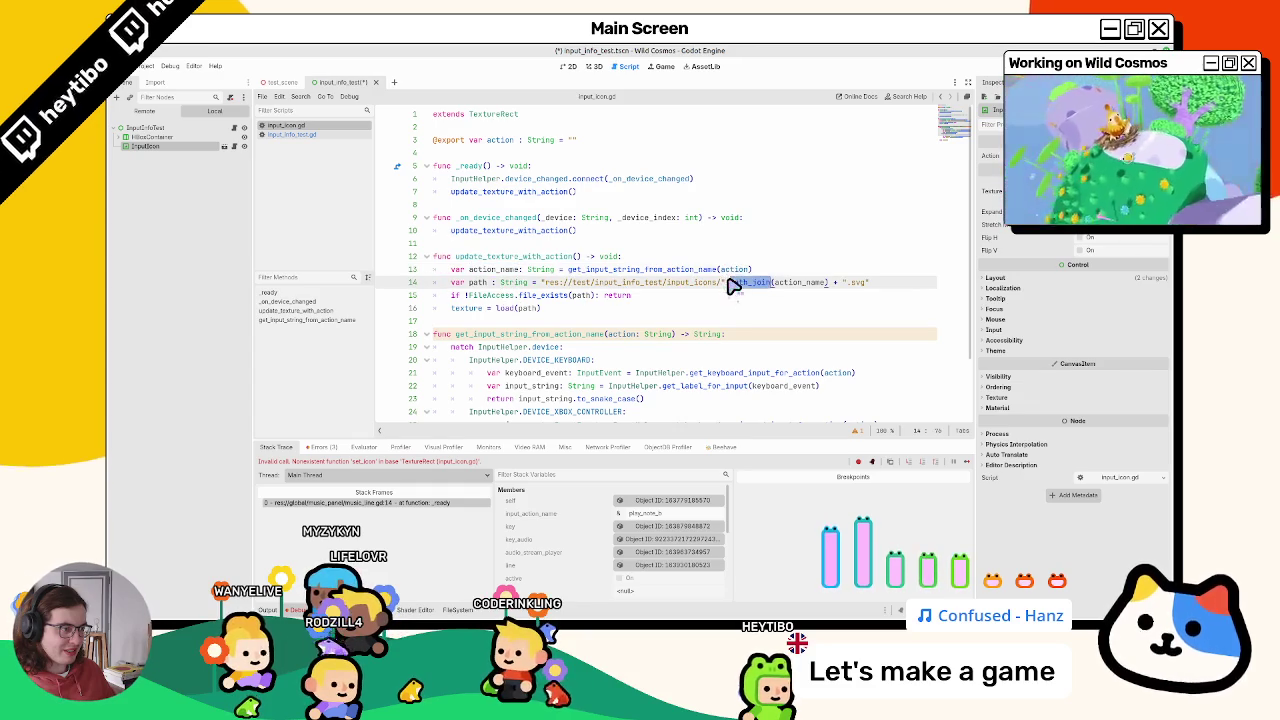
left_click(619, 338)
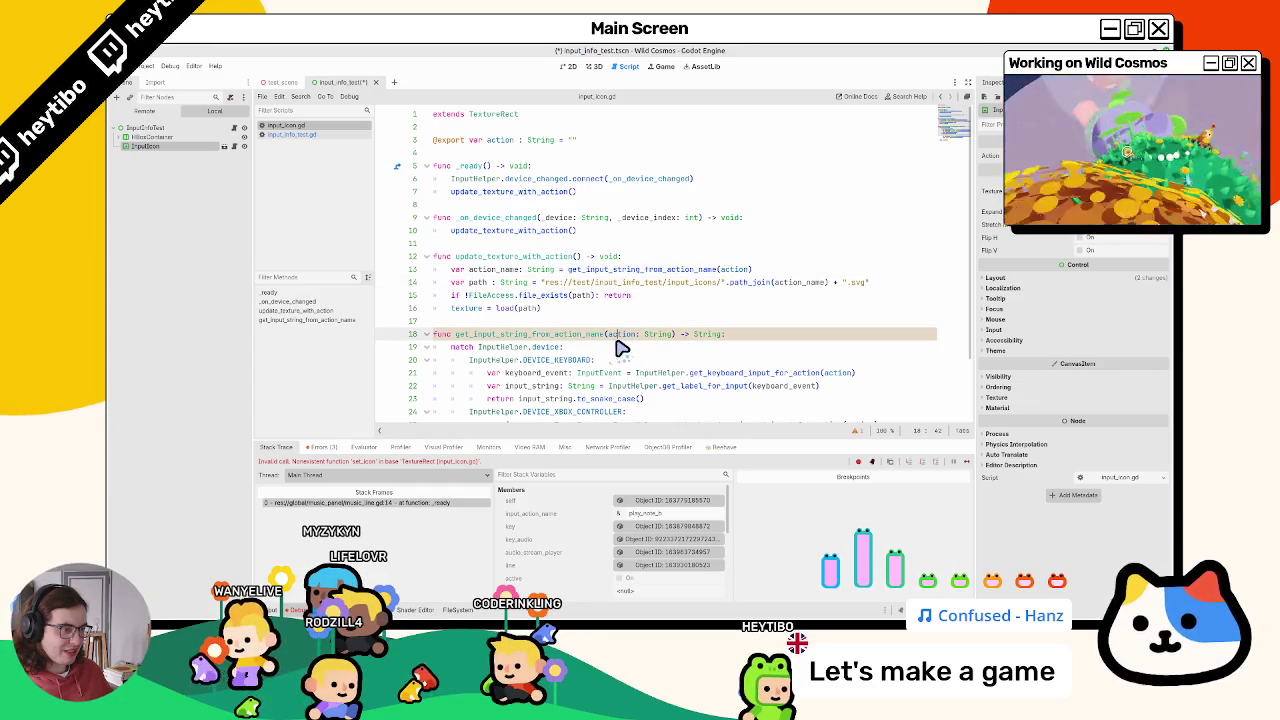
double_click(620, 336)
scroll(626, 341, "down", 2)
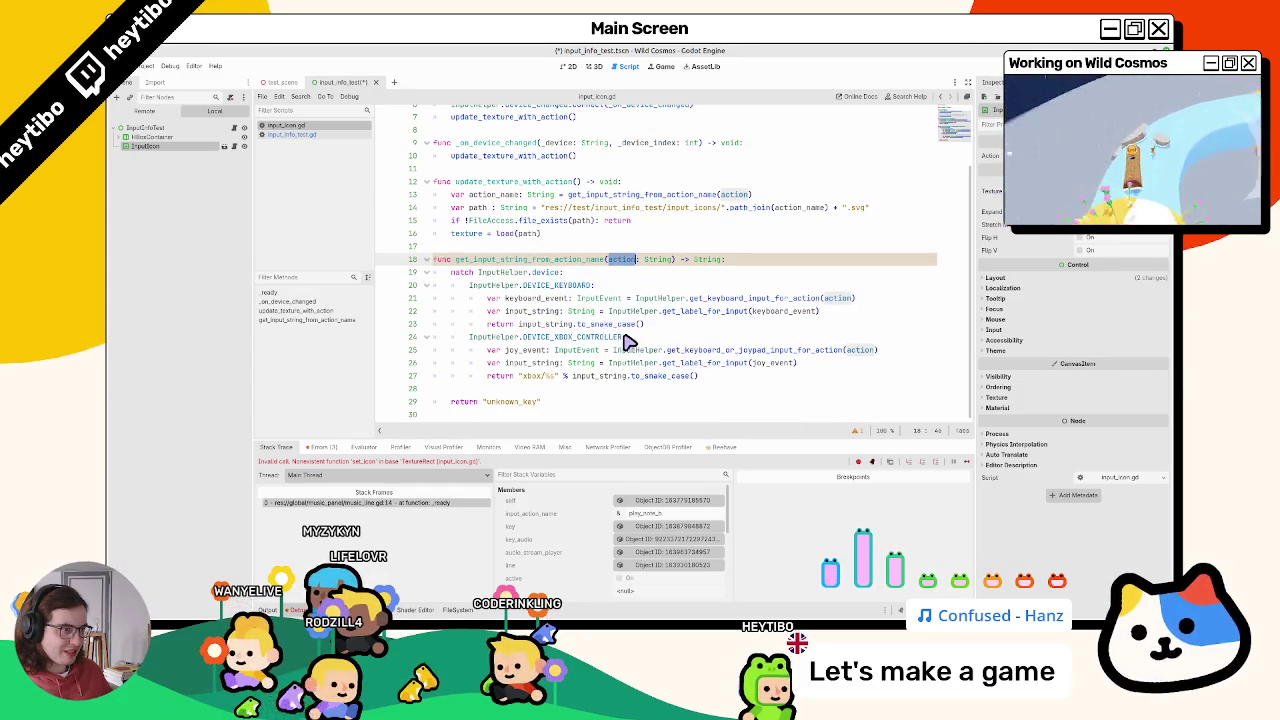
type("action_name")
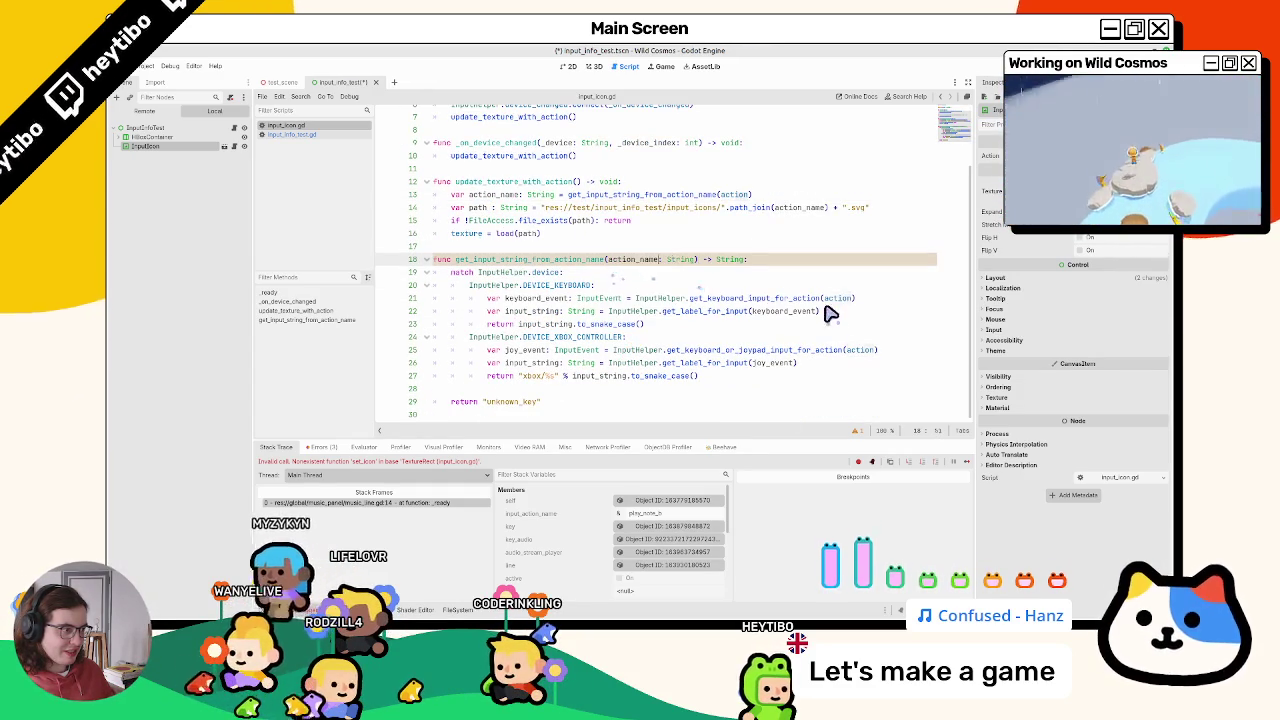
double_click(838, 298)
type("action_name")
scroll(843, 300, "up", 2)
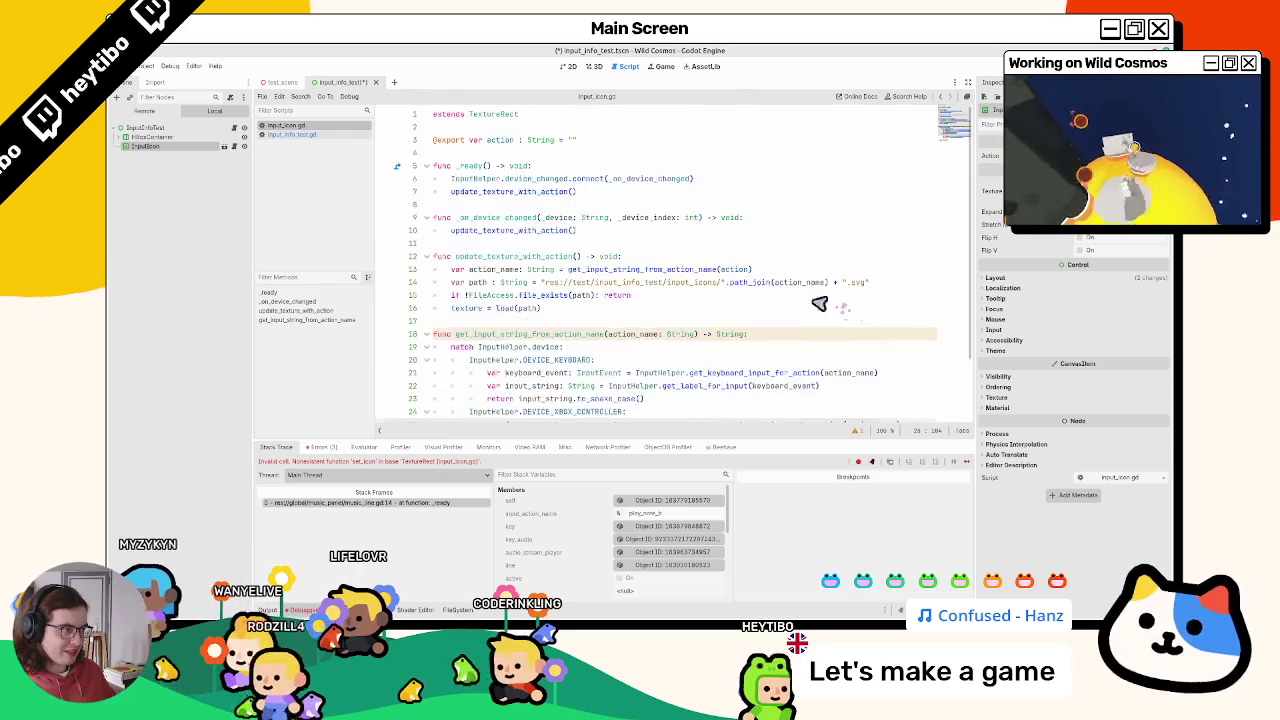
scroll(660, 348, "down", 2)
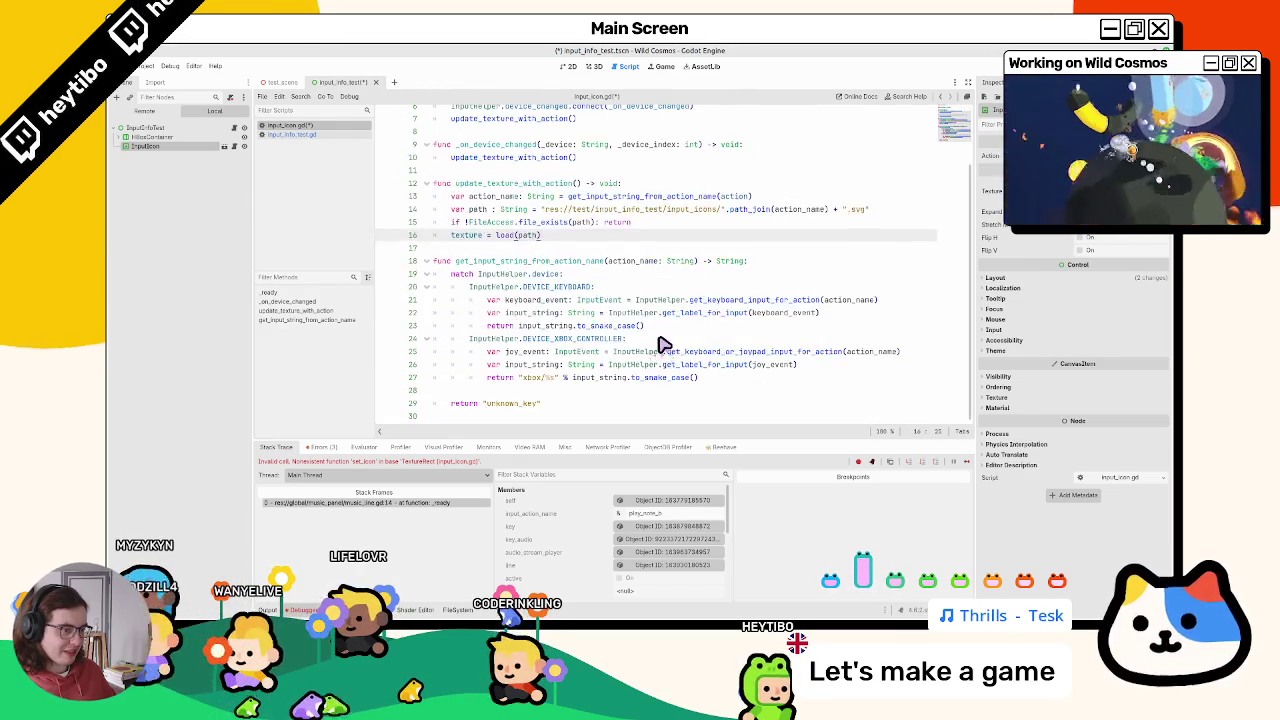
key("ctrl+s")
scroll(668, 368, "up", 2)
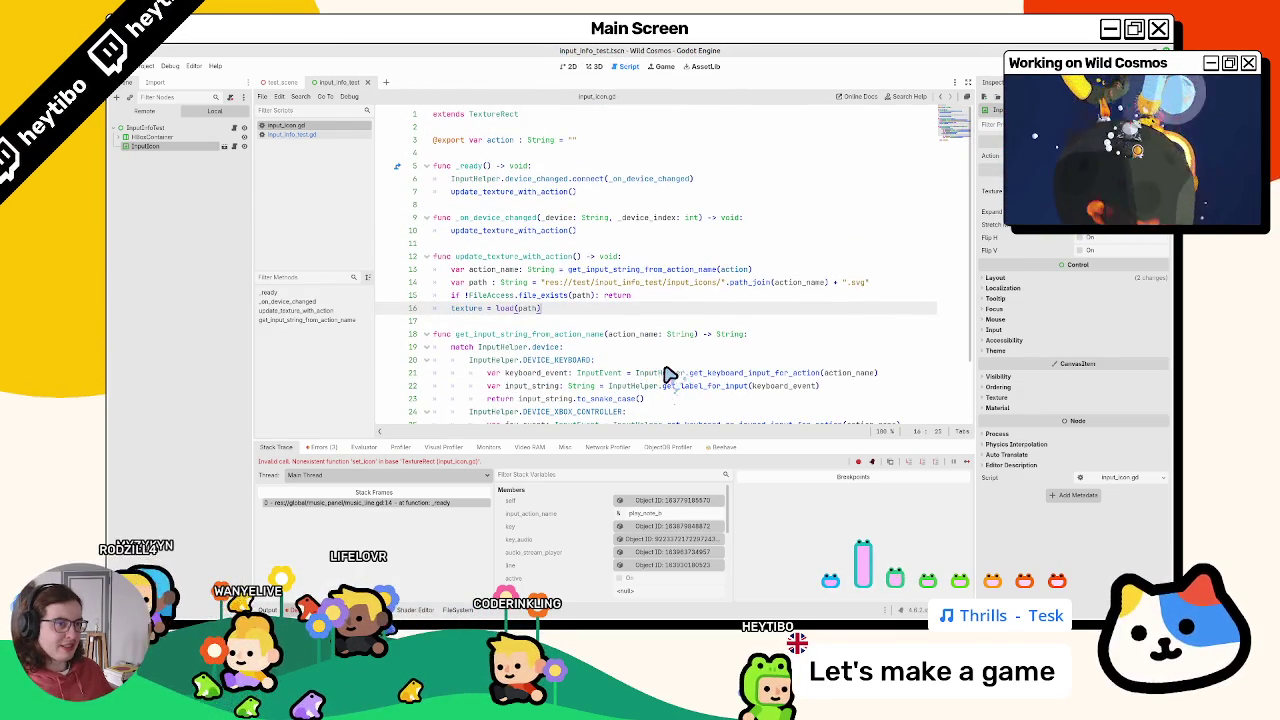
Step: Comment out the key.set_icon(input_action_name) call on line 14 of music_line.gd and relaunch the game
key("F6")
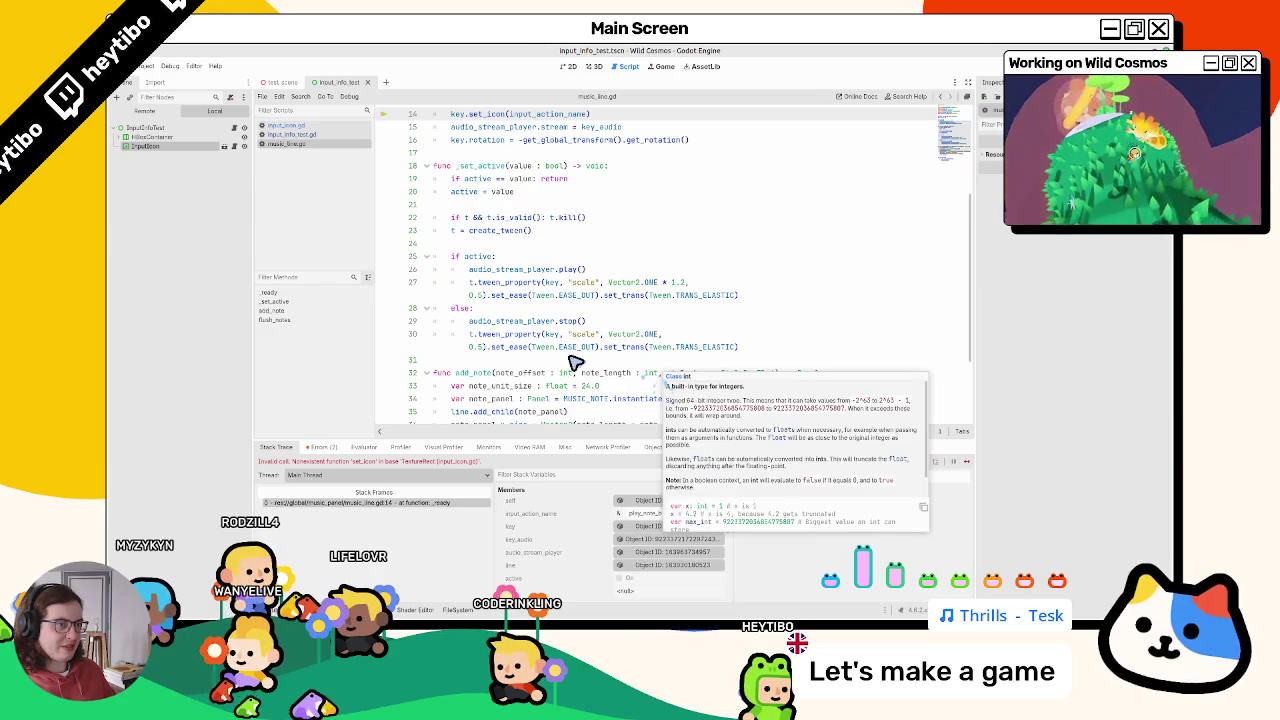
scroll(571, 363, "up", 2)
scroll(575, 363, "up", 2)
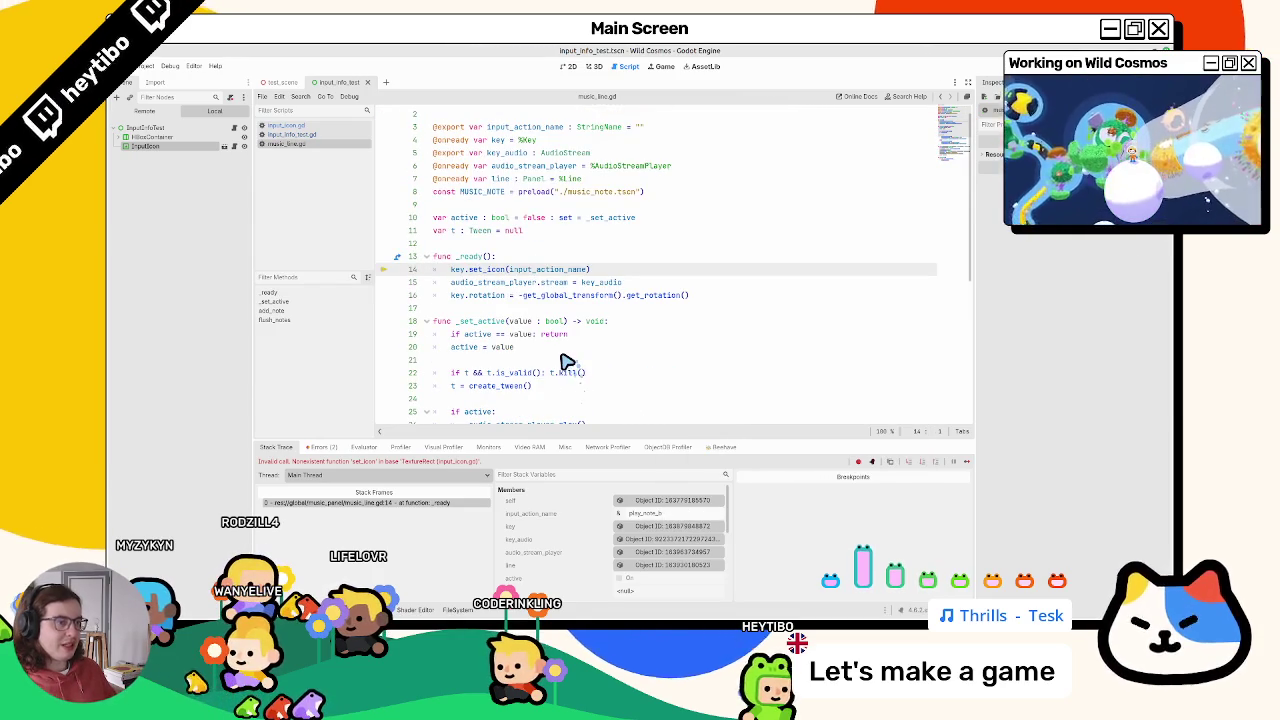
left_click(470, 278)
key("ctrl+k")
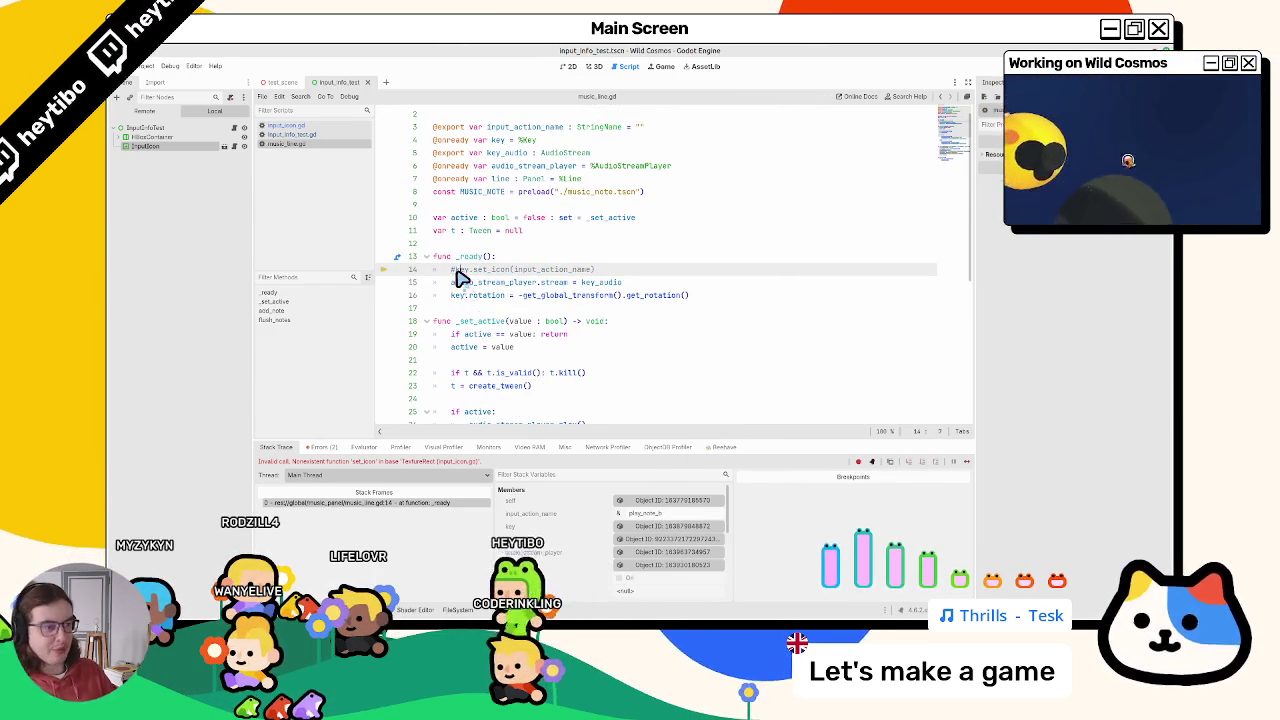
key("F6")
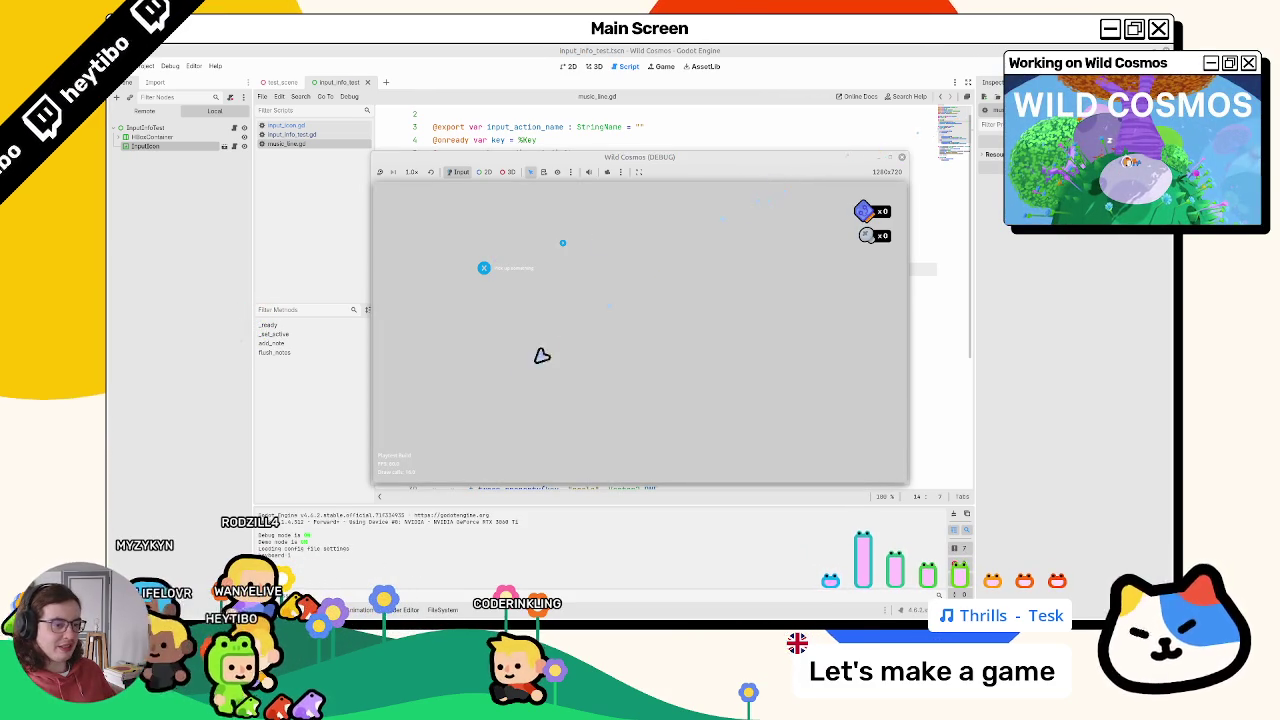
Step: Maximize and restore the debug game window, then stop the test game with F8
left_click(889, 158)
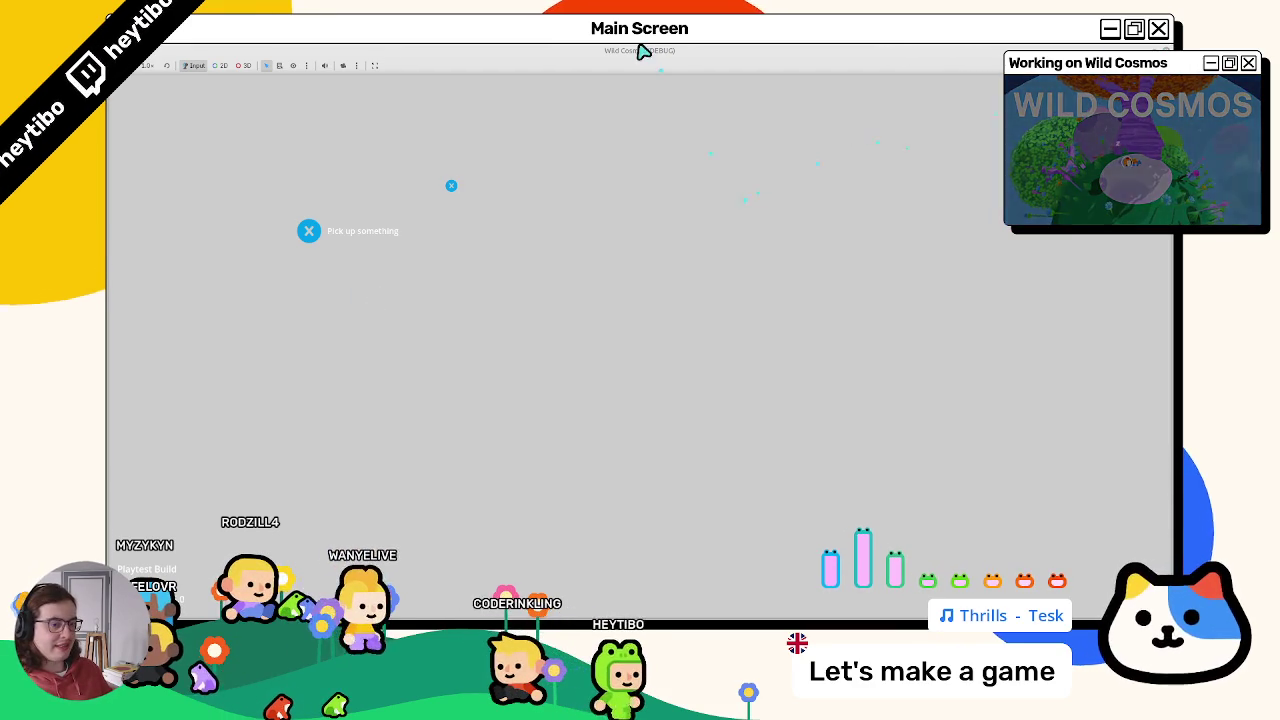
key("super+Down")
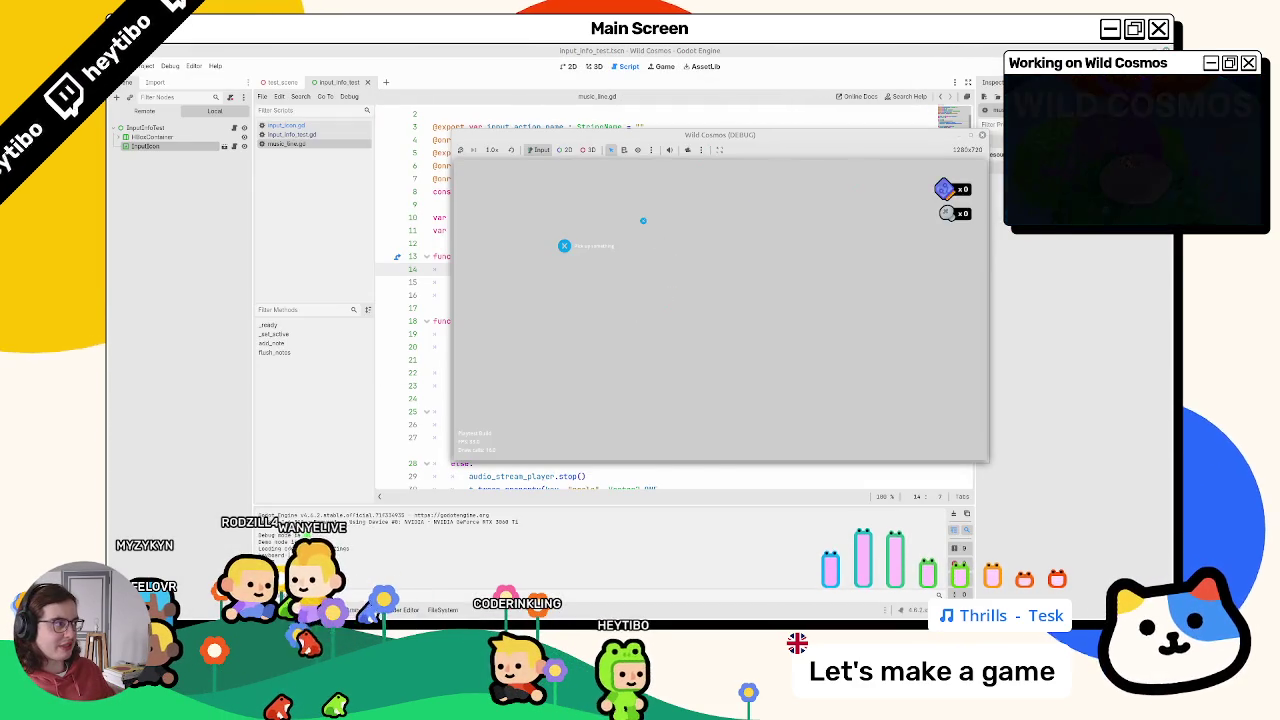
key("F8")
left_click(594, 66)
Step: Browse FileSystem into input_icons/mouse_and_keyboard and open the input_info_test.gd script
left_click(568, 66)
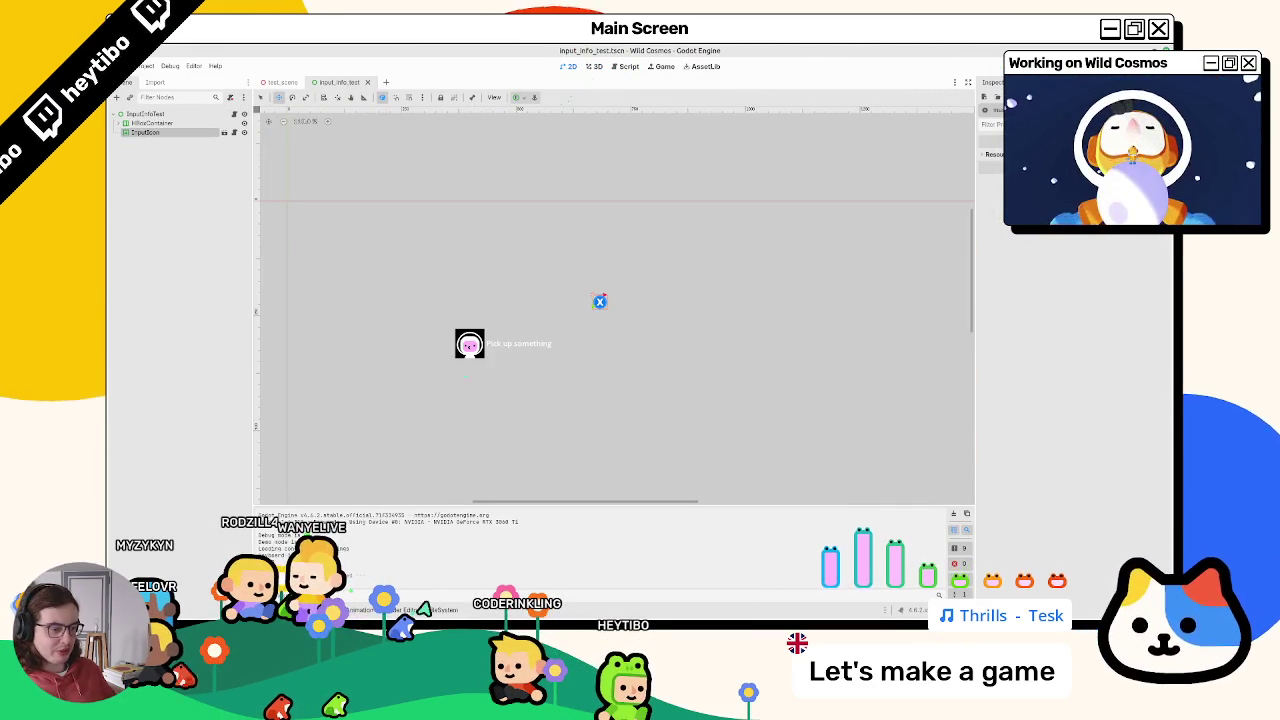
left_click(442, 609)
double_click(413, 513)
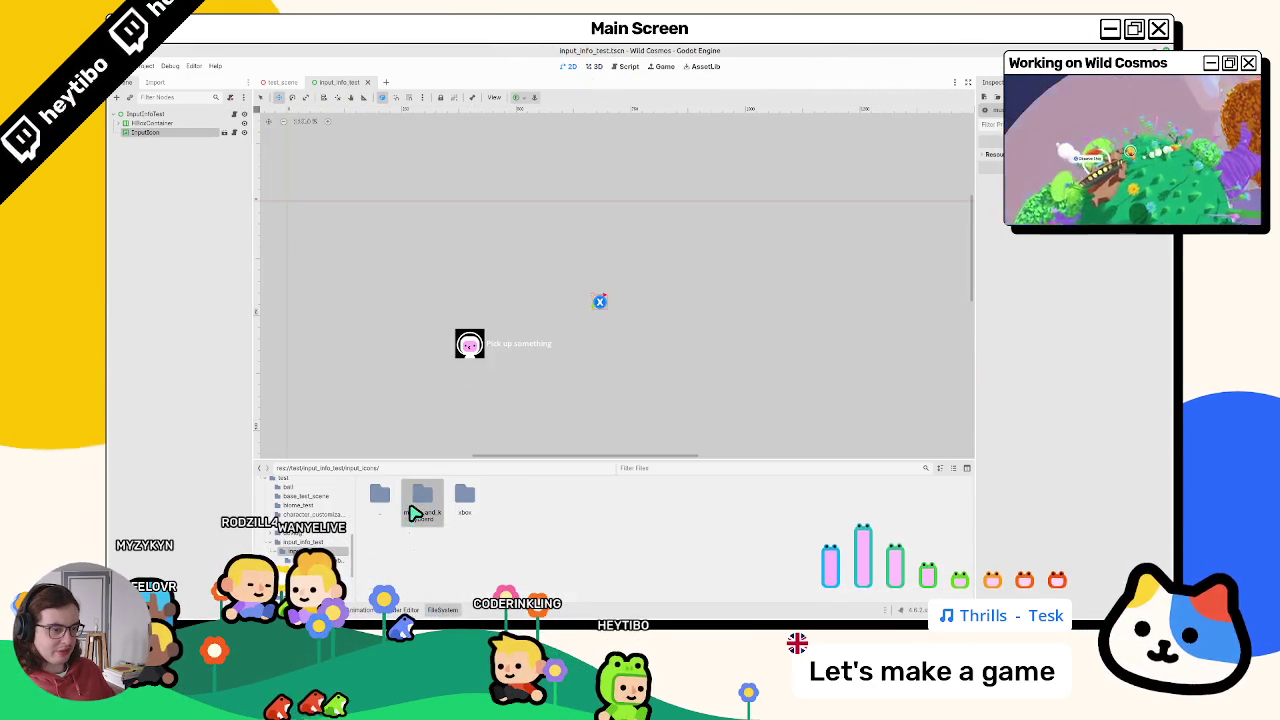
double_click(421, 506)
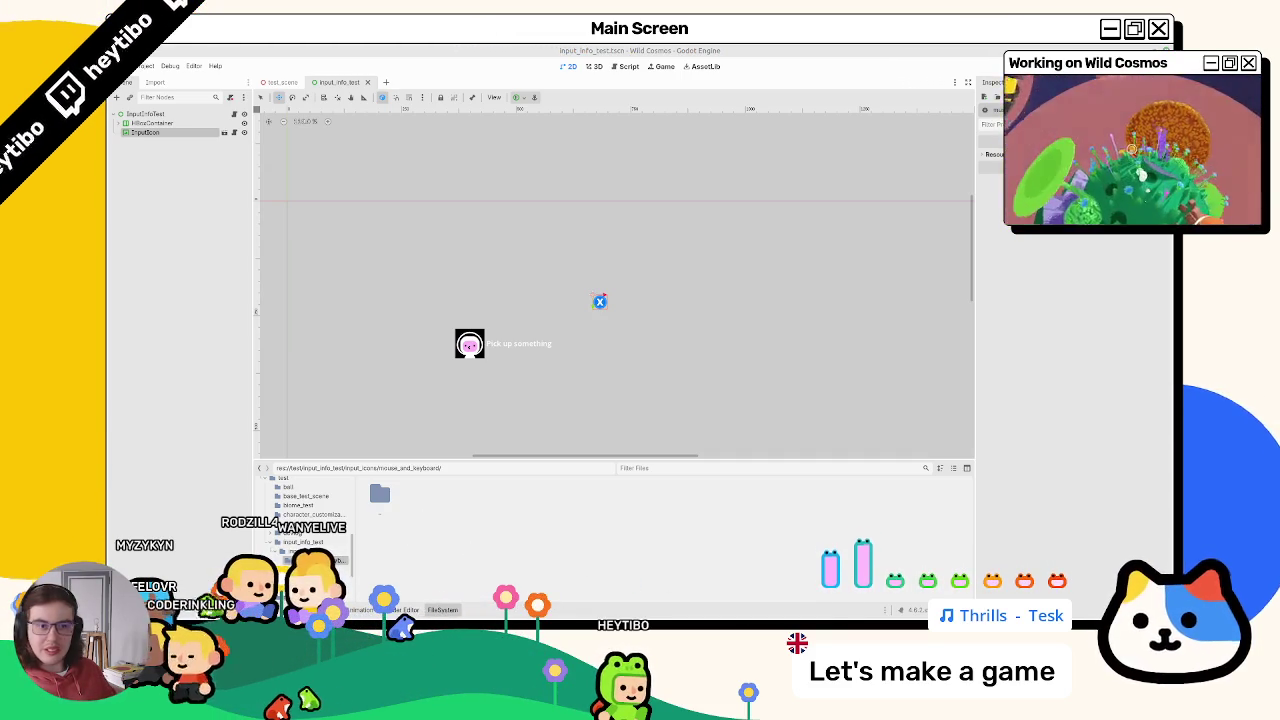
left_click(237, 114)
scroll(540, 333, "down", 1)
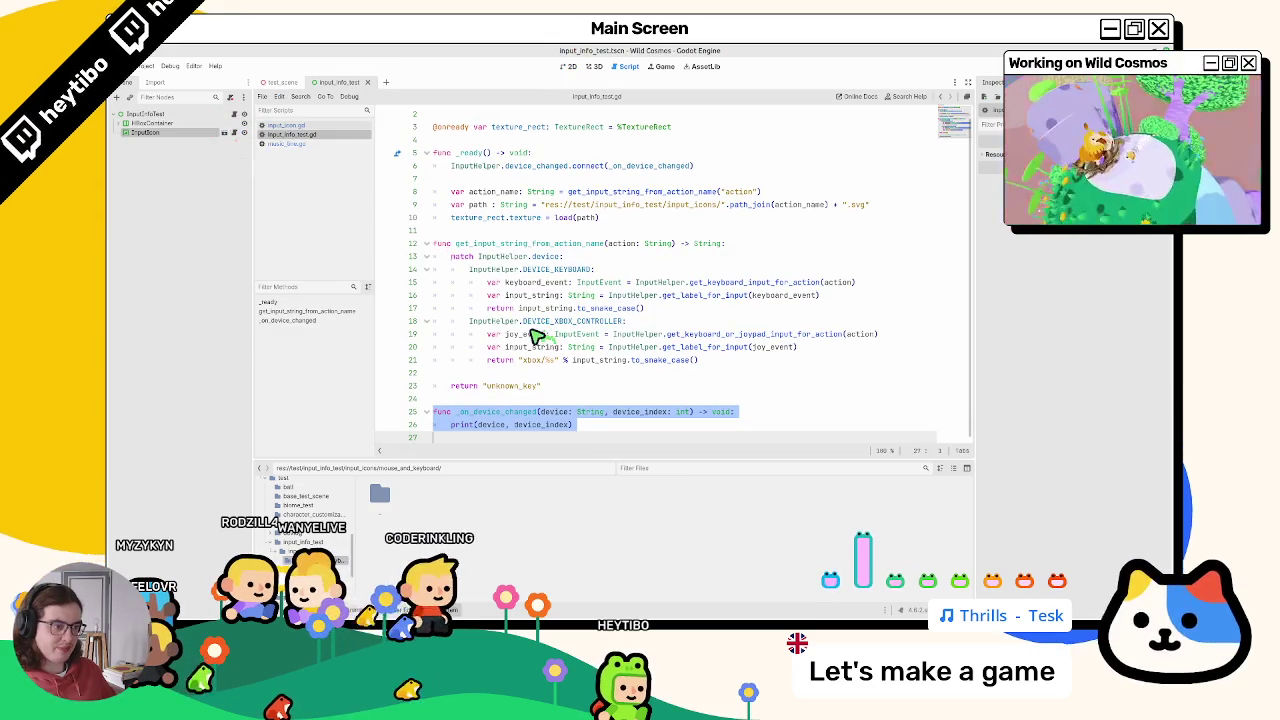
Step: Delete all code below 'extends Control' in input_info_test.gd and save it
scroll(517, 332, "up", 1)
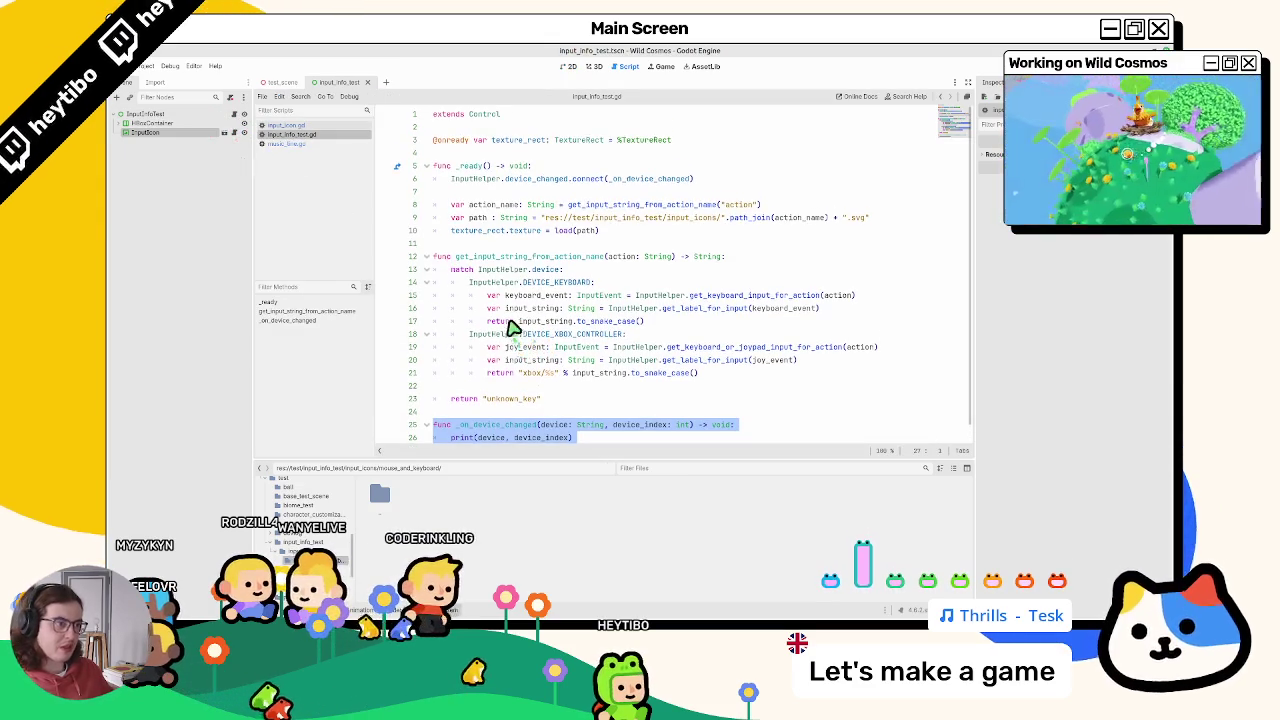
double_click(477, 217)
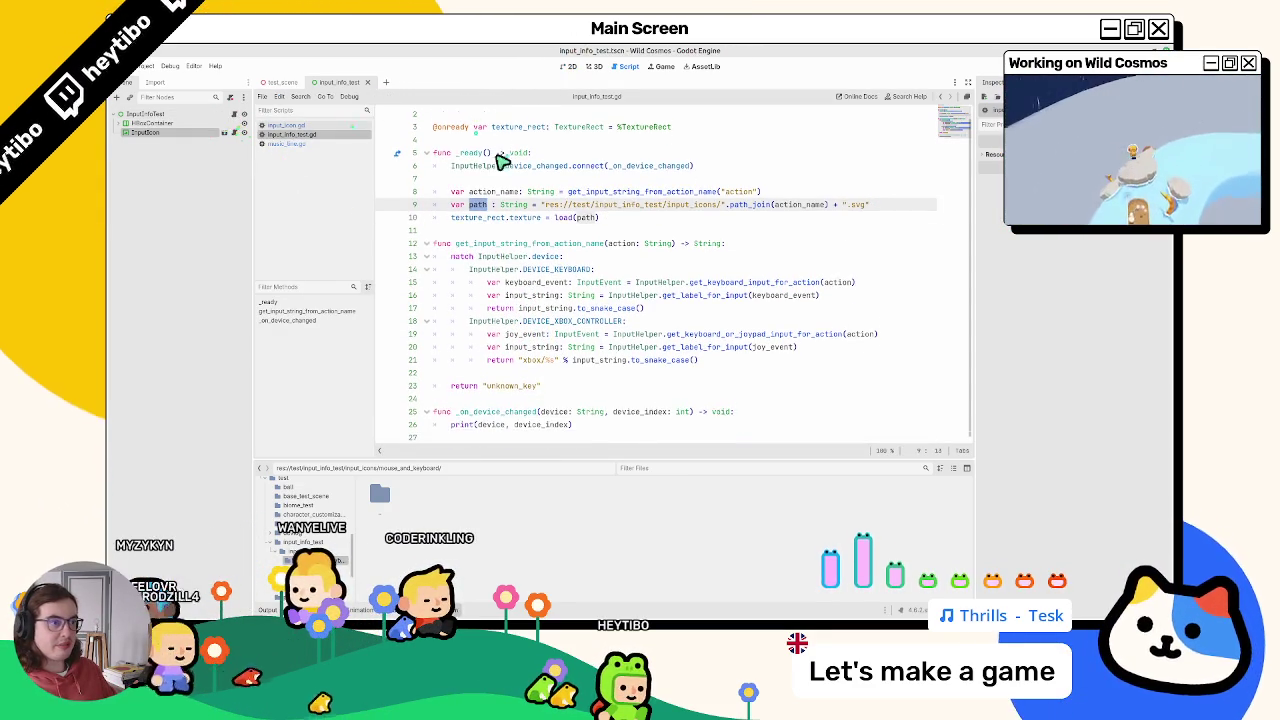
left_click(503, 163)
double_click(508, 141)
left_click_drag(508, 141, 591, 417)
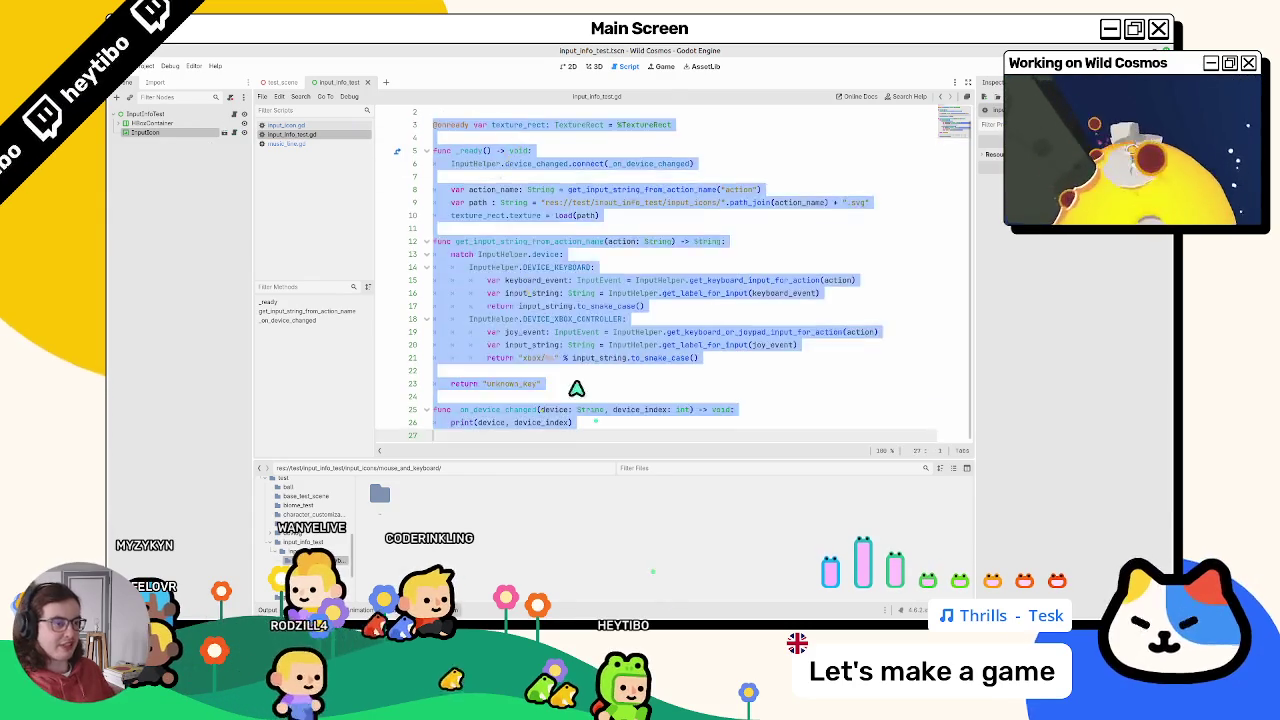
key("BackSpace")
key("ctrl+s")
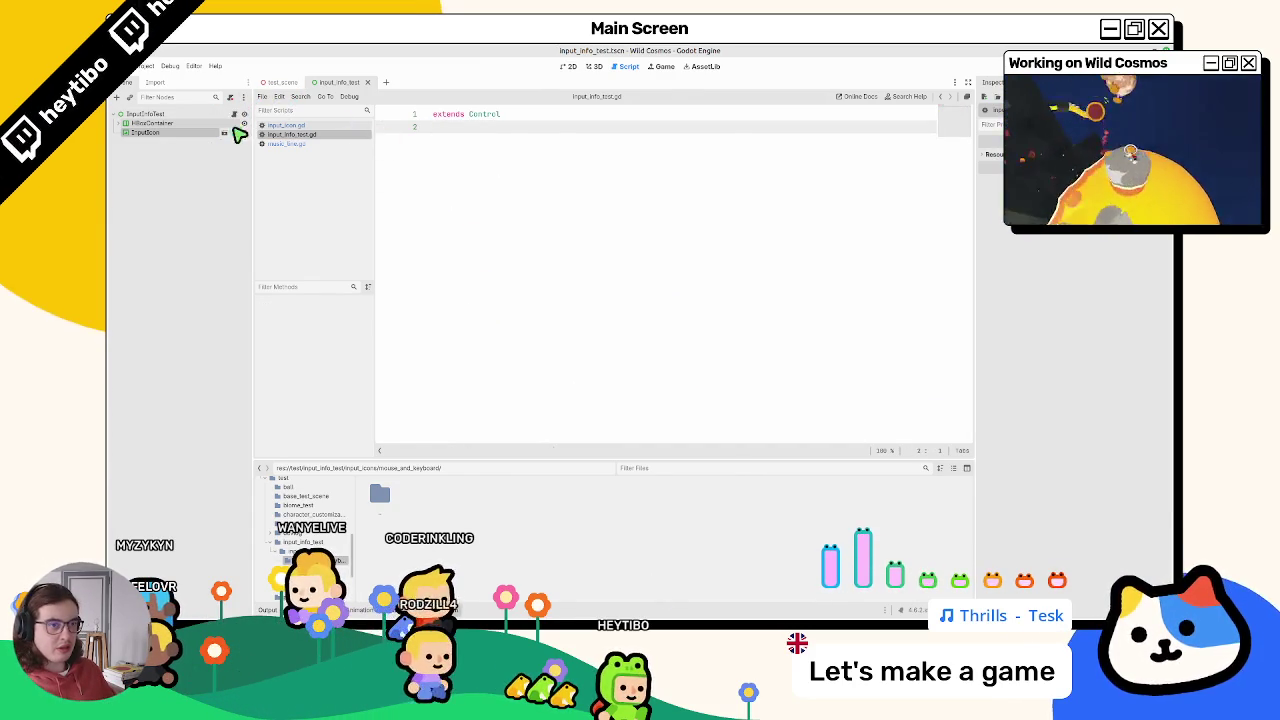
left_click(234, 132)
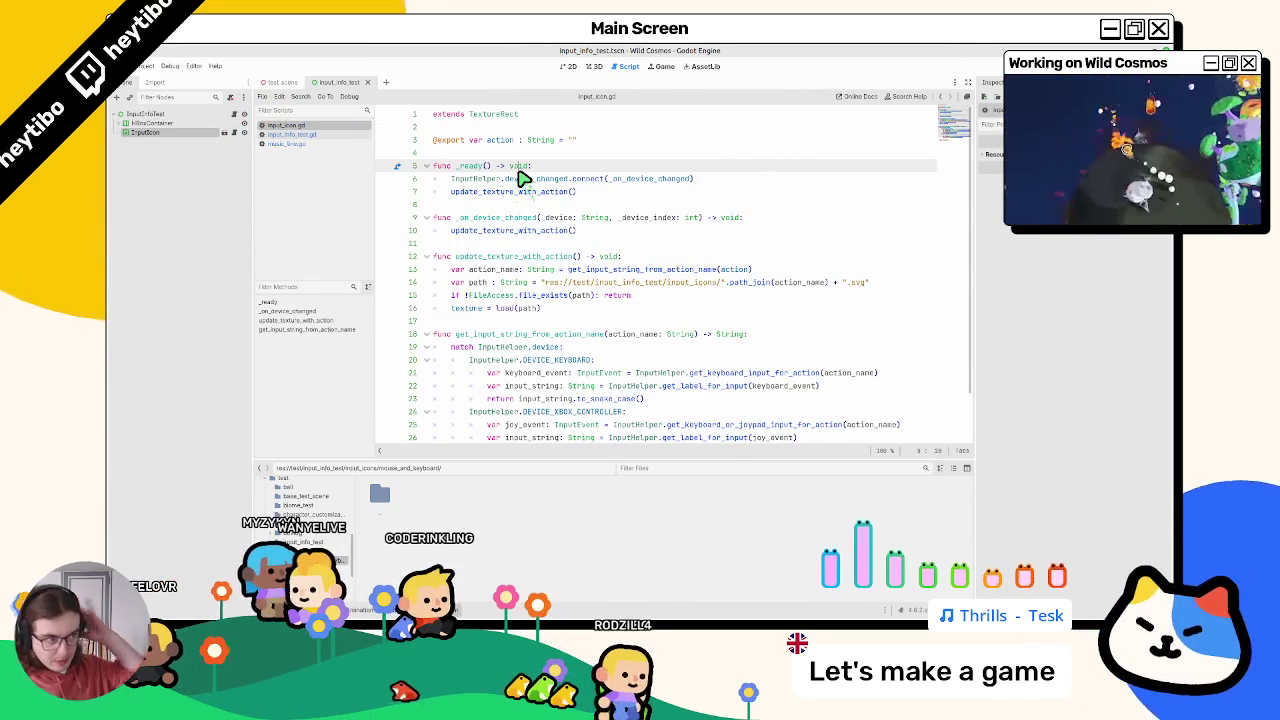
Step: Delete the empty line 28 before the final return in input_icon.gd
scroll(500, 200, "down", 2)
double_click(506, 256)
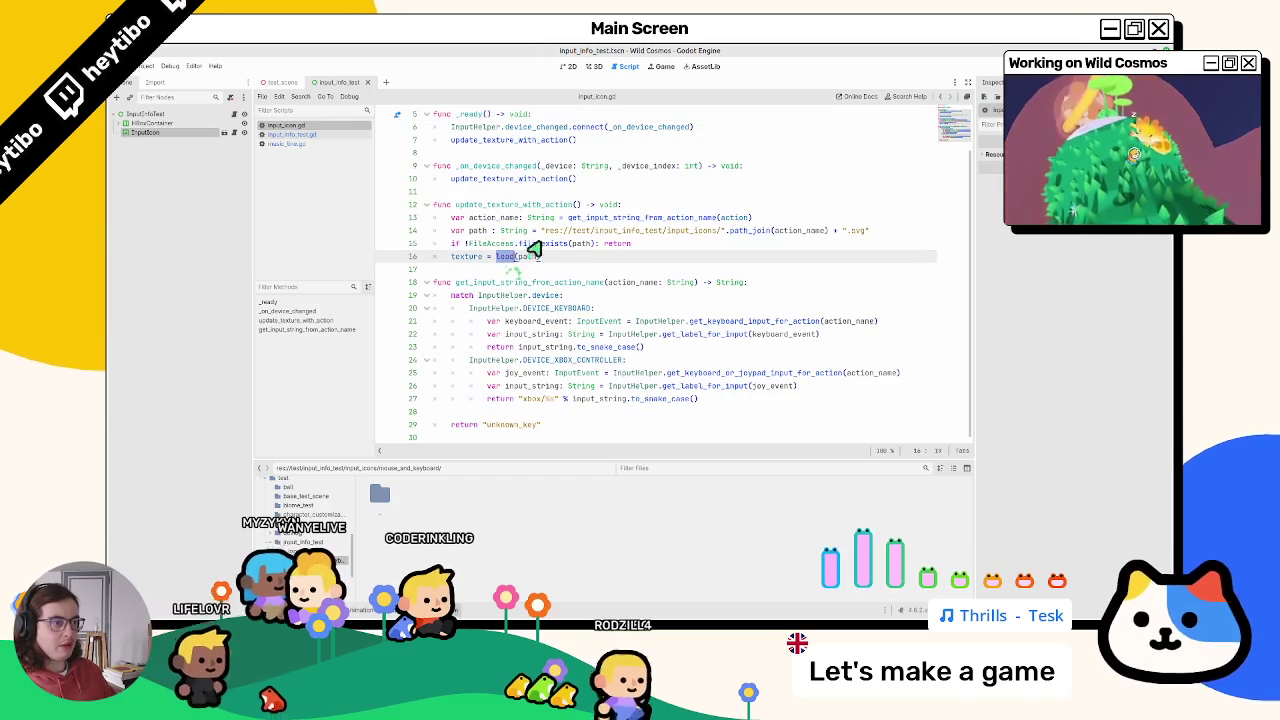
left_click(505, 413)
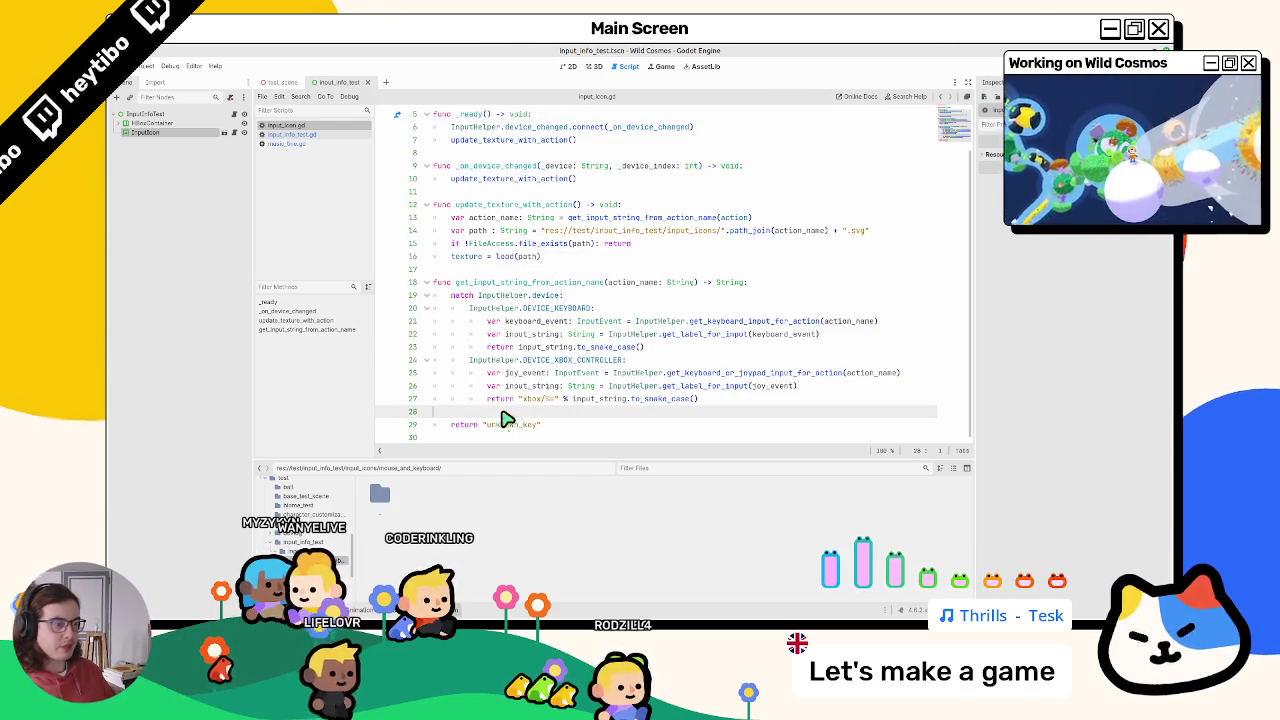
key("Delete")
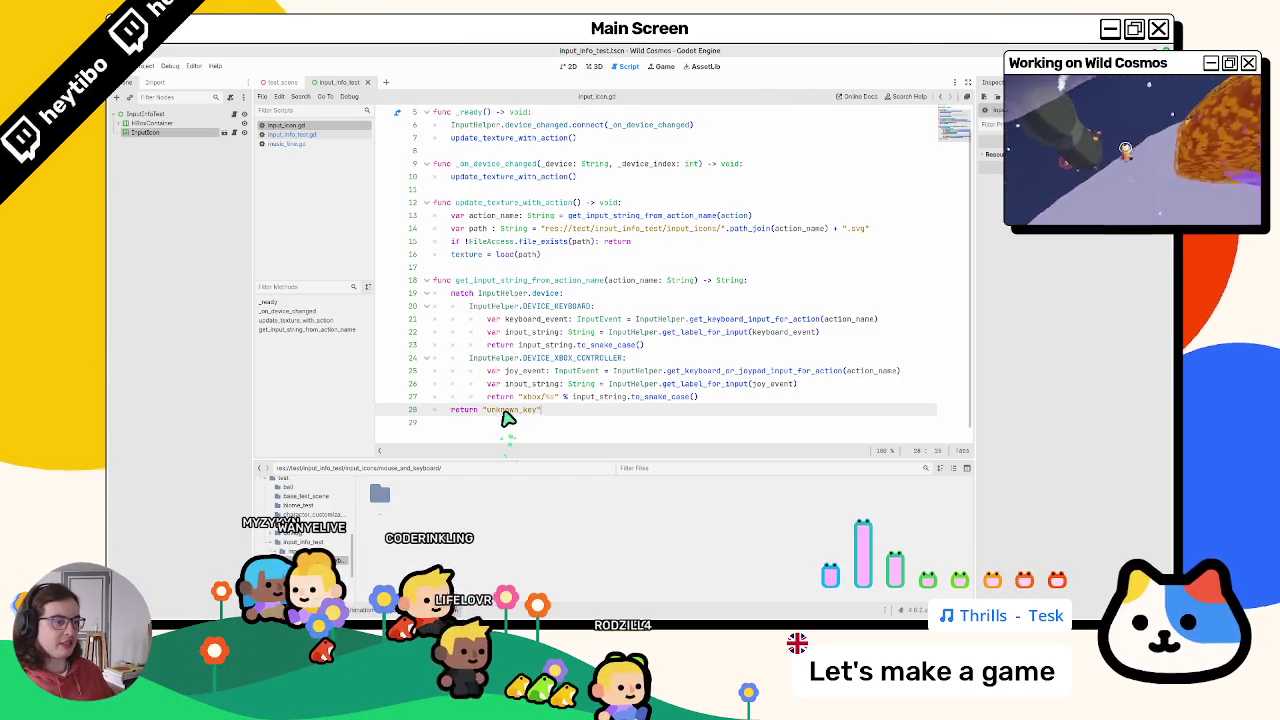
Step: Add a print(path) line right after the path assignment and run the game
double_click(505, 411)
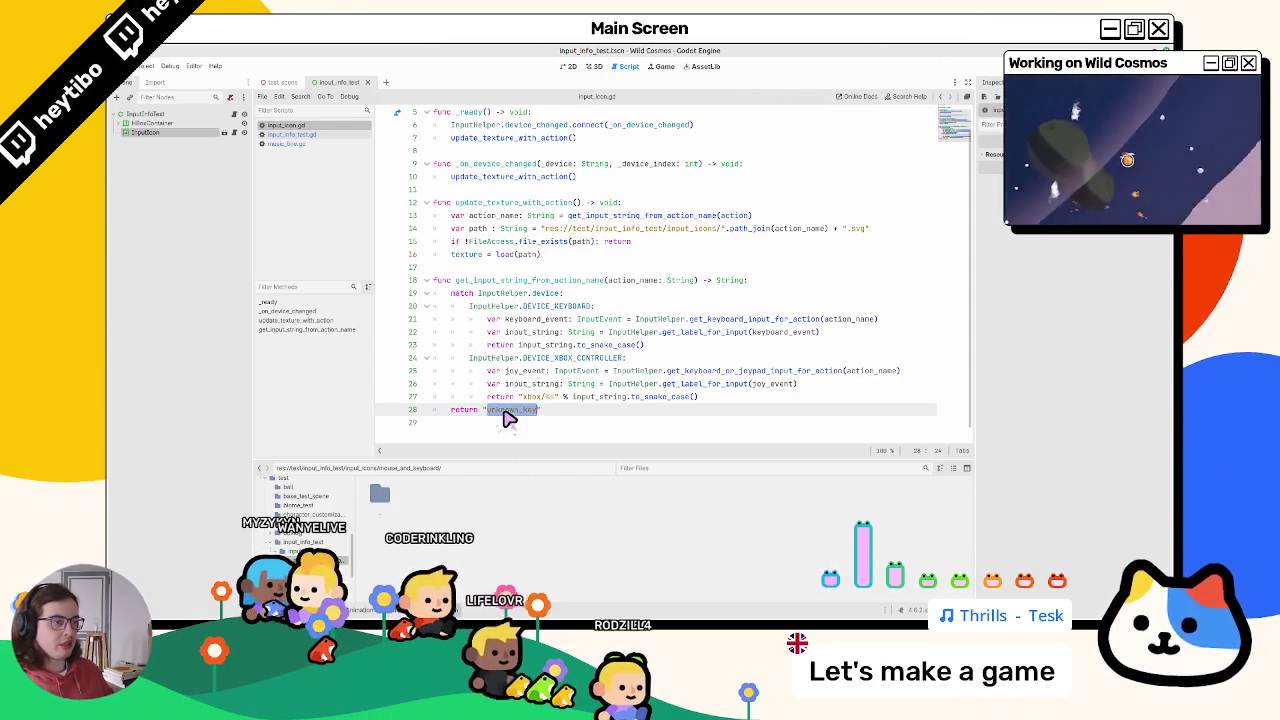
left_click(519, 254)
left_click(906, 234)
key("Return")
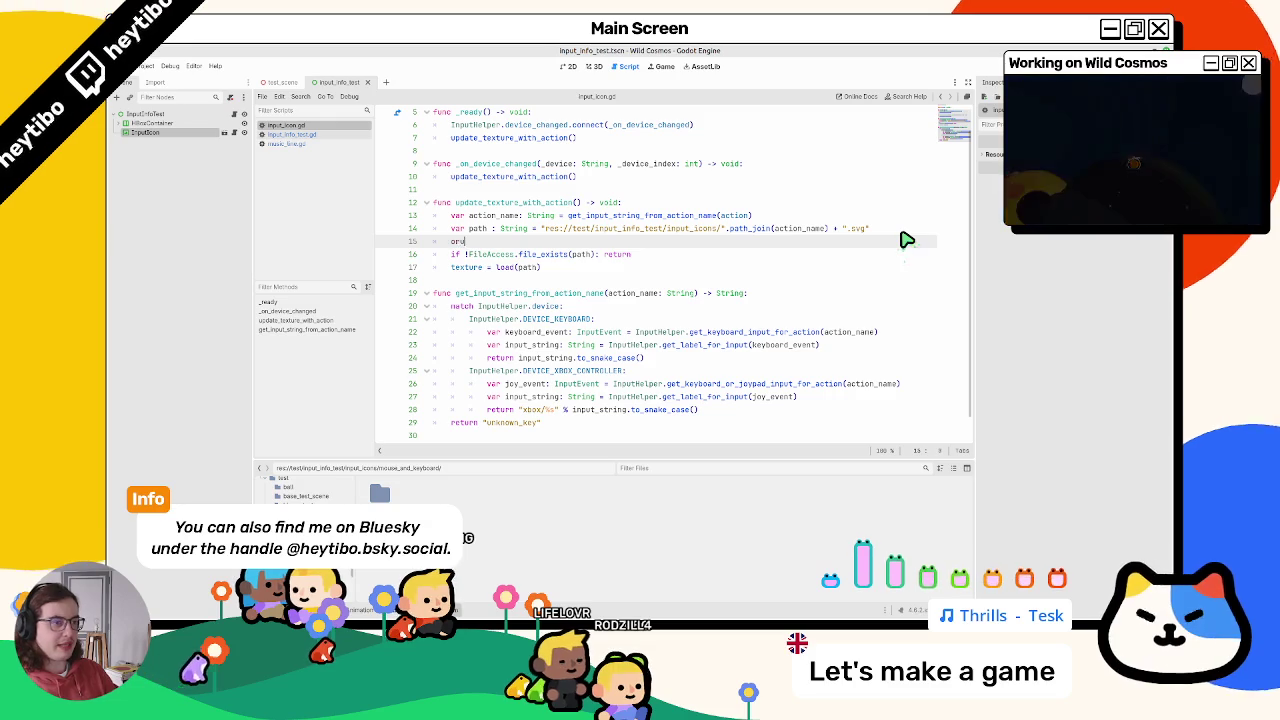
type("int(path")
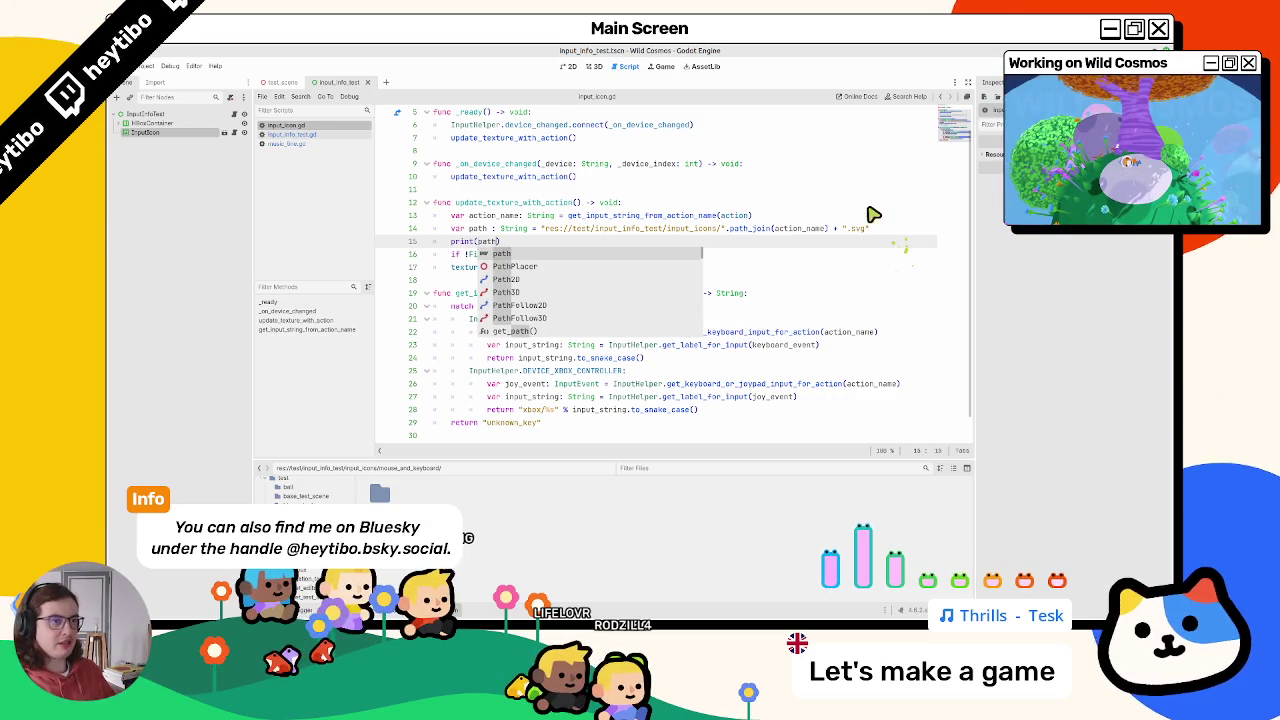
key("F6")
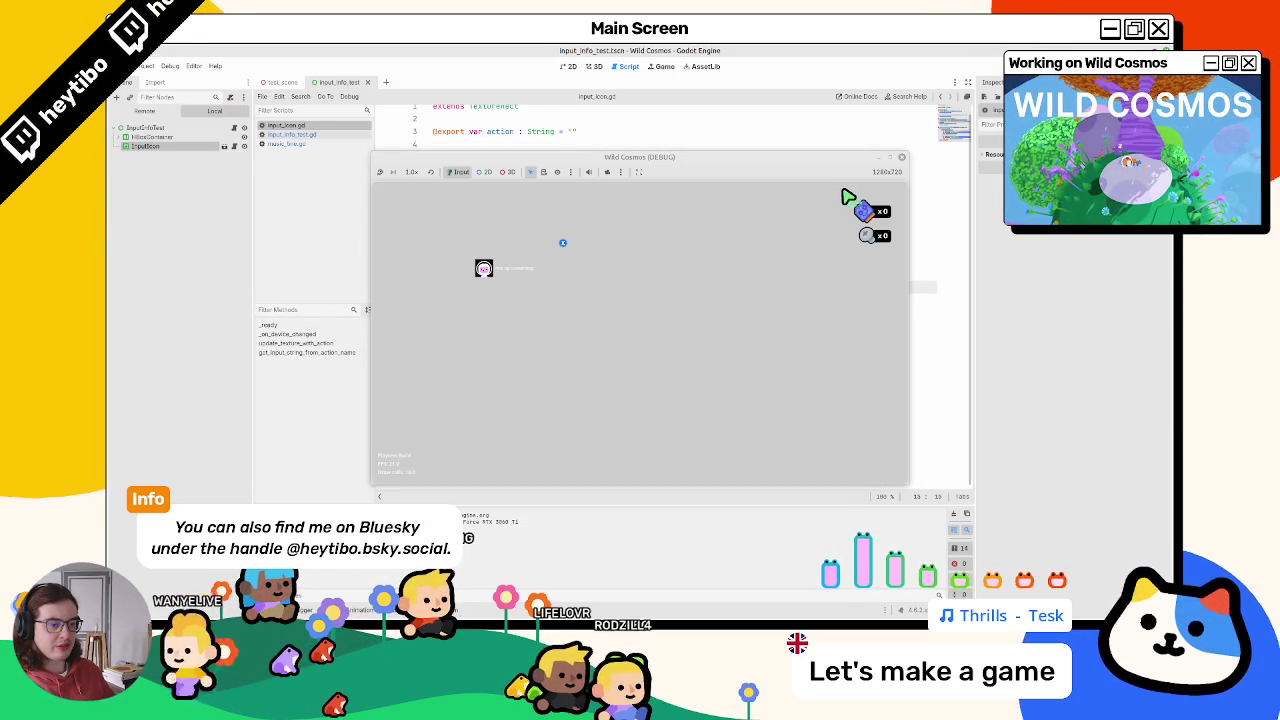
Step: Restart the game so Output lists icon paths like unknown_key.svg, then close it
left_click(763, 60)
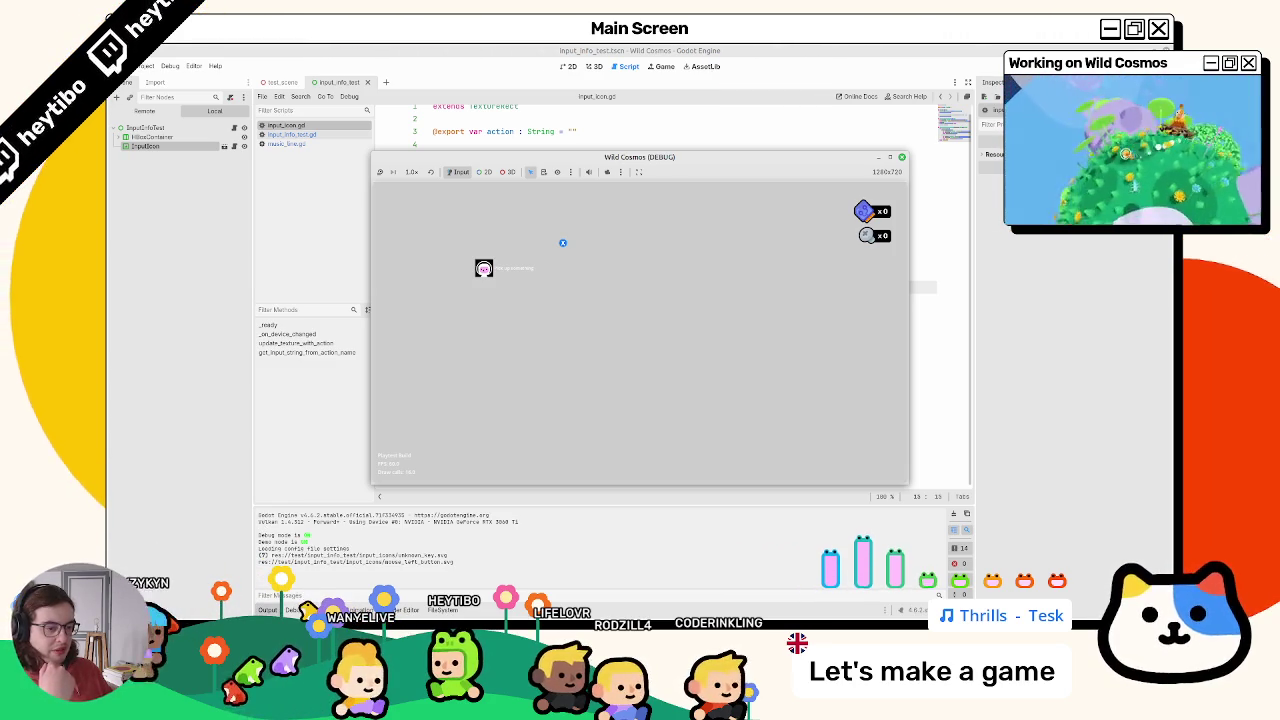
left_click(901, 157)
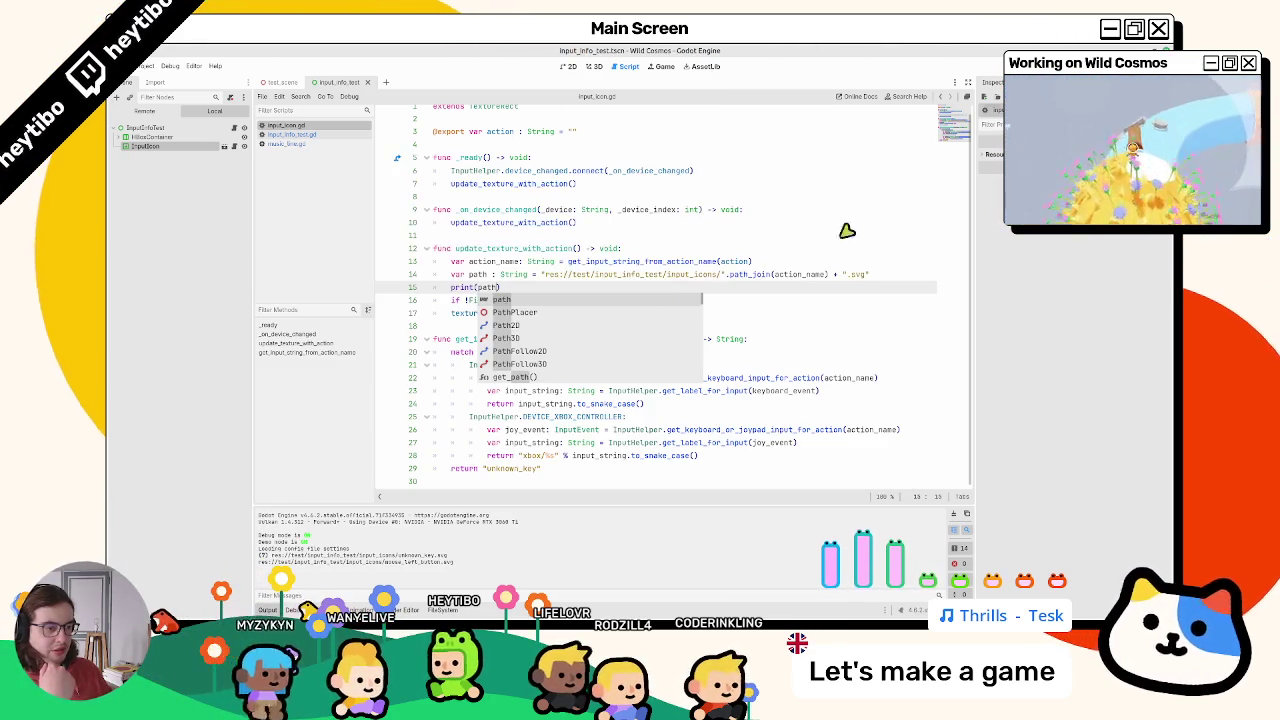
left_click(518, 468)
left_click(520, 404)
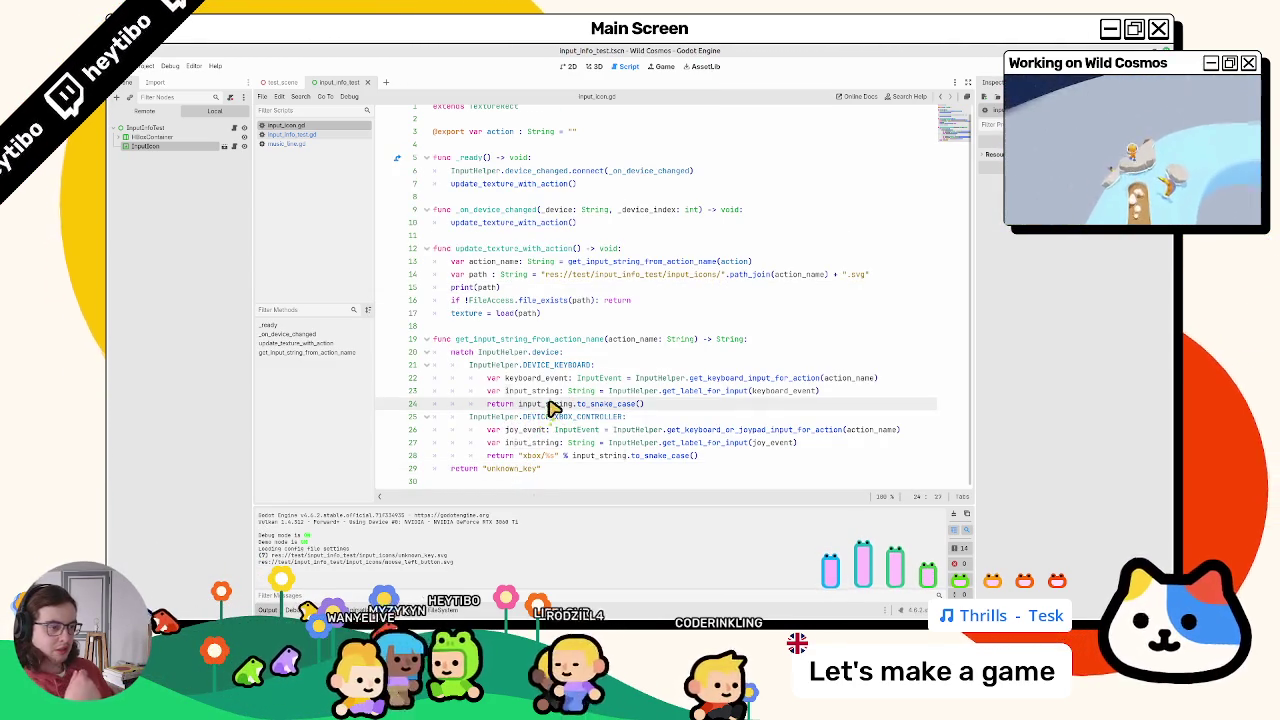
Step: Make the keyboard branch return "mouse_and_keyboard/%s" with the snake-cased input, and save
key("shift+End")
key("End")
key("ctrl+shift+Left")
key("ctrl+shift+Left")
key("ctrl+shift+Left")
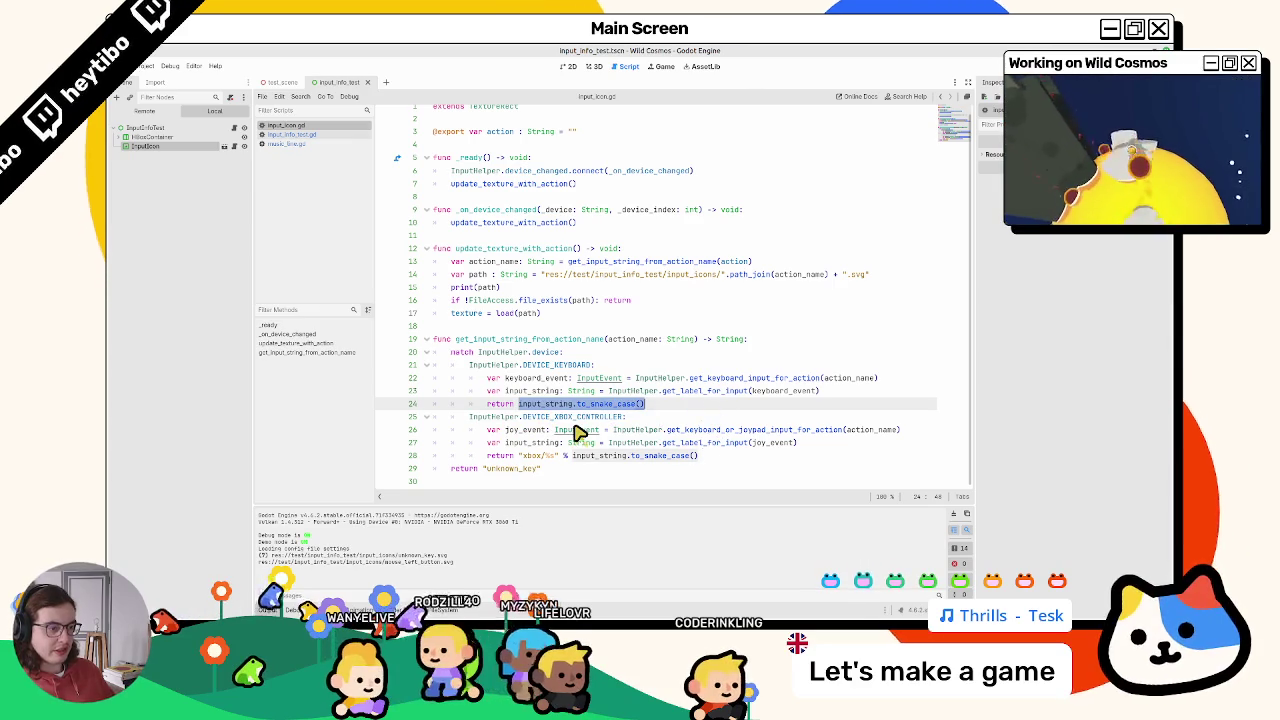
type("\"mo")
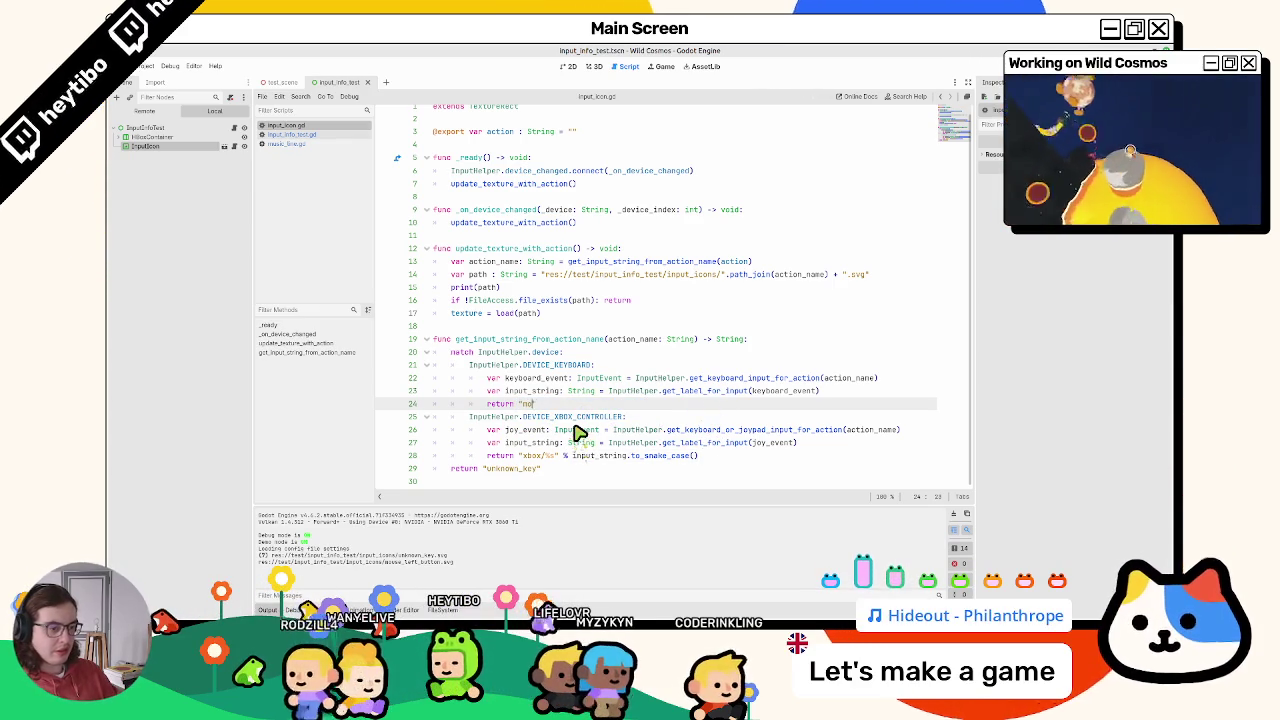
left_click(443, 610)
left_click(443, 610)
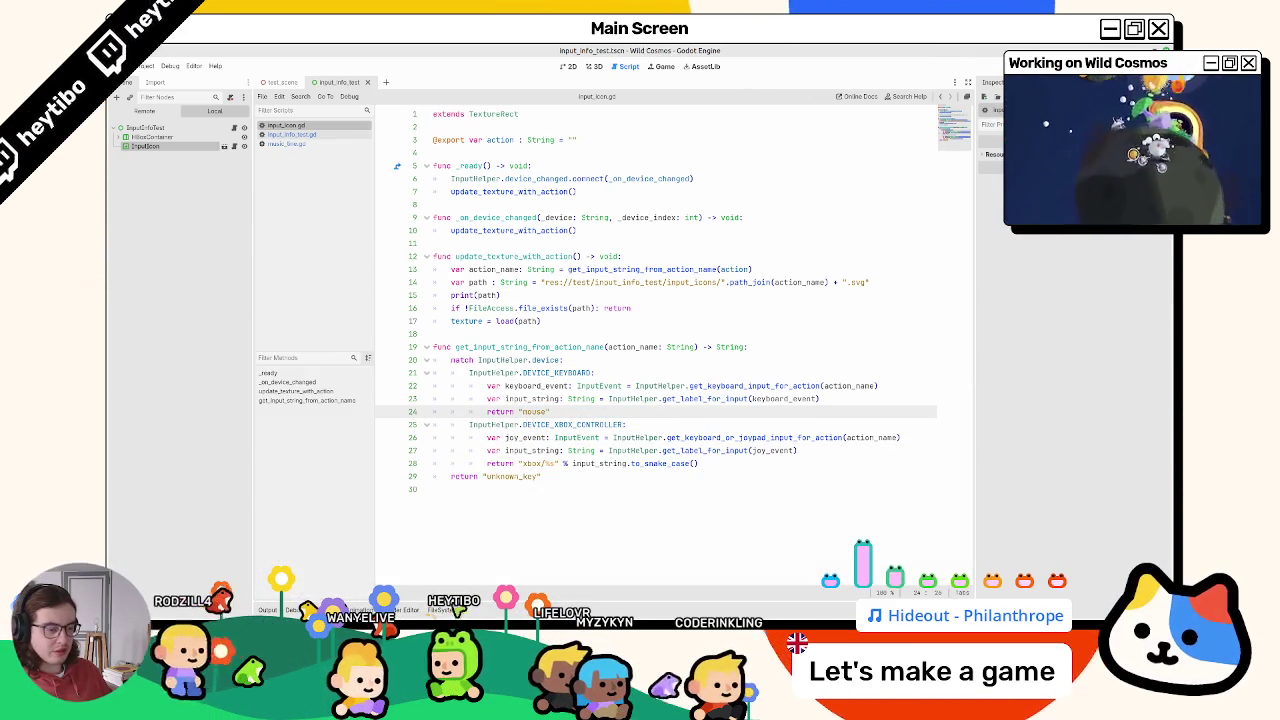
left_click(443, 610)
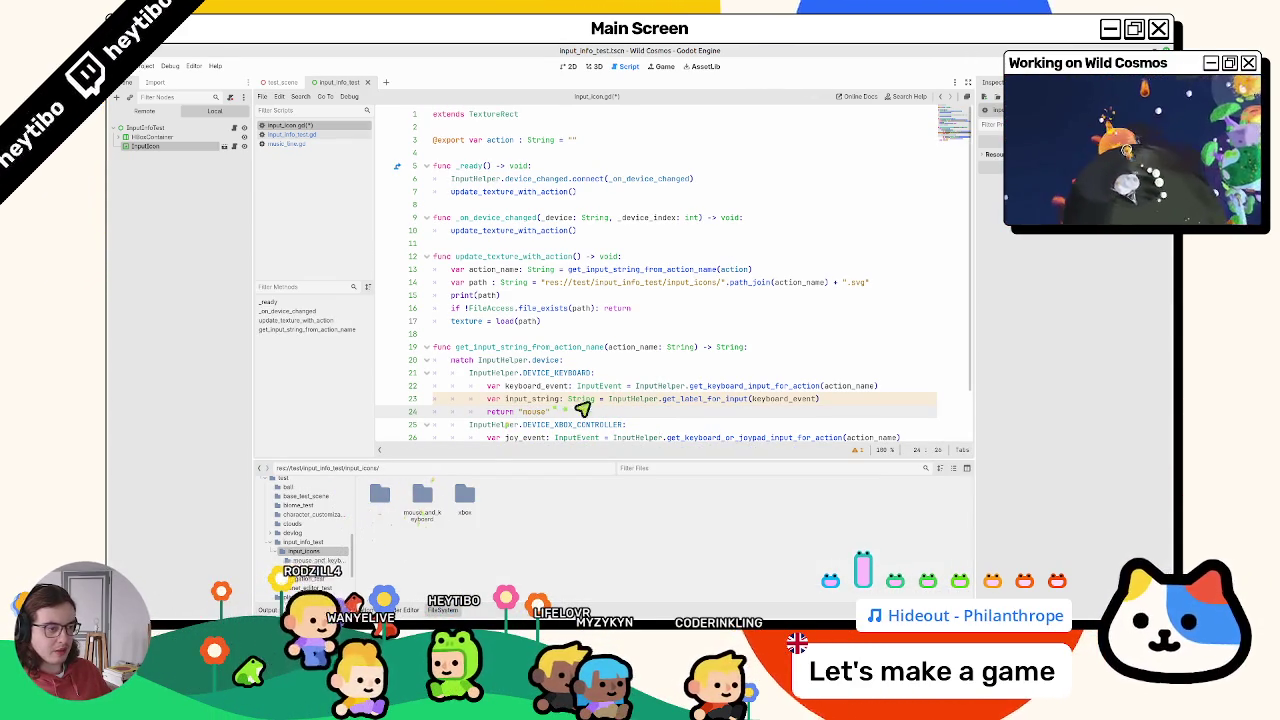
type("_and_keyboard/%s")
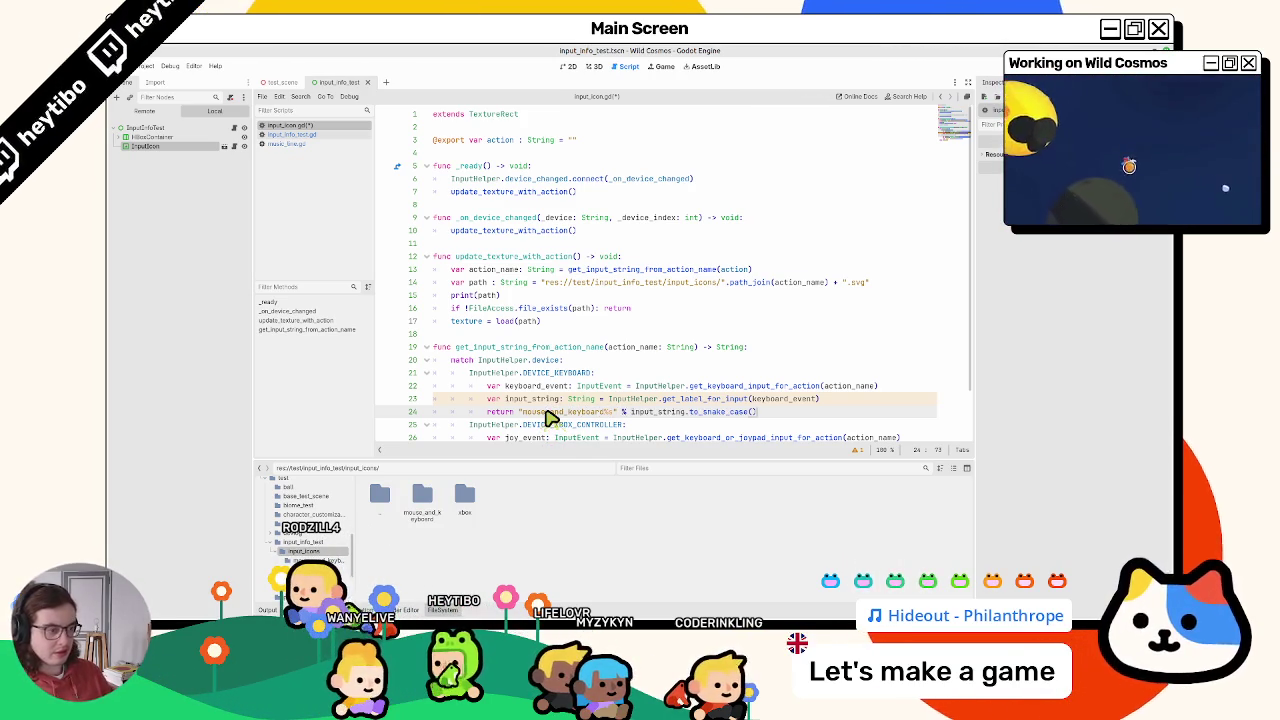
key("ctrl+s")
Step: Open the mouse_and_keyboard folder under input_icons in the FileSystem dock
scroll(558, 398, "down", 2)
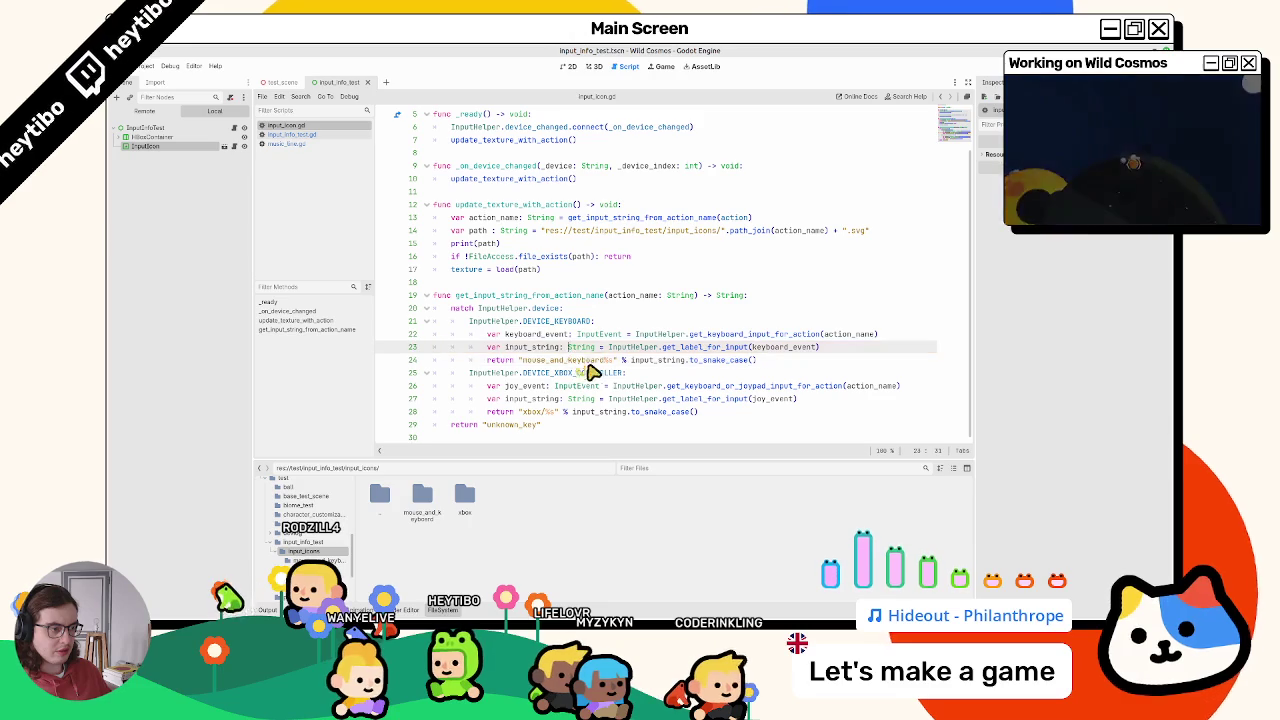
left_click(612, 360)
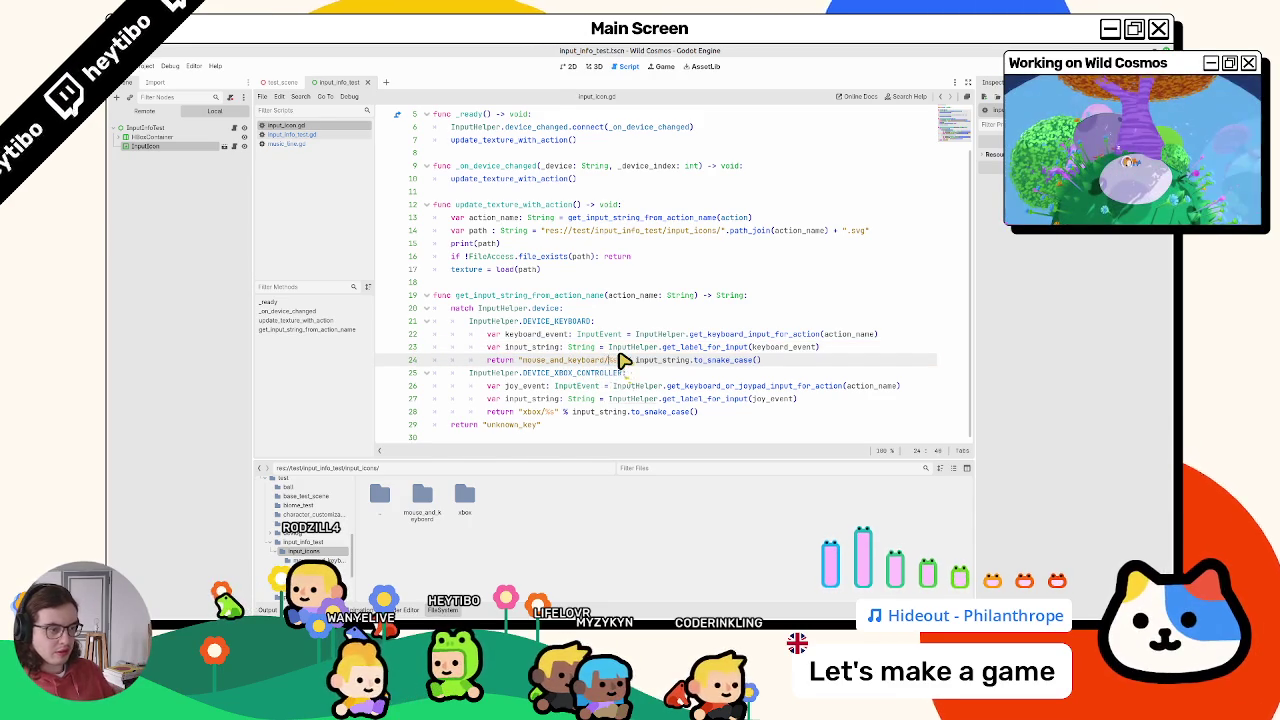
double_click(422, 495)
key("alt+Tab")
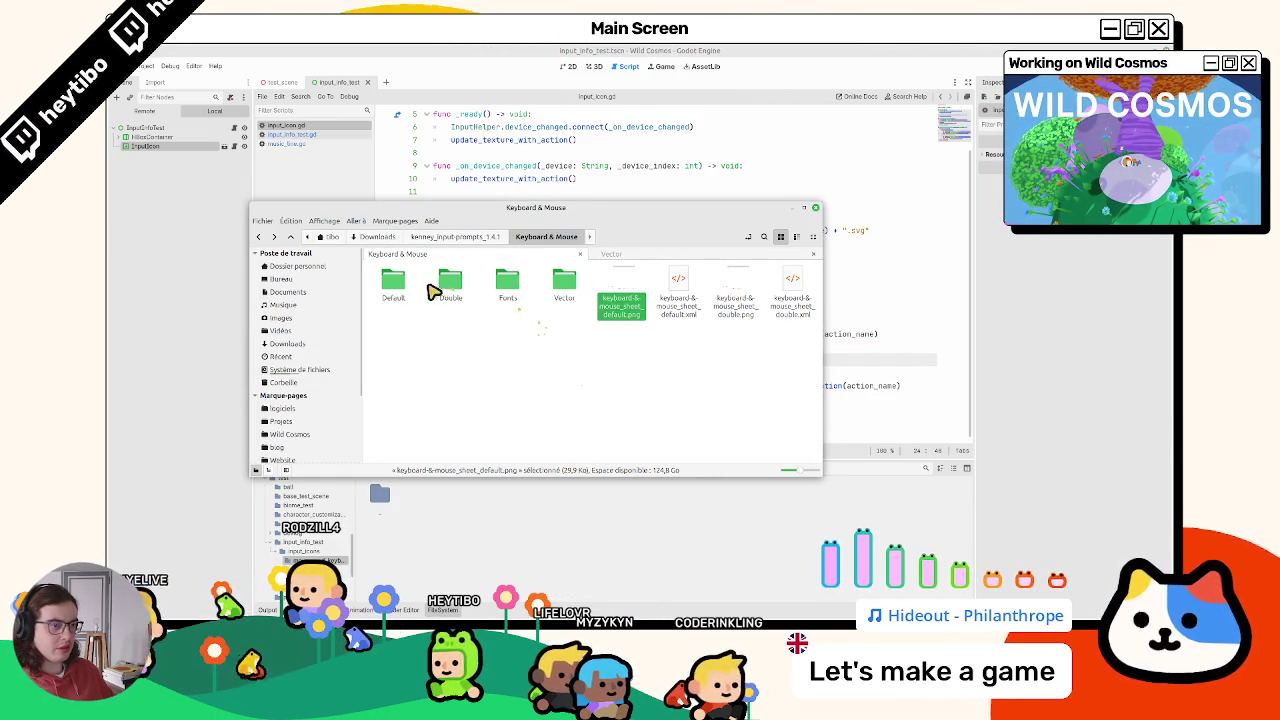
Step: Open the Vector folder and preview the keyboard_4_outline key icon
double_click(566, 285)
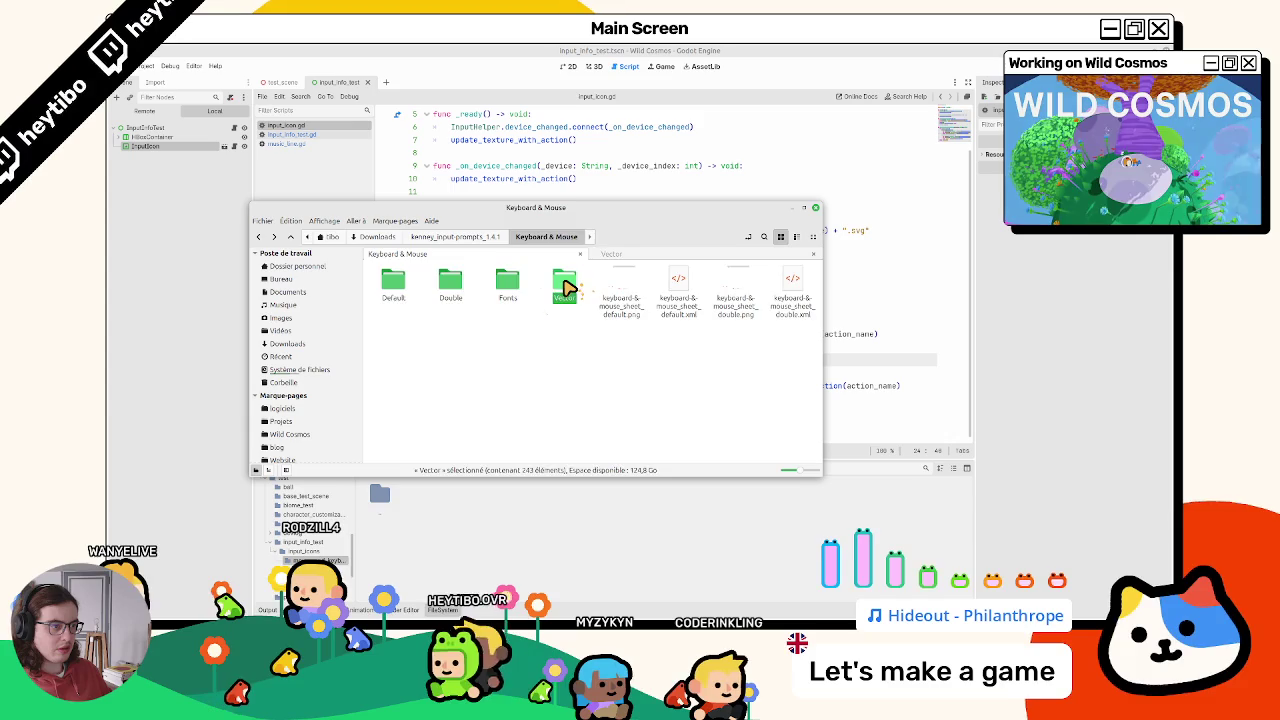
scroll(443, 331, "down", 10)
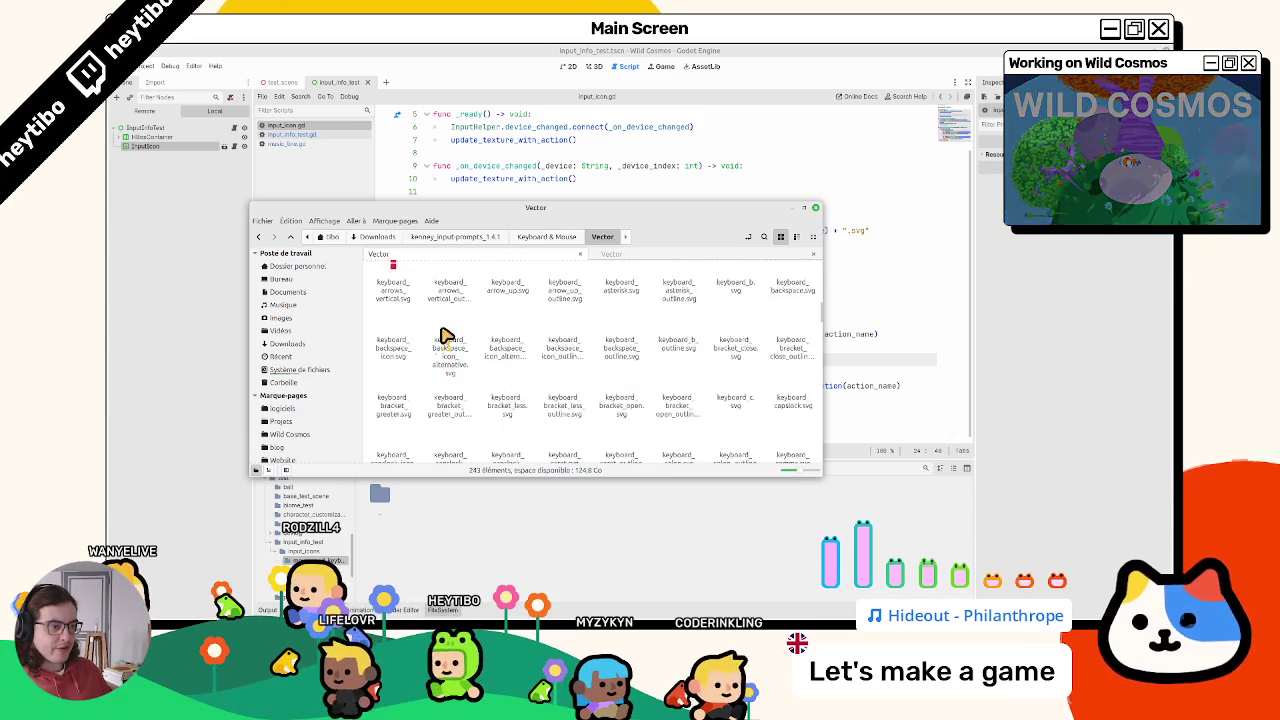
scroll(455, 365, "down", 2)
mouse_move(820, 390)
left_mouse_down()
mouse_move(794, 480)
mouse_move(805, 240)
left_mouse_up()
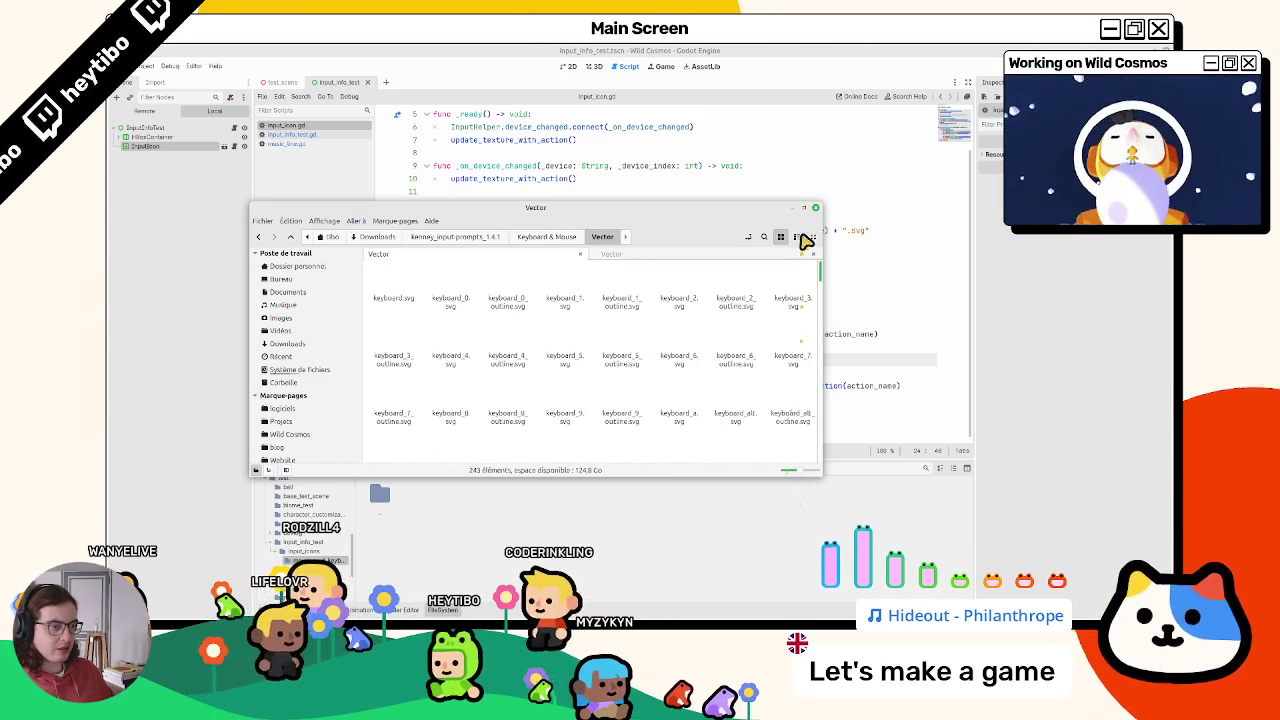
left_click(494, 355)
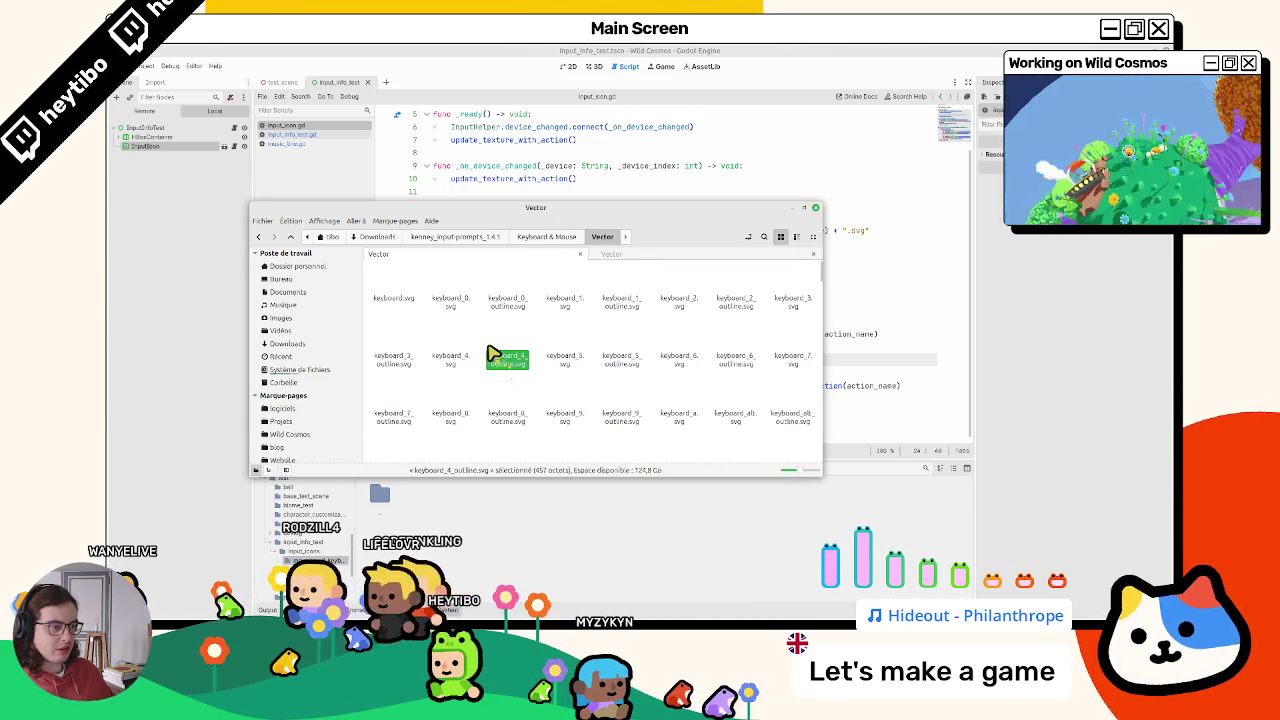
double_click(506, 300)
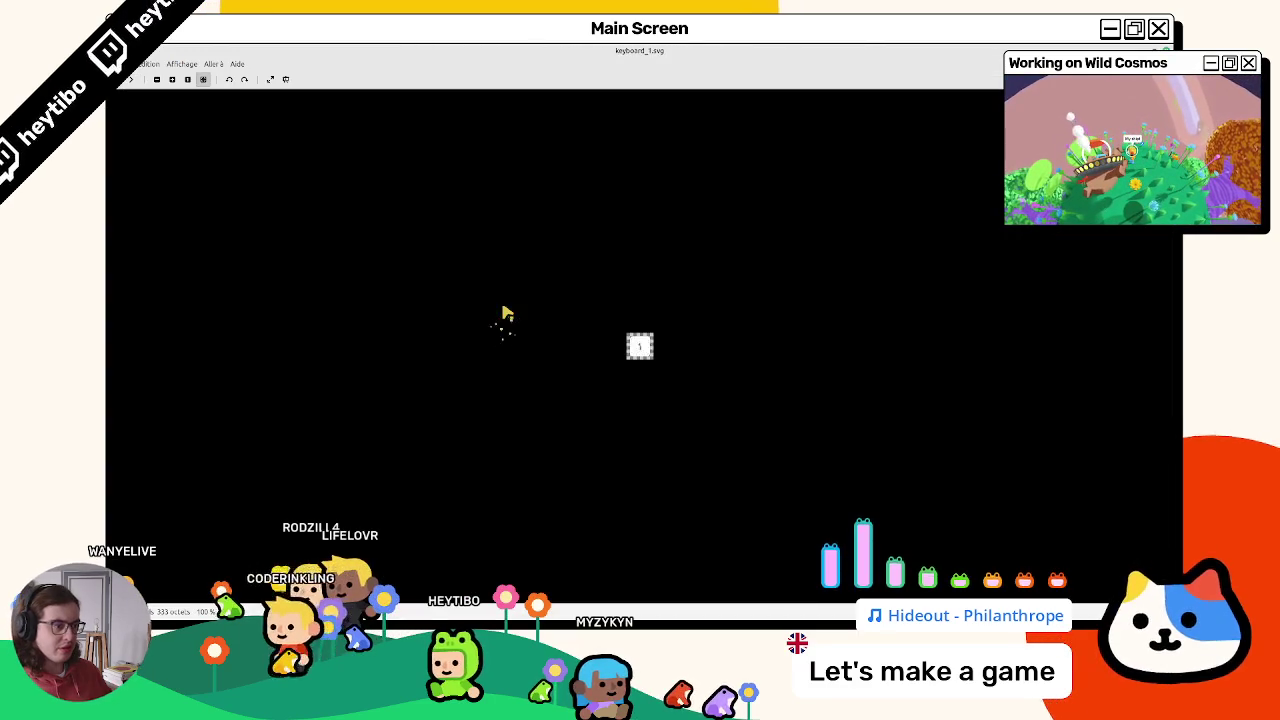
key("Escape")
Step: Preview the keyboard arrow_up, backspace and bracket_less outline icons
scroll(521, 352, "down", 3)
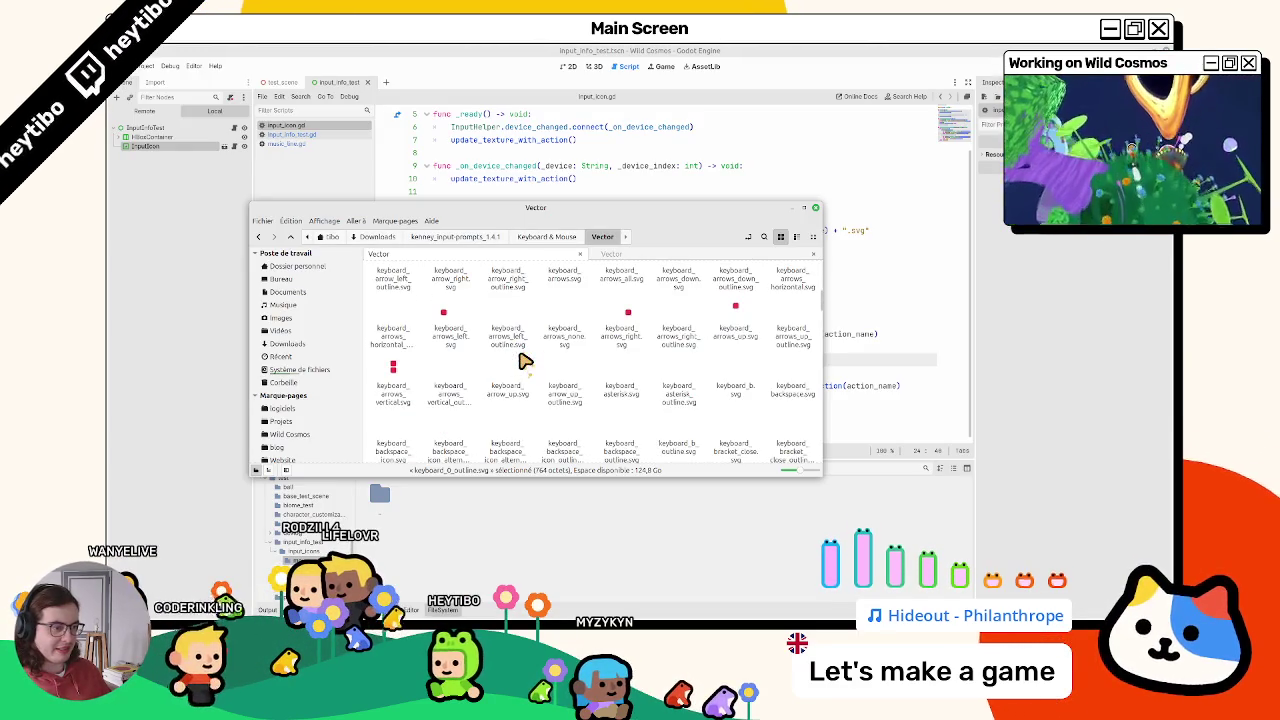
double_click(580, 396)
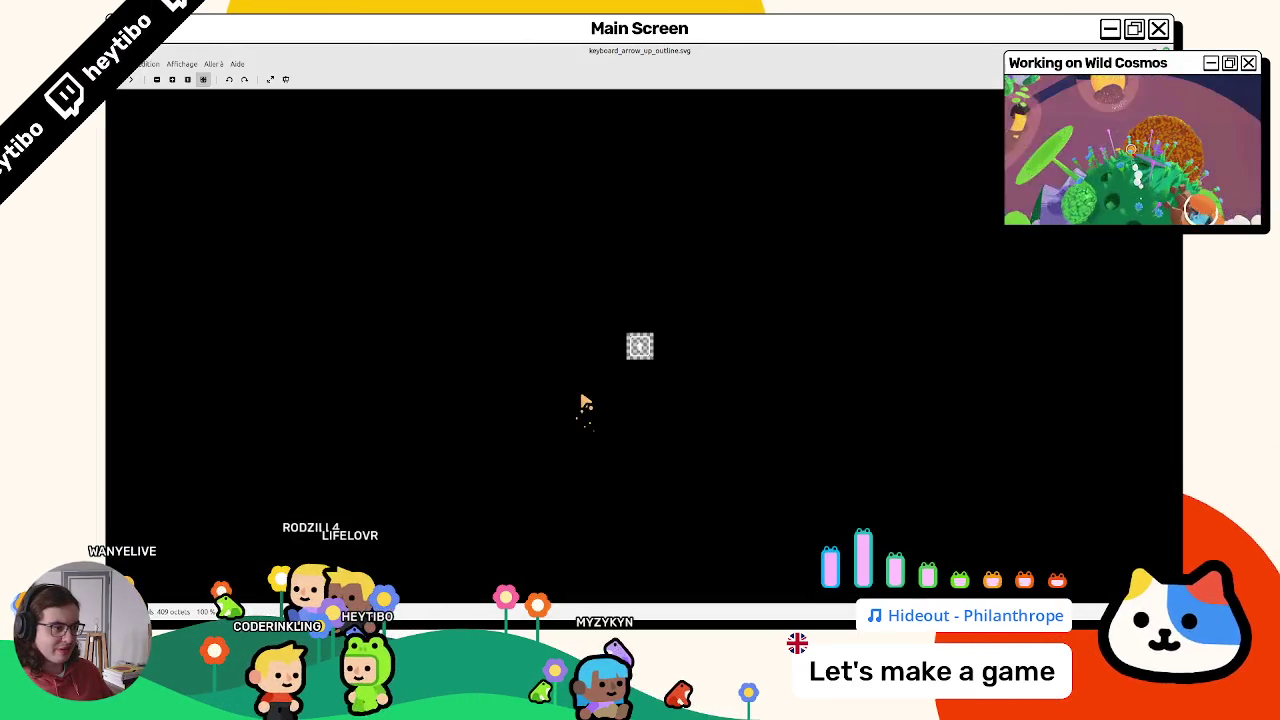
key("Escape")
double_click(575, 385)
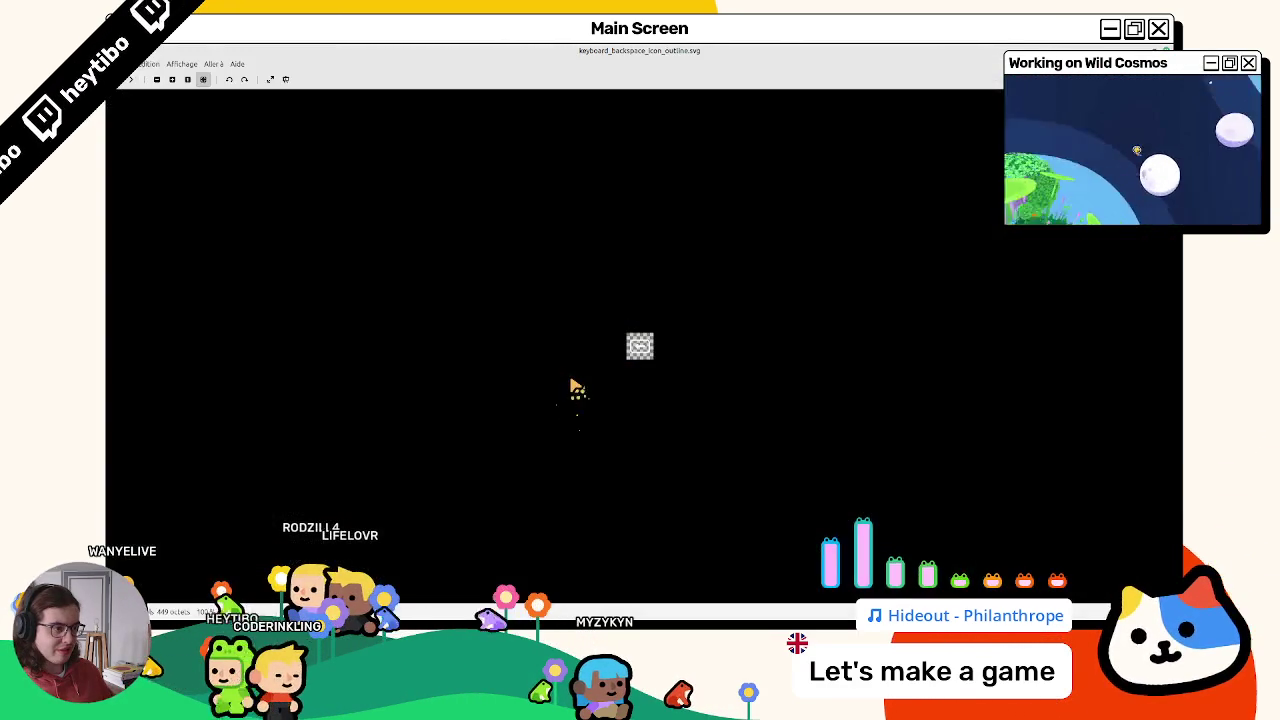
key("Escape")
scroll(568, 392, "down", 1)
double_click(568, 392)
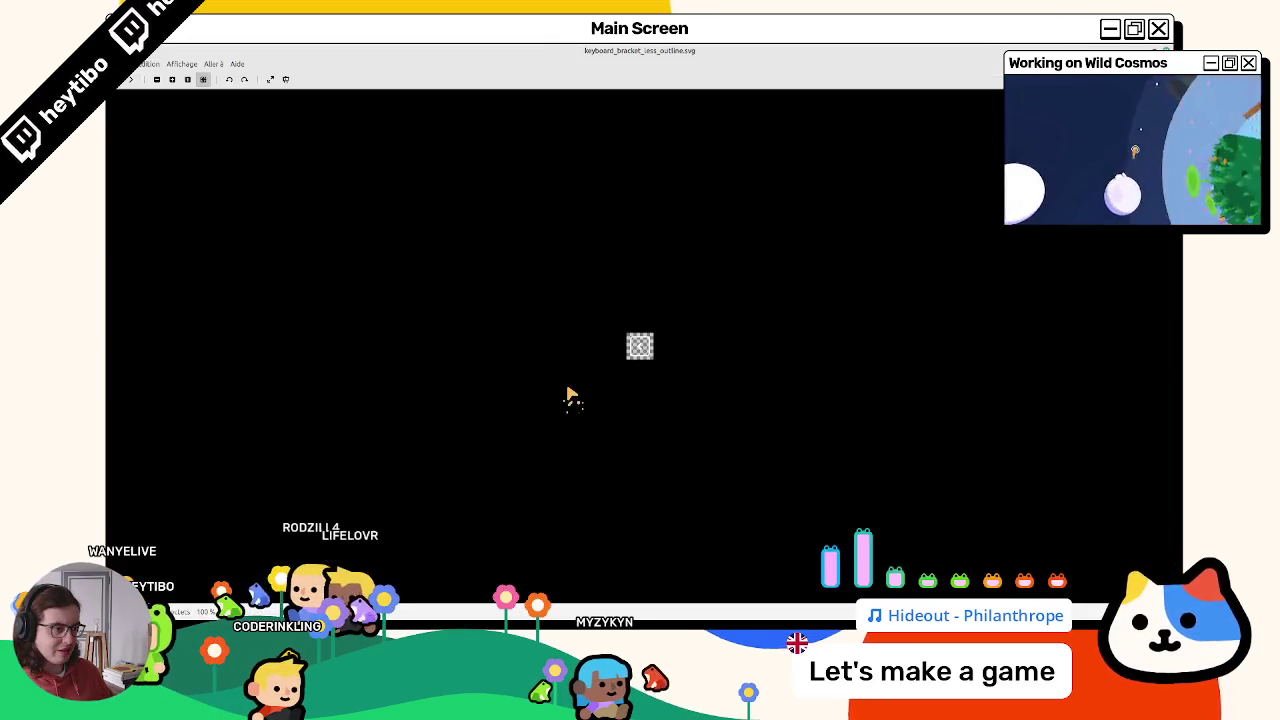
key("Escape")
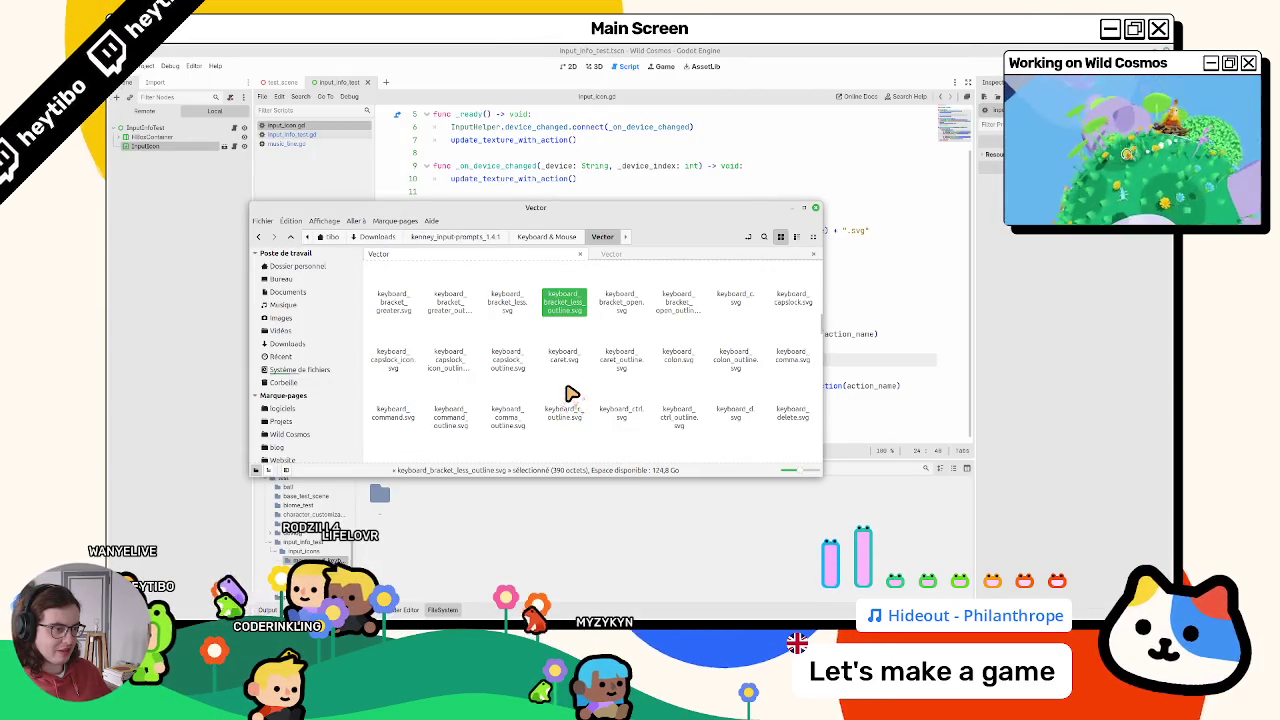
Step: Preview the mouse_left and mouse_right_outline icons, then return to Godot
scroll(568, 392, "up", 10)
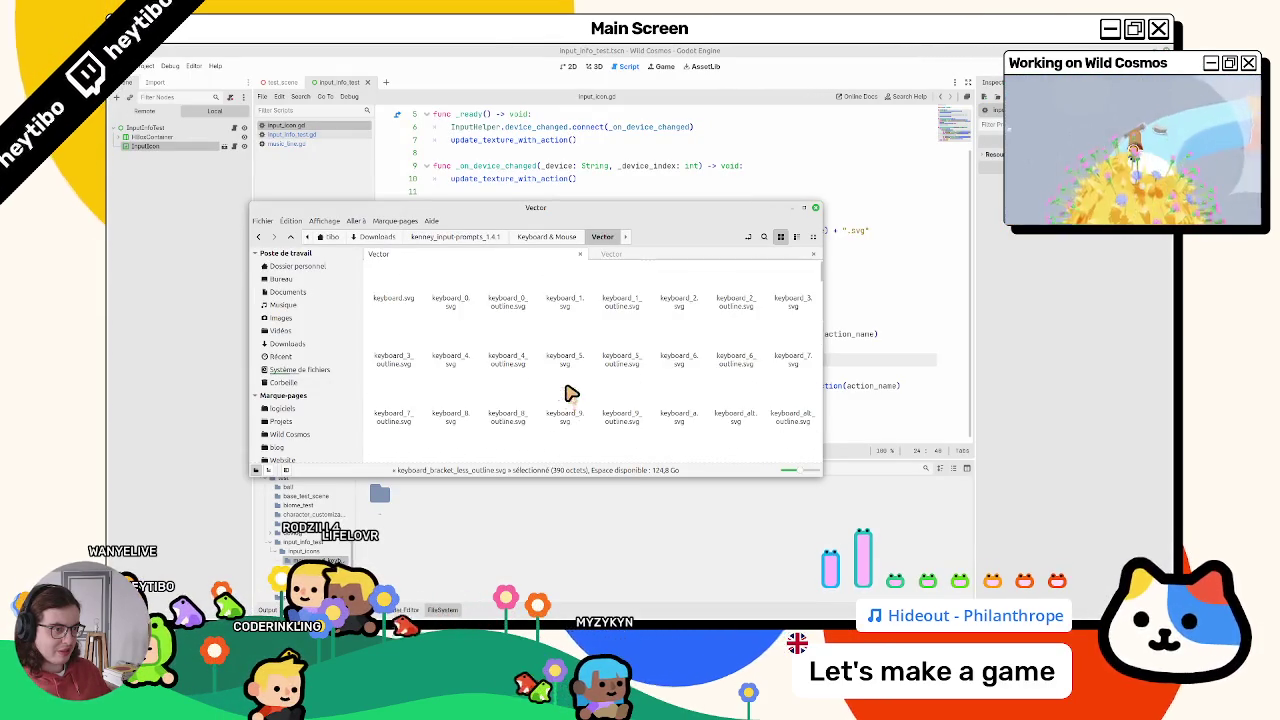
scroll(568, 392, "down", 10)
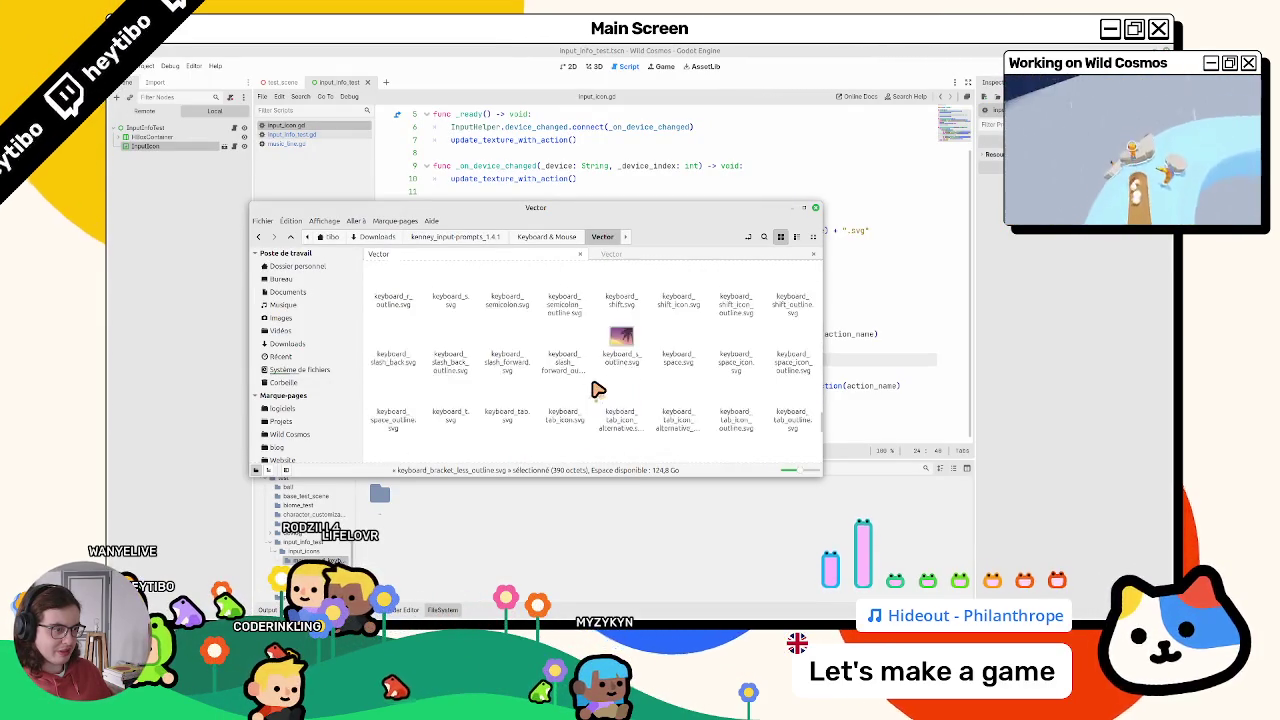
double_click(572, 338)
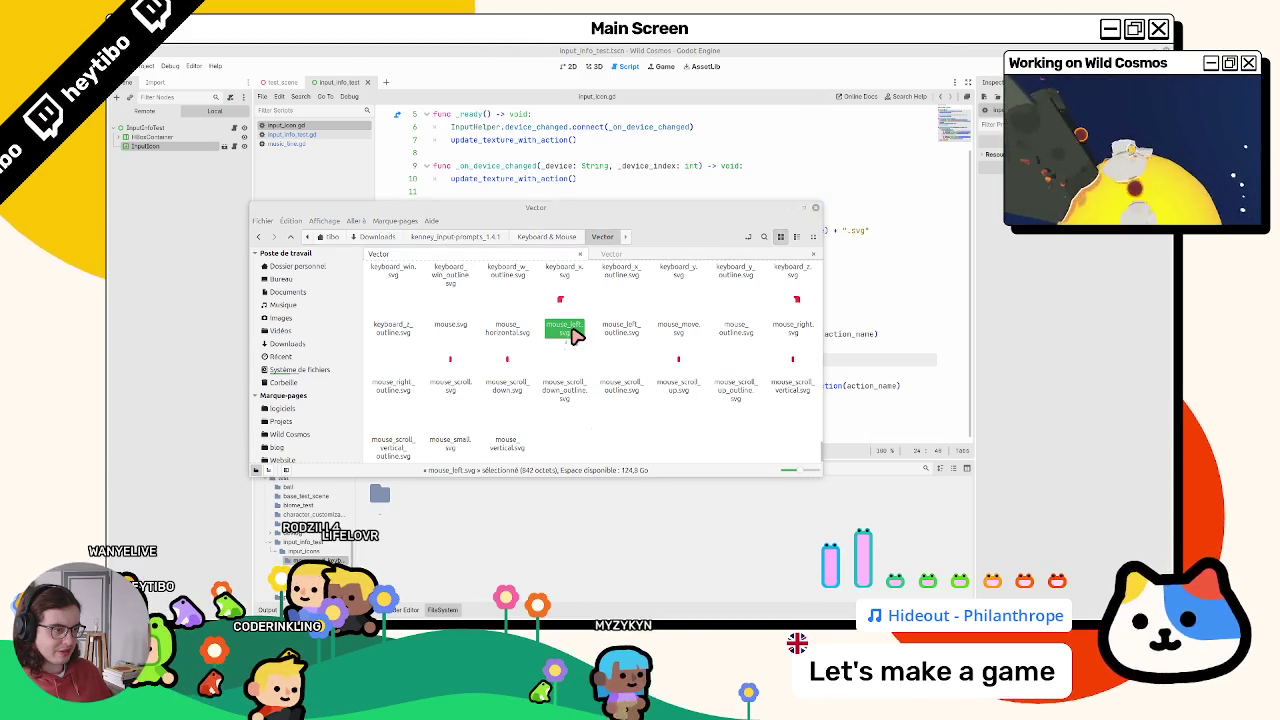
key("Escape")
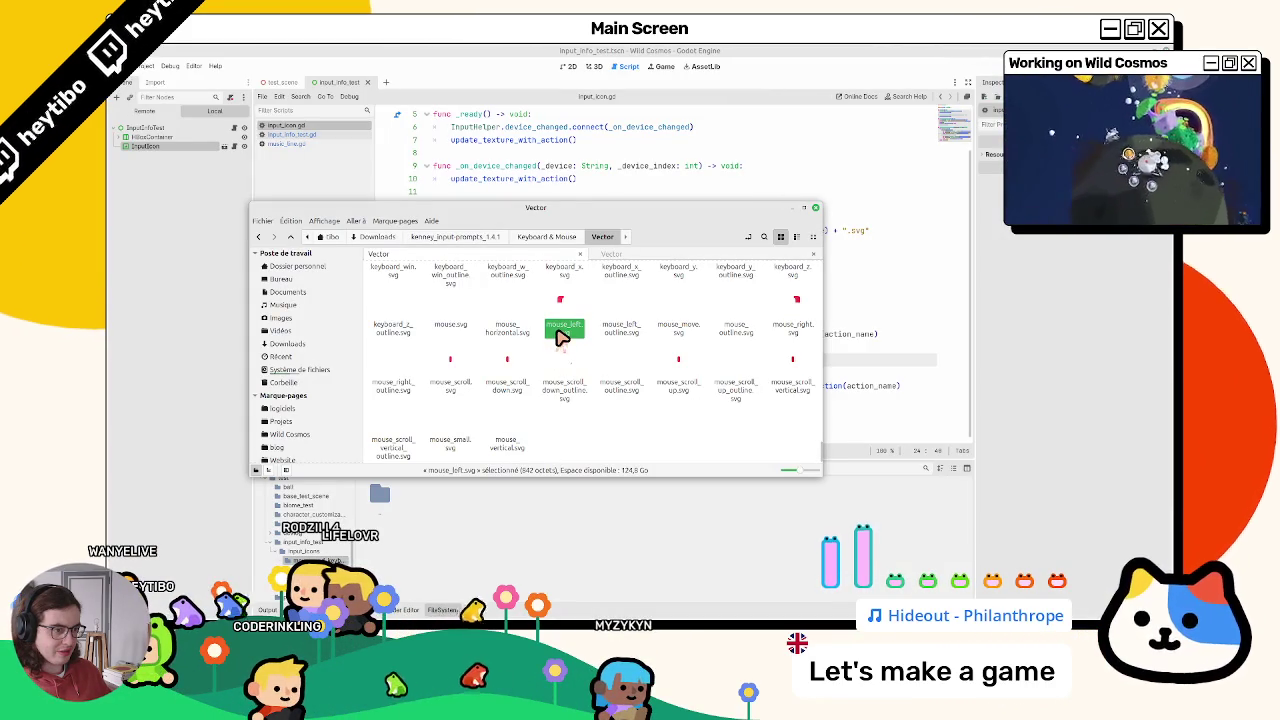
left_click(385, 386)
double_click(383, 386)
key("Escape")
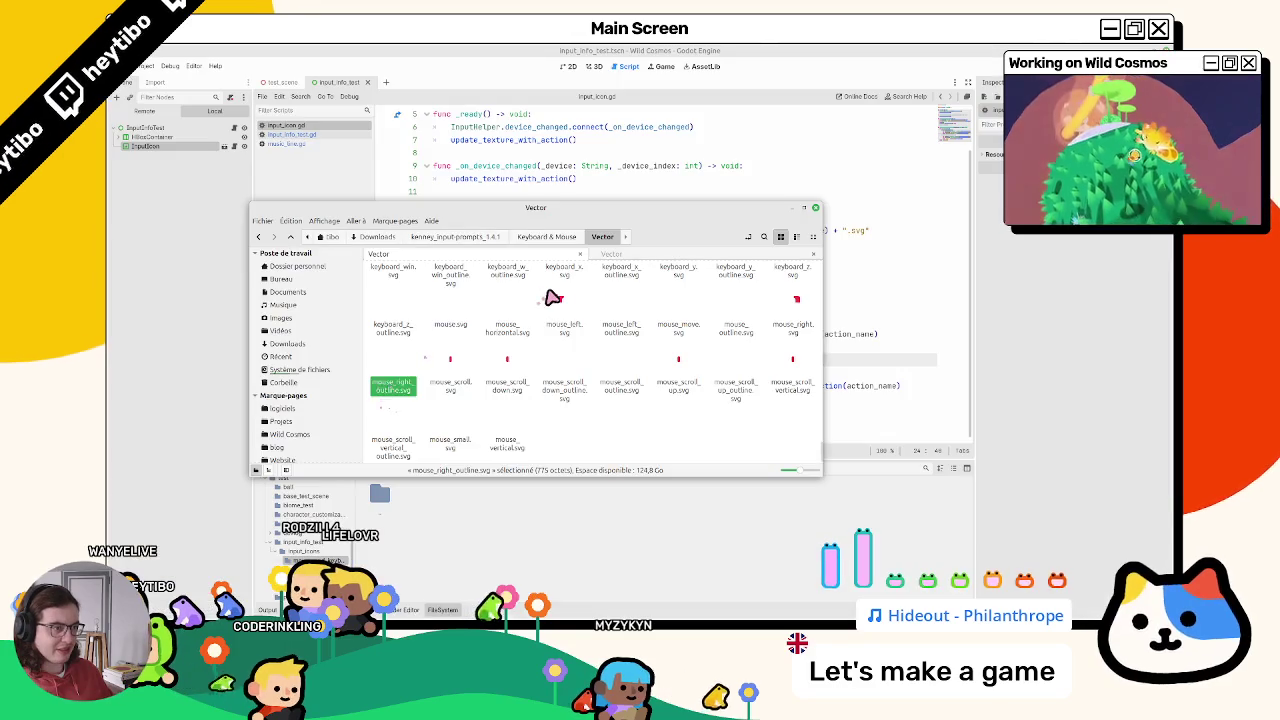
left_click(556, 539)
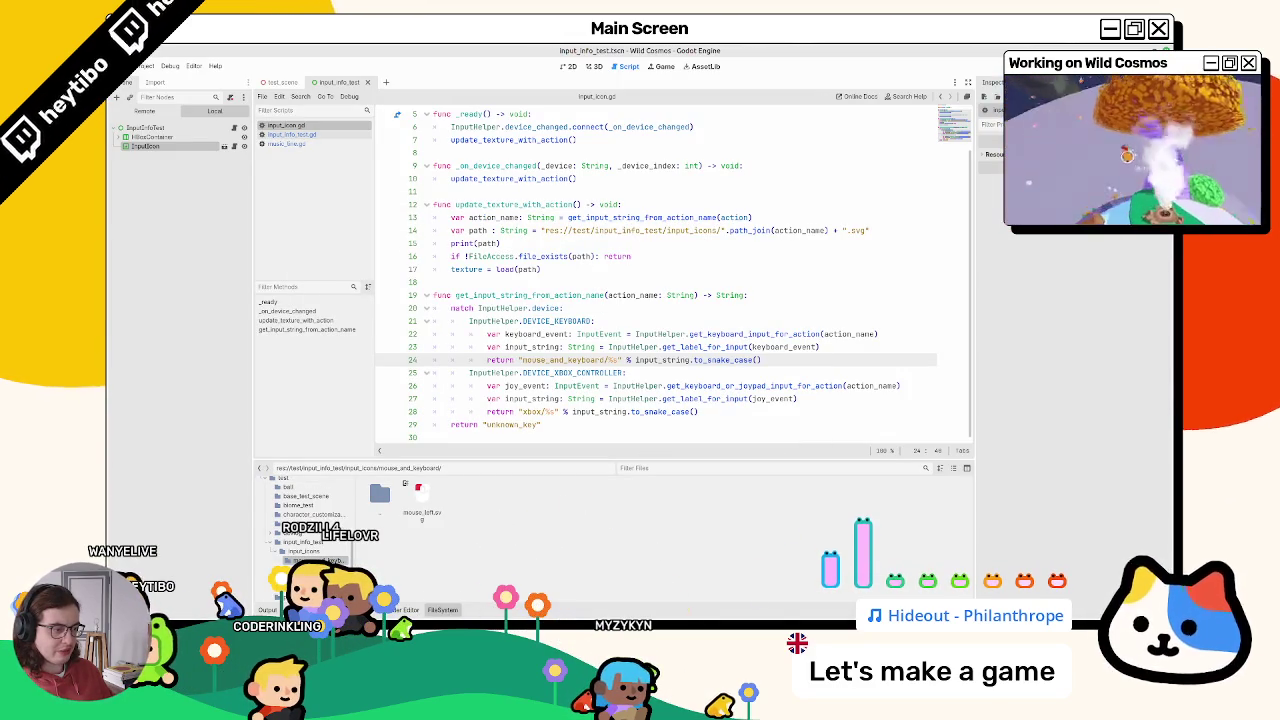
Step: Launch the input info test scene with F6 from the input_icon script, twice
left_click(613, 372)
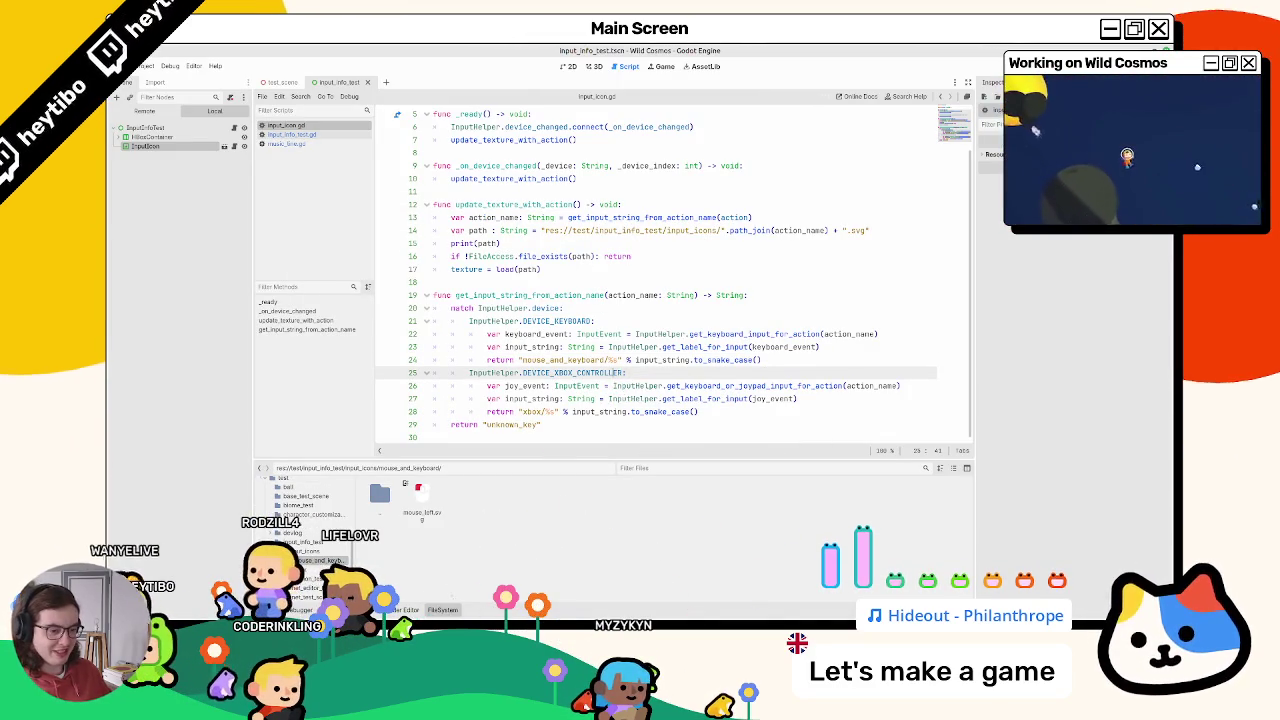
key("F6")
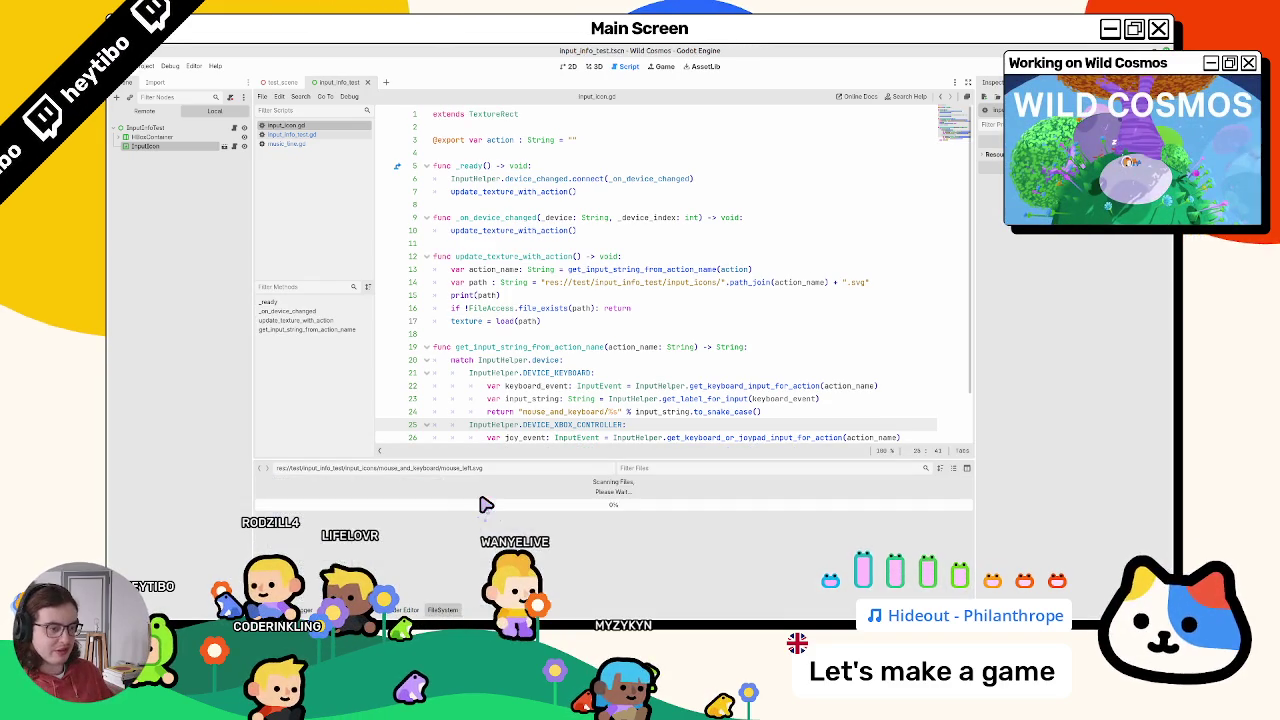
left_click(493, 413)
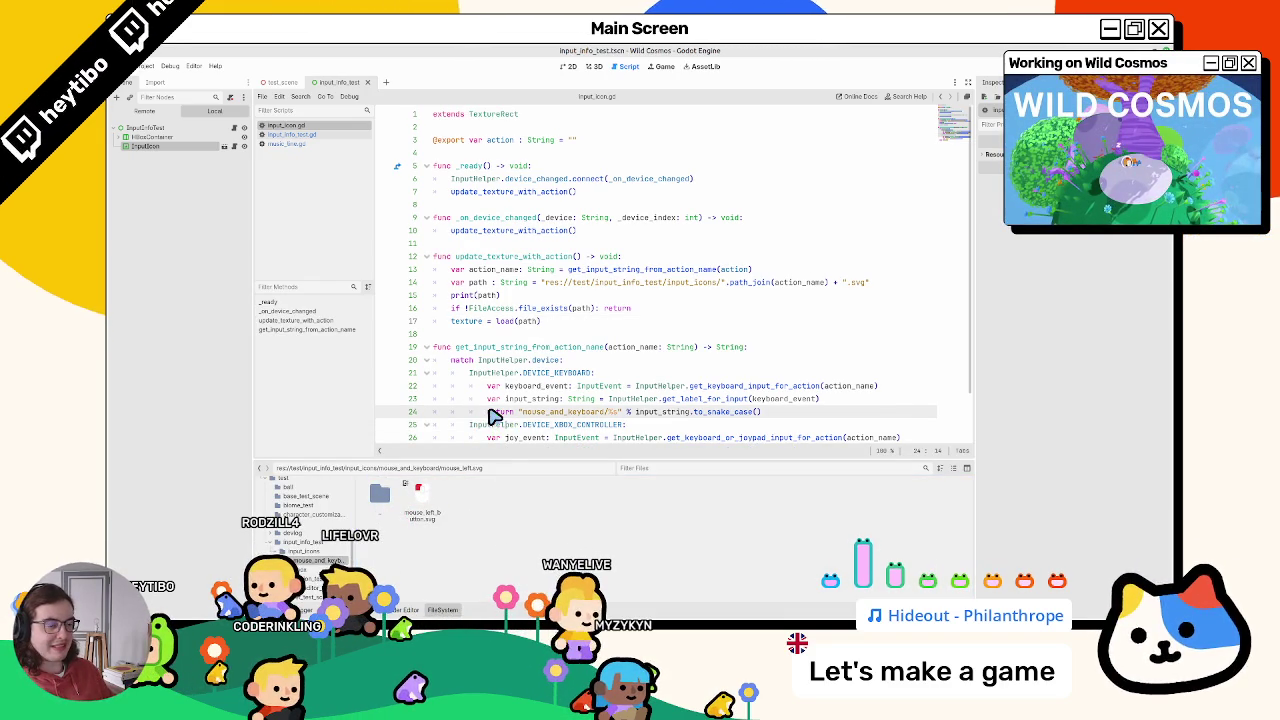
key("F6")
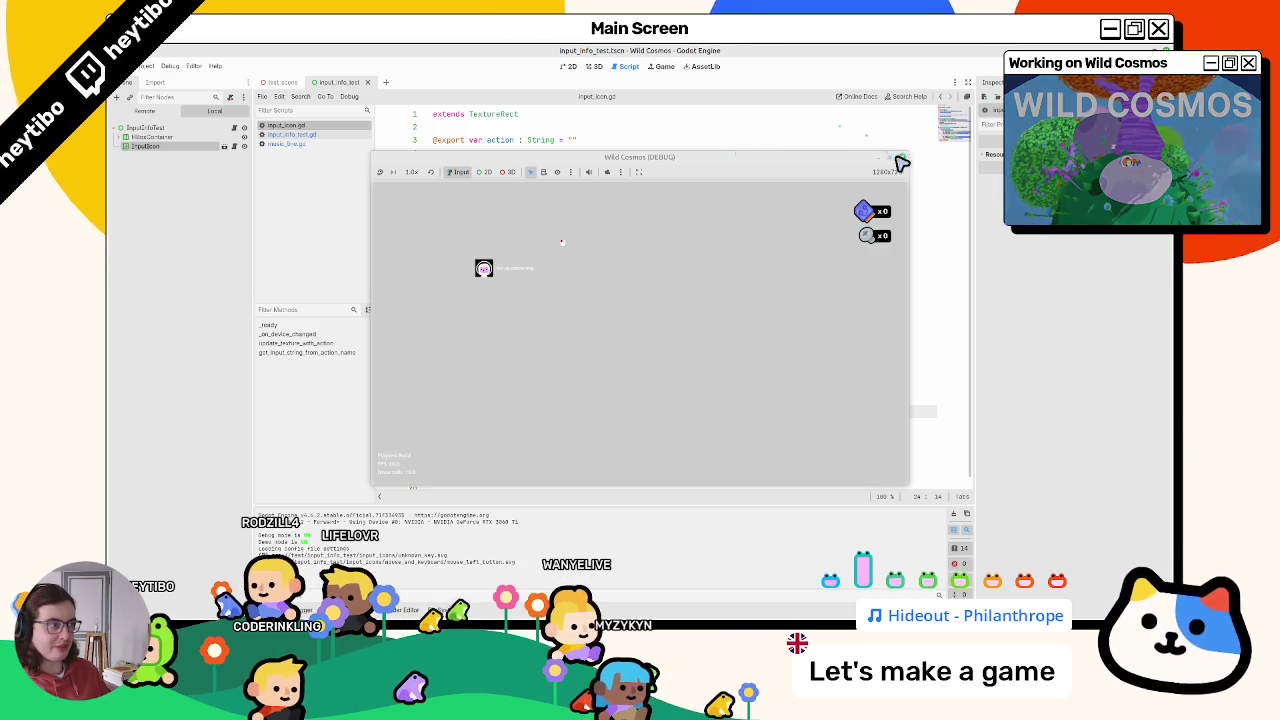
Step: Maximize the game to inspect the 'Pick up something' icon, then close it and clear Output
key("super+Up")
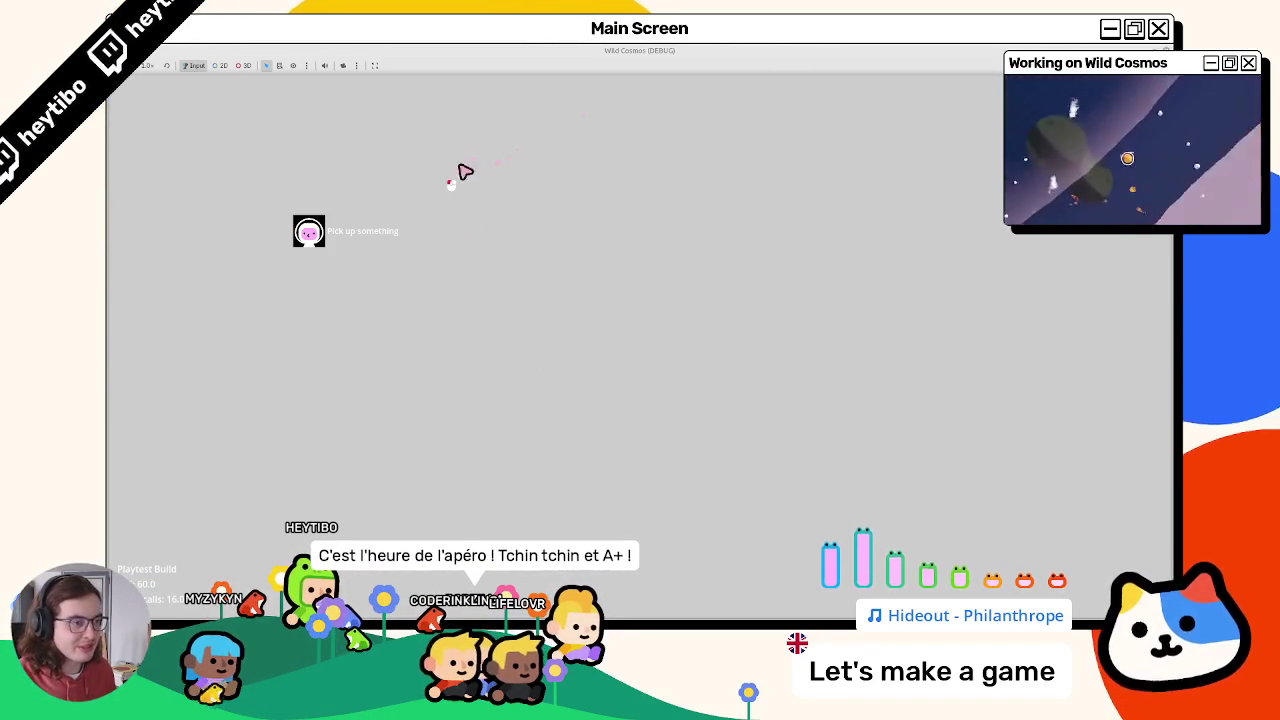
key("alt+Tab")
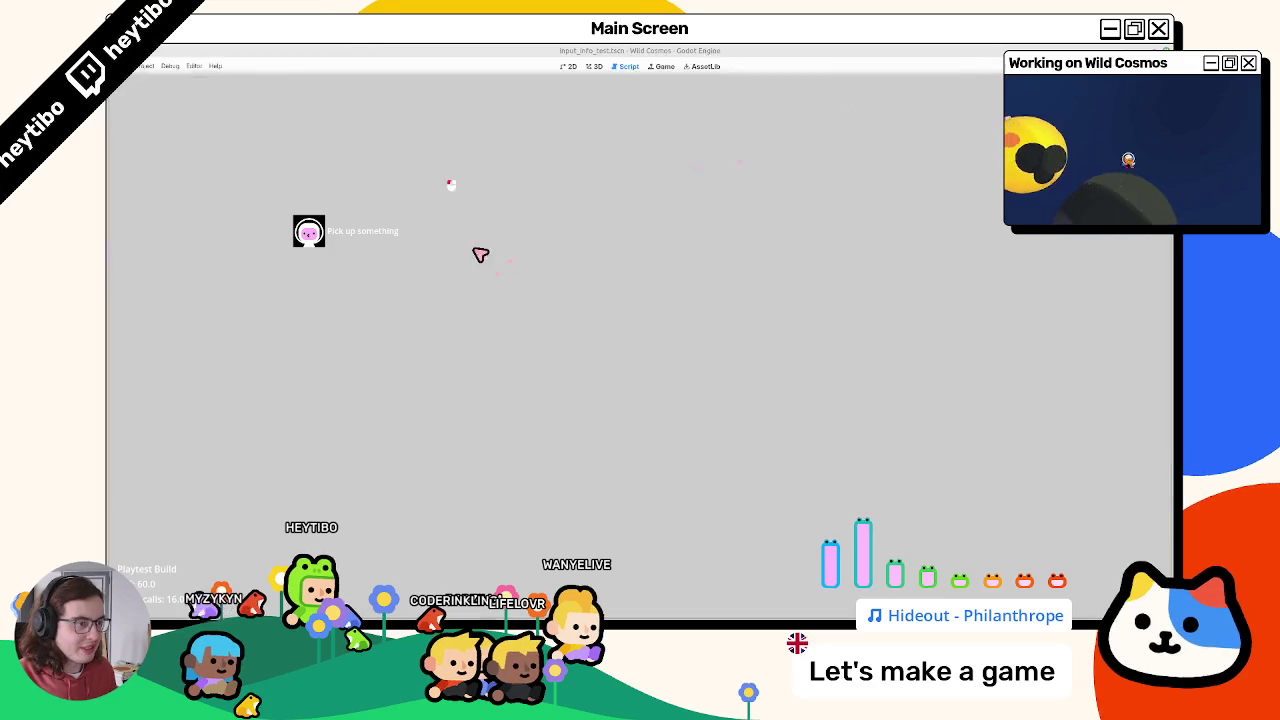
left_click(958, 513)
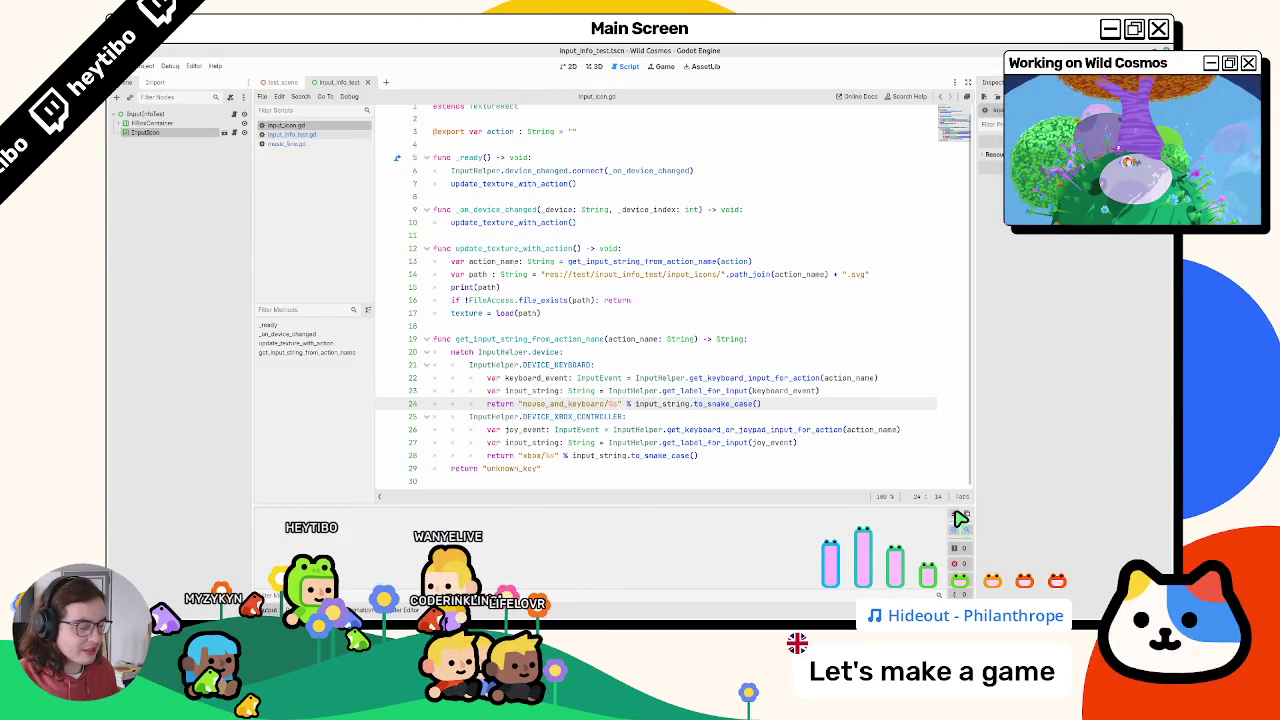
Step: Open input_icon.tscn from the InputIcon node to view its X button texture
left_click(766, 486)
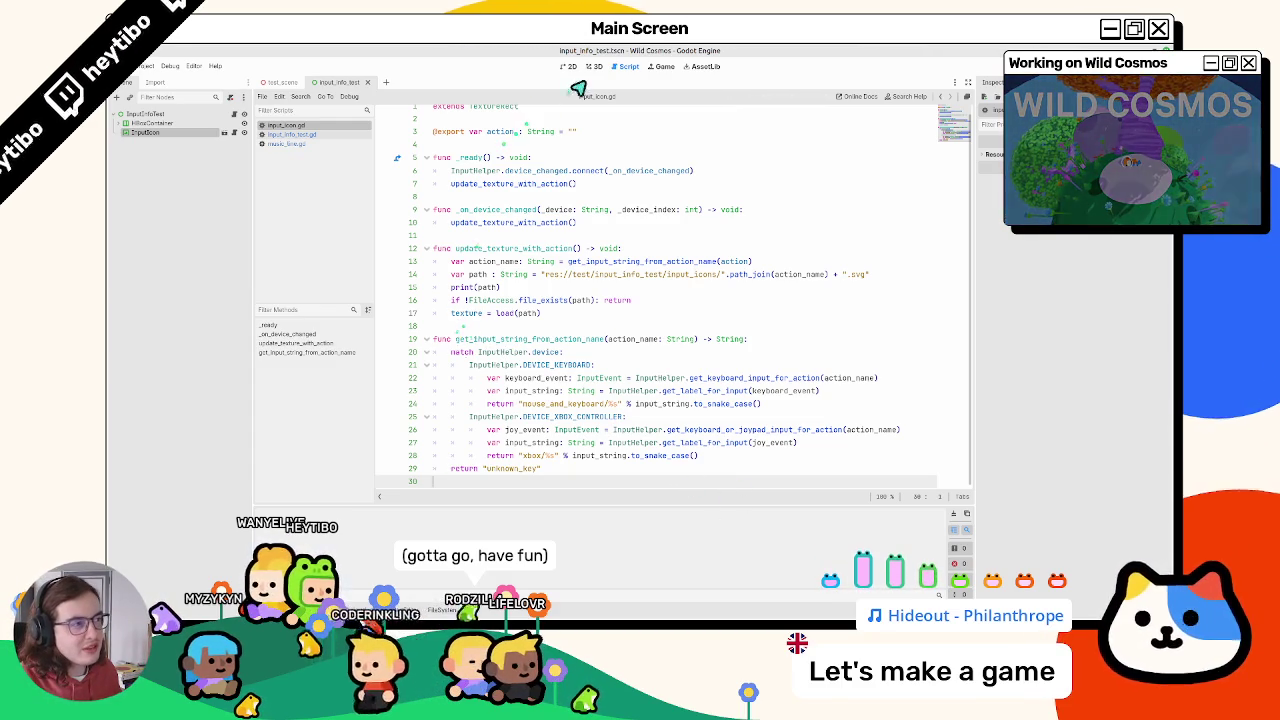
key("ctrl+F2")
key("ctrl+F1")
left_click(201, 134)
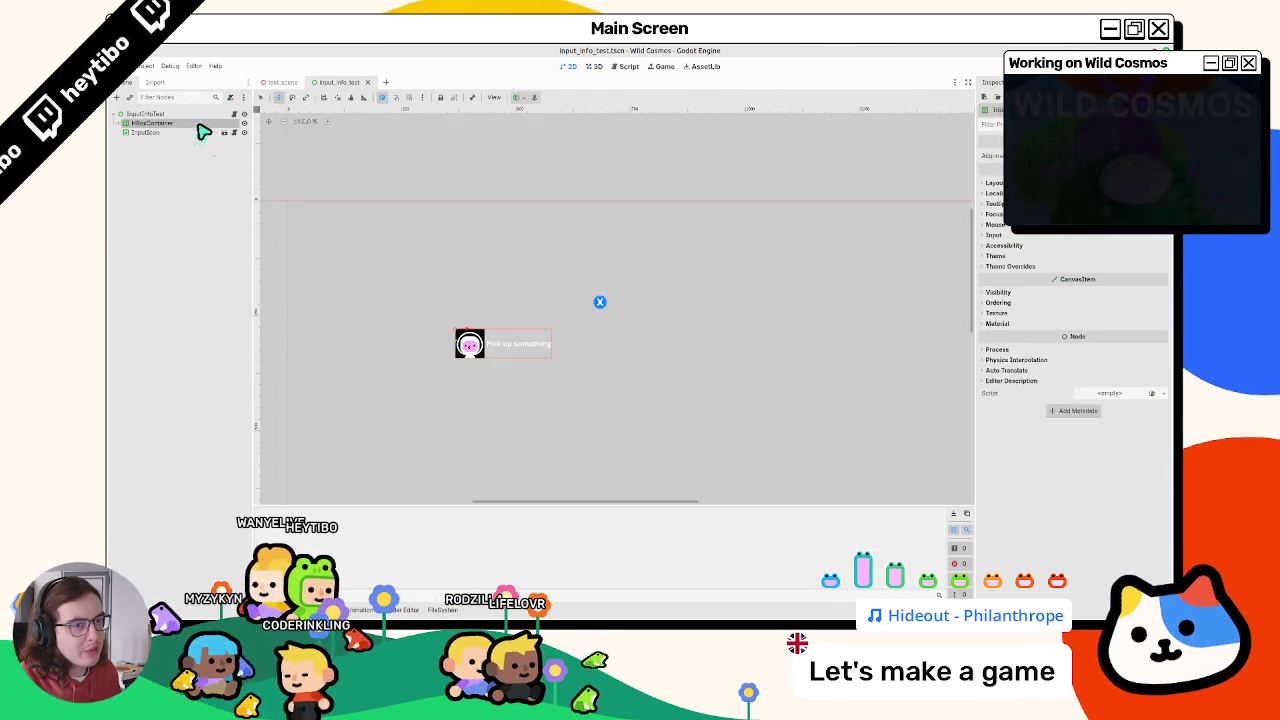
left_click(227, 133)
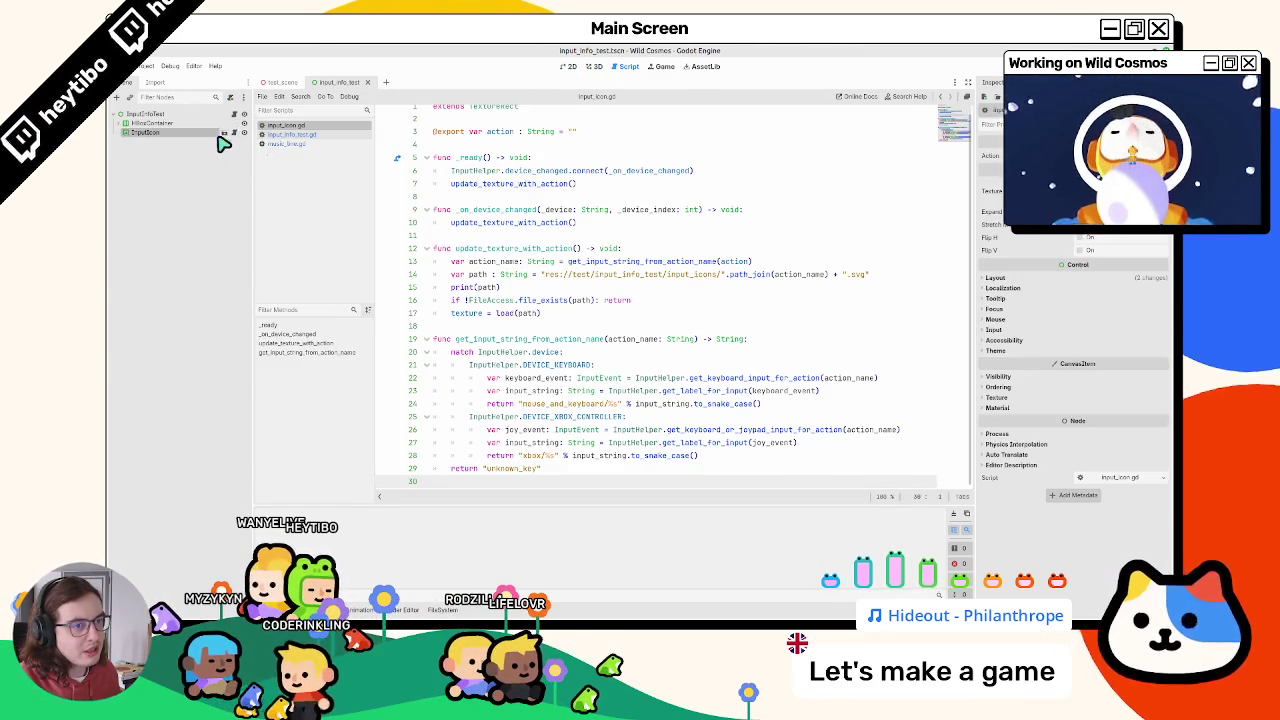
left_click(232, 134)
left_click(595, 67)
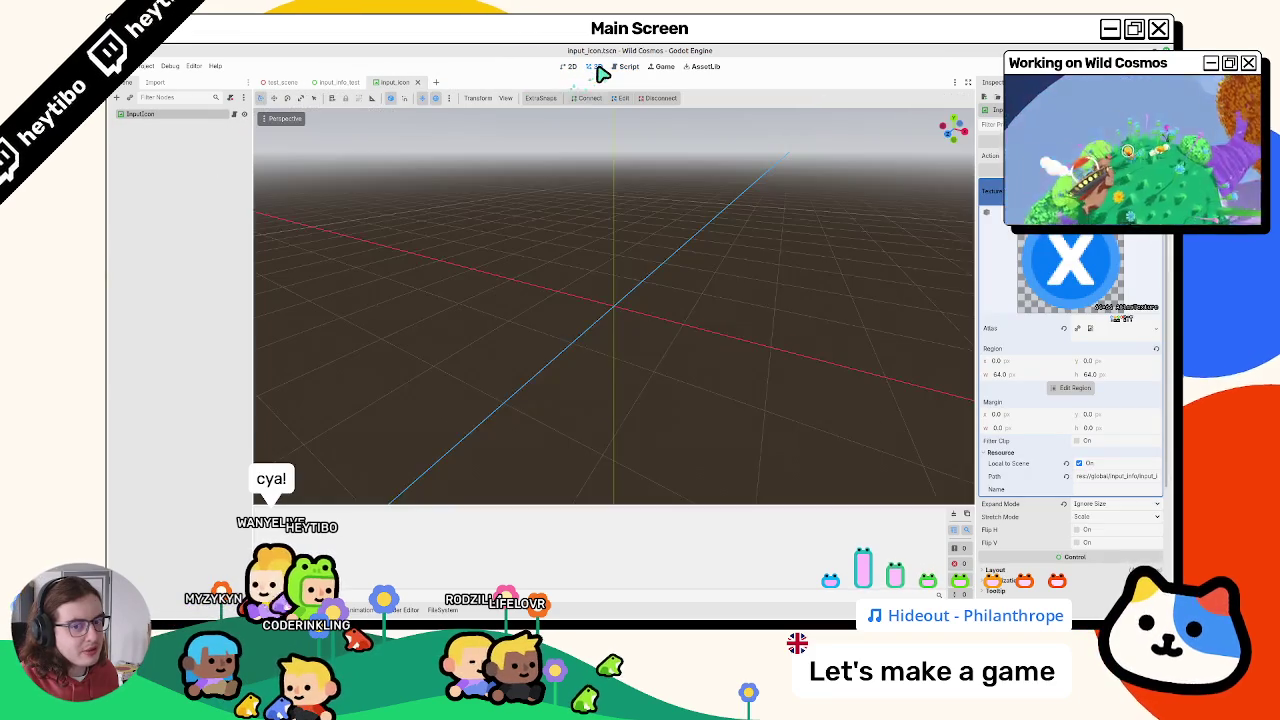